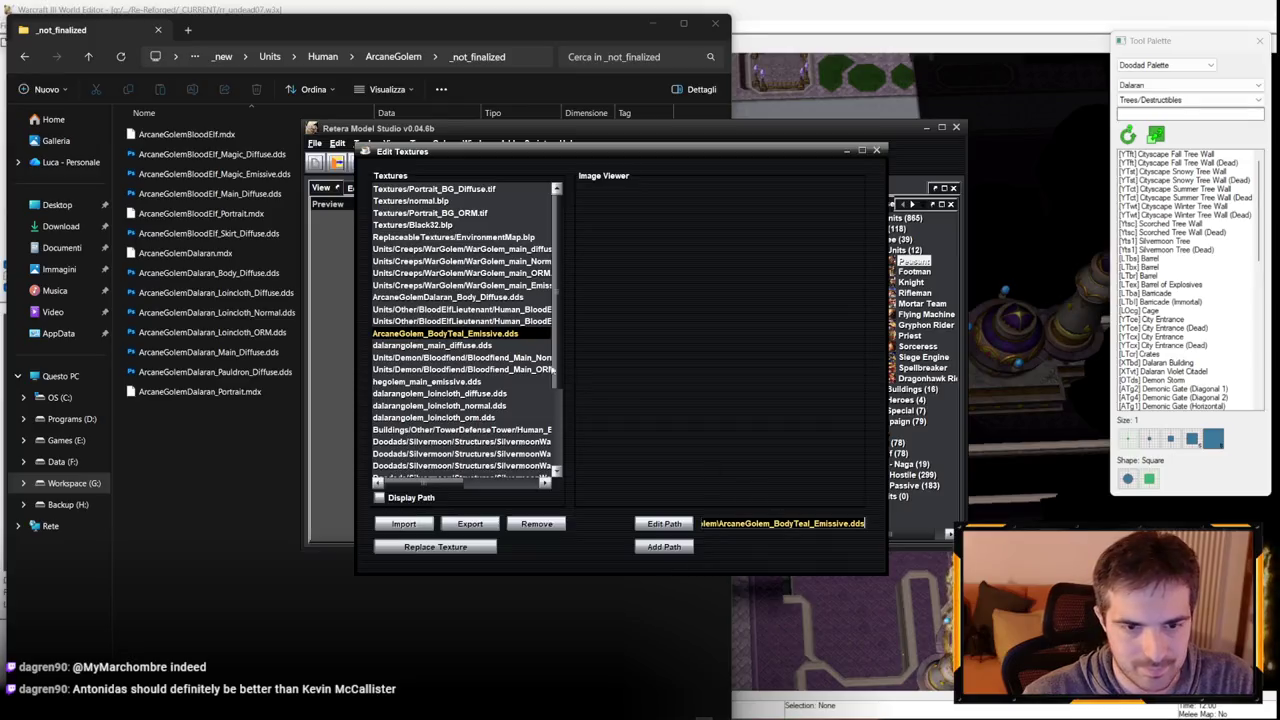
# Repoint the dalarangolem_main_diffuse.dds texture to the ArcaneGolemDalaran Main_Diffuse path.
pyautogui.click(466, 297)
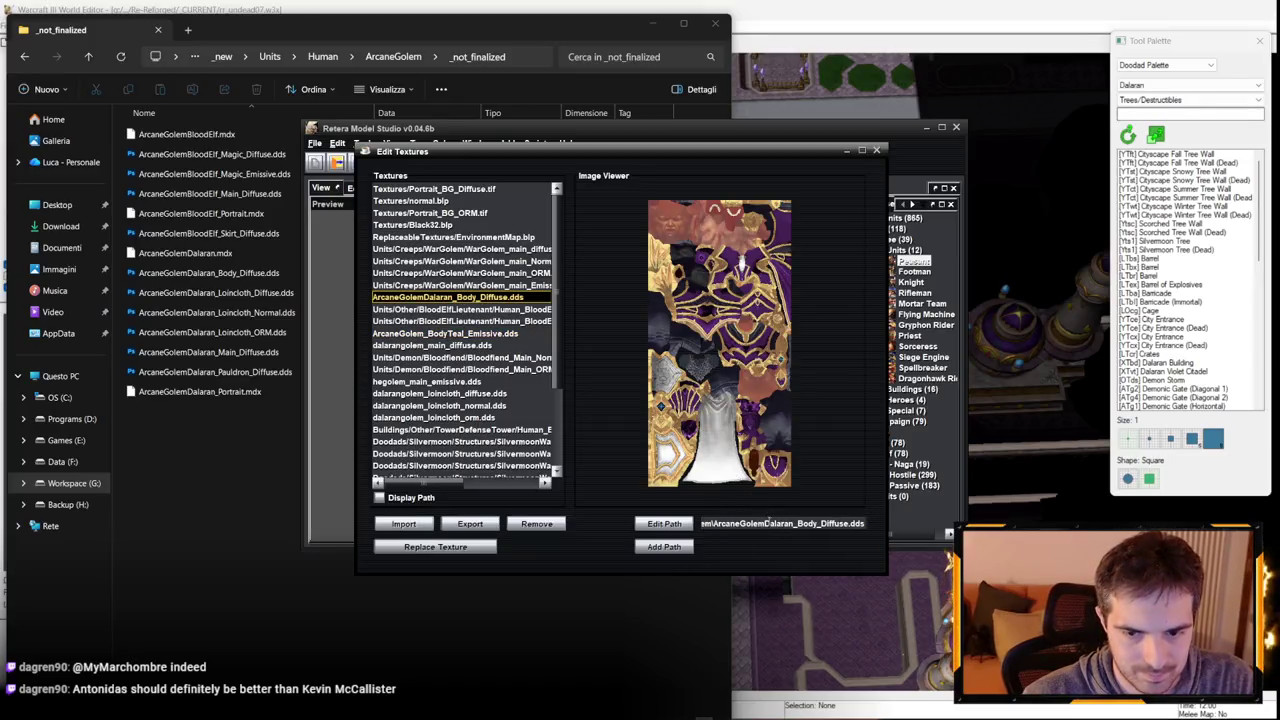
pyautogui.click(482, 347)
pyautogui.tripleClick(769, 518)
pyautogui.hotkey('ctrl', 'v')
pyautogui.press('Delete')
pyautogui.press('Delete')
pyautogui.press('Delete')
pyautogui.write('Main')
pyautogui.press('Return')
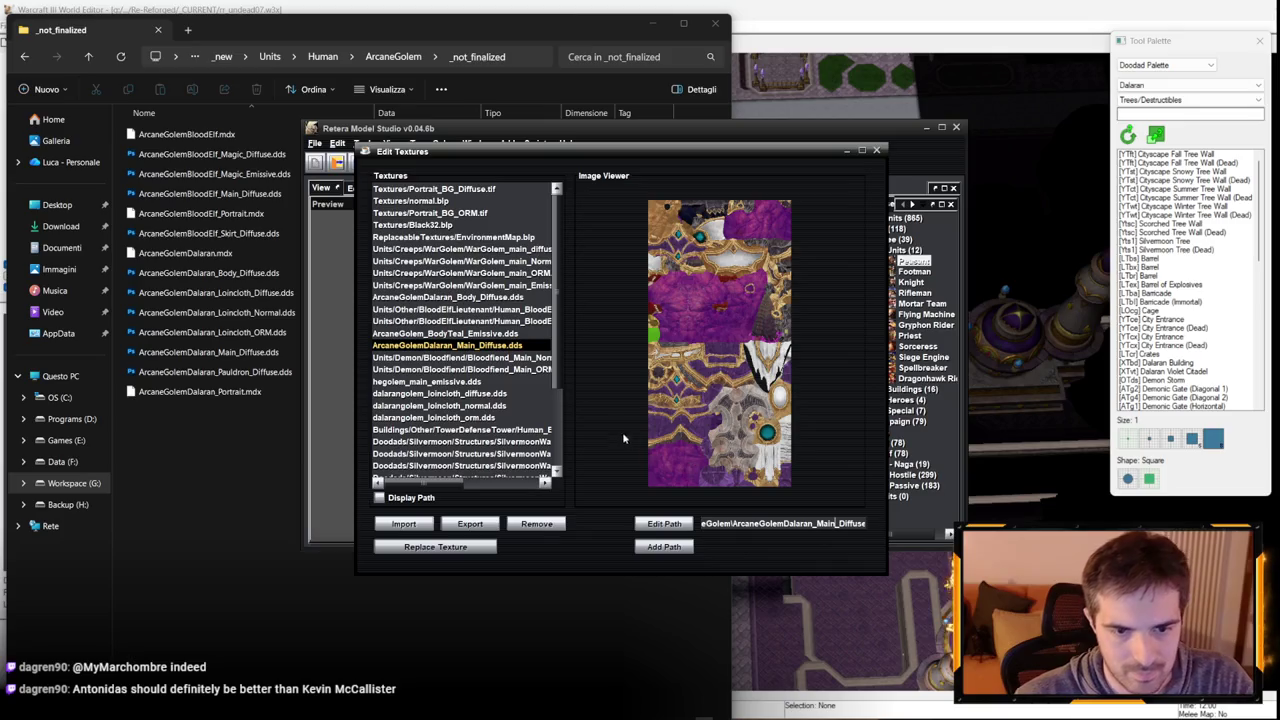
# Repoint the hegolem_main_emissive.dds texture to the ArcaneGolem MainTeal emissive path.
pyautogui.click(472, 333)
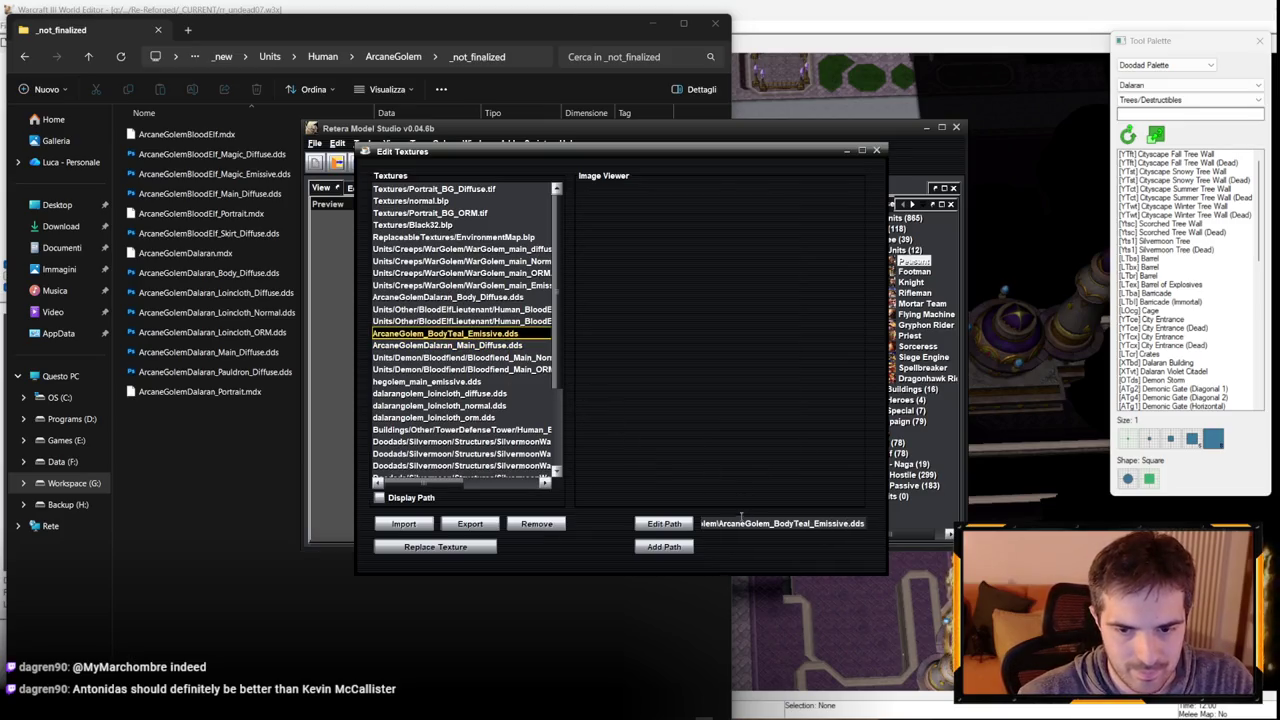
pyautogui.click(450, 381)
pyautogui.hotkey('ctrl', 'a')
pyautogui.hotkey('ctrl', 'v')
pyautogui.moveTo(774, 523); pyautogui.dragTo(794, 523)
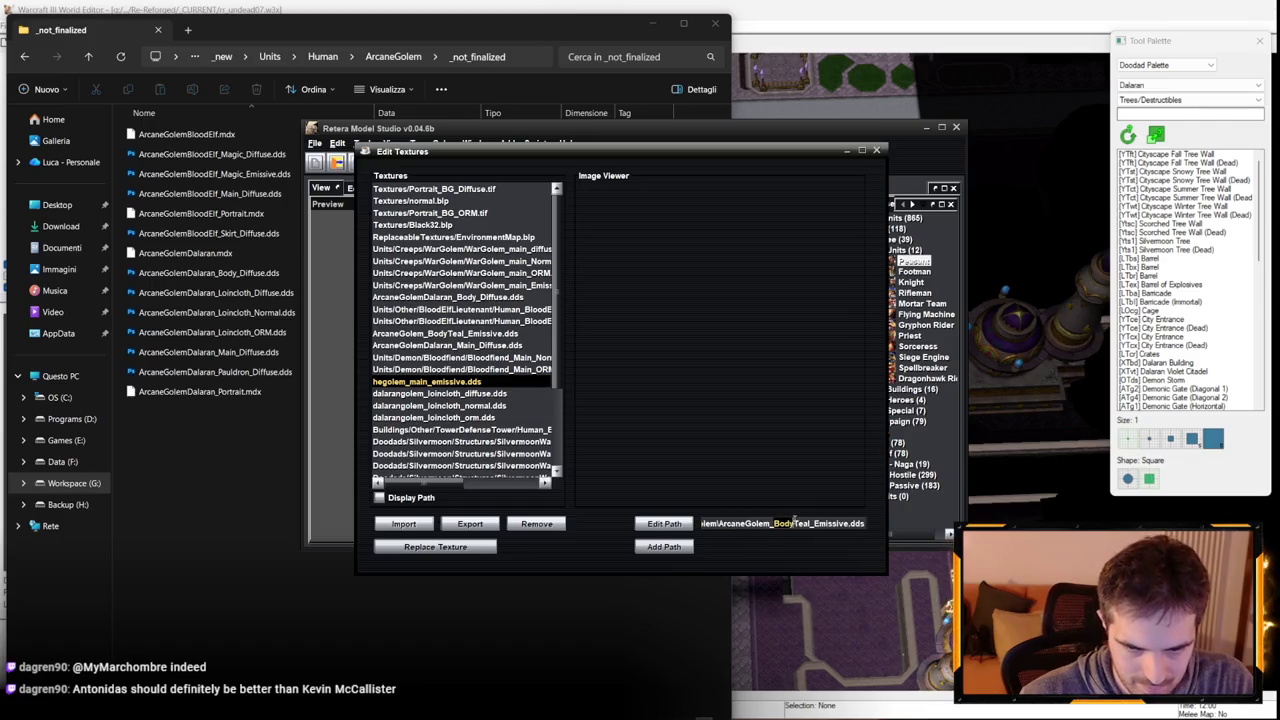
pyautogui.write('Main')
pyautogui.press('Return')
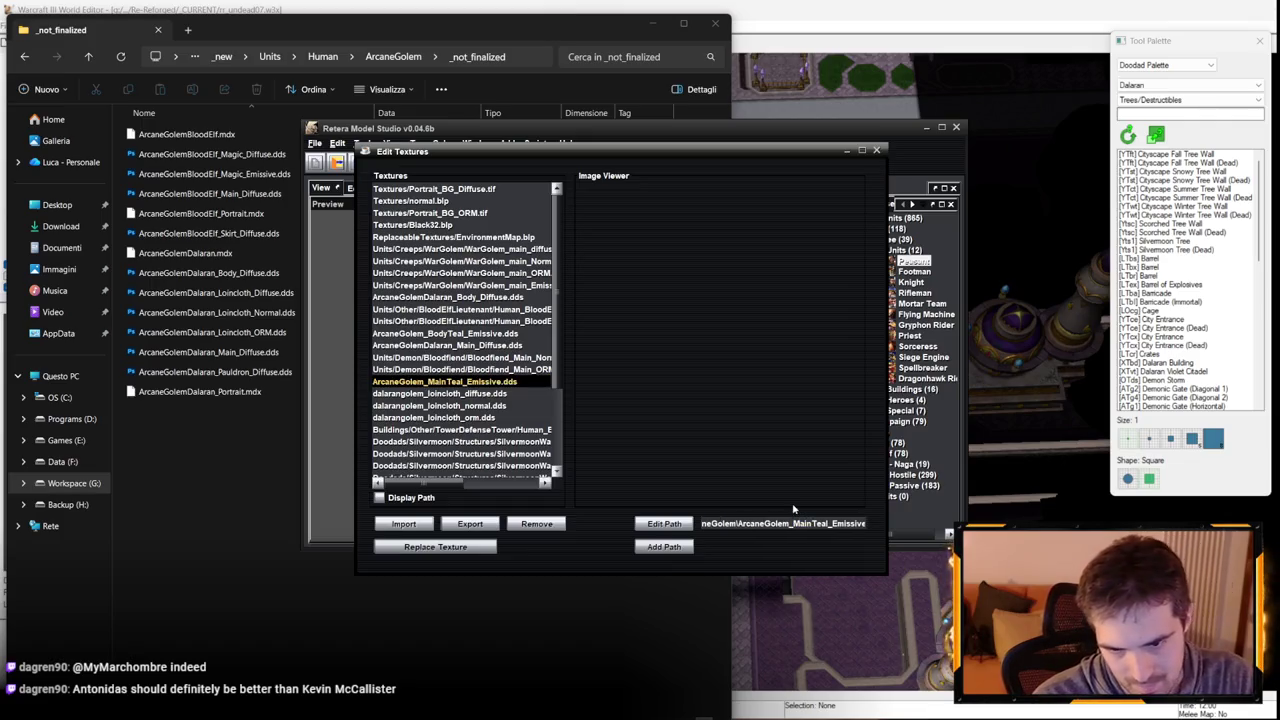
pyautogui.click(413, 334)
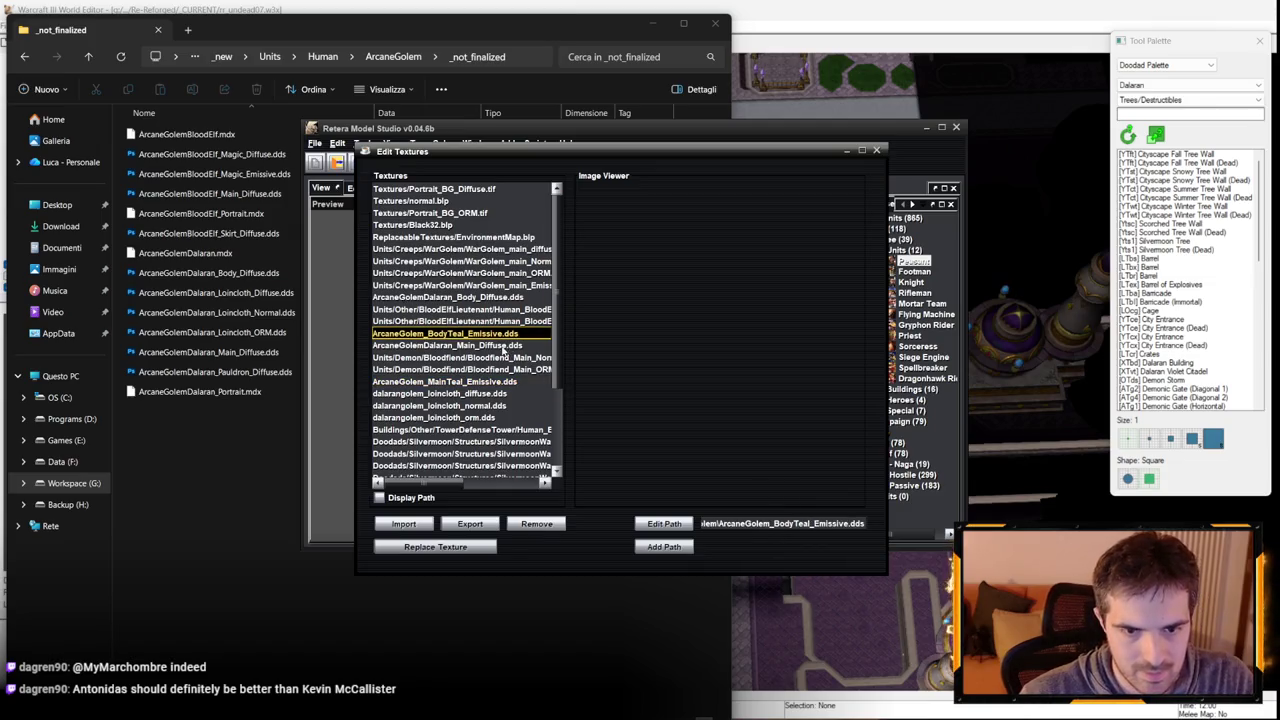
# Repoint the loincloth diffuse texture to the ArcaneGolemDalaran Loincloth_Diffuse path.
pyautogui.click(503, 346)
pyautogui.click(489, 394)
pyautogui.click(740, 522)
pyautogui.hotkey('ctrl', 'a')
pyautogui.hotkey('ctrl', 'v')
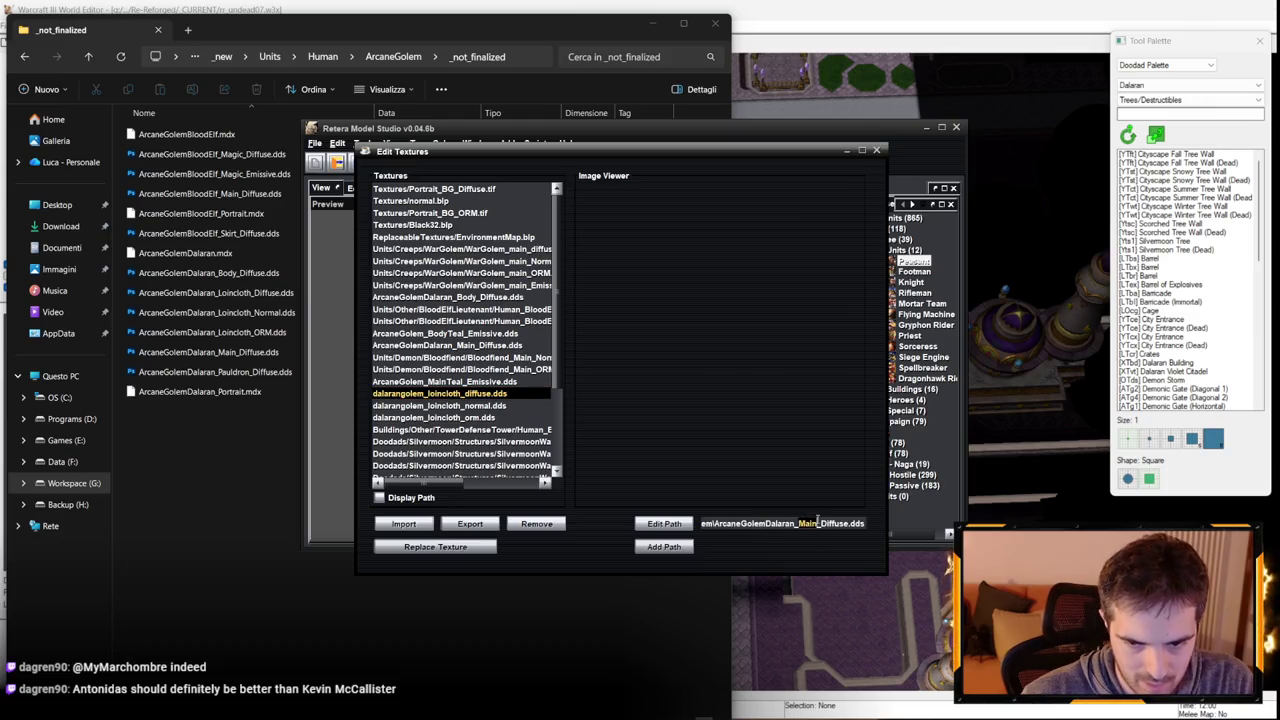
pyautogui.write('Loincloth')
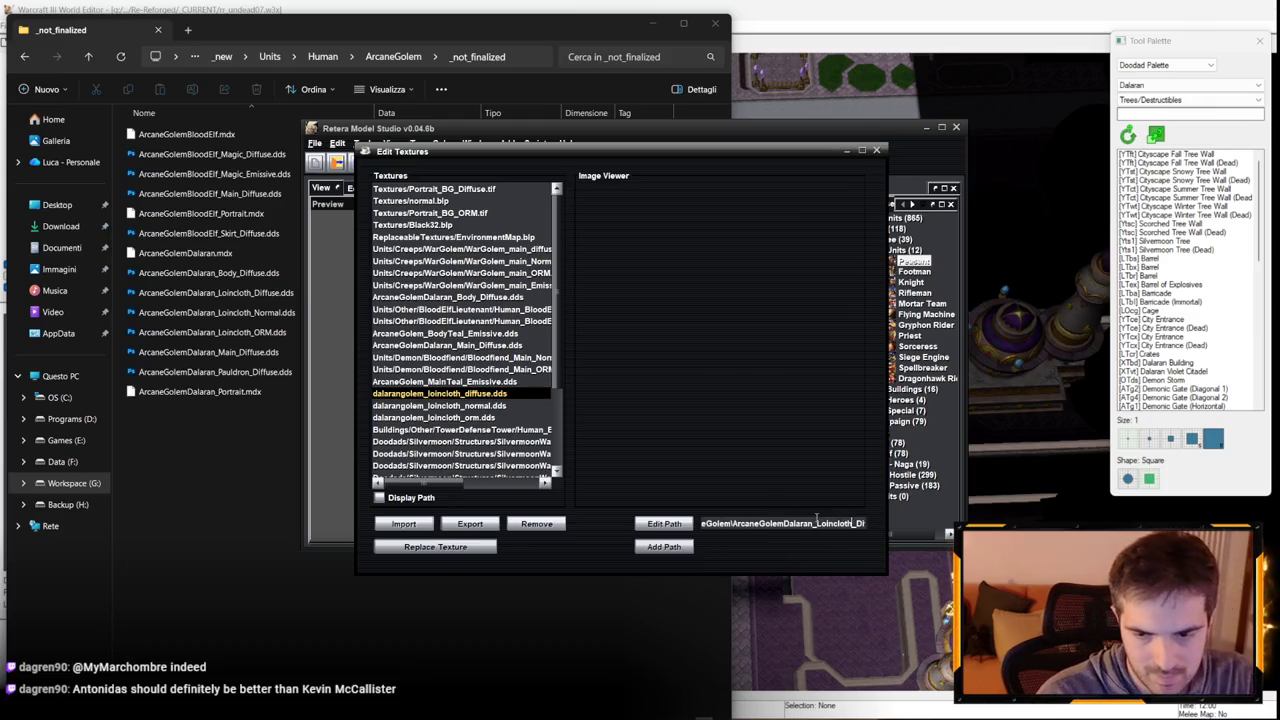
pyautogui.press('End')
pyautogui.press('Return')
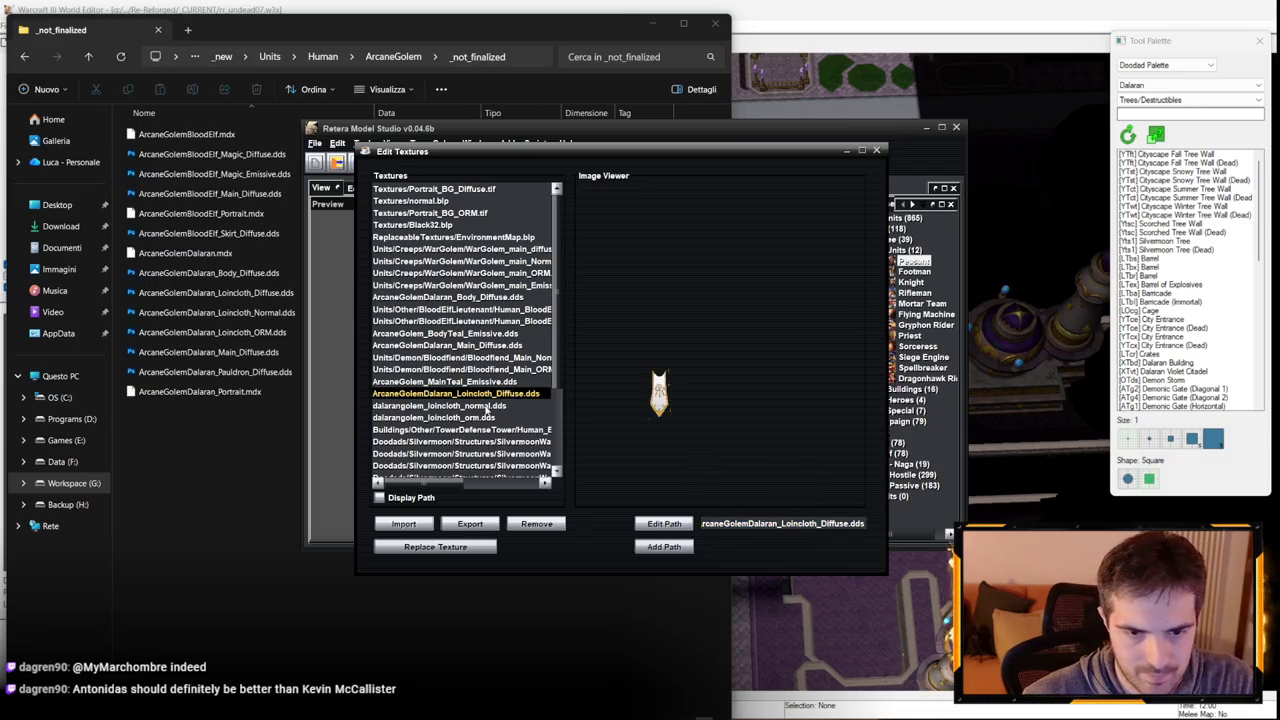
# Repoint the loincloth normal texture to the ArcaneGolemDalaran Loincloth_Normal path.
pyautogui.click(440, 405)
pyautogui.click(752, 523)
pyautogui.hotkey('ctrl', 'a')
pyautogui.hotkey('ctrl', 'v')
pyautogui.moveTo(820, 523); pyautogui.dragTo(848, 523)
pyautogui.write('Normal')
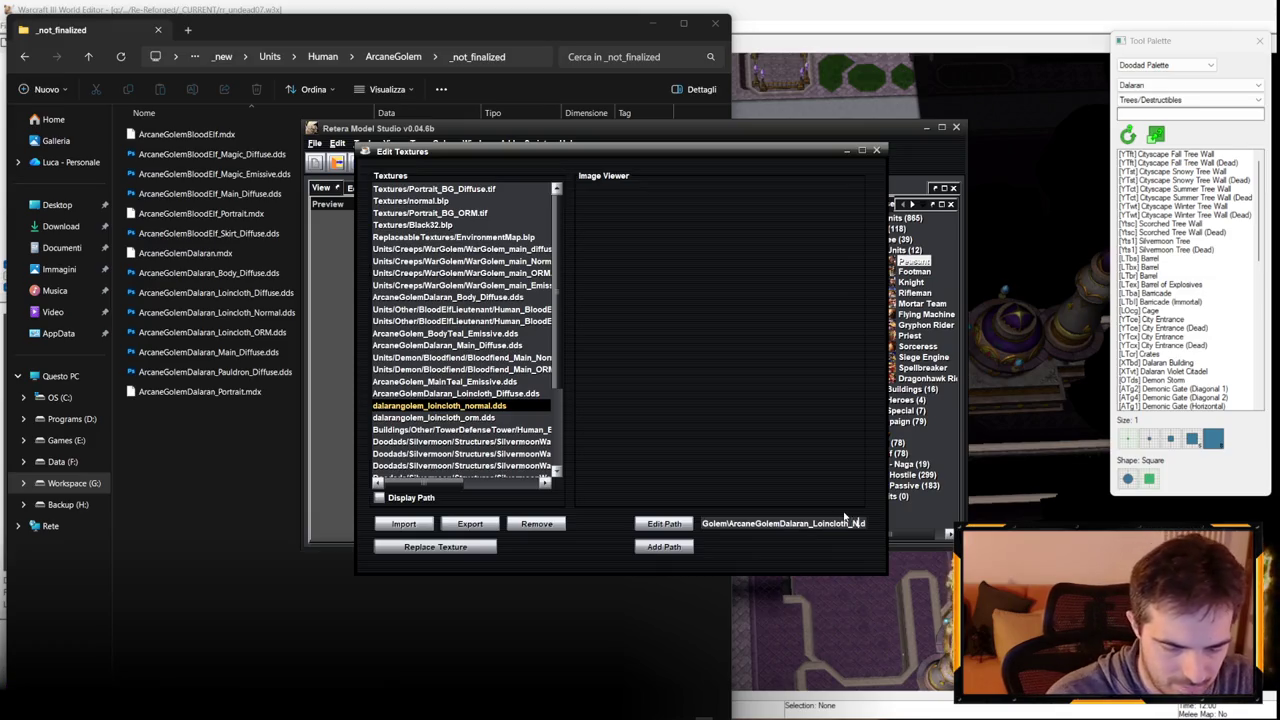
pyautogui.press('Return')
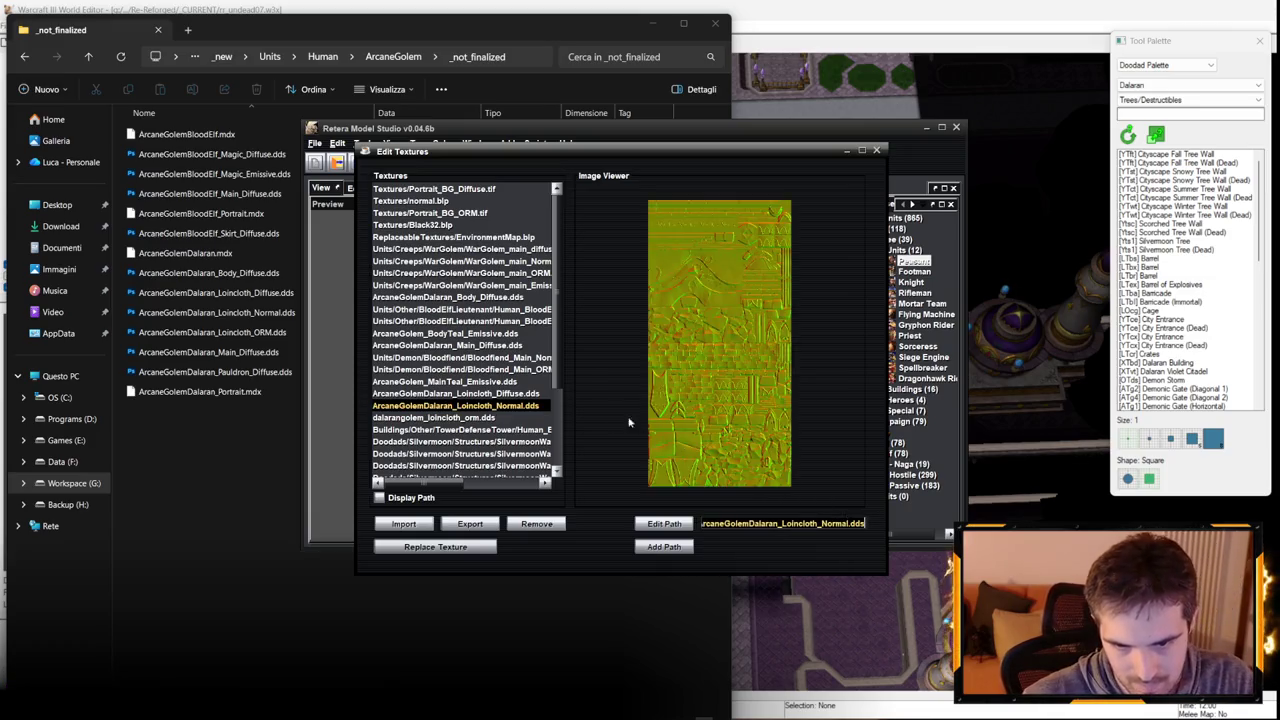
# Repoint the loincloth ORM texture to ArcaneGolemDalaran_Loincloth_ORM.dds.
pyautogui.click(482, 418)
pyautogui.tripleClick(783, 524)
pyautogui.hotkey('ctrl', 'v')
pyautogui.doubleClick(848, 528)
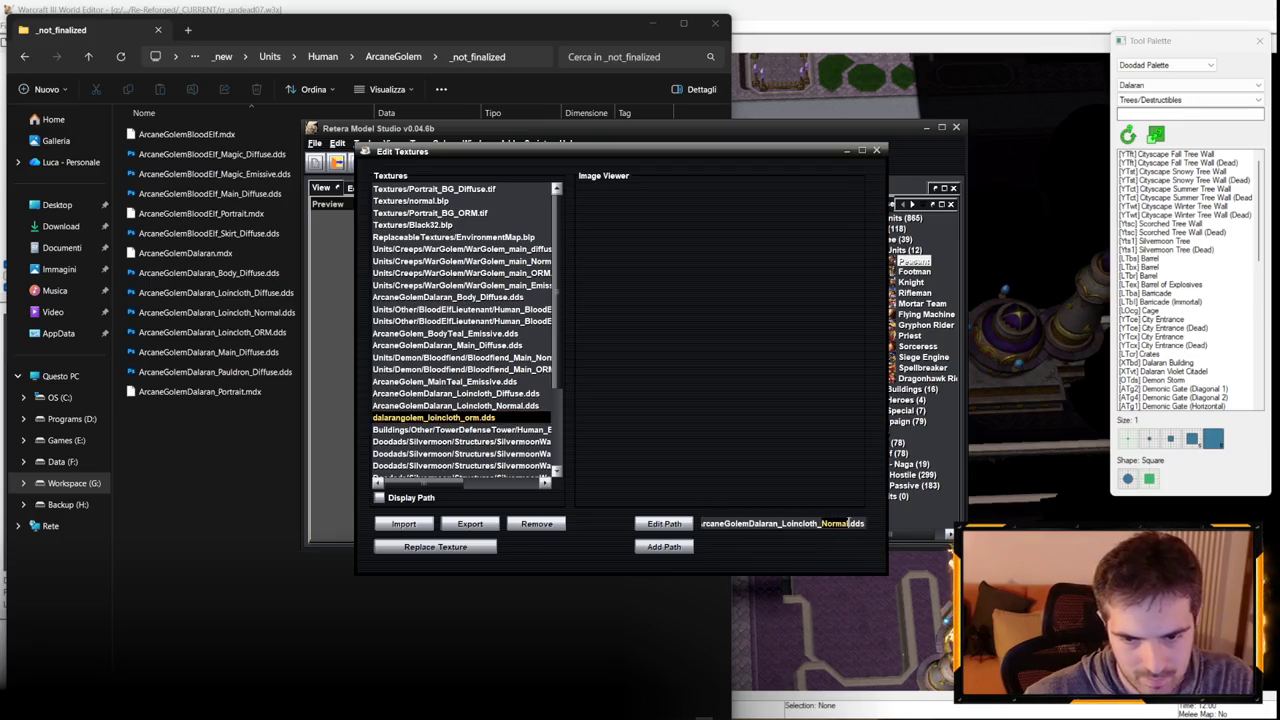
pyautogui.write('ORM')
pyautogui.press('Return')
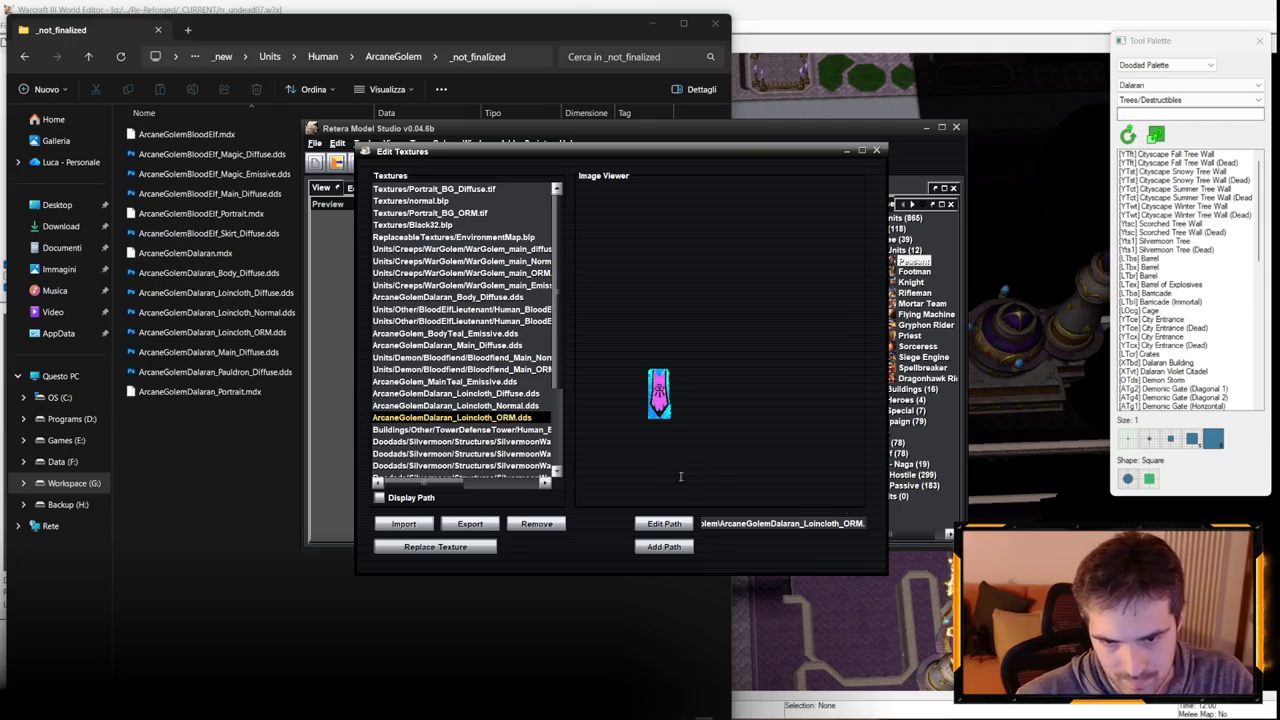
# Repoint the pauldron diffuse texture to the ArcaneGolemDalaran Pauldron_Diffuse path and close the editor.
pyautogui.scroll(-3, 528, 422)
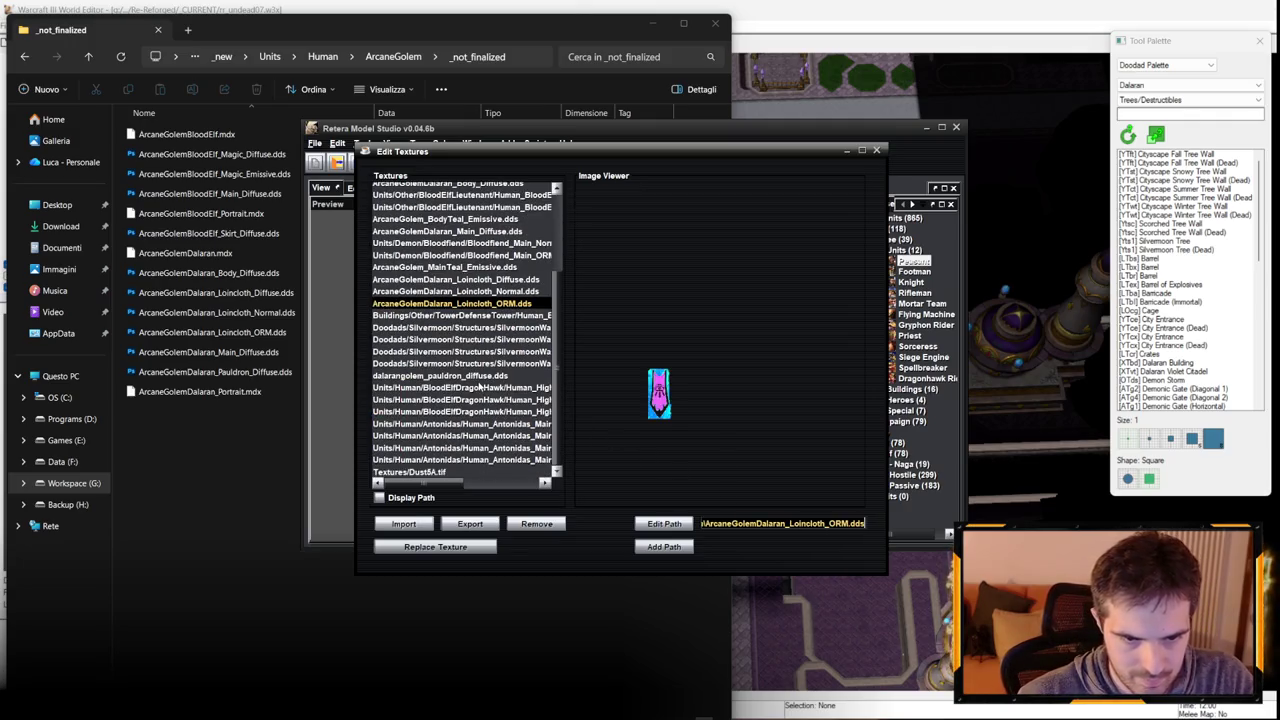
pyautogui.click(478, 376)
pyautogui.click(778, 526)
pyautogui.hotkey('ctrl', 'a')
pyautogui.hotkey('ctrl', 'v')
pyautogui.moveTo(790, 523); pyautogui.dragTo(824, 523)
pyautogui.write('Pau')
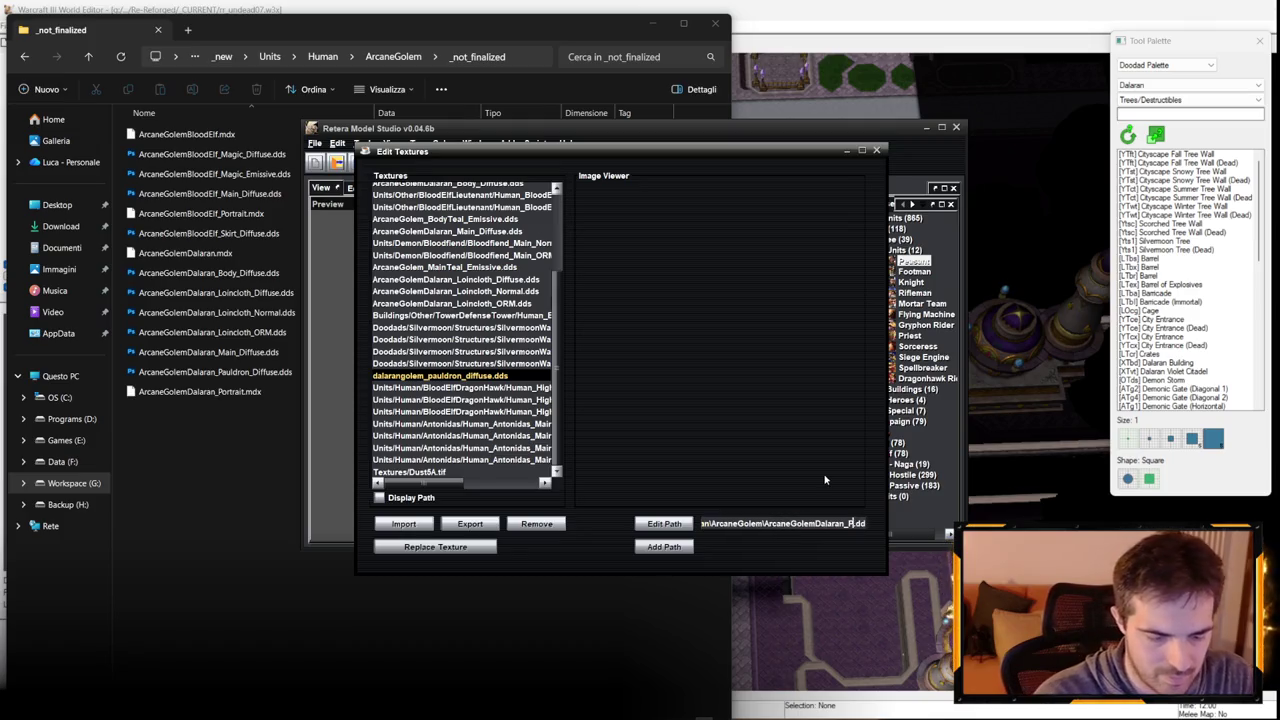
pyautogui.write('ldron_Diffuse')
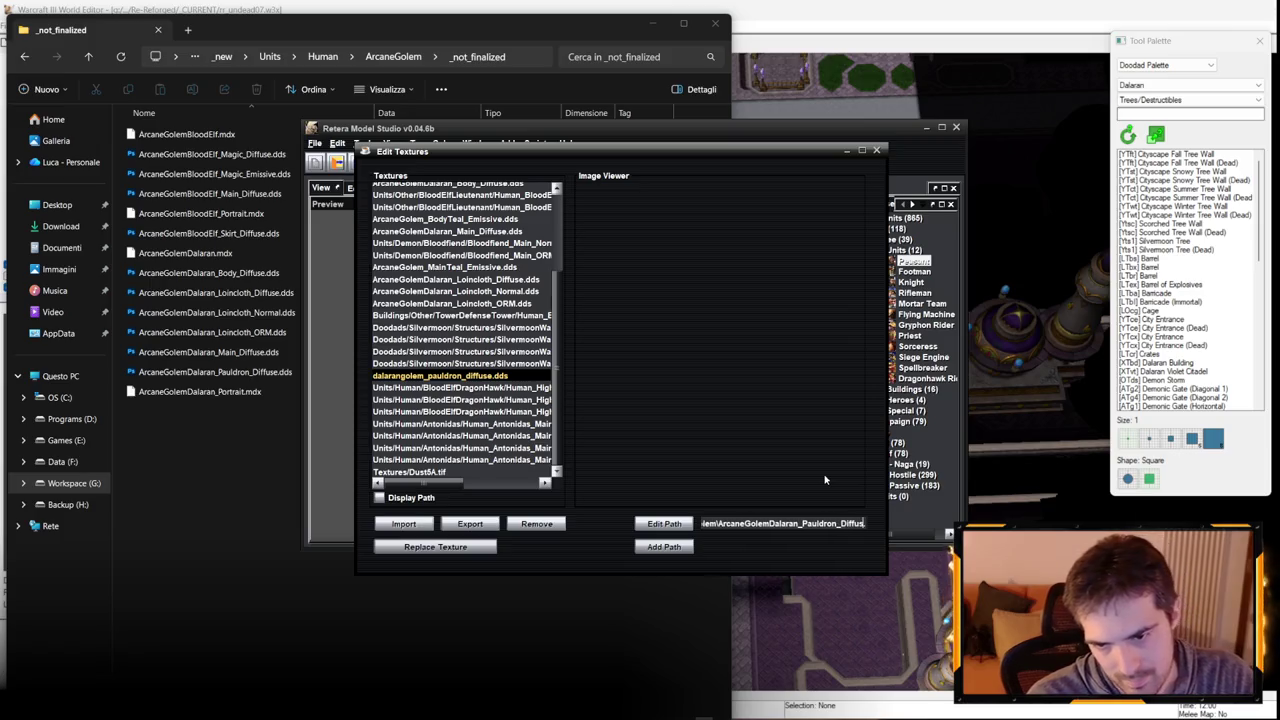
pyautogui.press('Return')
pyautogui.click(877, 150)
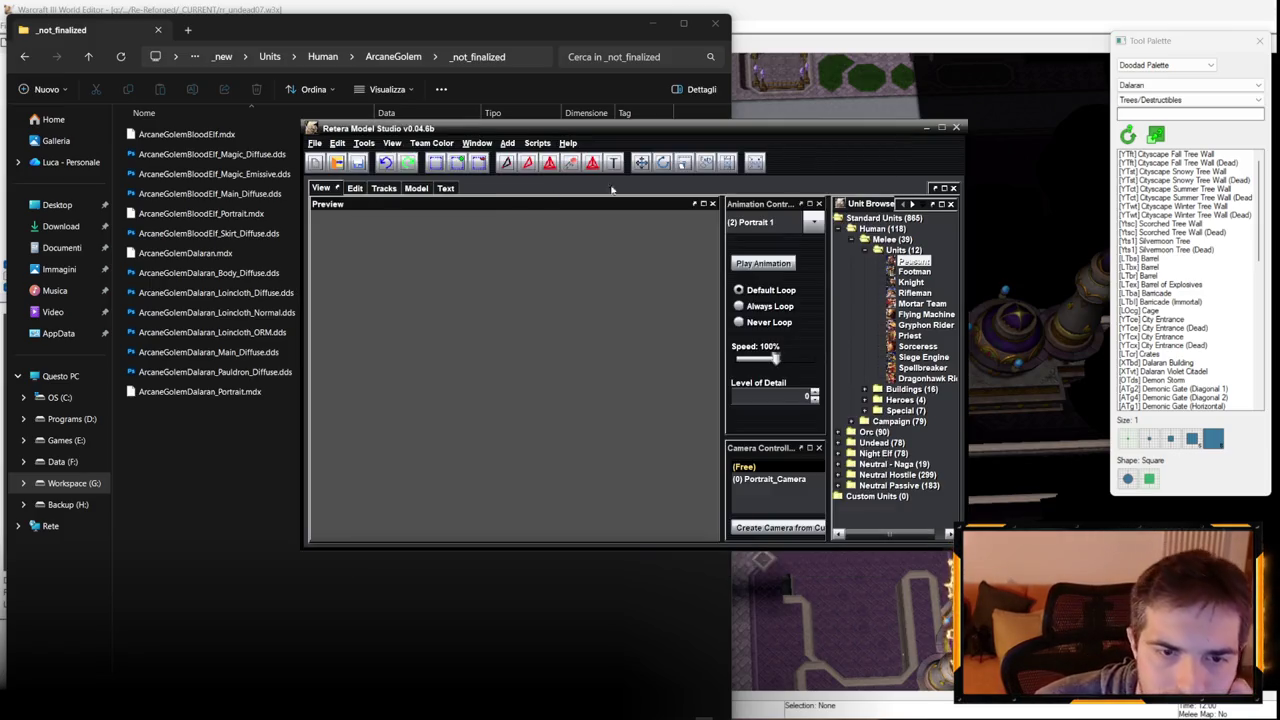
# Change the model name in the header from WarGolem to ArcaneGolemDalaran and view the portrait camera.
pyautogui.click(417, 188)
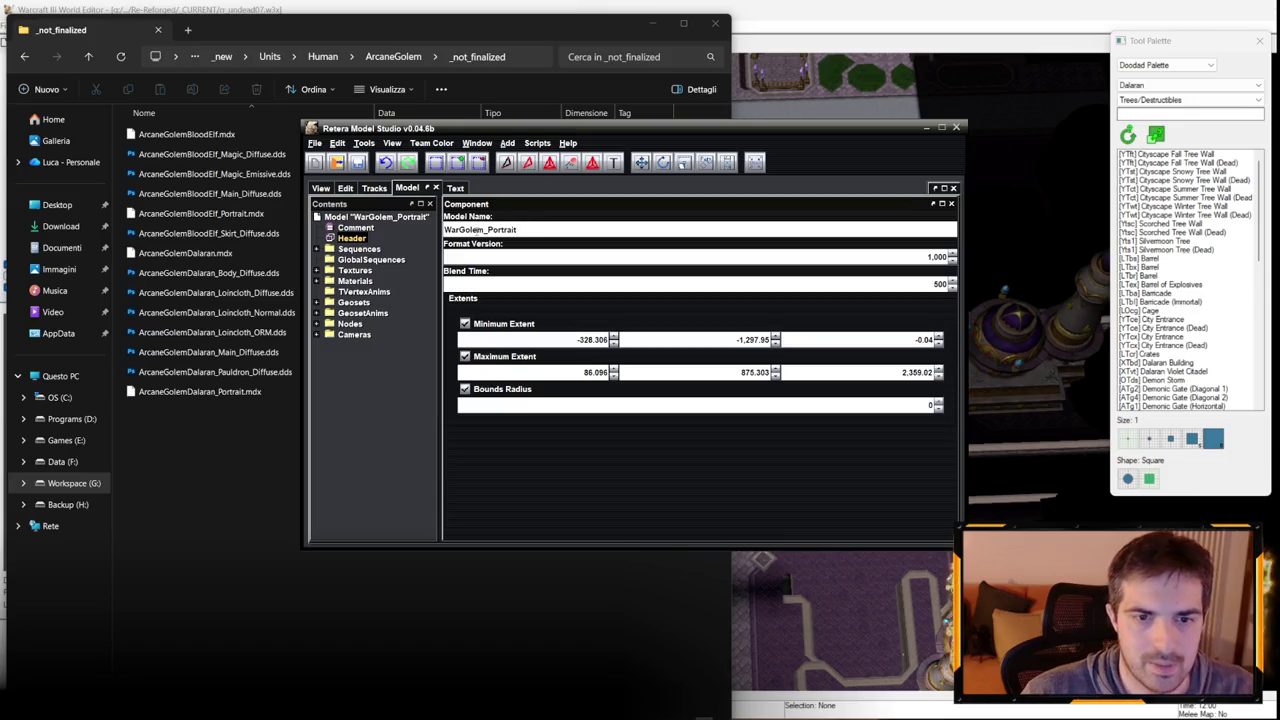
pyautogui.moveTo(484, 229); pyautogui.dragTo(400, 233)
pyautogui.write('ArcaneGolemD')
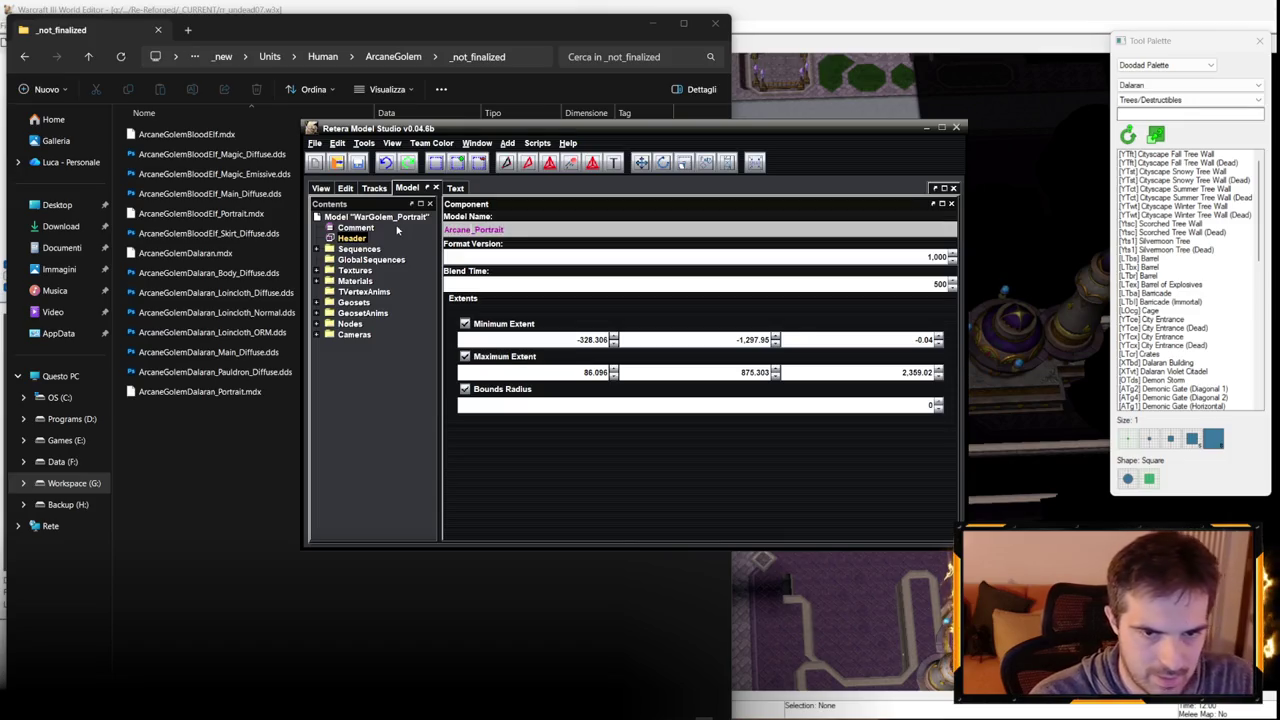
pyautogui.write('alaran')
pyautogui.press('Return')
pyautogui.write('1,200')
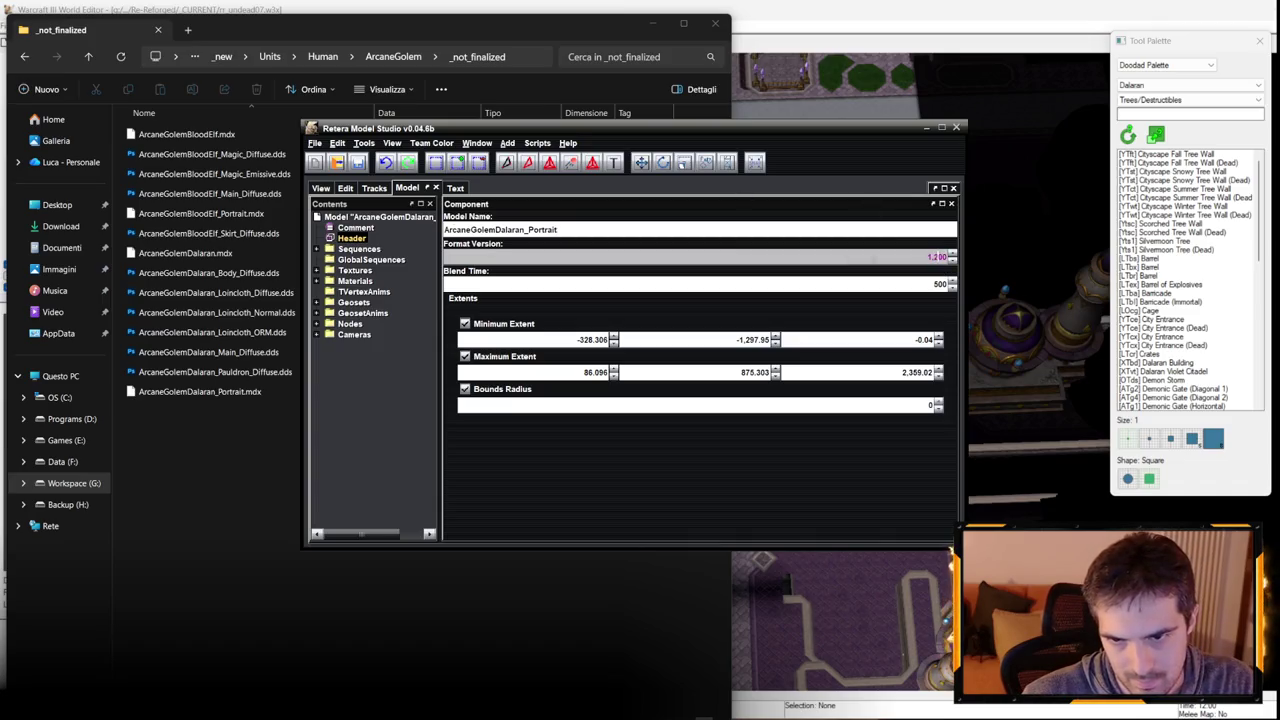
pyautogui.click(320, 188)
pyautogui.click(770, 480)
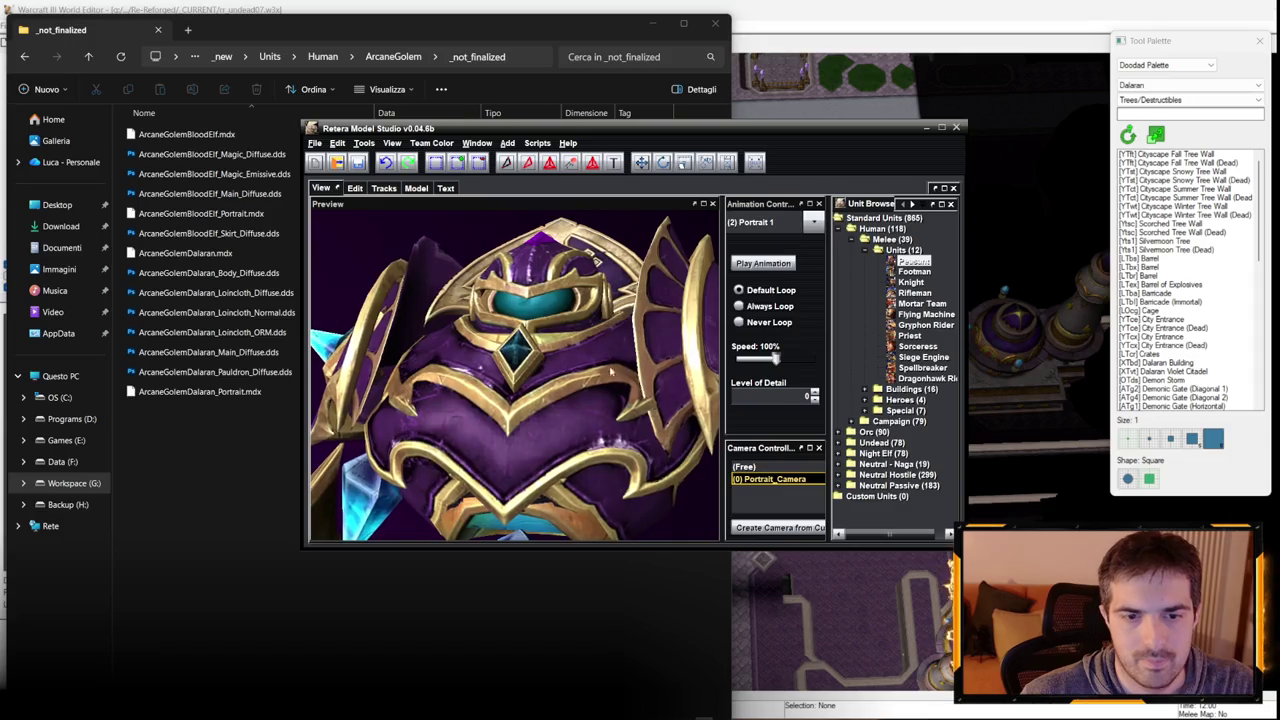
# Save as ArcaneGolemDalaran_Portrait.mdx, close without saving again, and select the eight ArcaneGolemDalaran files.
pyautogui.click(315, 143)
pyautogui.click(368, 263)
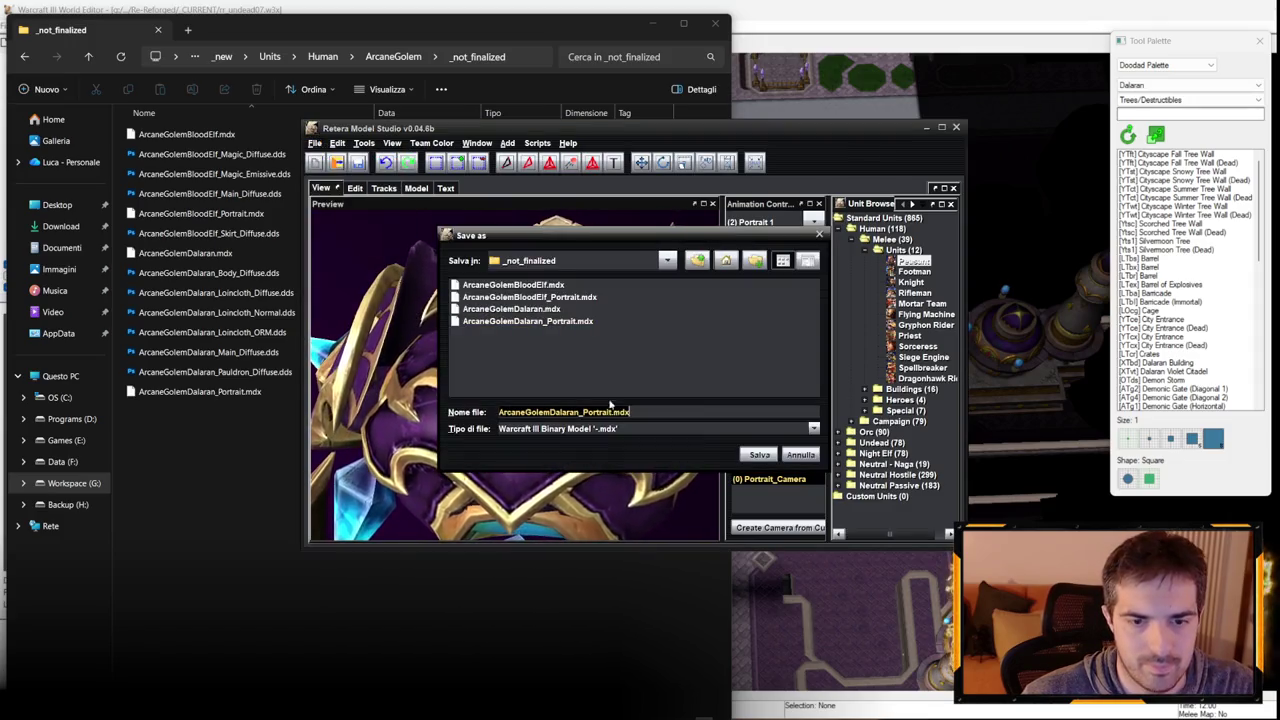
pyautogui.press('Return')
pyautogui.press('Return')
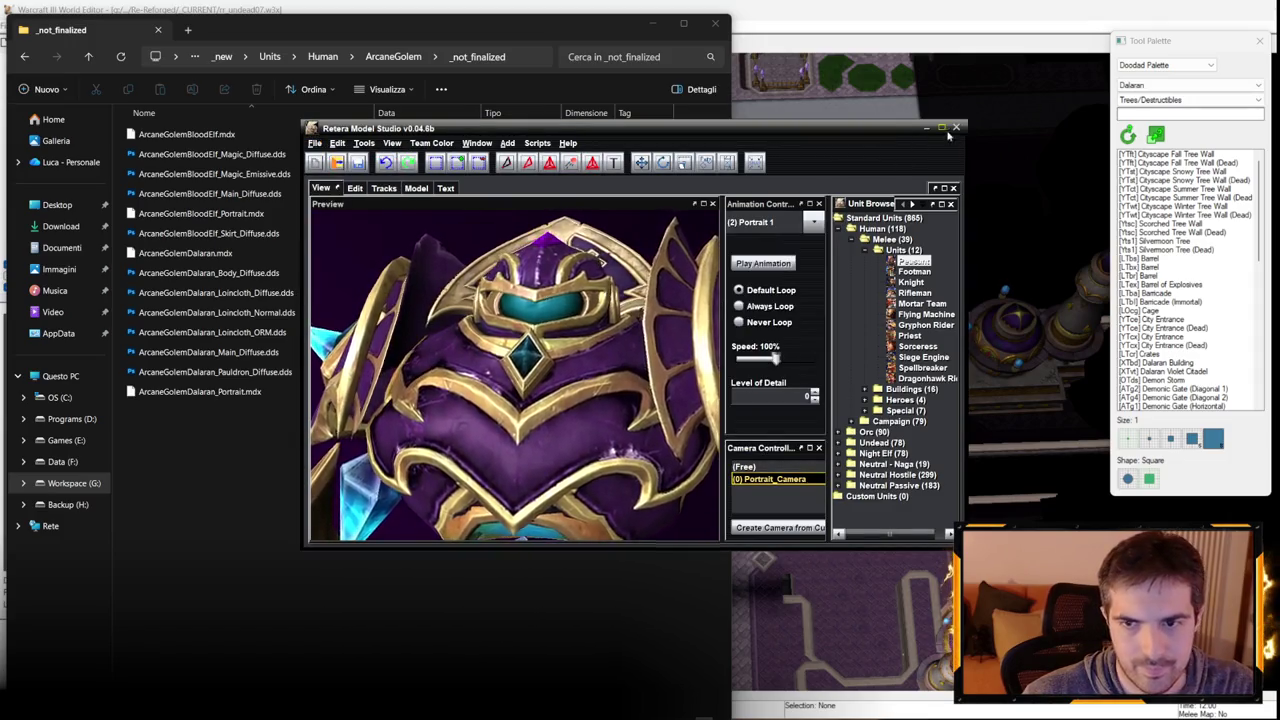
pyautogui.click(956, 127)
pyautogui.click(633, 373)
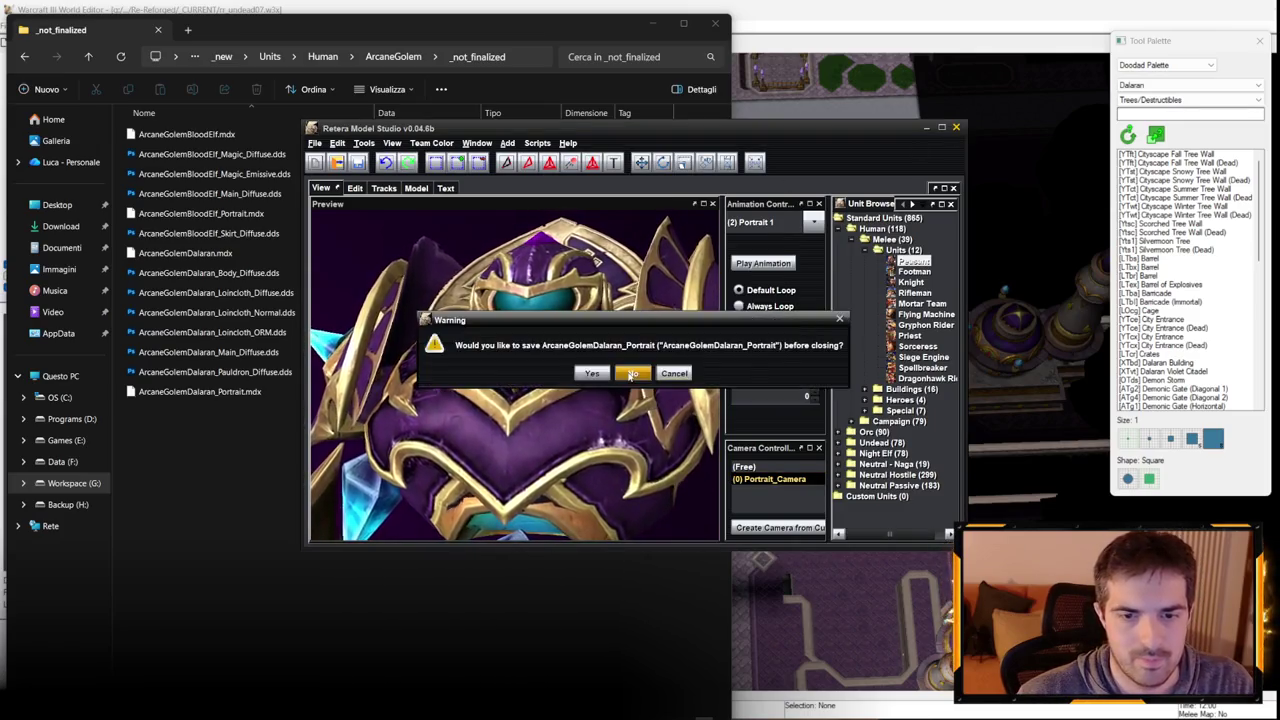
pyautogui.click(657, 377)
pyautogui.moveTo(274, 500)
pyautogui.mouseDown()
pyautogui.moveTo(192, 371)
pyautogui.moveTo(191, 263)
pyautogui.mouseUp()
pyautogui.click(393, 56)
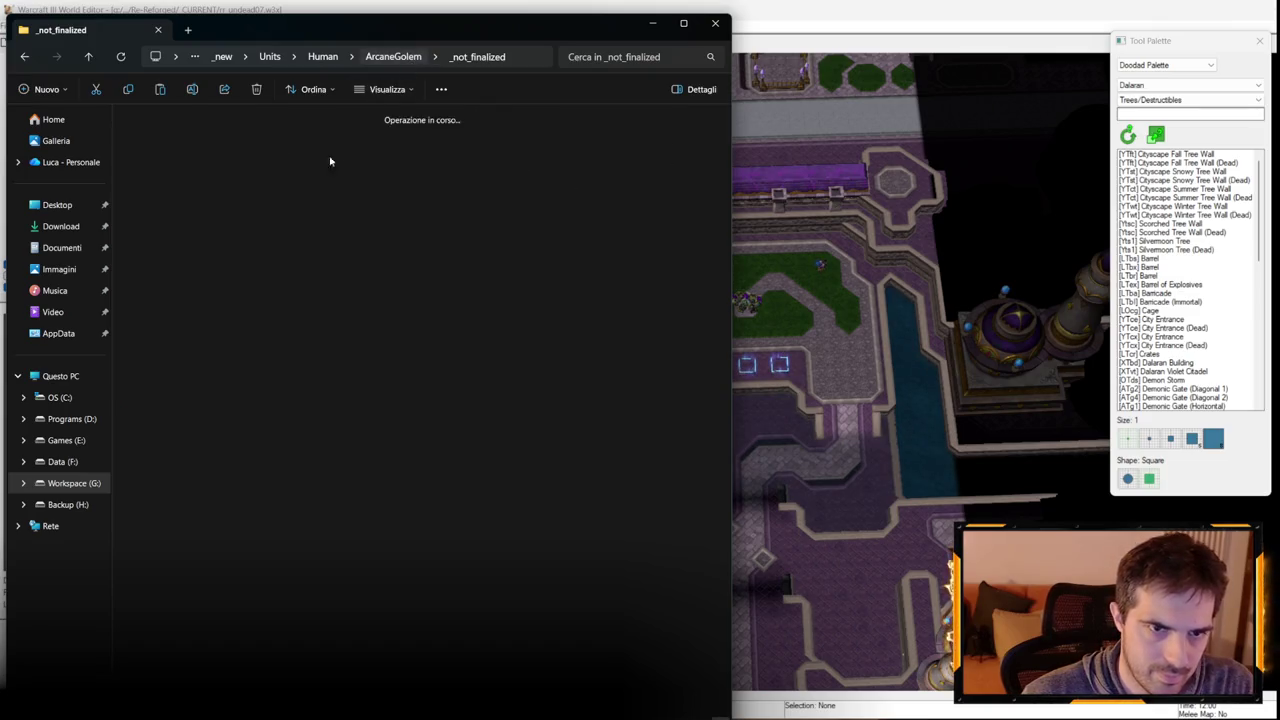
# Paste the eight ArcaneGolemDalaran files into the ArcaneGolem folder.
pyautogui.rightClick(291, 283)
pyautogui.press('Escape')
pyautogui.hotkey('ctrl', 'v')
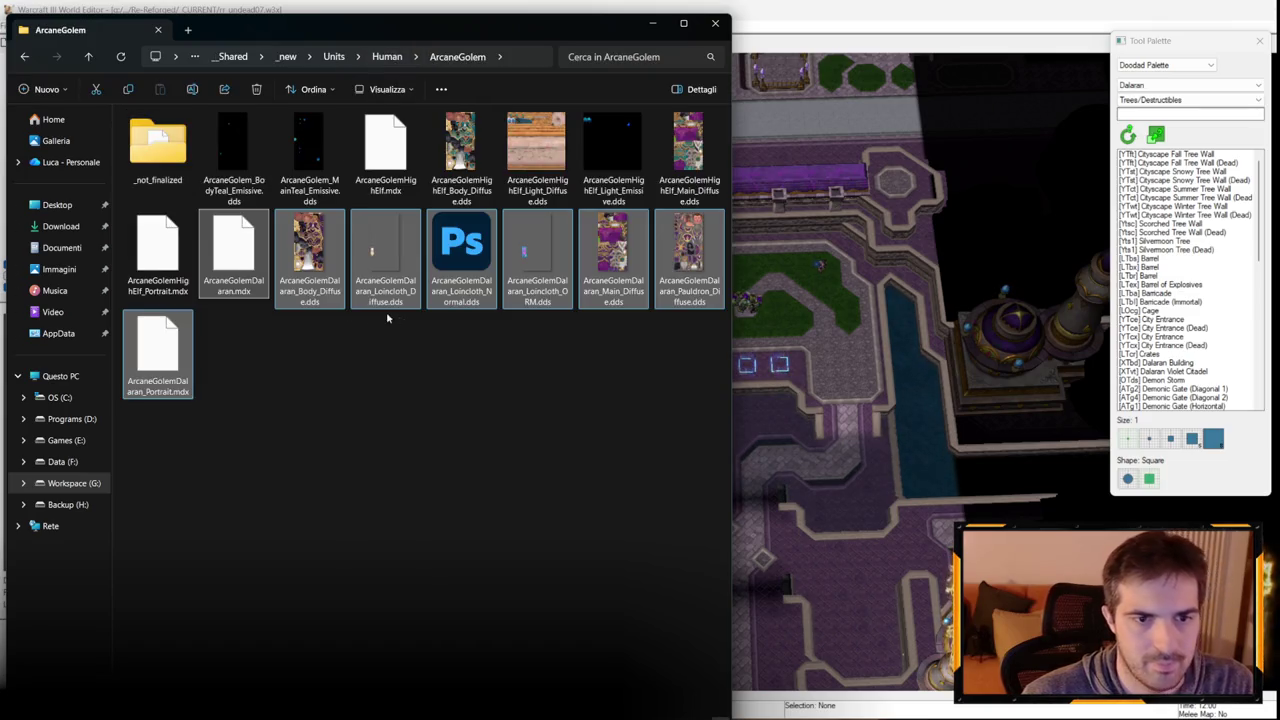
# Open Questo PC in a new tab and detach it into its own window.
pyautogui.rightClick(60, 440)
pyautogui.click(382, 487)
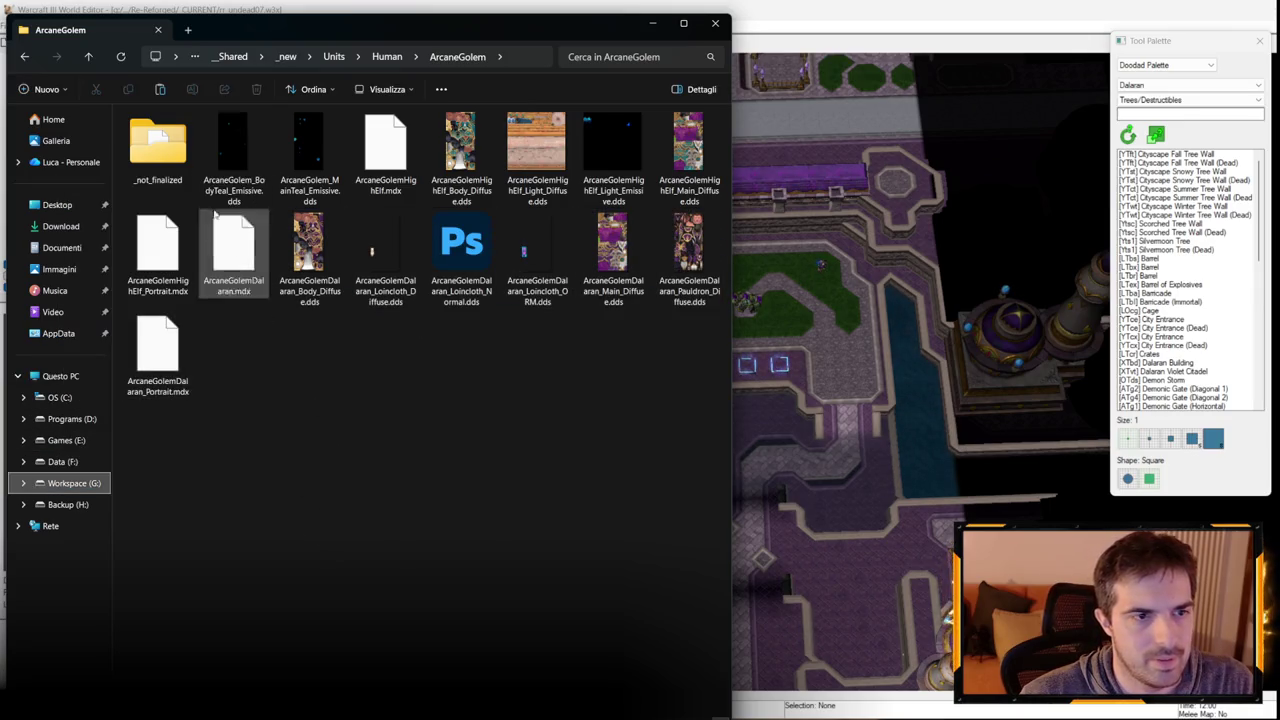
pyautogui.click(187, 29)
pyautogui.moveTo(203, 30)
pyautogui.mouseDown()
pyautogui.moveTo(120, 35)
pyautogui.moveTo(2, 12)
pyautogui.mouseUp()
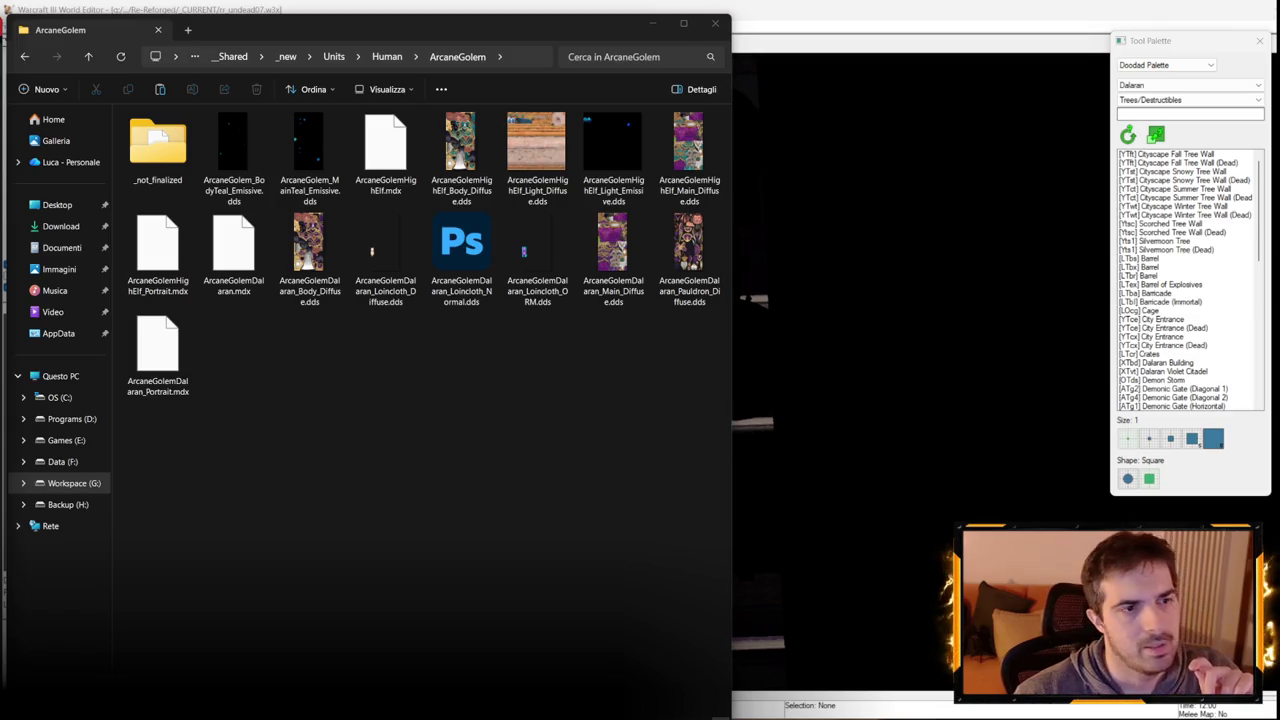
pyautogui.click(656, 30)
pyautogui.press('F6')
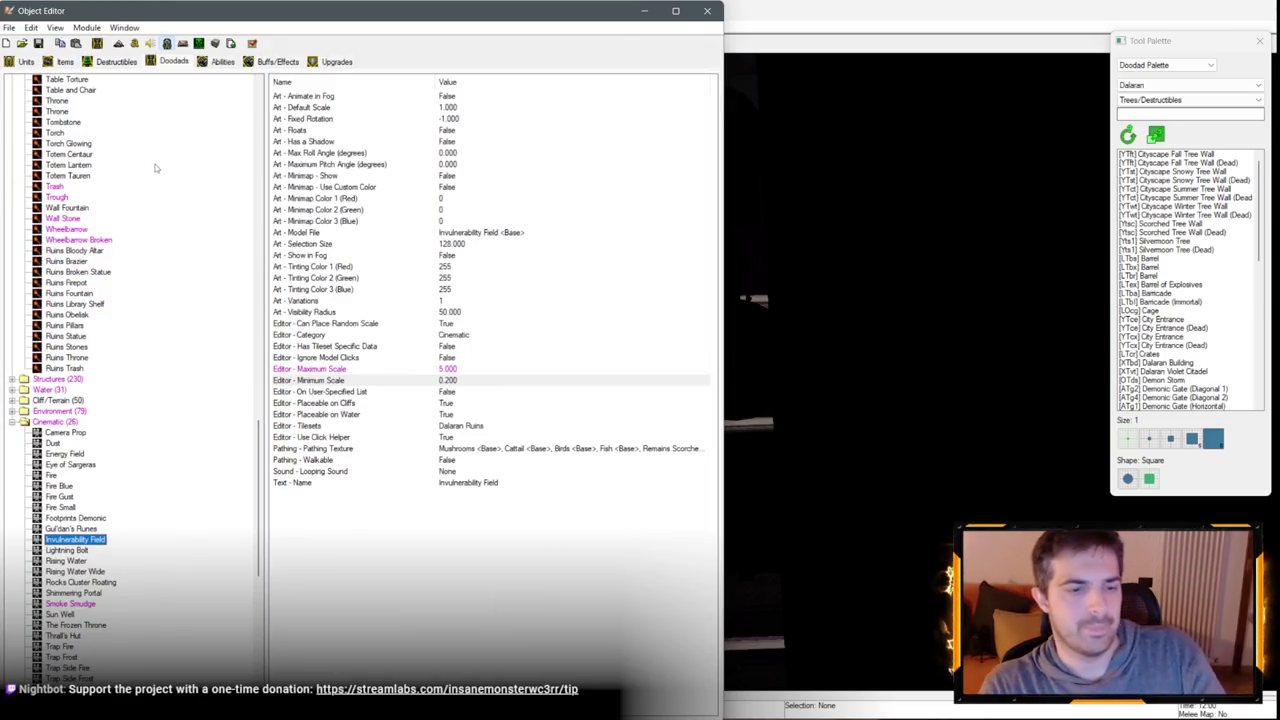
# Copy the Arcane Golem (Elven) unit and paste it as custom unit hDgm.
pyautogui.click(20, 61)
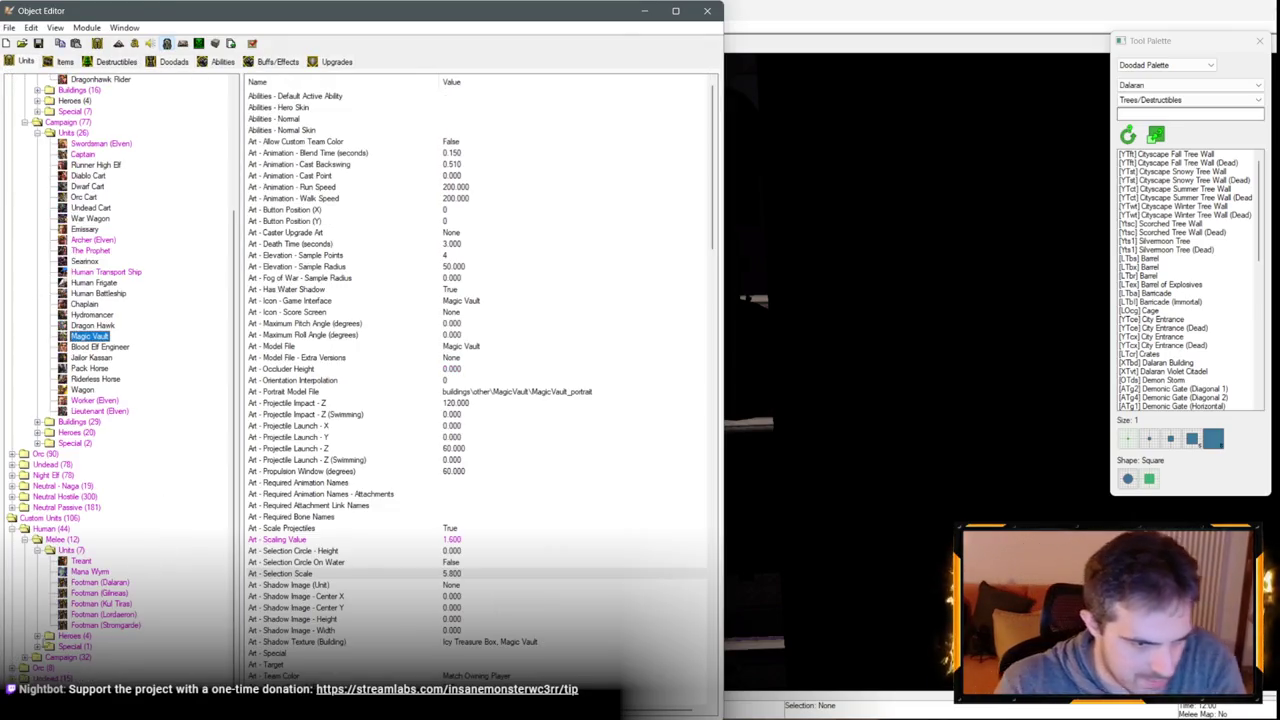
pyautogui.click(25, 657)
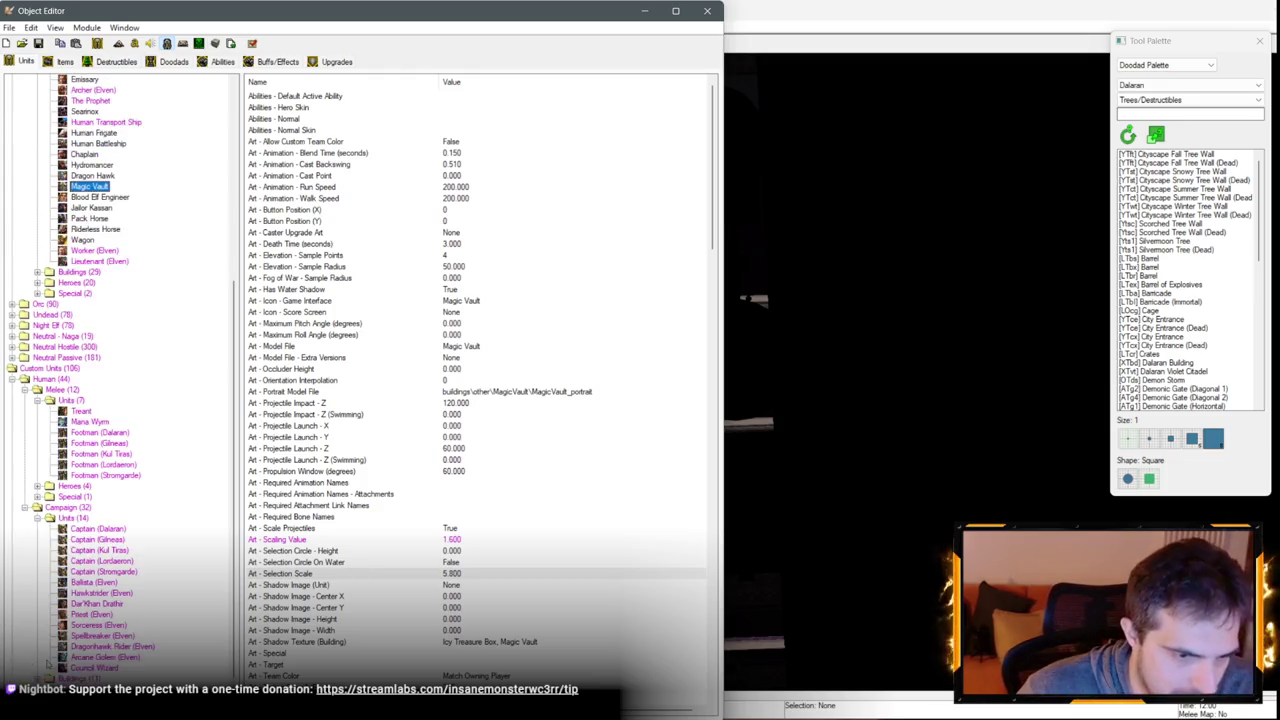
pyautogui.click(105, 657)
pyautogui.hotkey('ctrl', 'd')
pyautogui.hotkey('ctrl', 'c')
pyautogui.hotkey('ctrl', 'v')
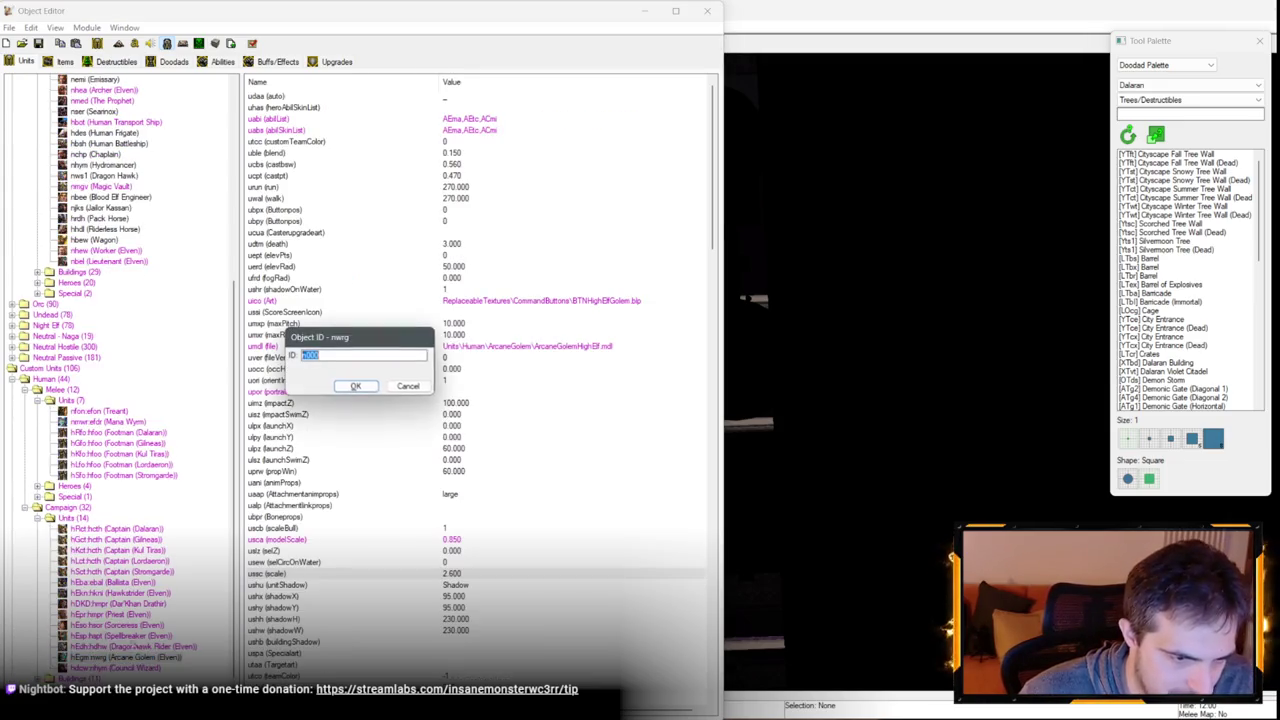
pyautogui.write('hD')
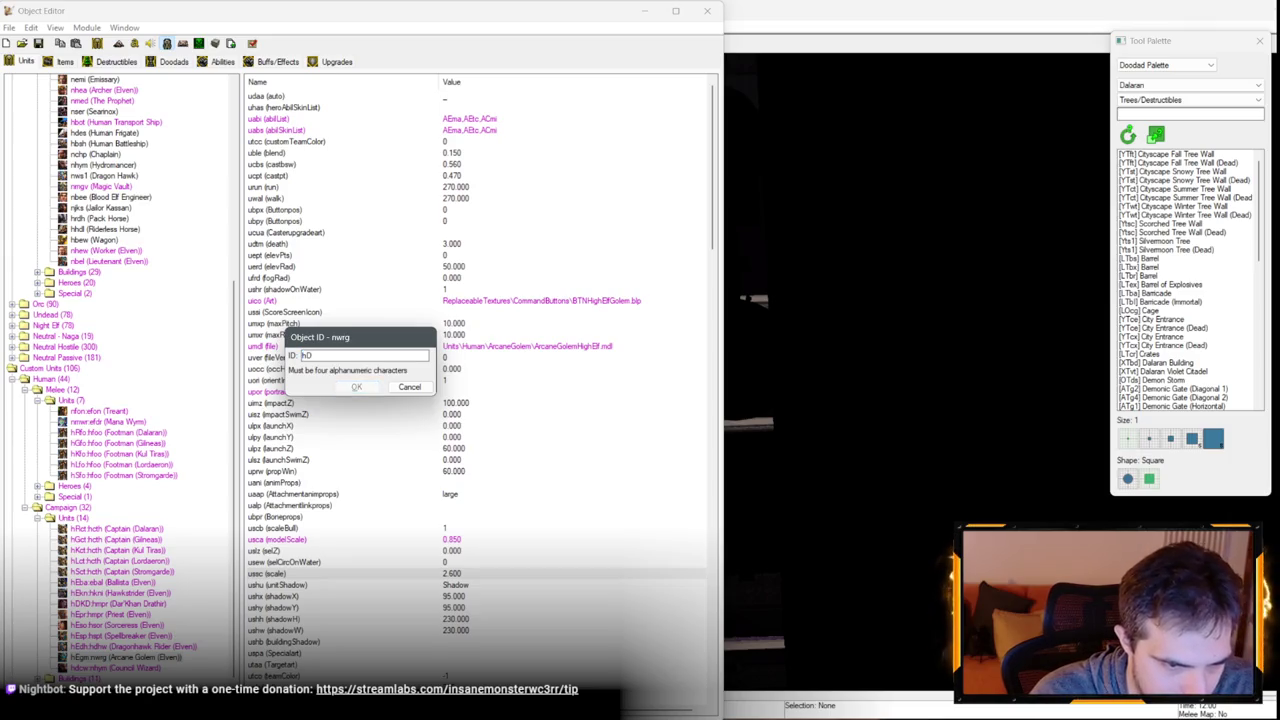
pyautogui.write('gm:n')
pyautogui.press('Return')
# Set the new unit's editor suffix to (Dalaran).
pyautogui.scroll(-5, 493, 537)
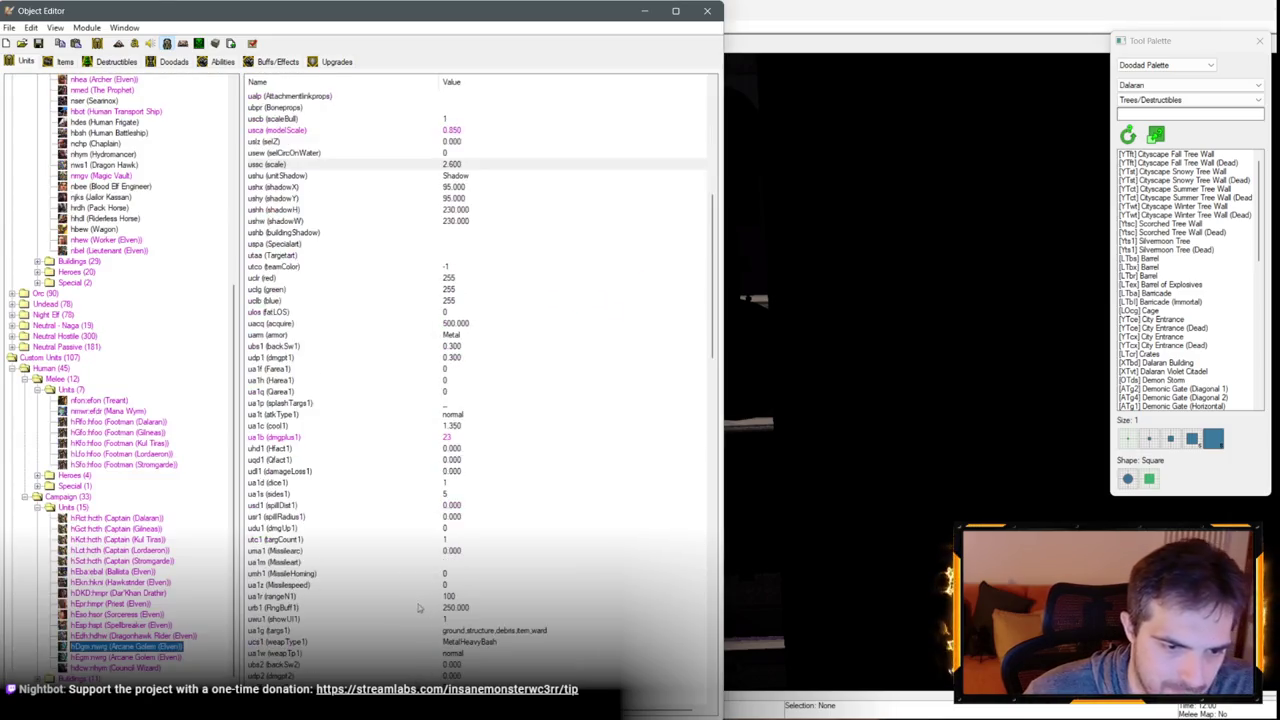
pyautogui.scroll(-8, 493, 537)
pyautogui.doubleClick(497, 676)
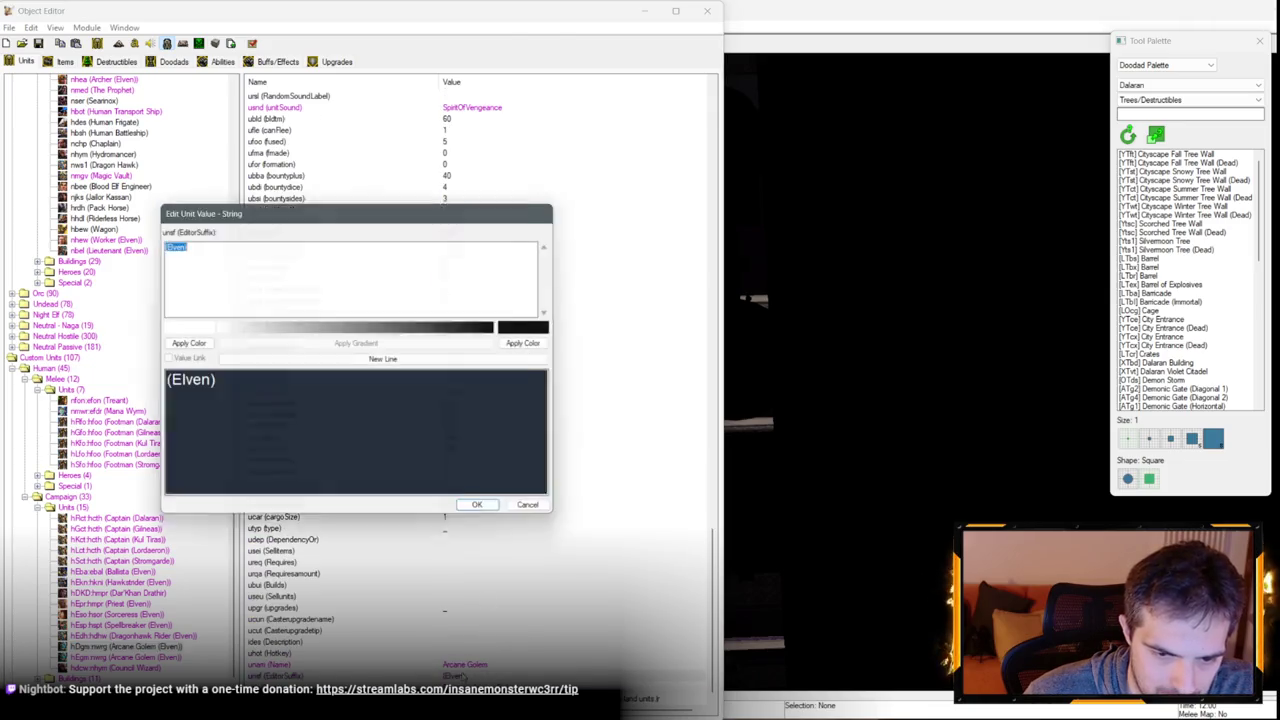
pyautogui.write('(Dalaran)')
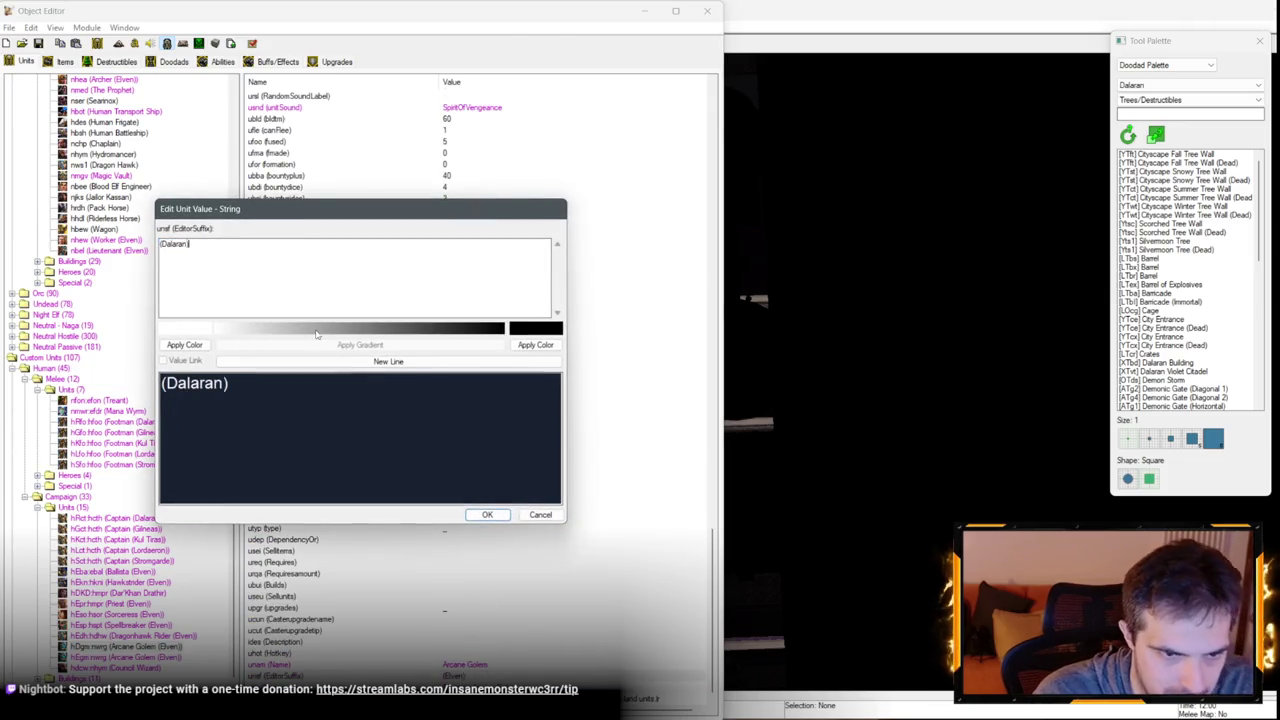
pyautogui.press('Return')
# Change the unit's icon path to BTNDalaranGolem.blp.
pyautogui.scroll(15, 419, 108)
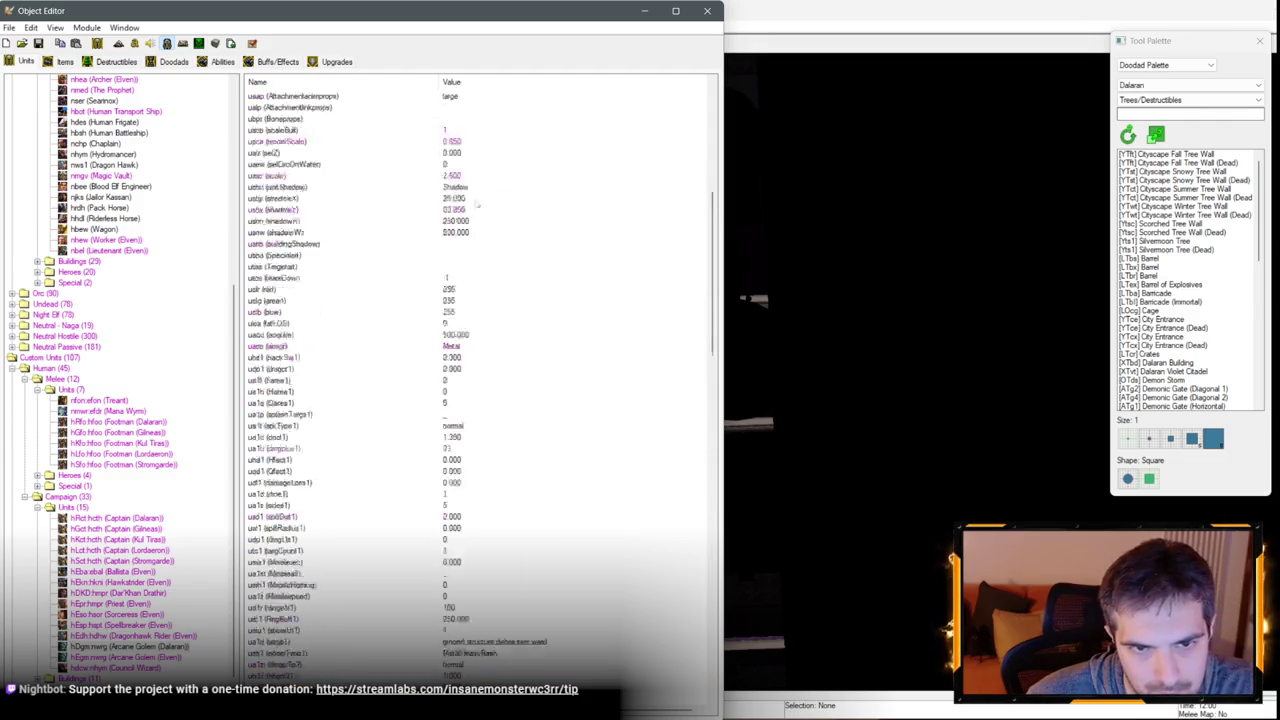
pyautogui.click(570, 304)
pyautogui.doubleClick(570, 304)
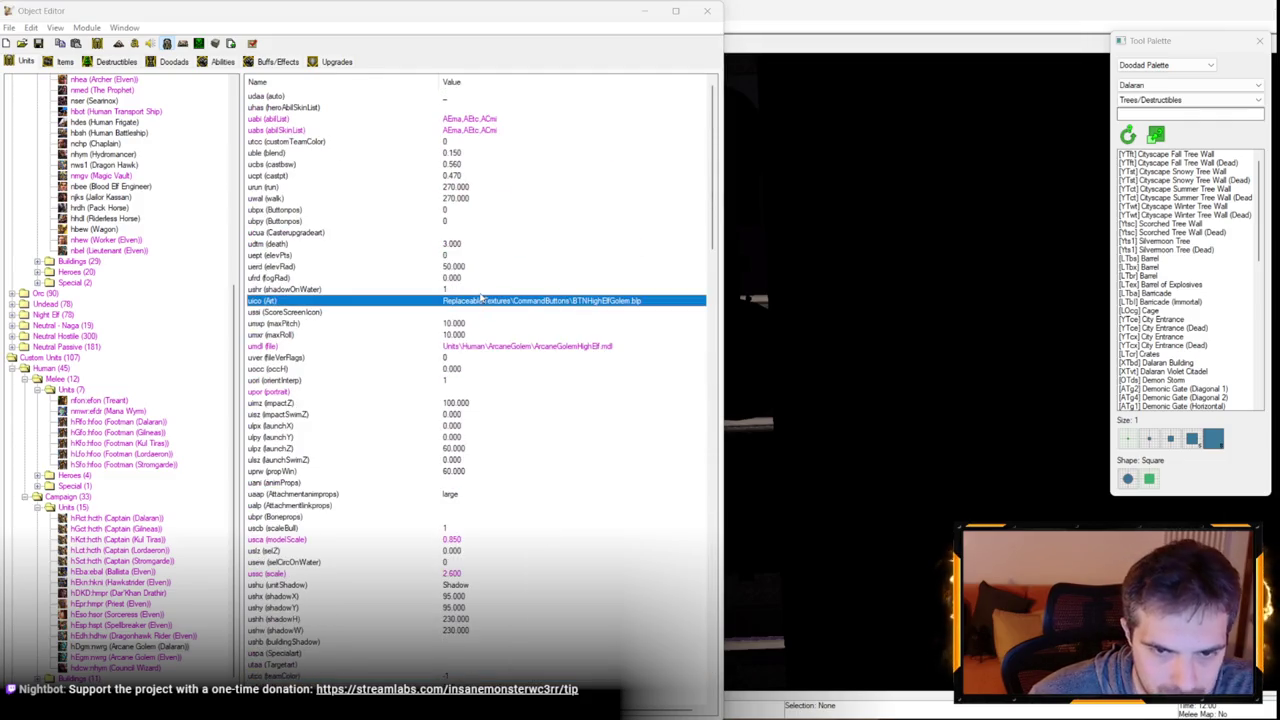
pyautogui.click(404, 396)
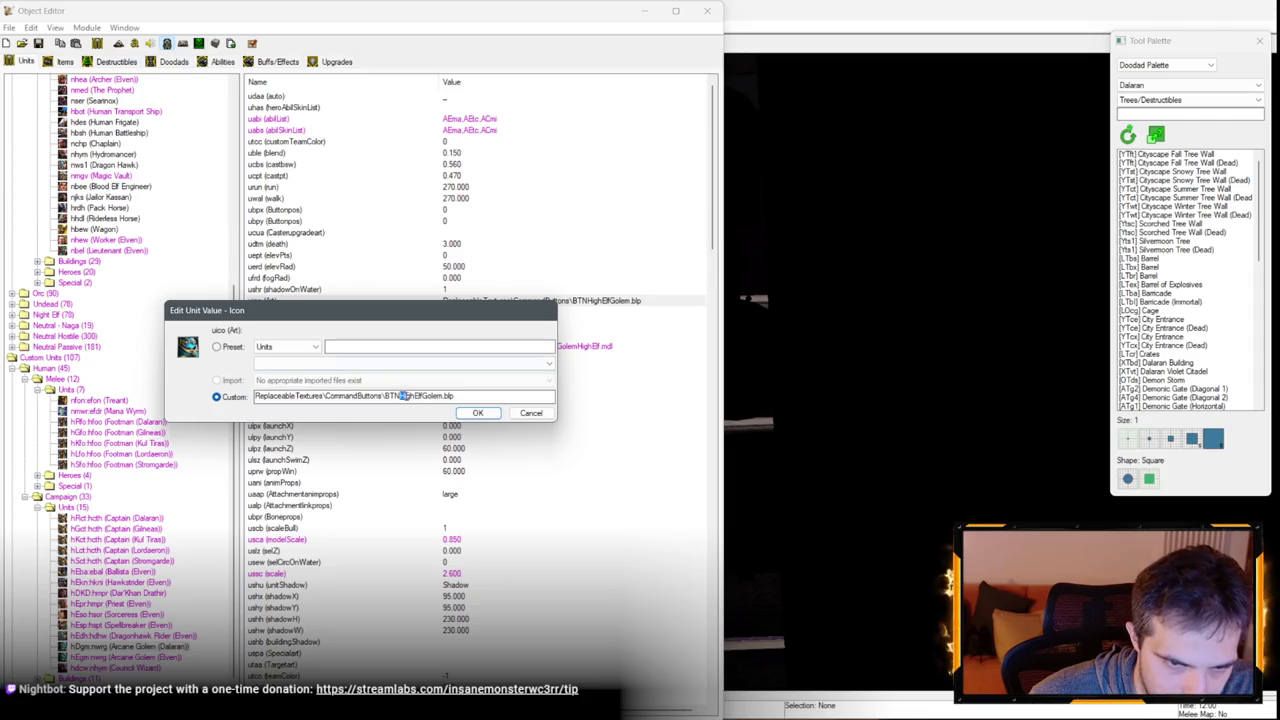
pyautogui.write('Dalaran')
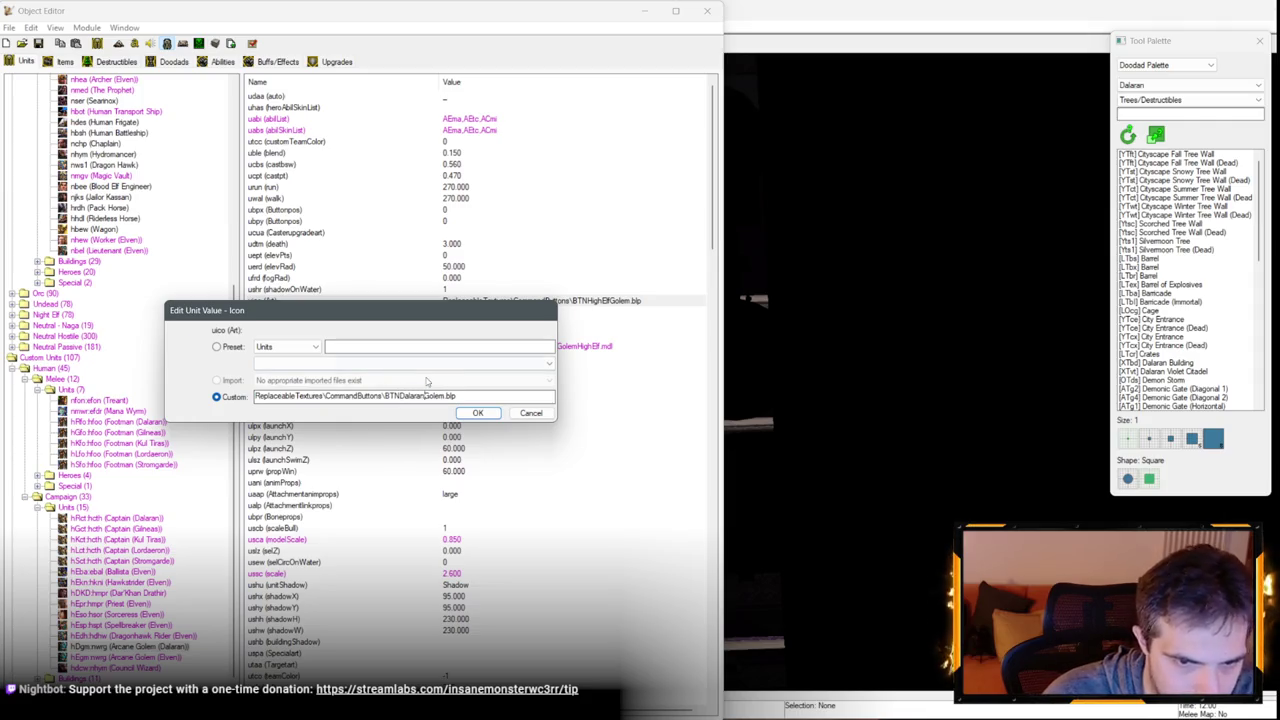
pyautogui.click(478, 413)
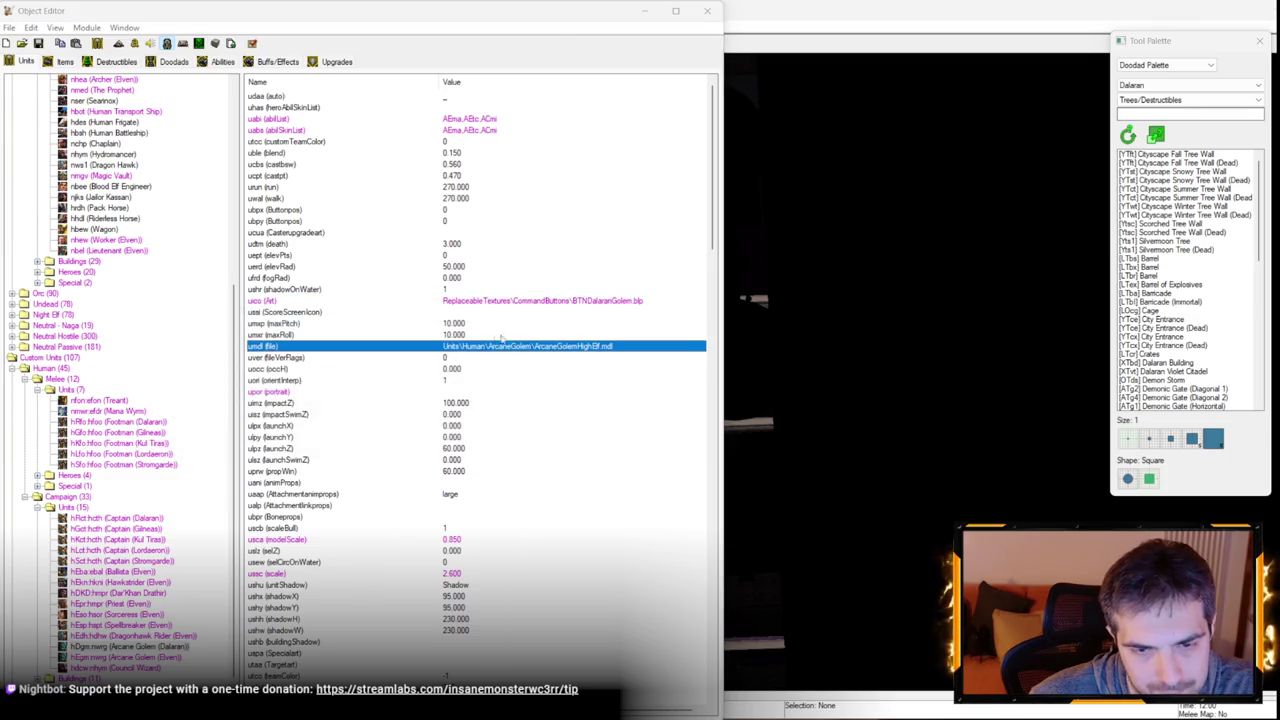
# Change the unit's model path to ArcaneGolemDalaran.mdl and minimize the Object Editor.
pyautogui.press('Return')
pyautogui.moveTo(326, 396); pyautogui.dragTo(384, 396)
pyautogui.click(326, 396)
pyautogui.write('Dalaran.mdl')
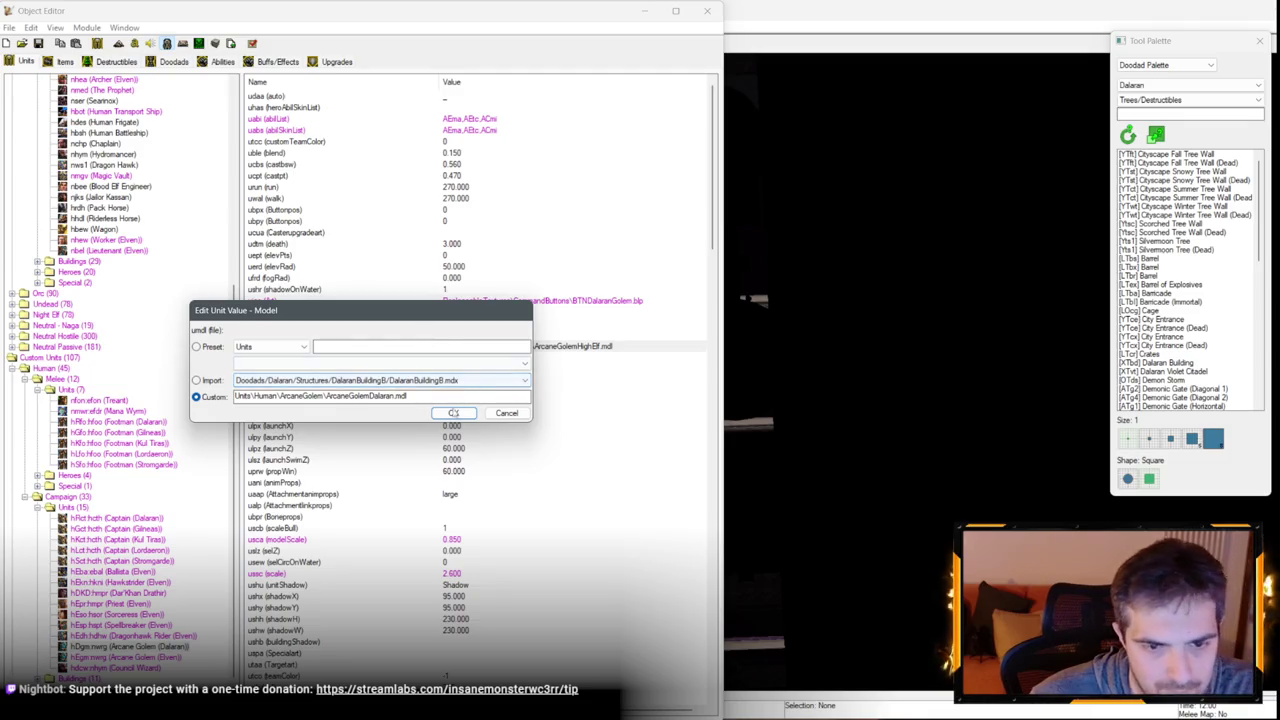
pyautogui.click(453, 412)
pyautogui.click(645, 10)
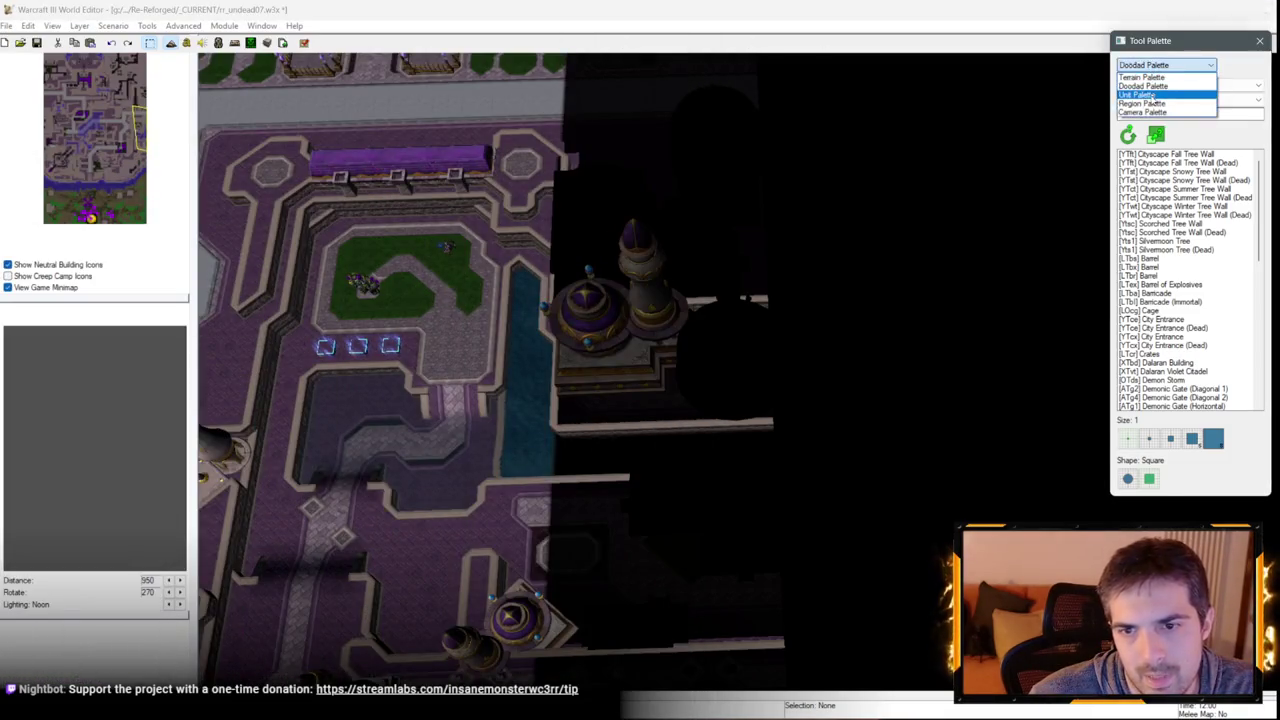
# Set the Unit Palette to owner Undead Scourge (Purple), showing Human custom units.
pyautogui.click(1150, 82)
pyautogui.scroll(3, 908, 176)
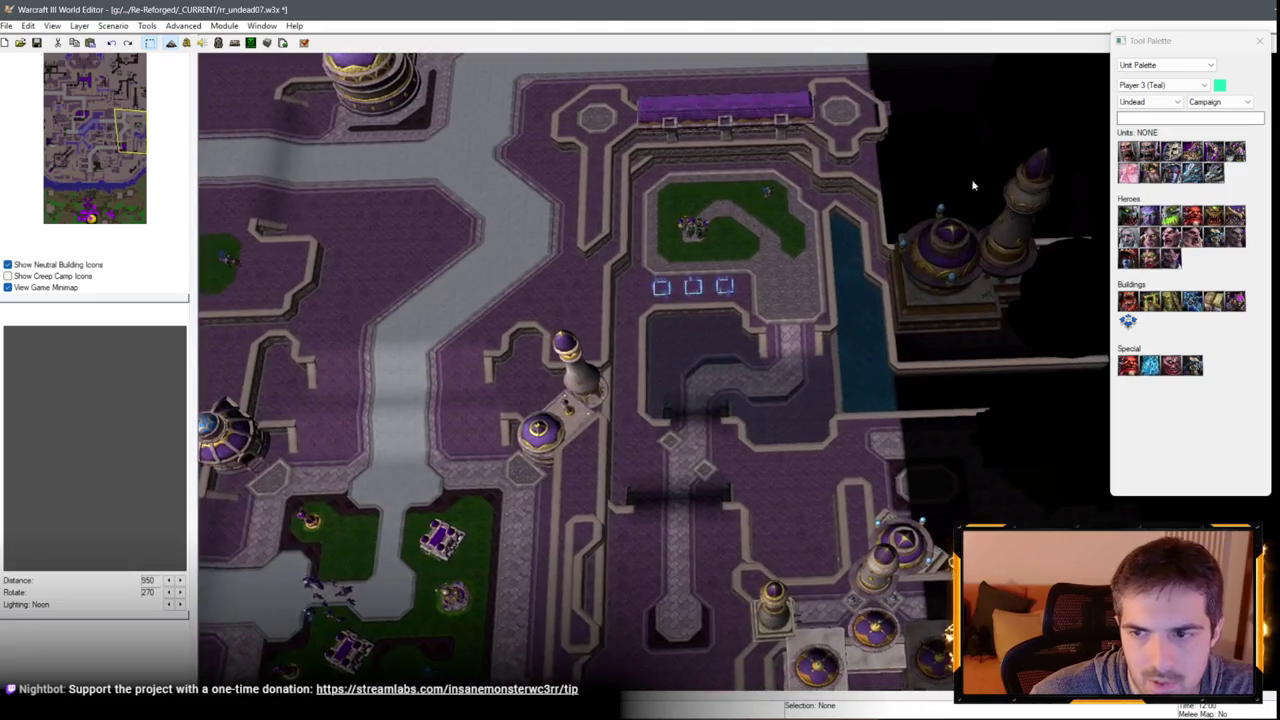
pyautogui.click(1160, 85)
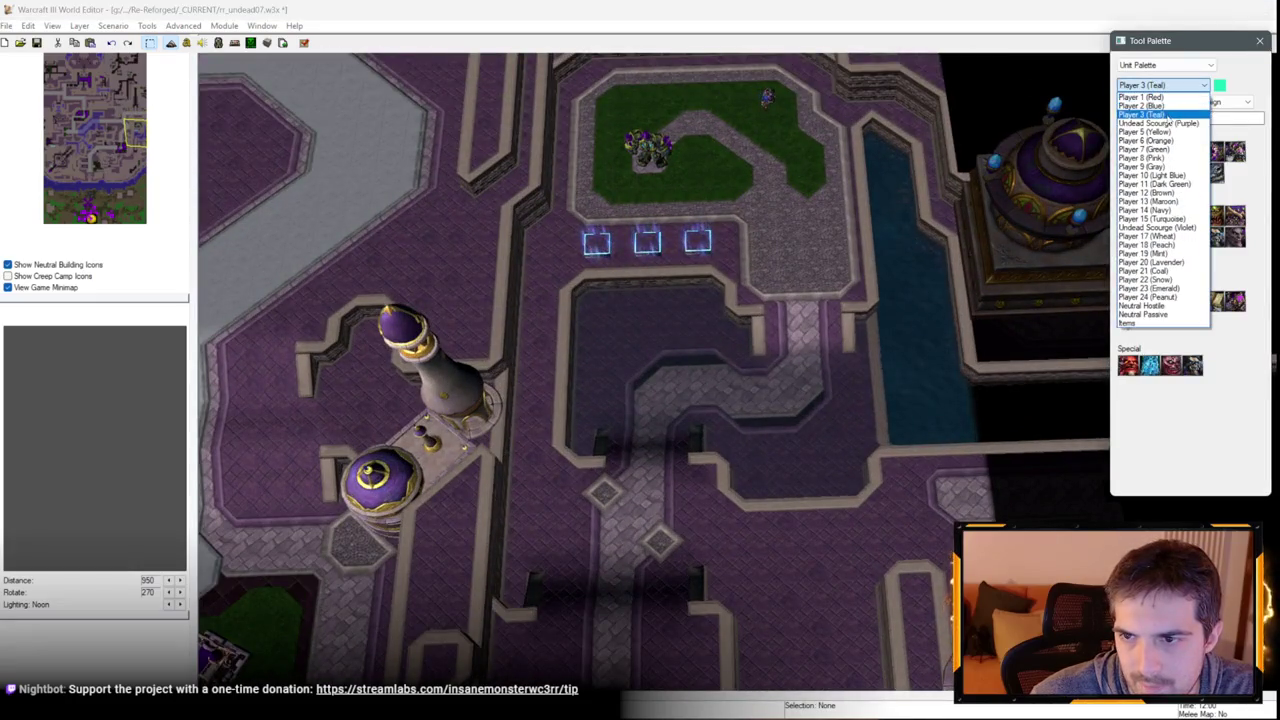
pyautogui.click(1150, 122)
pyautogui.click(1150, 102)
pyautogui.click(1140, 117)
pyautogui.click(1218, 102)
pyautogui.click(1205, 130)
# Place one Arcane Golem (Dalaran) on the grass beside the green golem.
pyautogui.click(1149, 214)
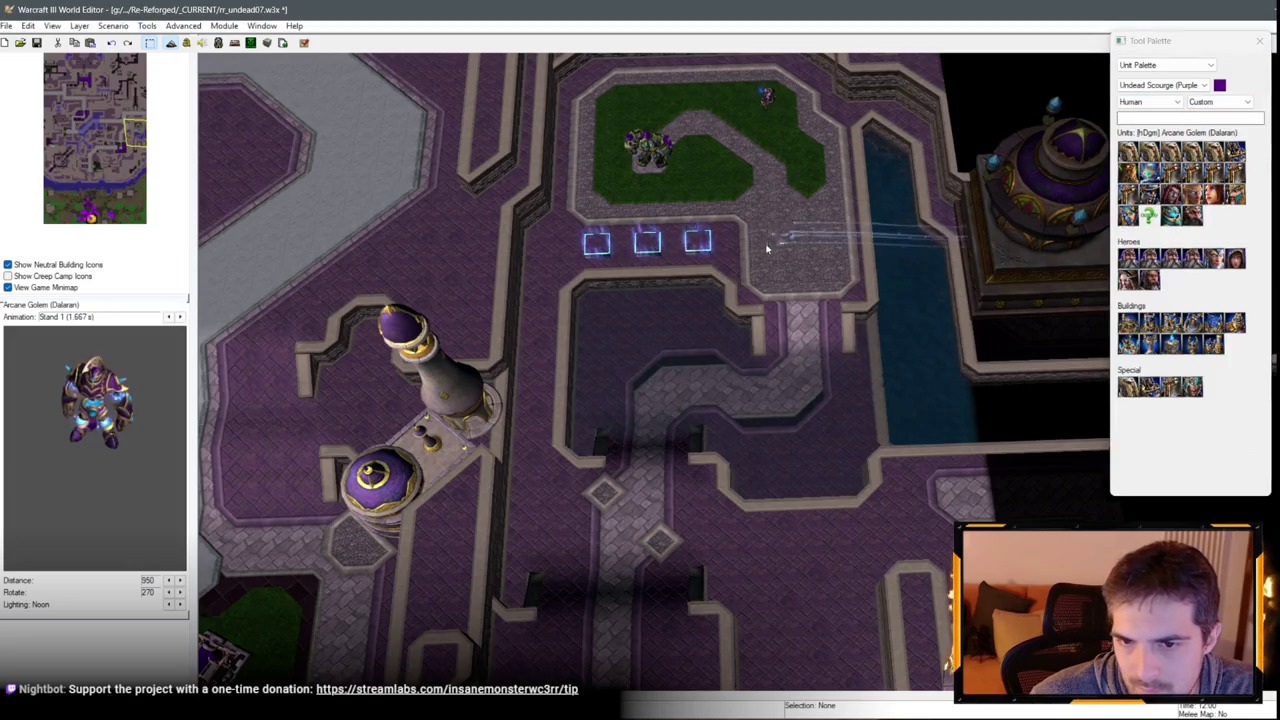
pyautogui.scroll(5, 760, 245)
pyautogui.scroll(3, 777, 407)
pyautogui.click(766, 420)
pyautogui.rightClick(766, 420)
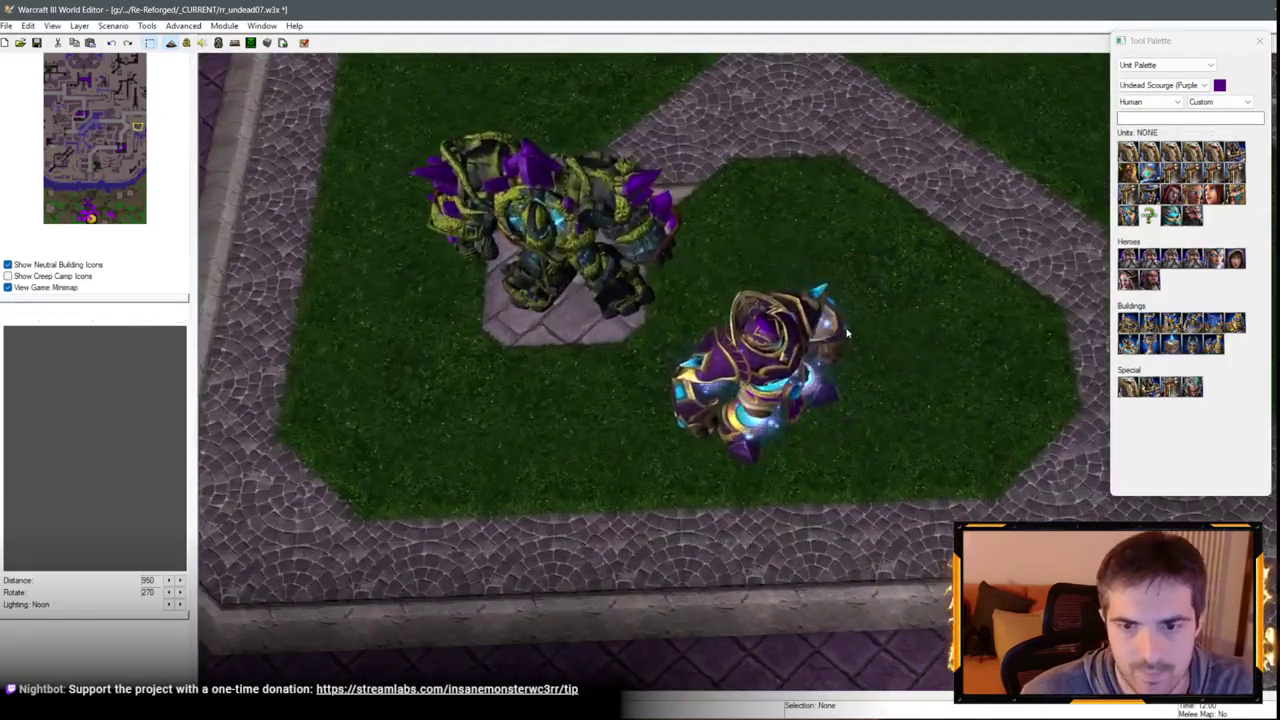
# Delete the green Guardian Golem and move the Arcane Golem onto the stone patch.
pyautogui.scroll(3, 760, 380)
pyautogui.scroll(-2, 750, 270)
pyautogui.click(405, 330)
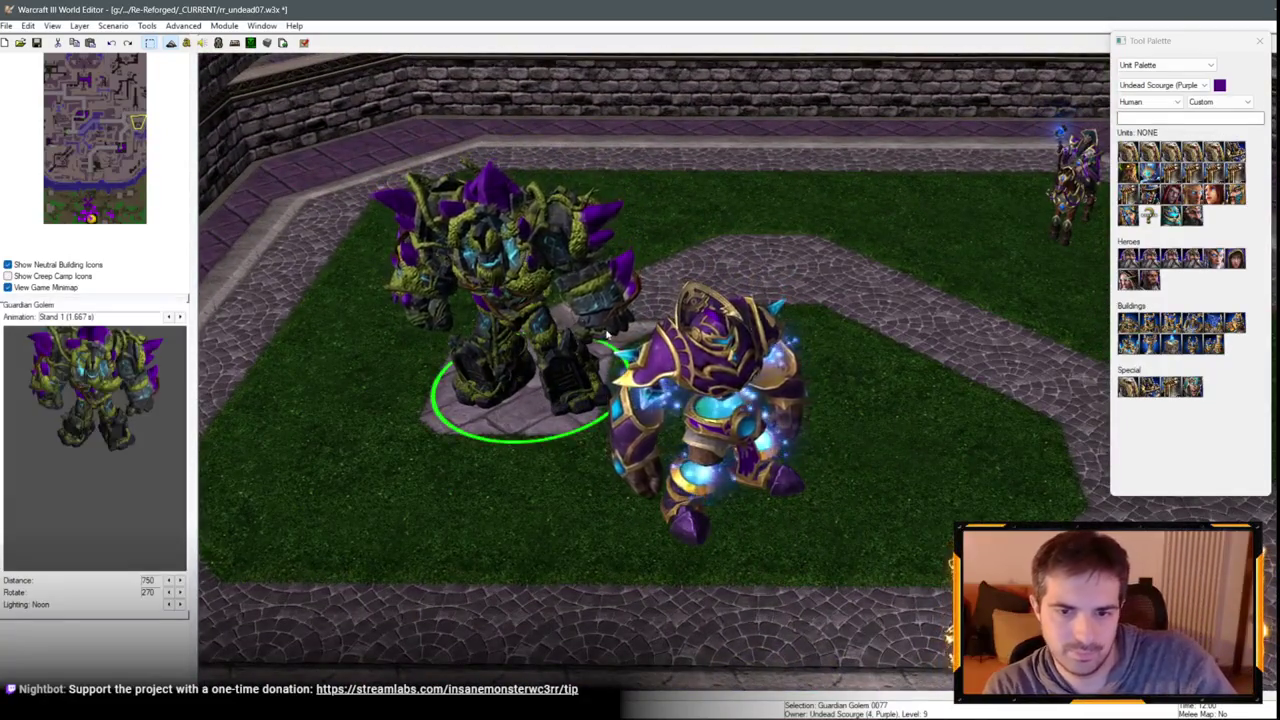
pyautogui.press('Delete')
pyautogui.moveTo(660, 395); pyautogui.dragTo(557, 375)
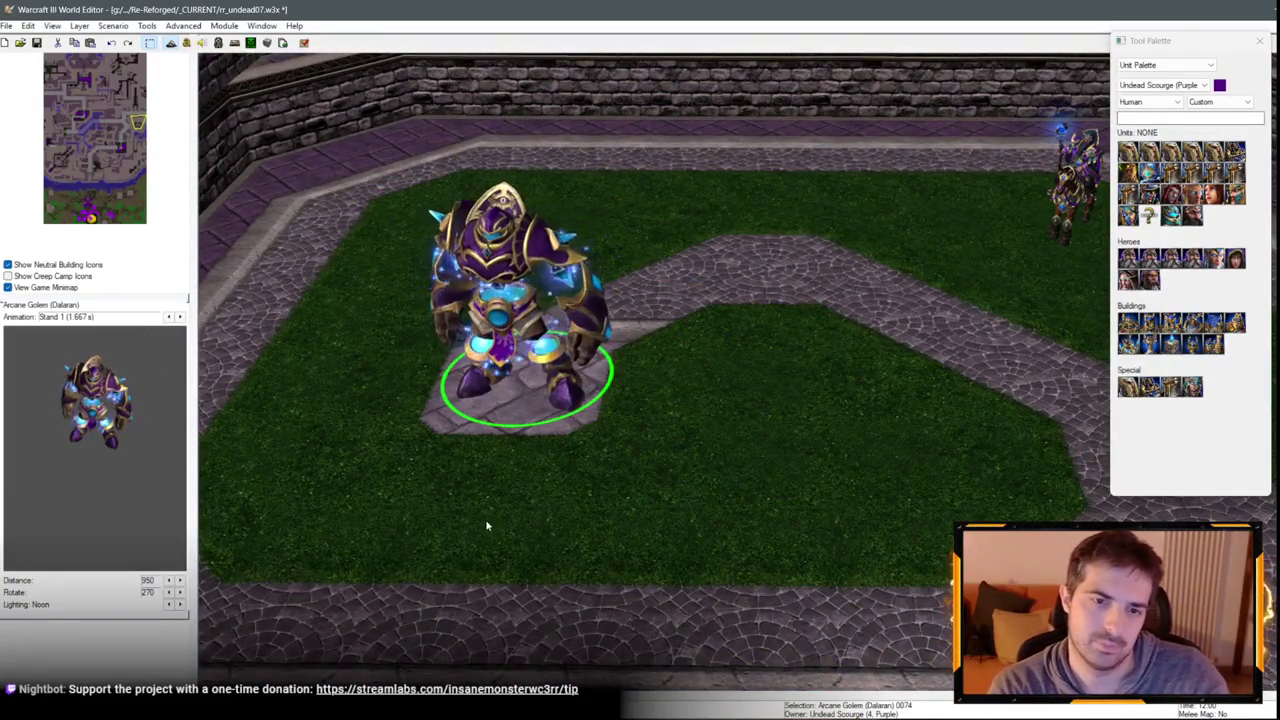
# Replace the green golem on the upper octagon pad with the Arcane Golem.
pyautogui.scroll(-4, 631, 360)
pyautogui.scroll(-2, 631, 360)
pyautogui.press('Down')
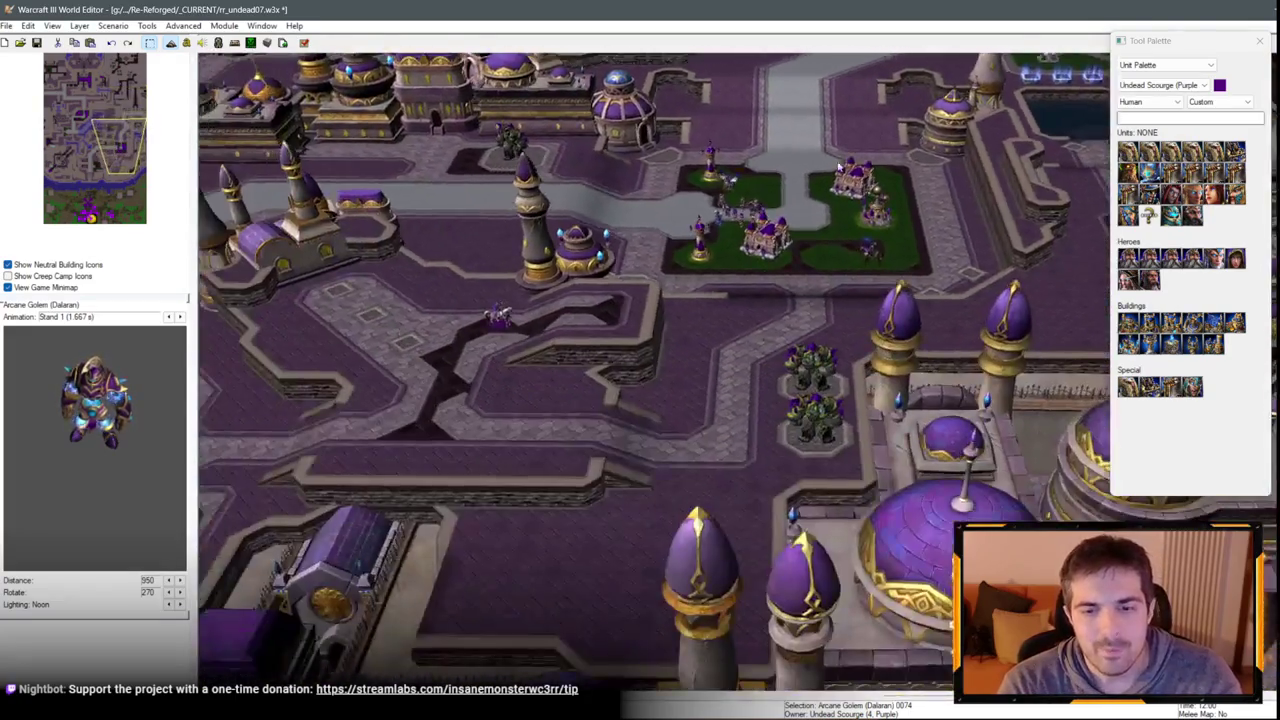
pyautogui.scroll(5, 838, 168)
pyautogui.click(875, 430)
pyautogui.press('Delete')
pyautogui.moveTo(714, 450); pyautogui.dragTo(883, 477)
# Delete the lower pad's Guardian Golem and paste an Arcane Golem copy onto it.
pyautogui.scroll(-2, 883, 477)
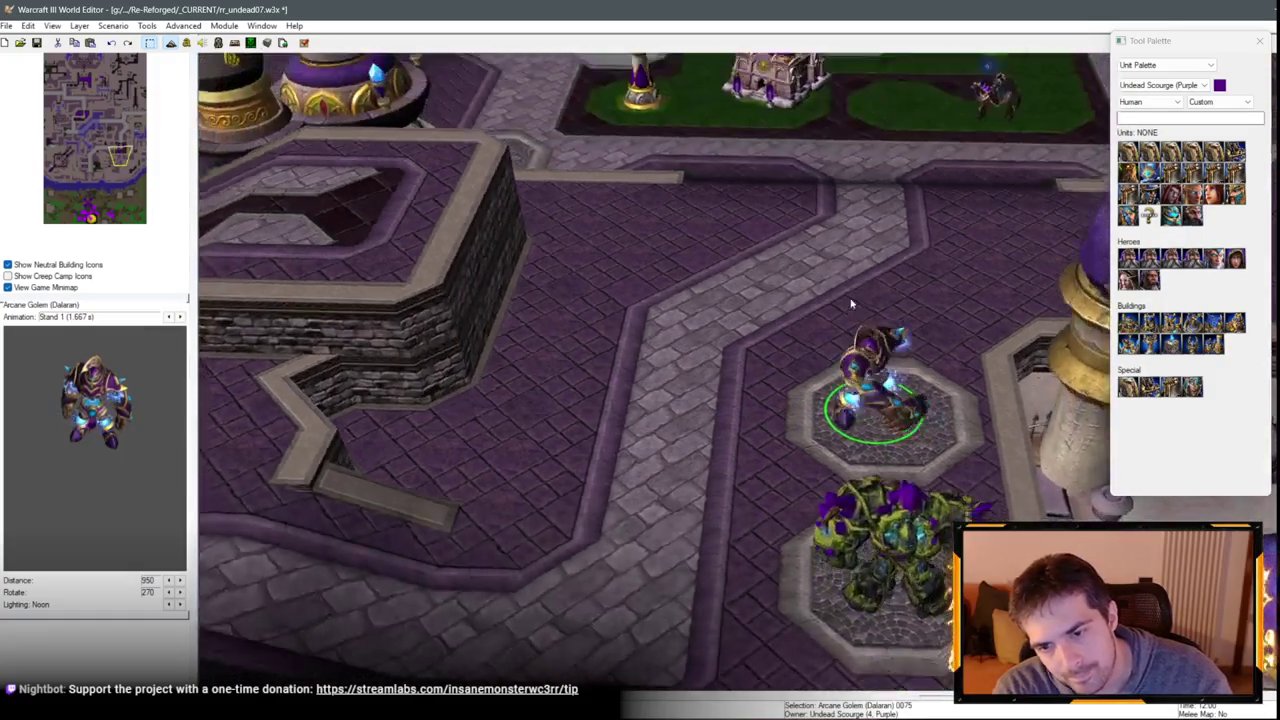
pyautogui.scroll(2, 888, 440)
pyautogui.press('Down')
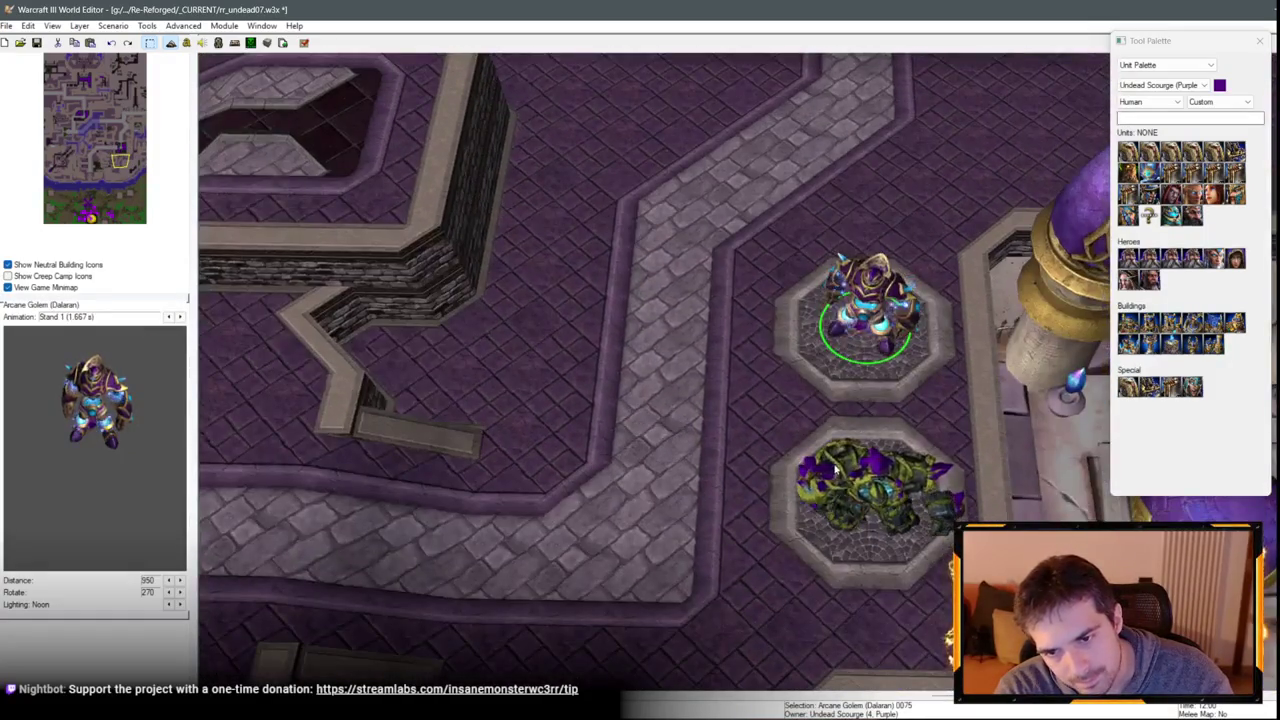
pyautogui.click(870, 495)
pyautogui.press('Delete')
pyautogui.click(868, 320)
pyautogui.hotkey('ctrl', 'c')
pyautogui.hotkey('ctrl', 'v')
pyautogui.click(871, 471)
# Select the upper-pad golem and straighten the camera to face the city squarely.
pyautogui.scroll(2, 758, 484)
pyautogui.scroll(-2, 758, 484)
pyautogui.scroll(2, 643, 492)
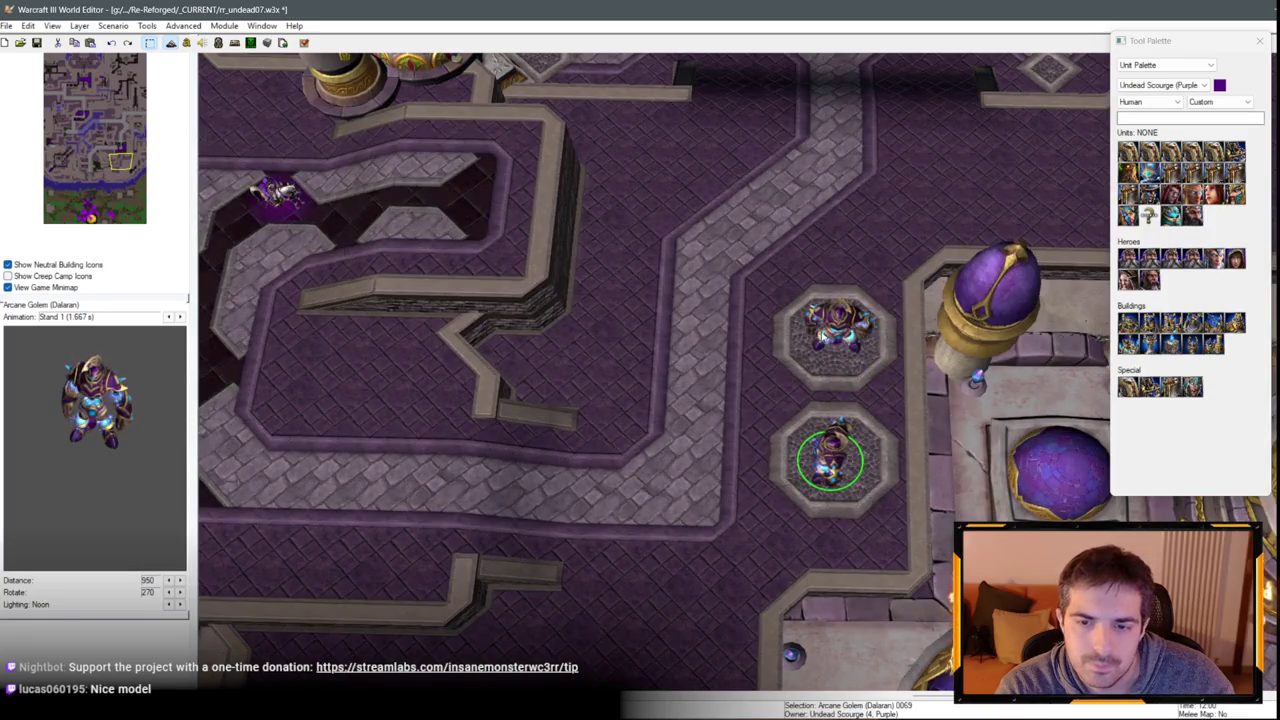
pyautogui.click(835, 330)
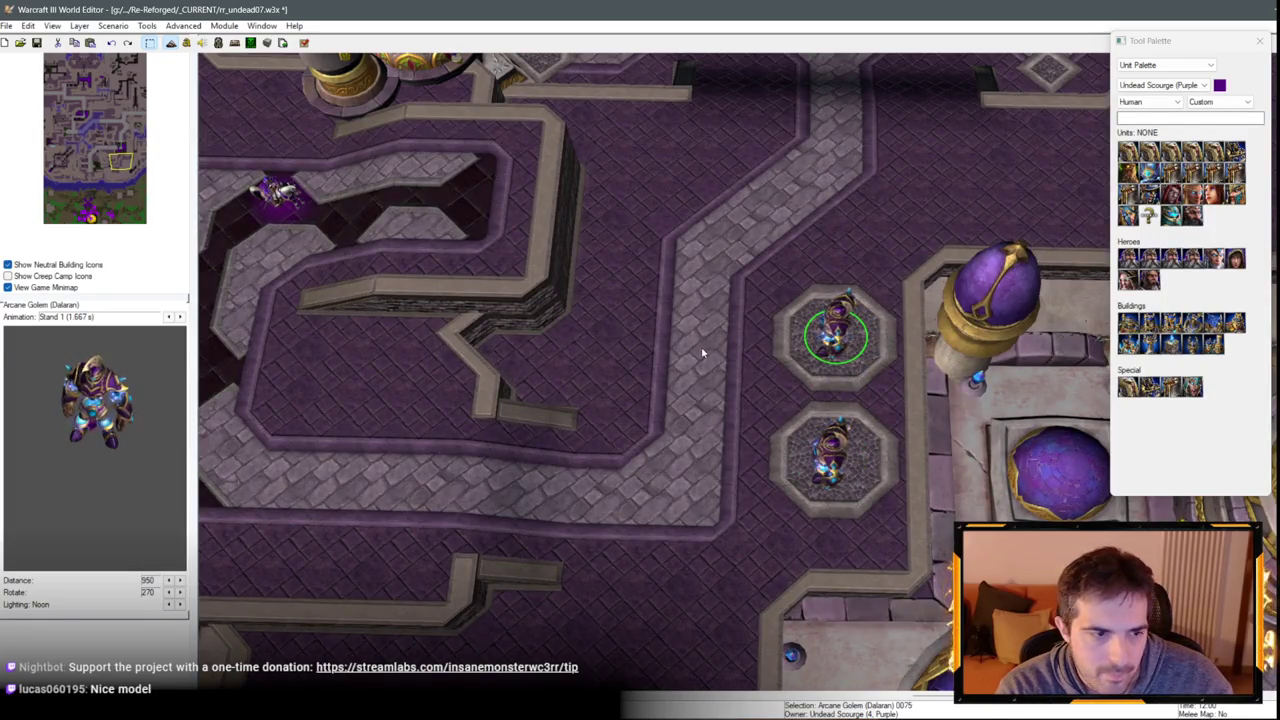
pyautogui.scroll(3, 895, 341)
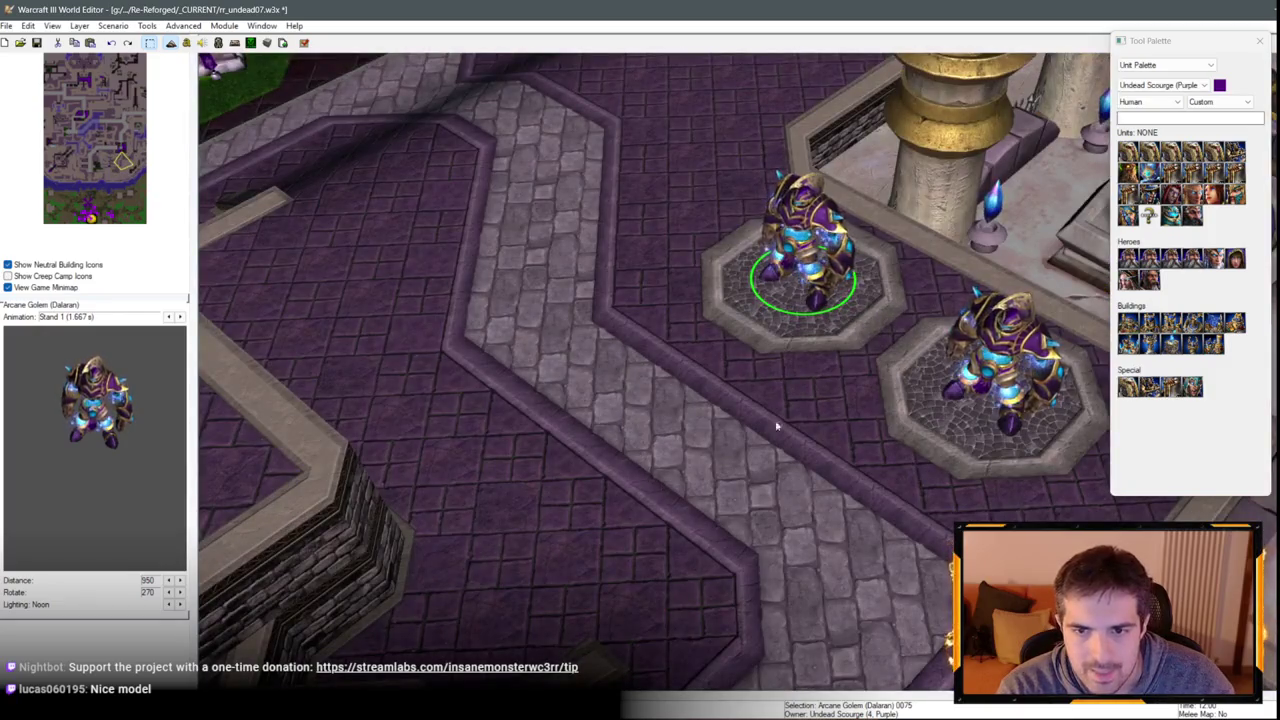
pyautogui.scroll(3, 774, 426)
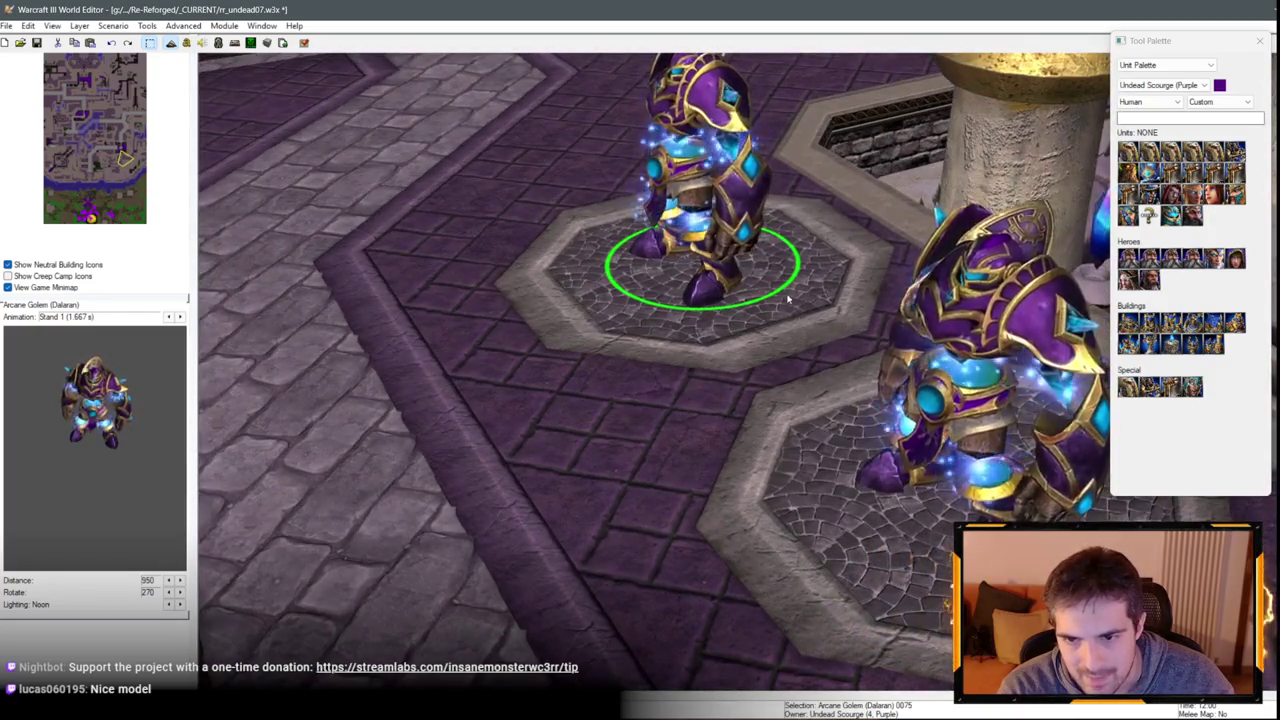
pyautogui.scroll(-2, 497, 300)
pyautogui.scroll(2, 495, 378)
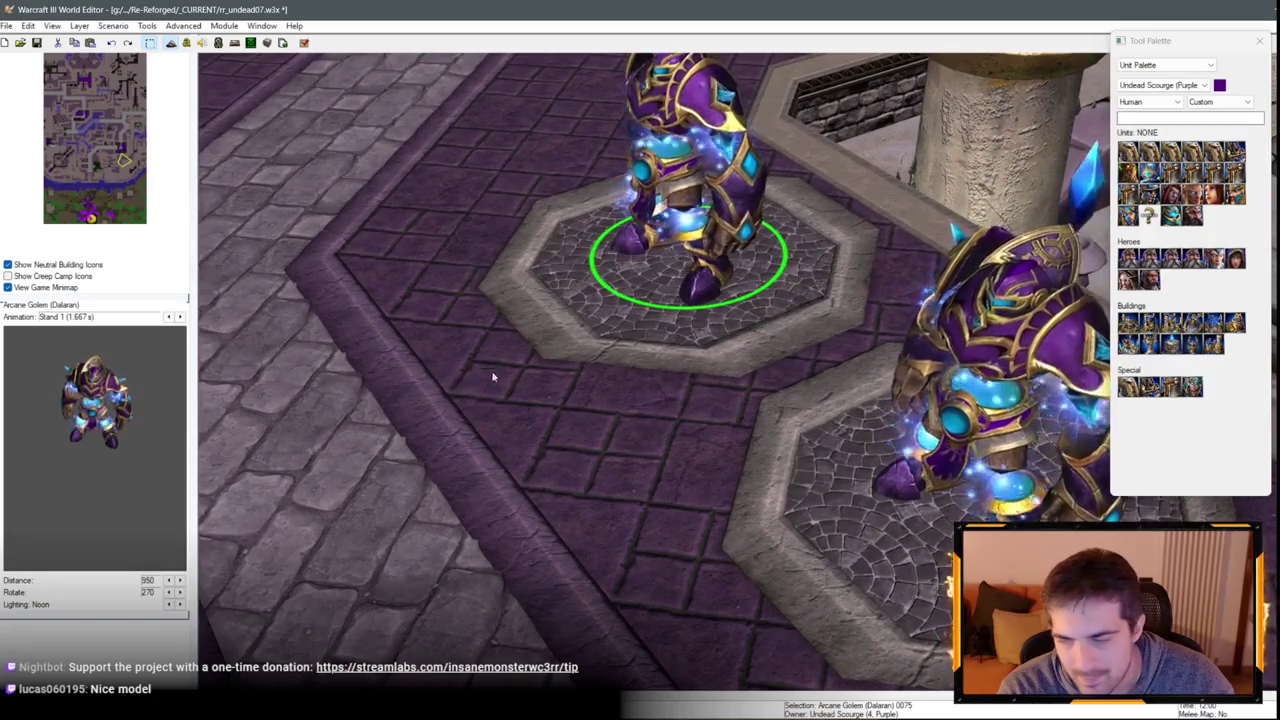
pyautogui.scroll(-5, 491, 370)
pyautogui.moveTo(785, 470)
pyautogui.mouseDown()
pyautogui.moveTo(650, 400)
pyautogui.moveTo(508, 354)
pyautogui.moveTo(573, 340)
pyautogui.mouseUp()
pyautogui.press('Down')
pyautogui.press('Down')
pyautogui.press('Down')
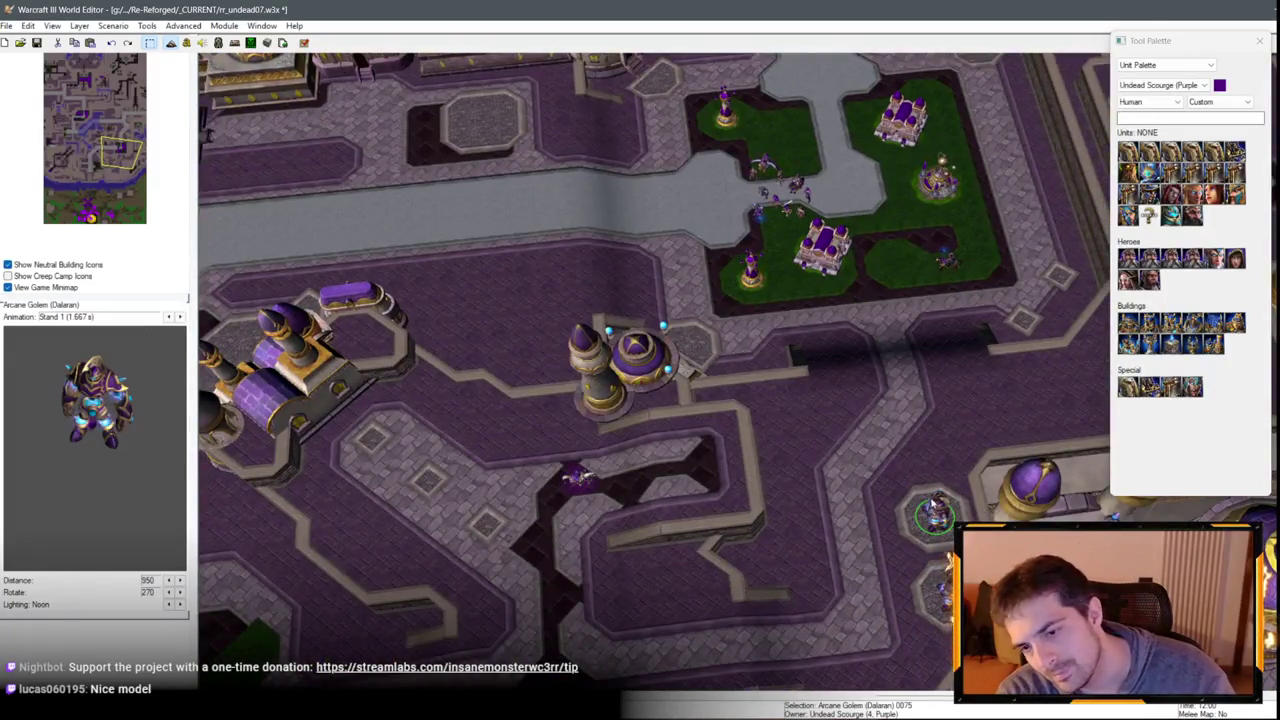
# Tilt the camera toward the horizon and select an Arcane Golem beside the portal.
pyautogui.scroll(5, 932, 504)
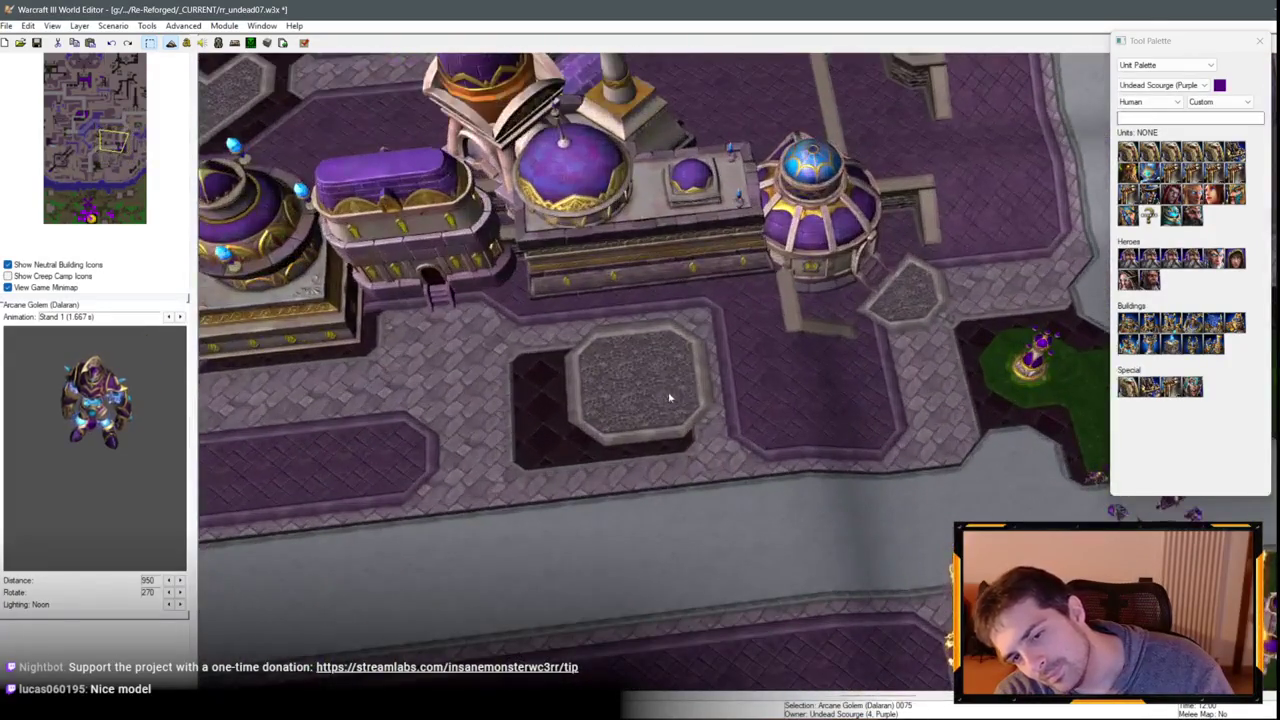
pyautogui.moveTo(652, 474); pyautogui.dragTo(642, 338)
pyautogui.scroll(-5, 643, 328)
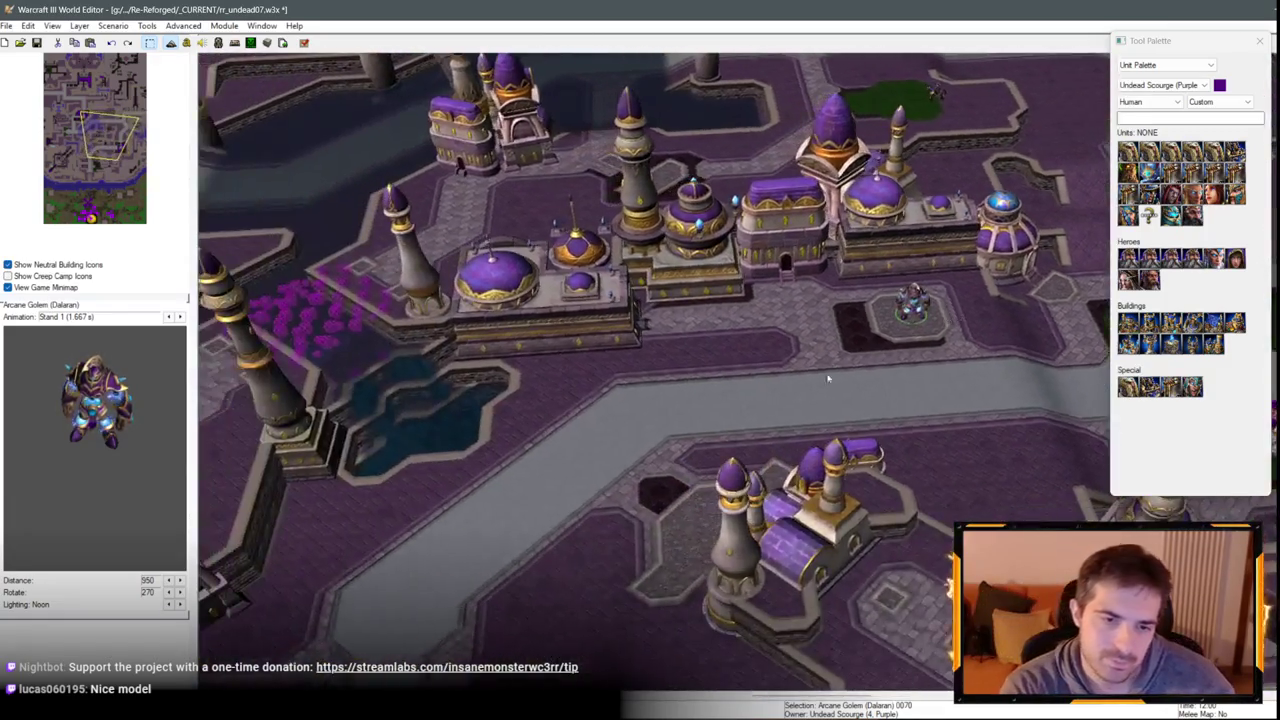
pyautogui.scroll(3, 834, 268)
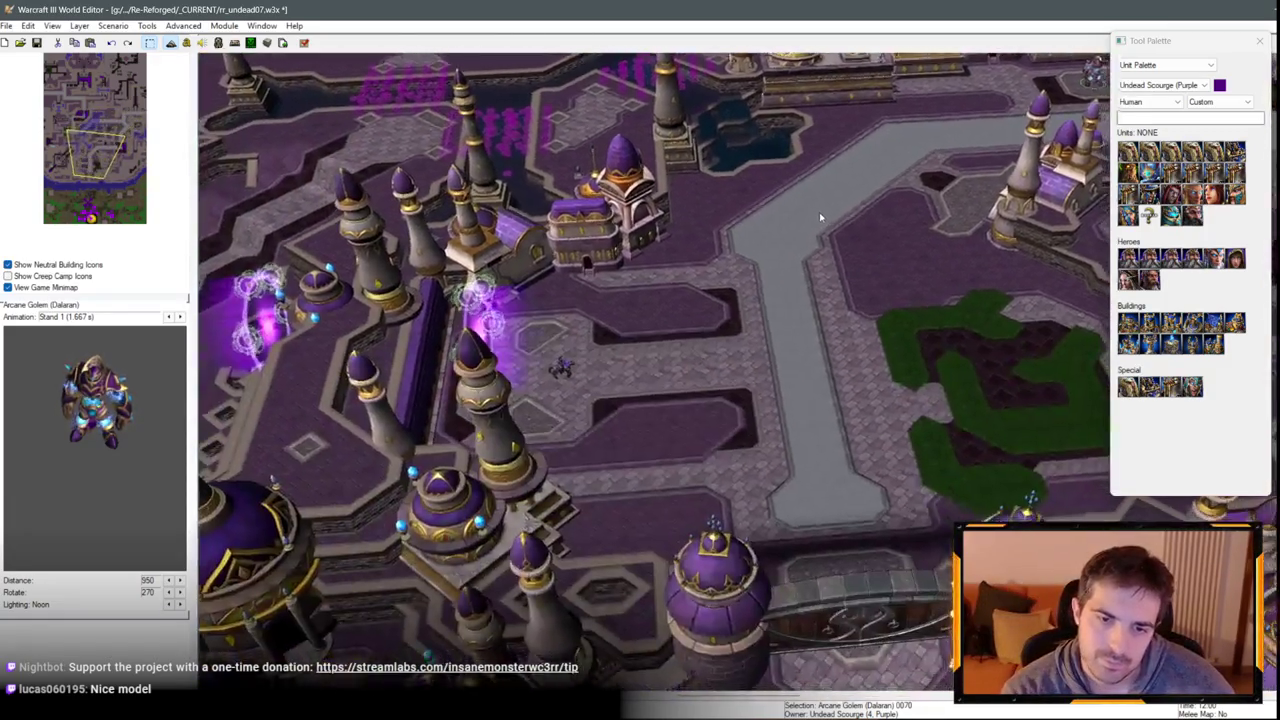
pyautogui.scroll(3, 819, 212)
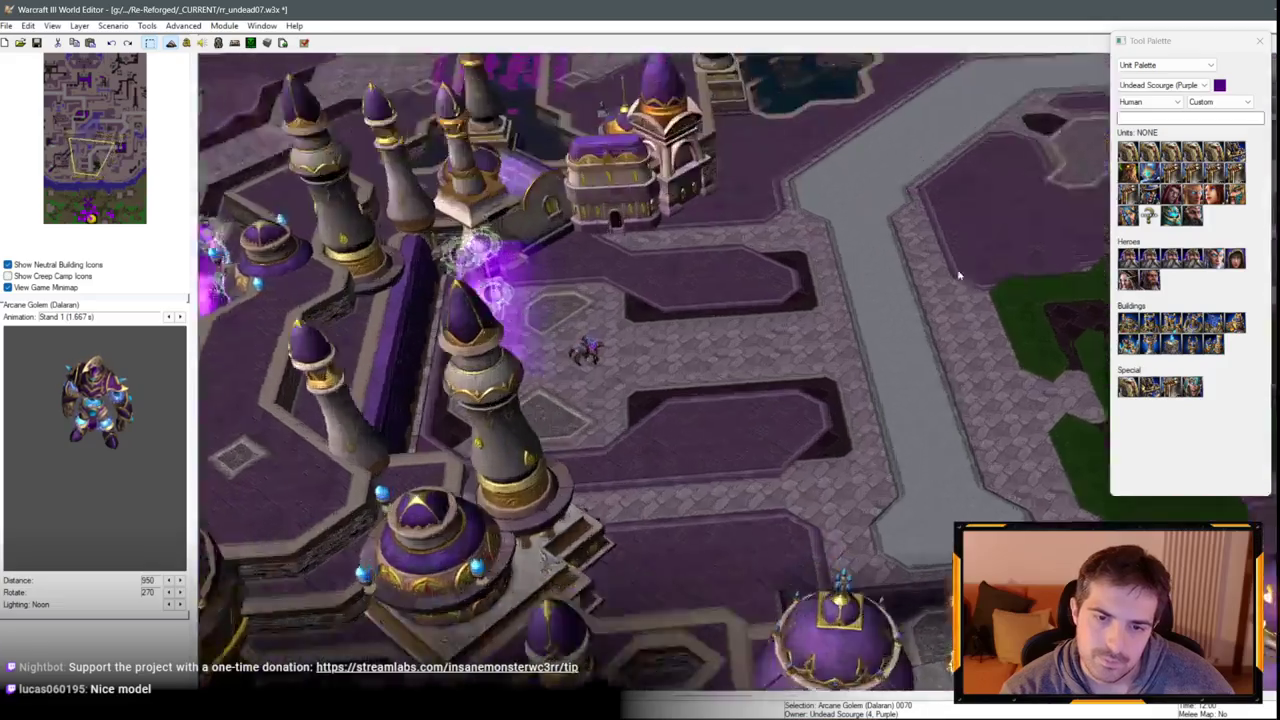
pyautogui.click(435, 390)
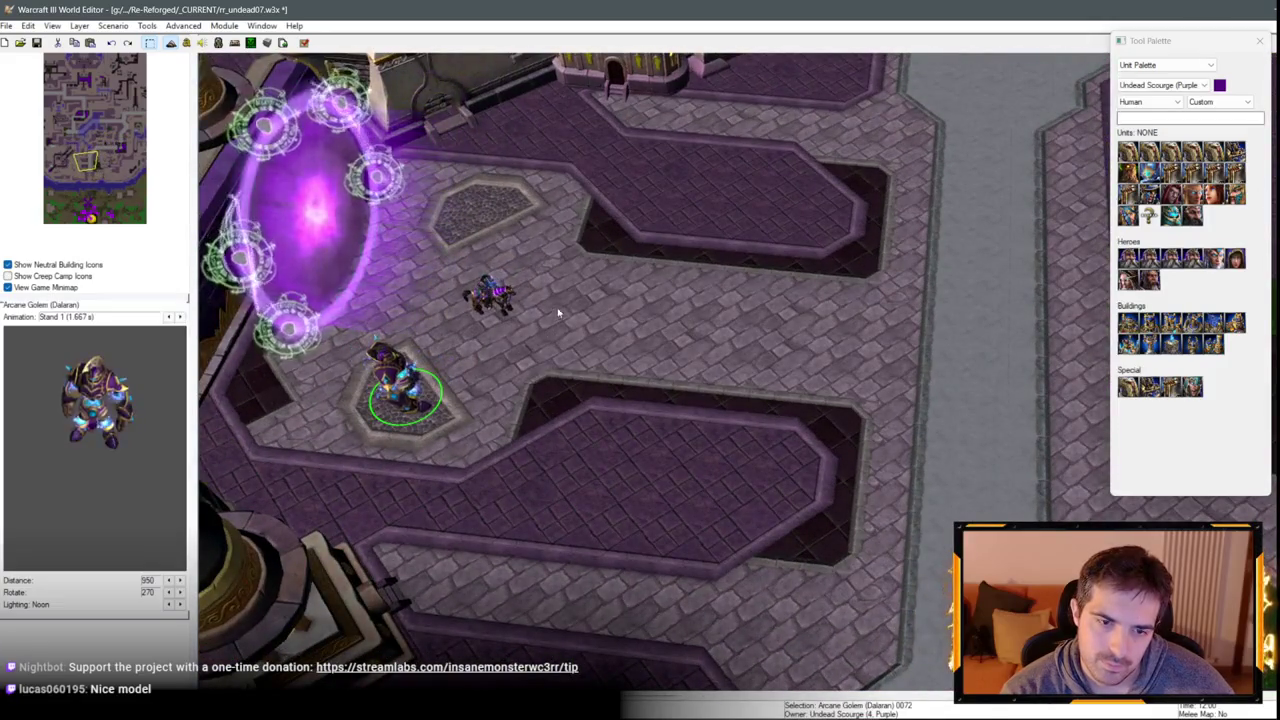
pyautogui.click(478, 203)
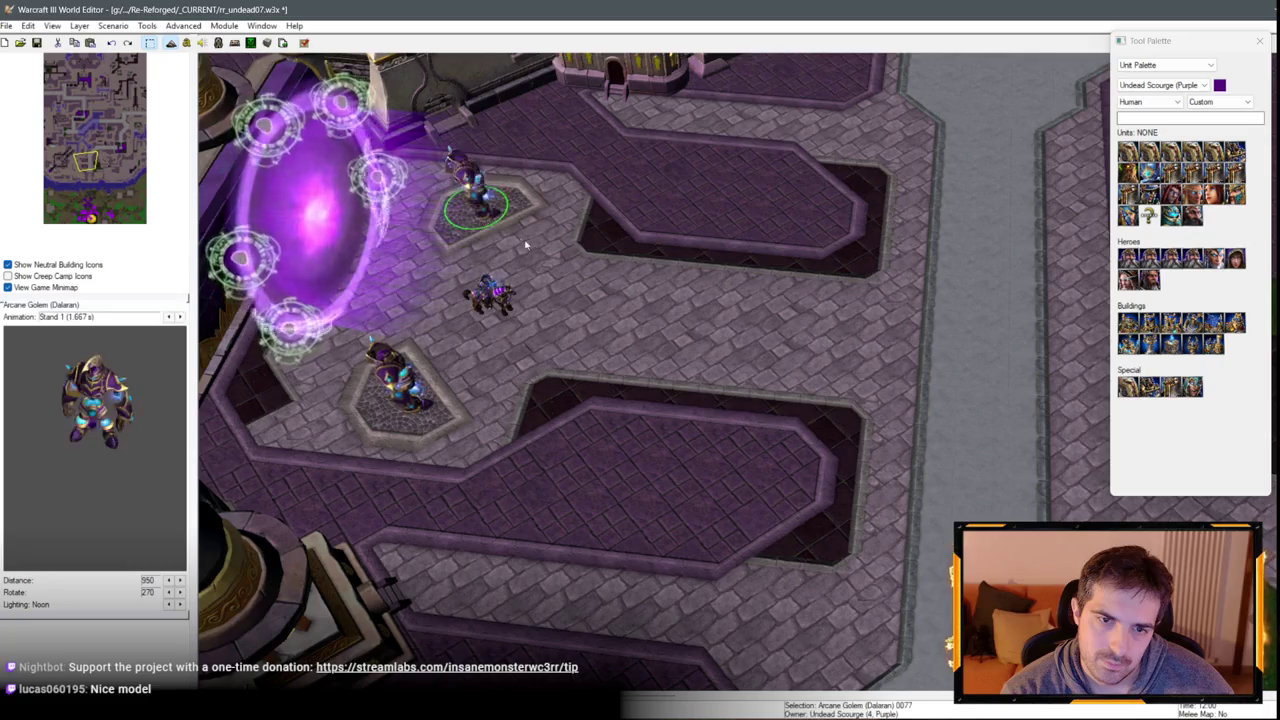
# Carry the Arcane Golem north-east onto the road, then clear the selection.
pyautogui.press('Up')
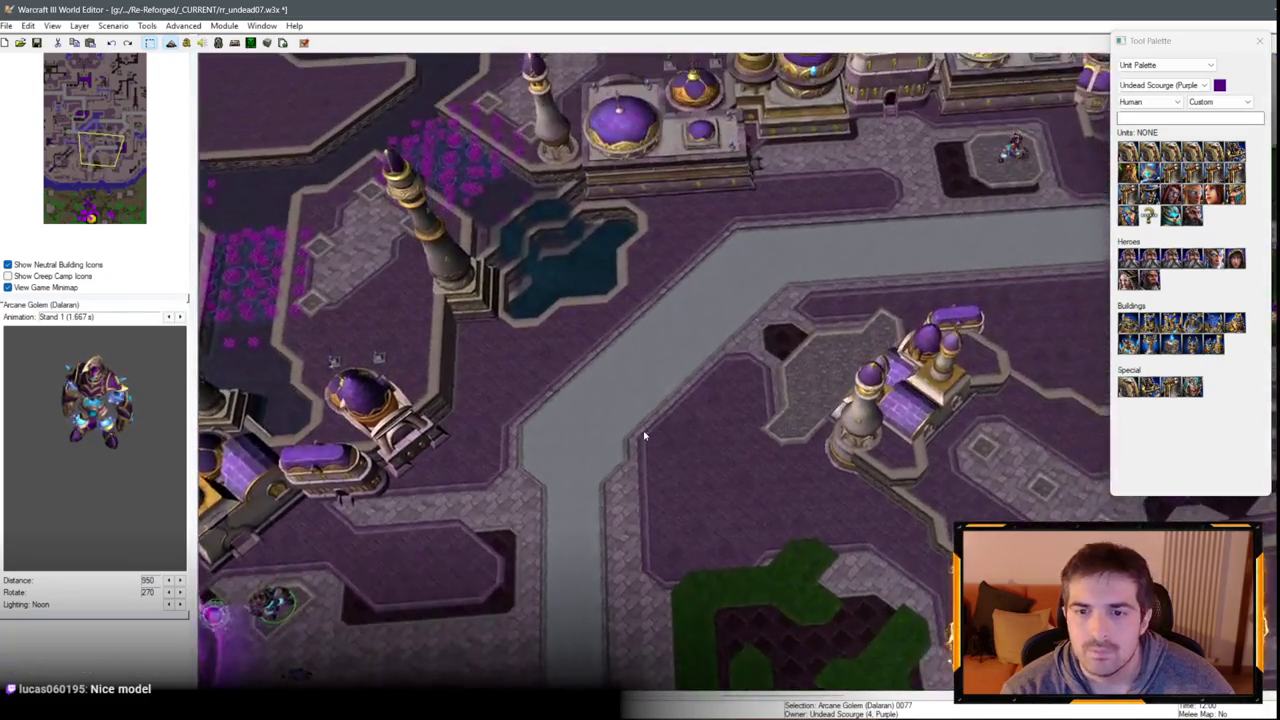
pyautogui.press('Up')
pyautogui.press('Right')
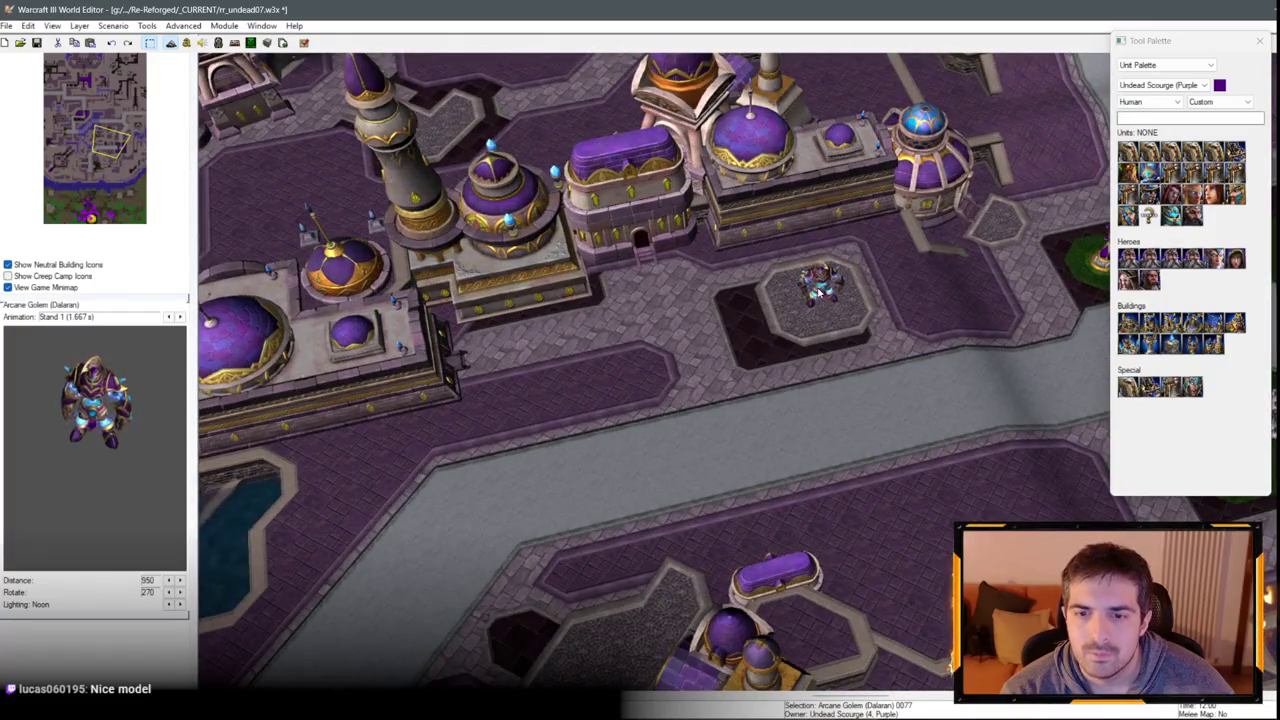
pyautogui.press('Down')
pyautogui.moveTo(818, 292)
pyautogui.mouseDown()
pyautogui.moveTo(671, 434)
pyautogui.moveTo(888, 331)
pyautogui.mouseUp()
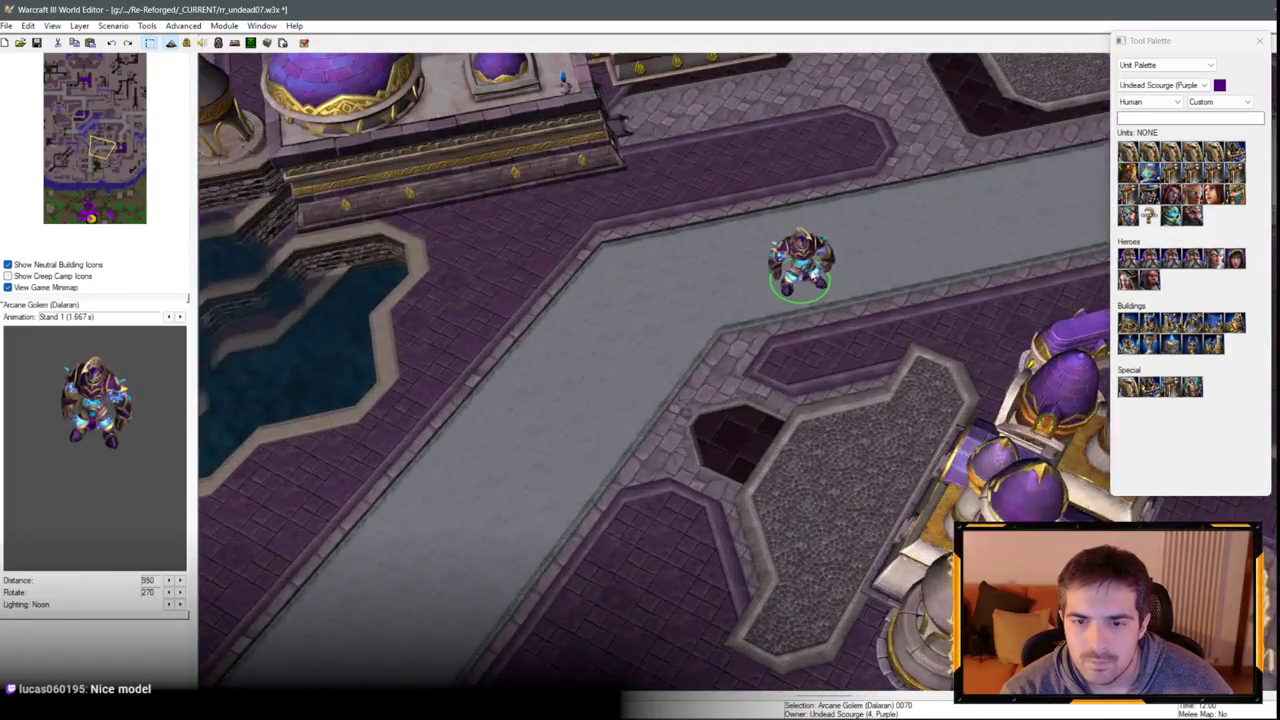
pyautogui.press('Right')
pyautogui.press('Up')
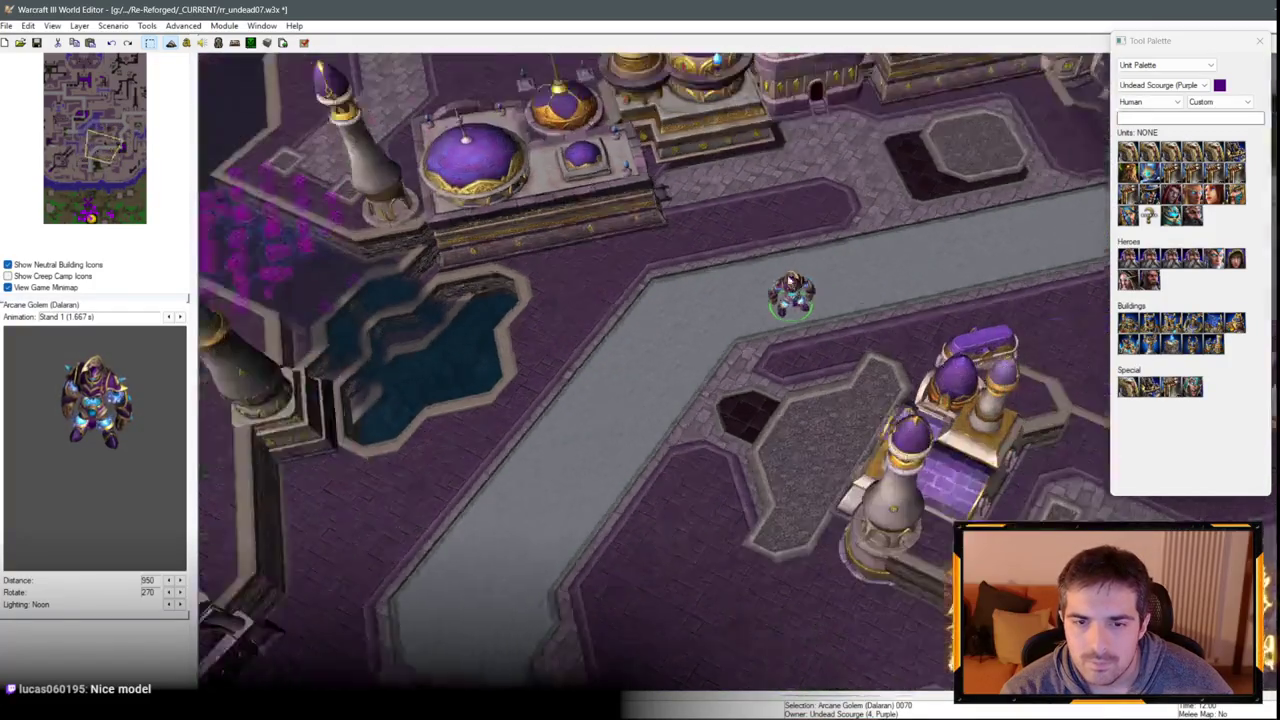
pyautogui.click(693, 257)
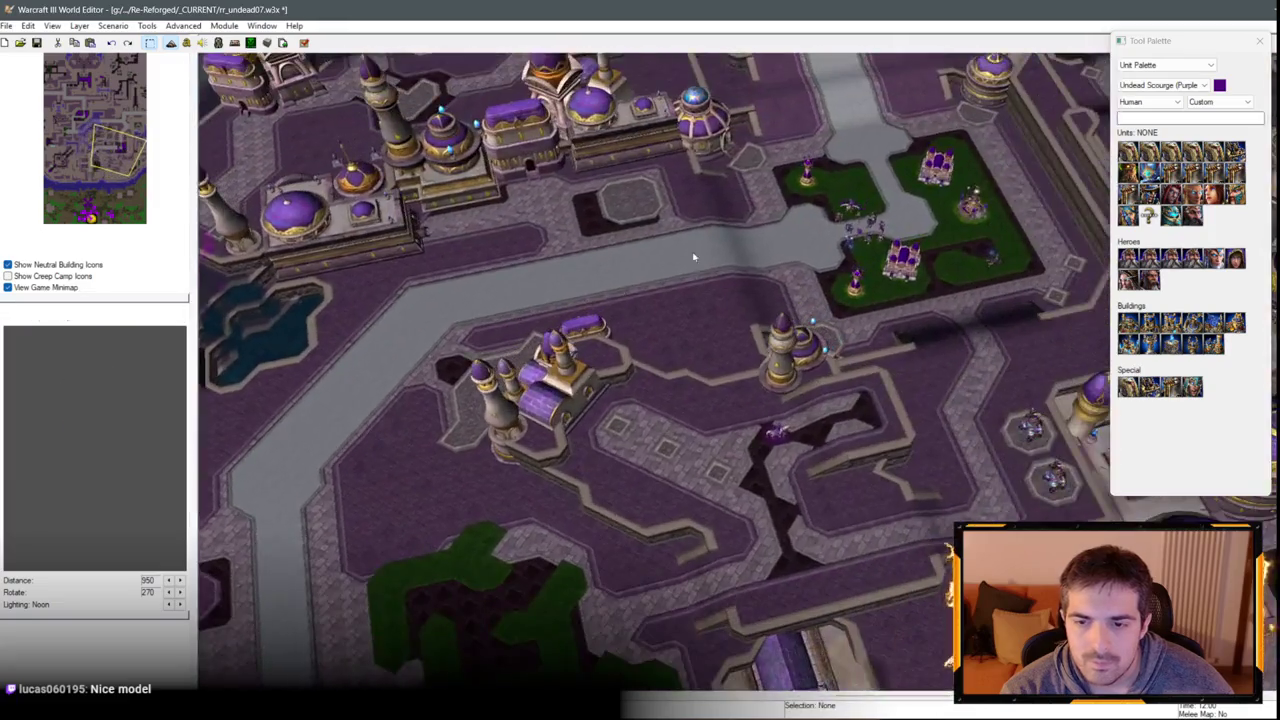
# Pan north-east across the city until the corridor between the domed buildings is in view.
pyautogui.press('Right')
pyautogui.press('Up')
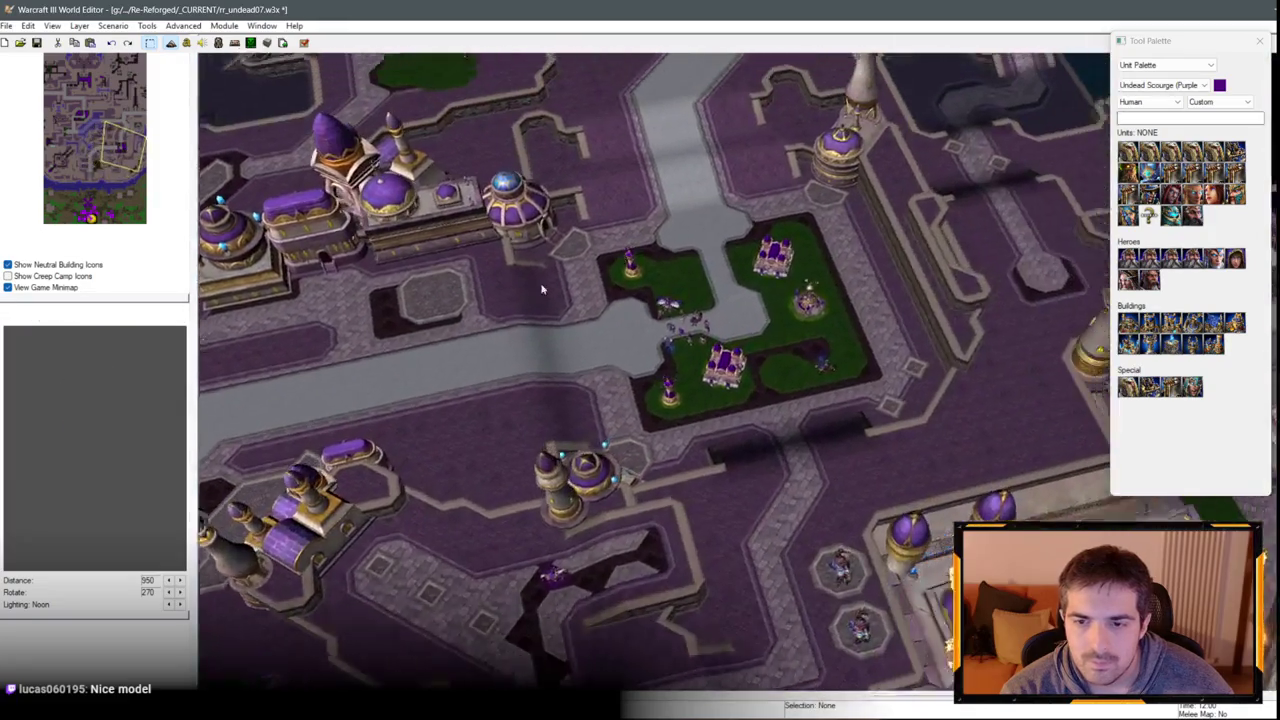
pyautogui.press('Right')
pyautogui.press('Up')
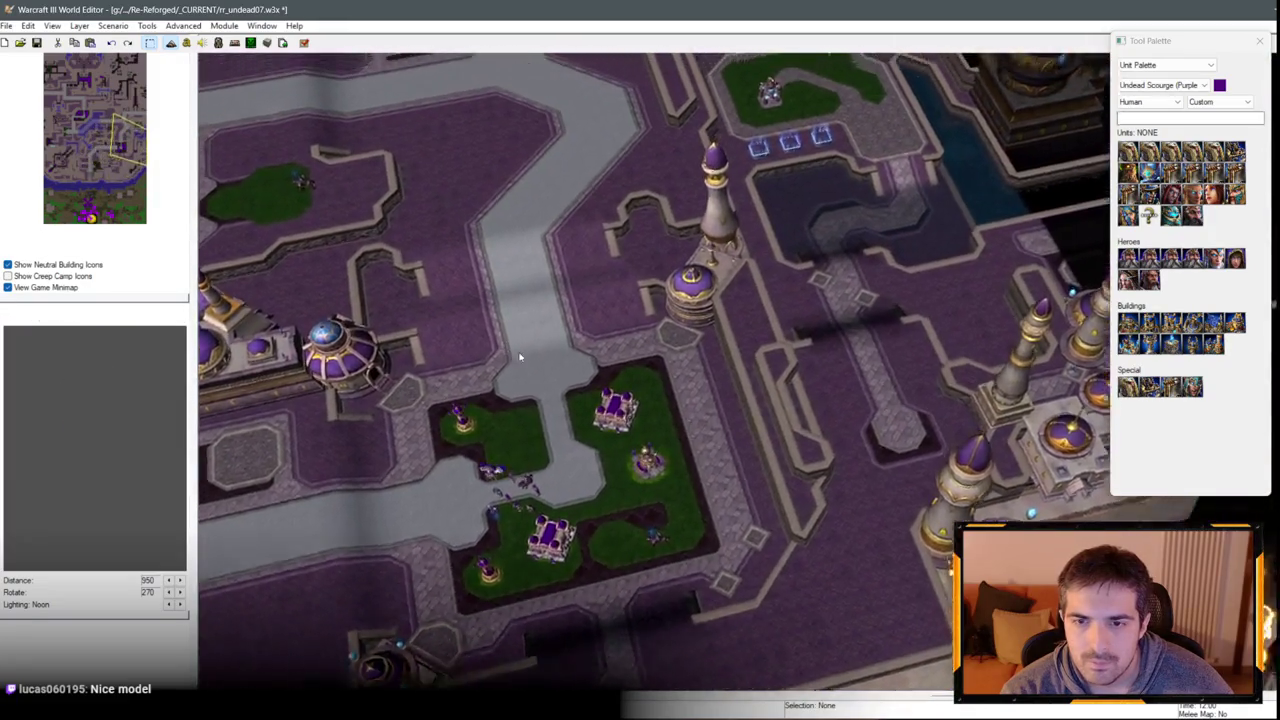
pyautogui.press('Up')
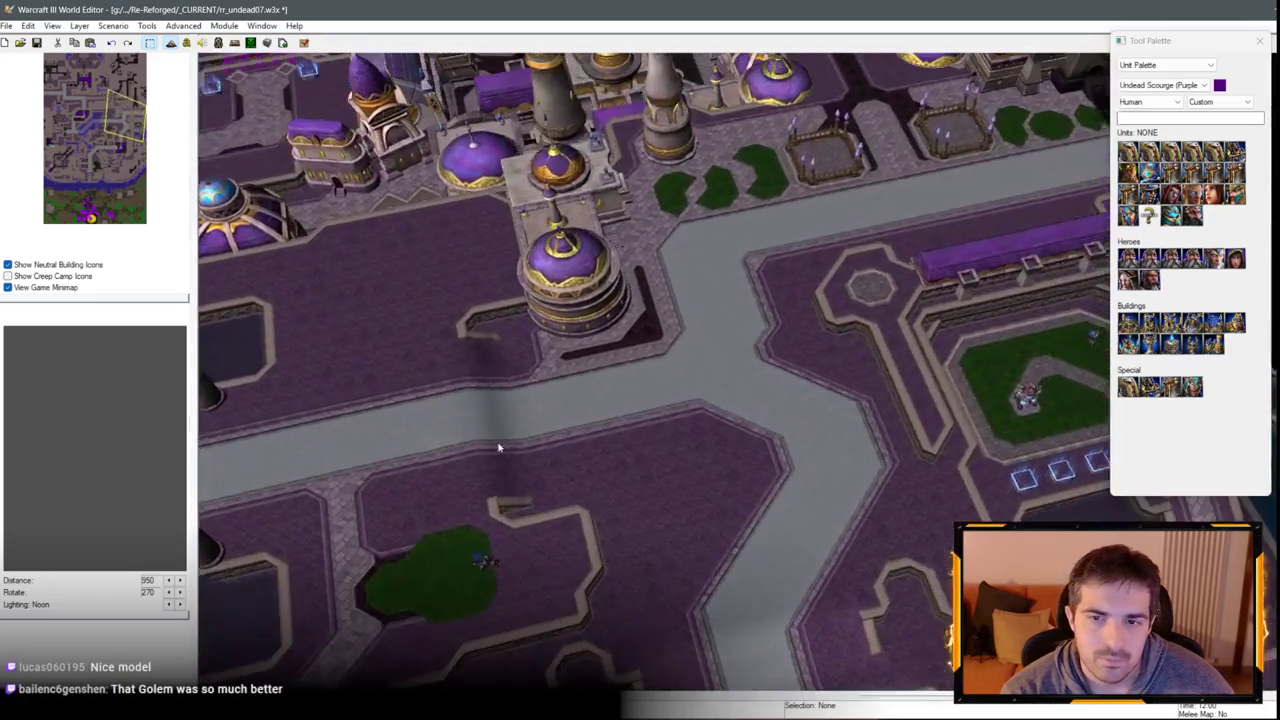
pyautogui.press('Right')
pyautogui.press('Up')
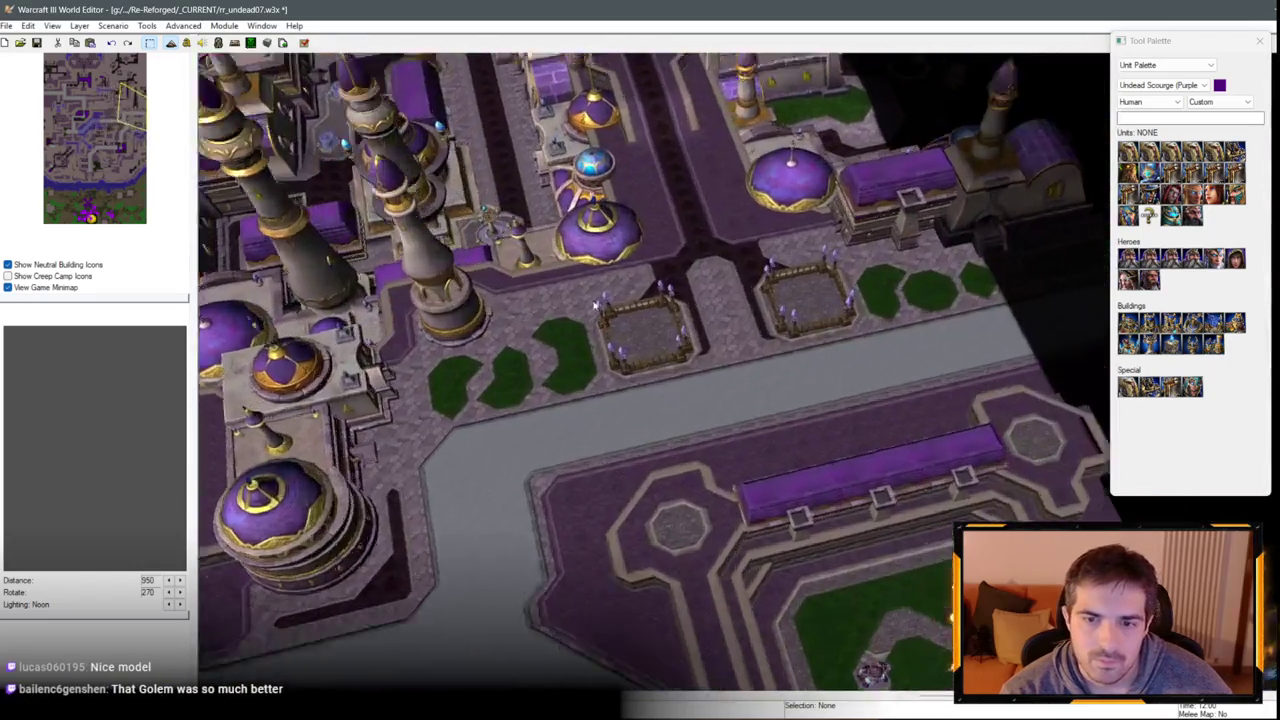
pyautogui.scroll(2, 647, 291)
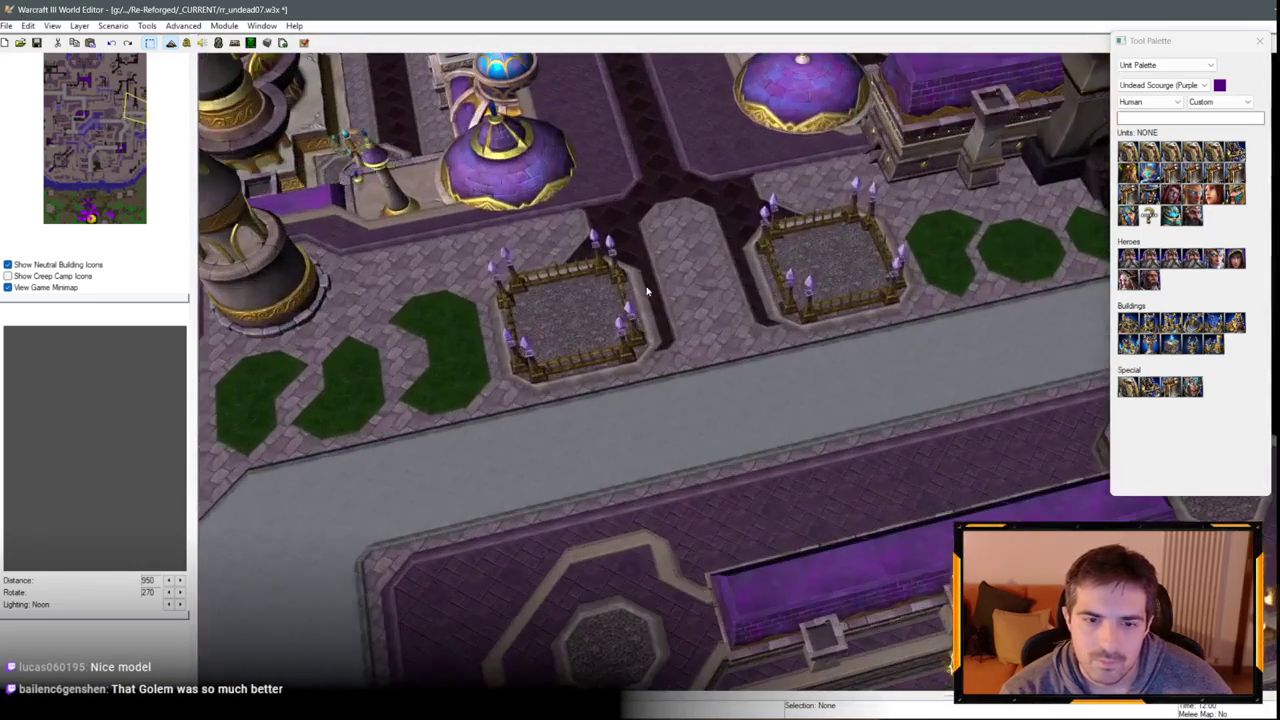
pyautogui.scroll(-2, 408, 333)
pyautogui.press('Up')
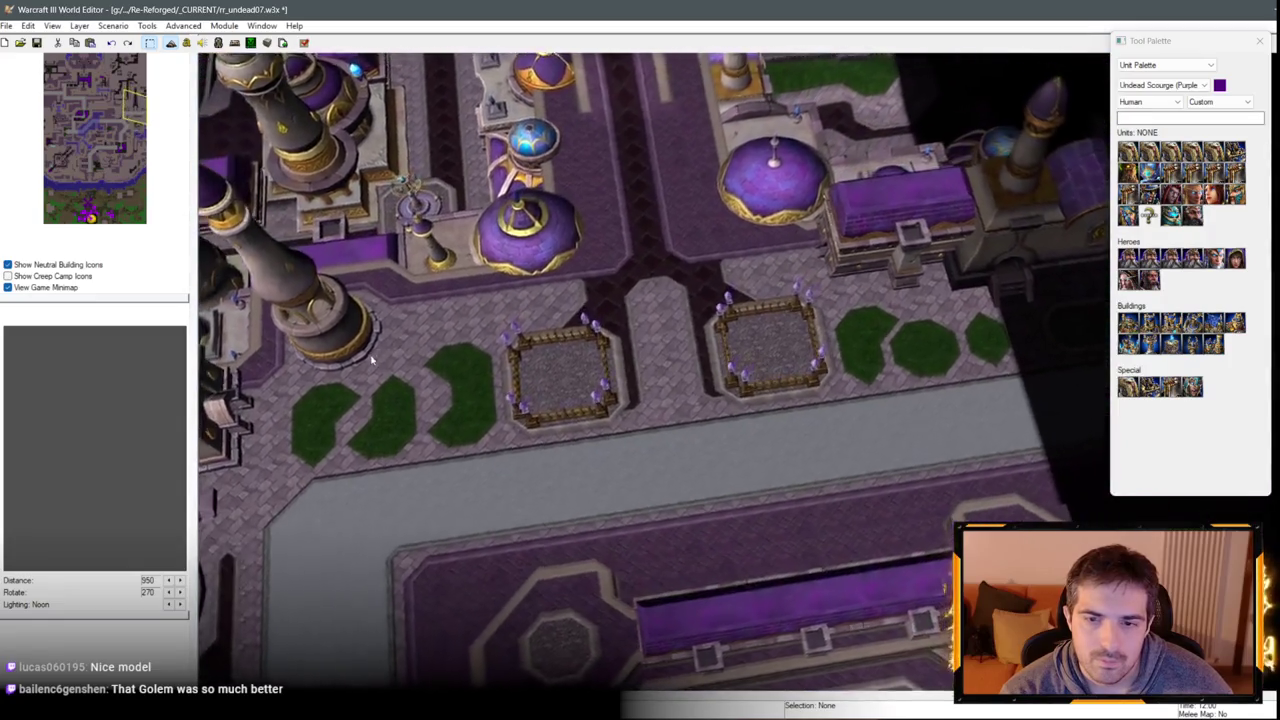
pyautogui.press('Up')
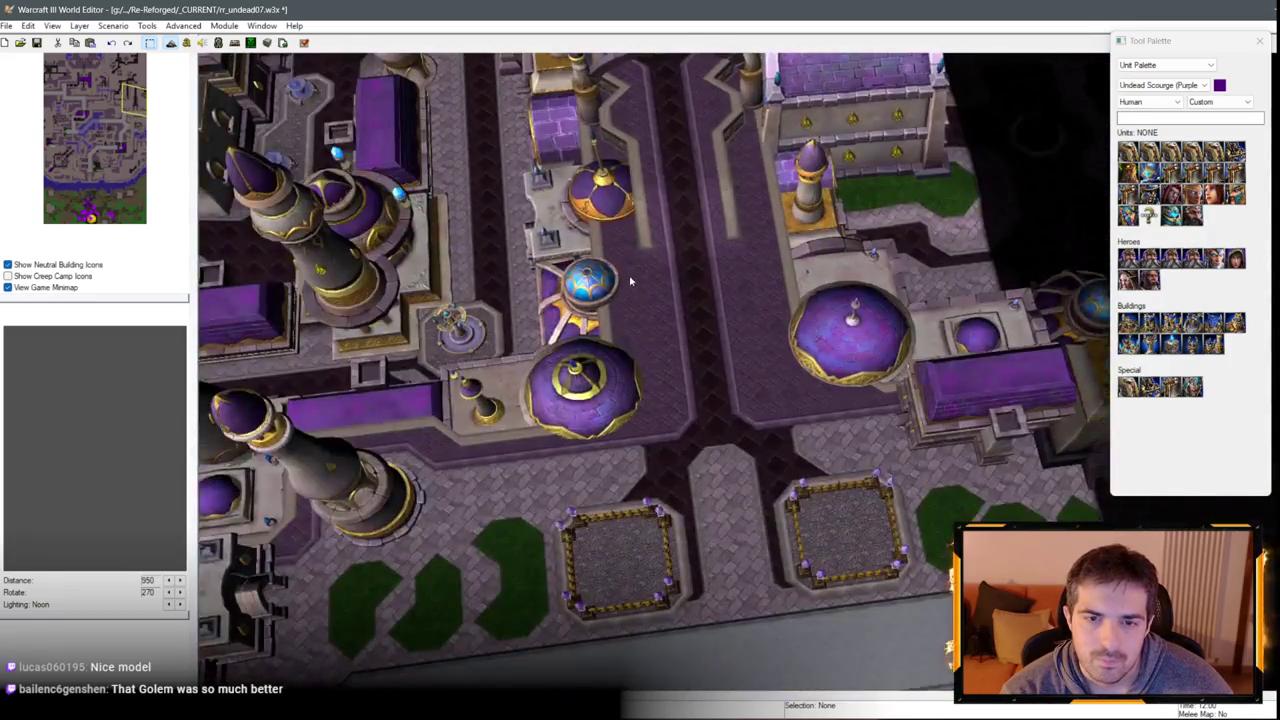
pyautogui.press('Up')
pyautogui.scroll(2, 657, 229)
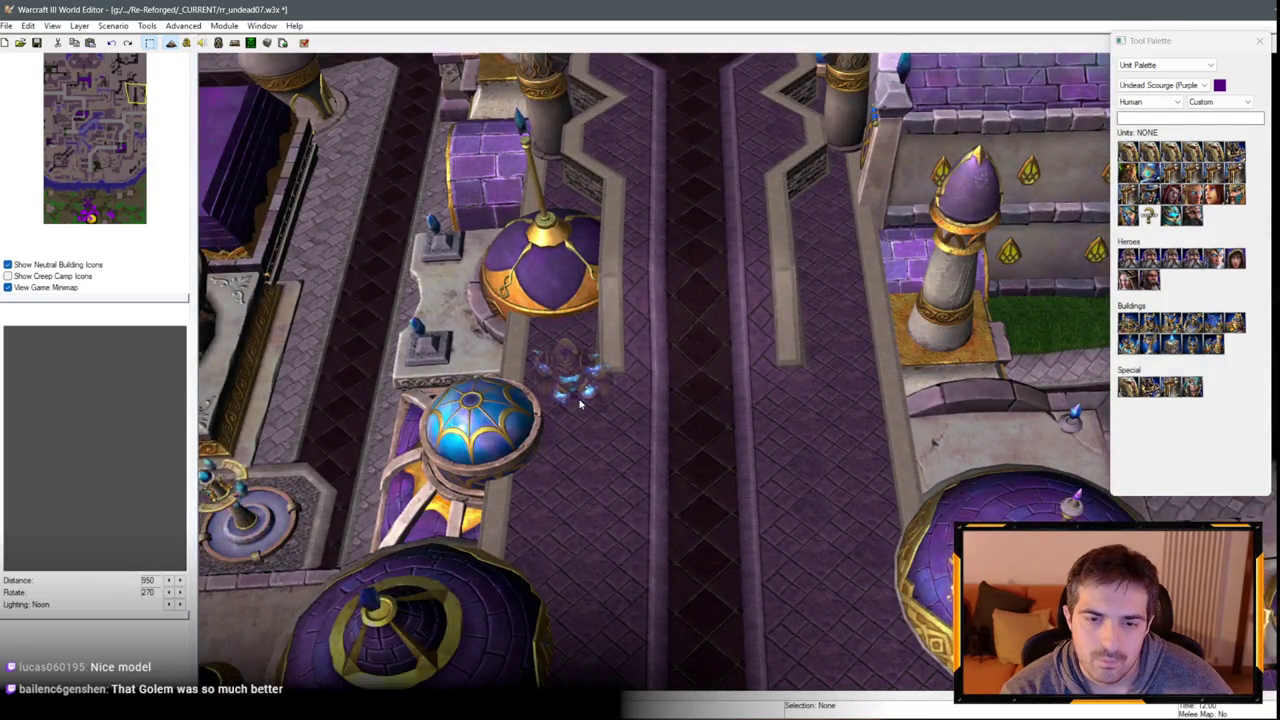
# Place Arcane Golems in two rows, three per side of the walkway beside the blue dome.
pyautogui.click(585, 392)
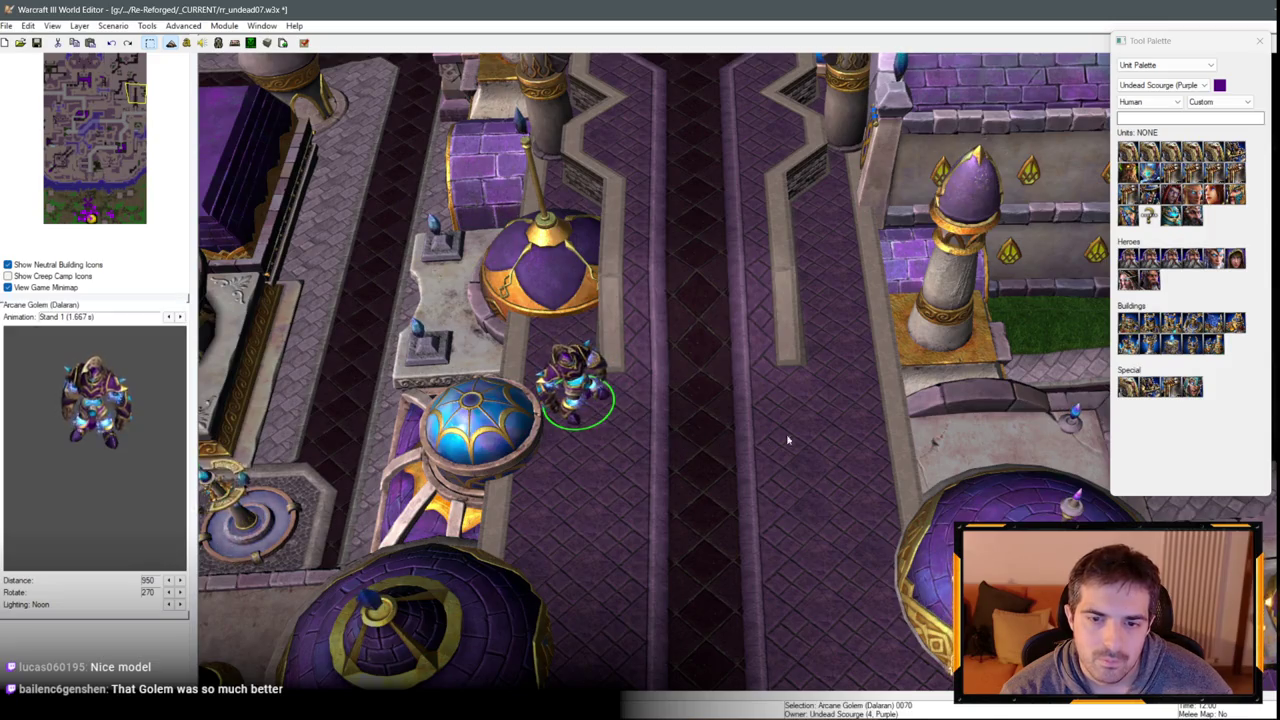
pyautogui.click(843, 400)
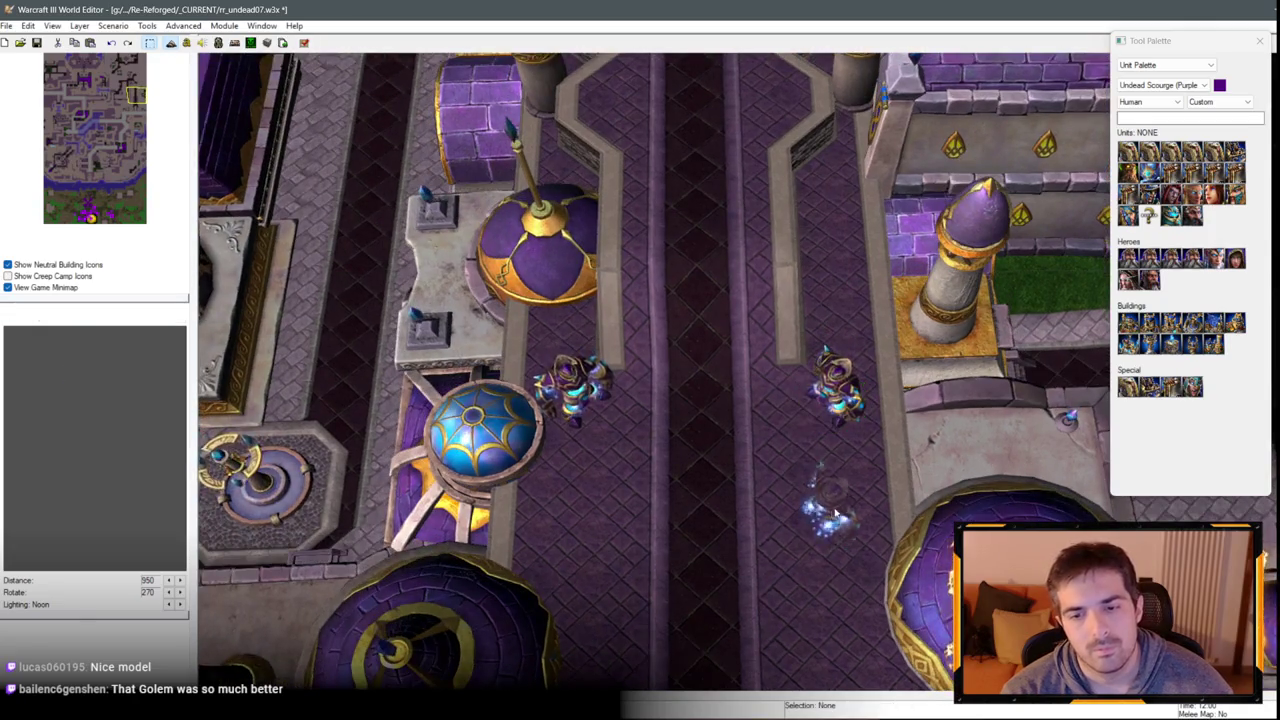
pyautogui.click(828, 505)
pyautogui.press('Escape')
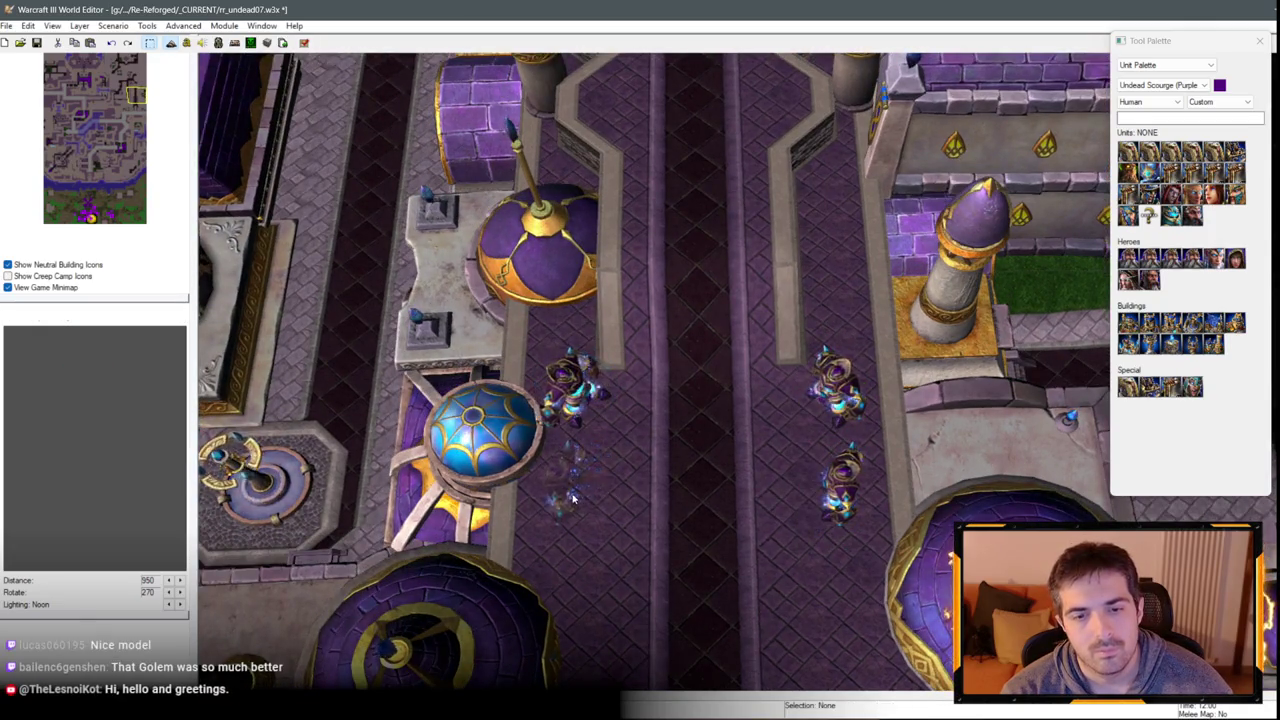
pyautogui.click(573, 497)
pyautogui.press('Down')
pyautogui.press('Escape')
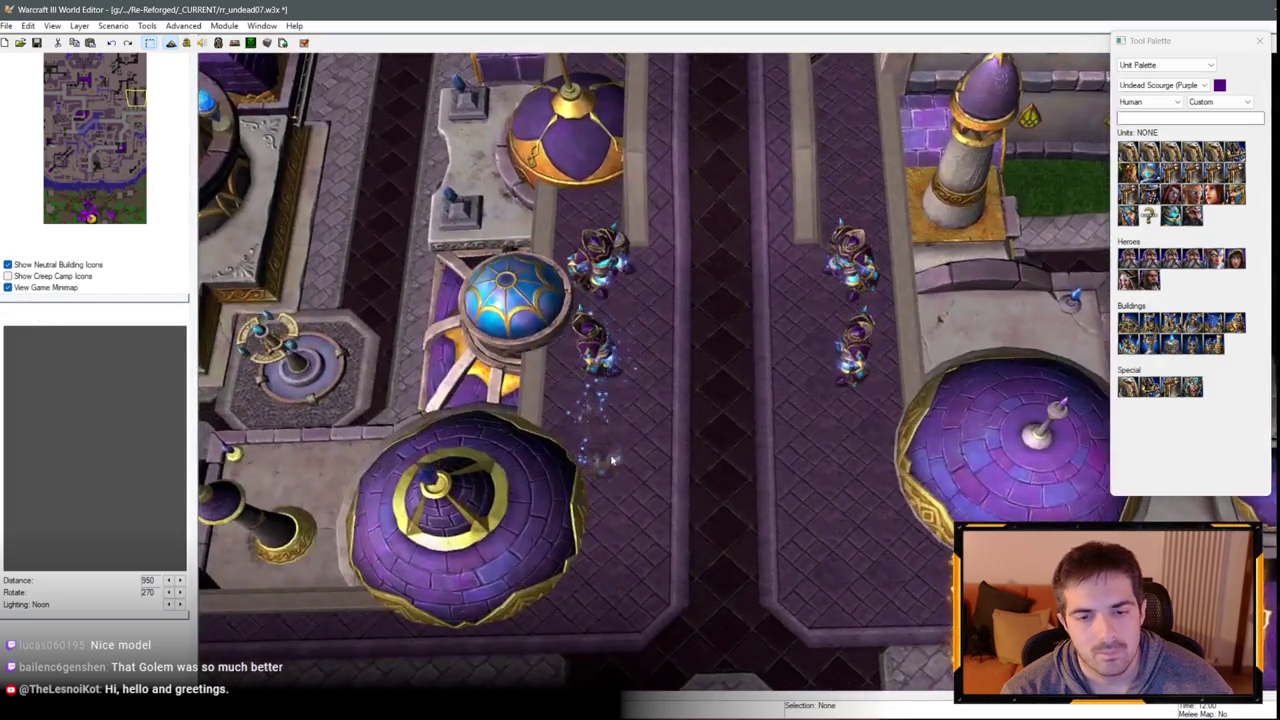
pyautogui.click(613, 460)
pyautogui.click(848, 452)
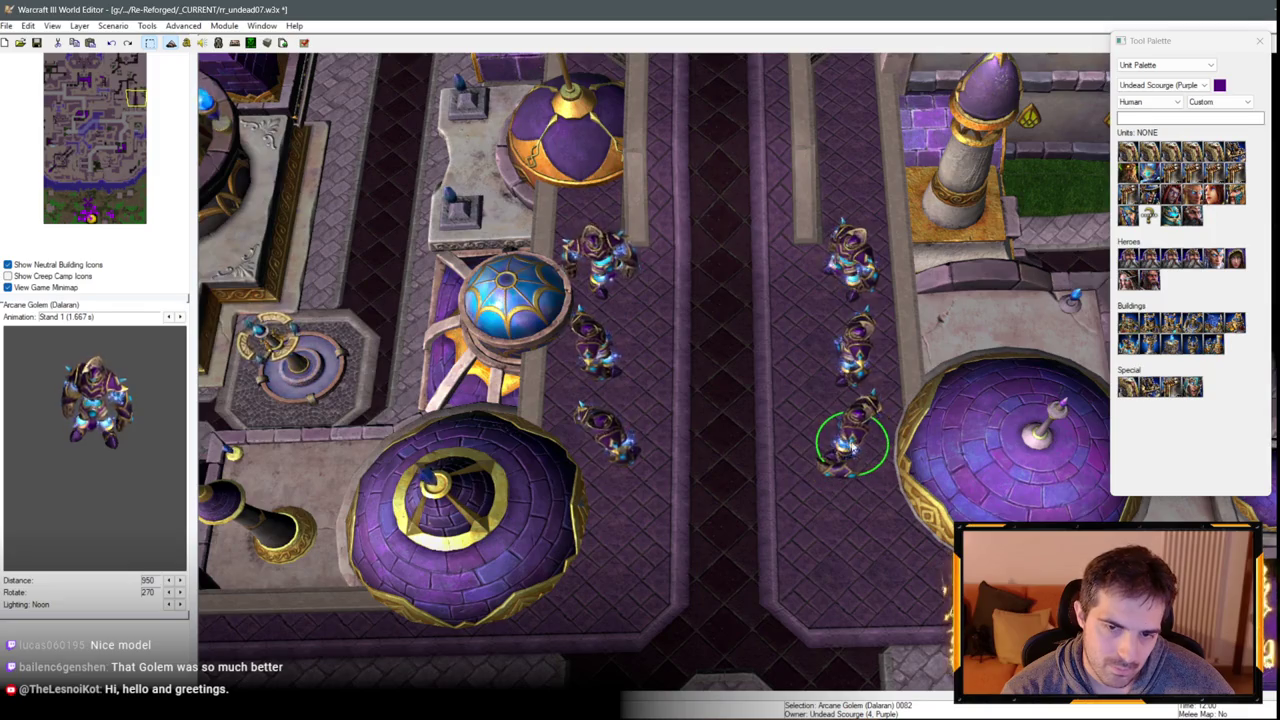
# Deselect the golems and switch the Tool Palette to Terrain Palette.
pyautogui.press('Escape')
pyautogui.scroll(1, 897, 303)
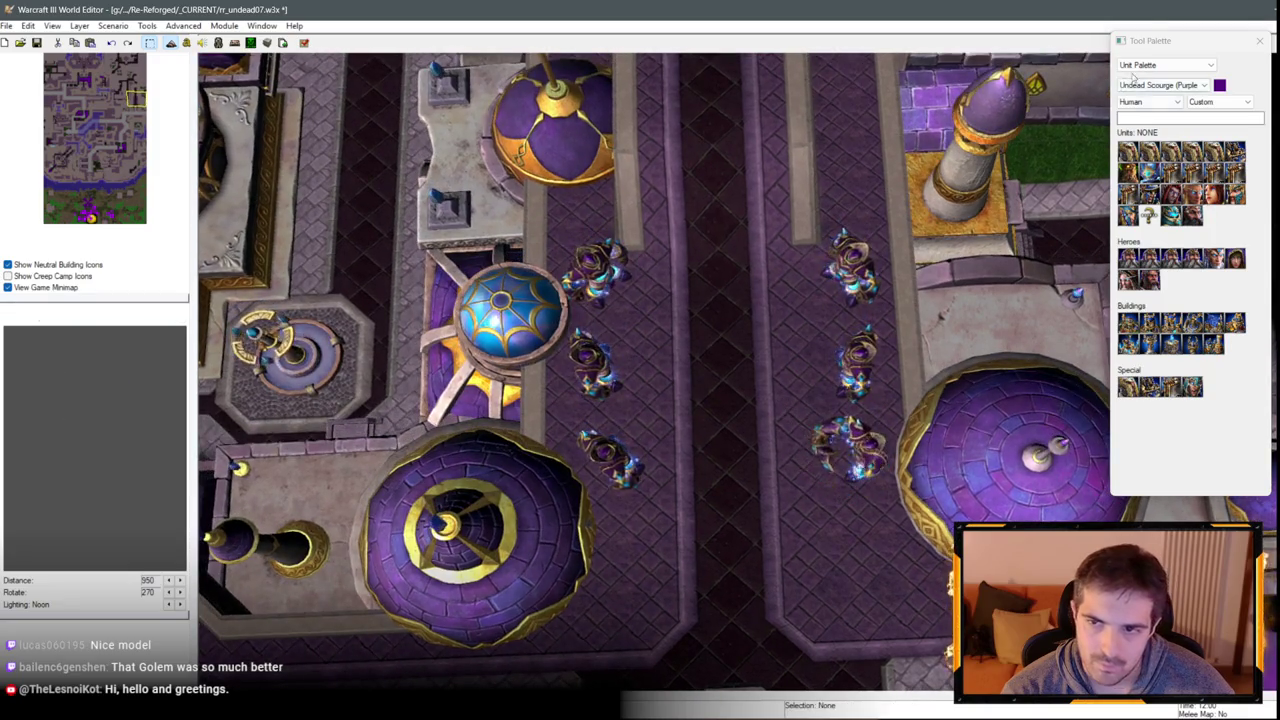
pyautogui.click(1165, 65)
pyautogui.click(1145, 76)
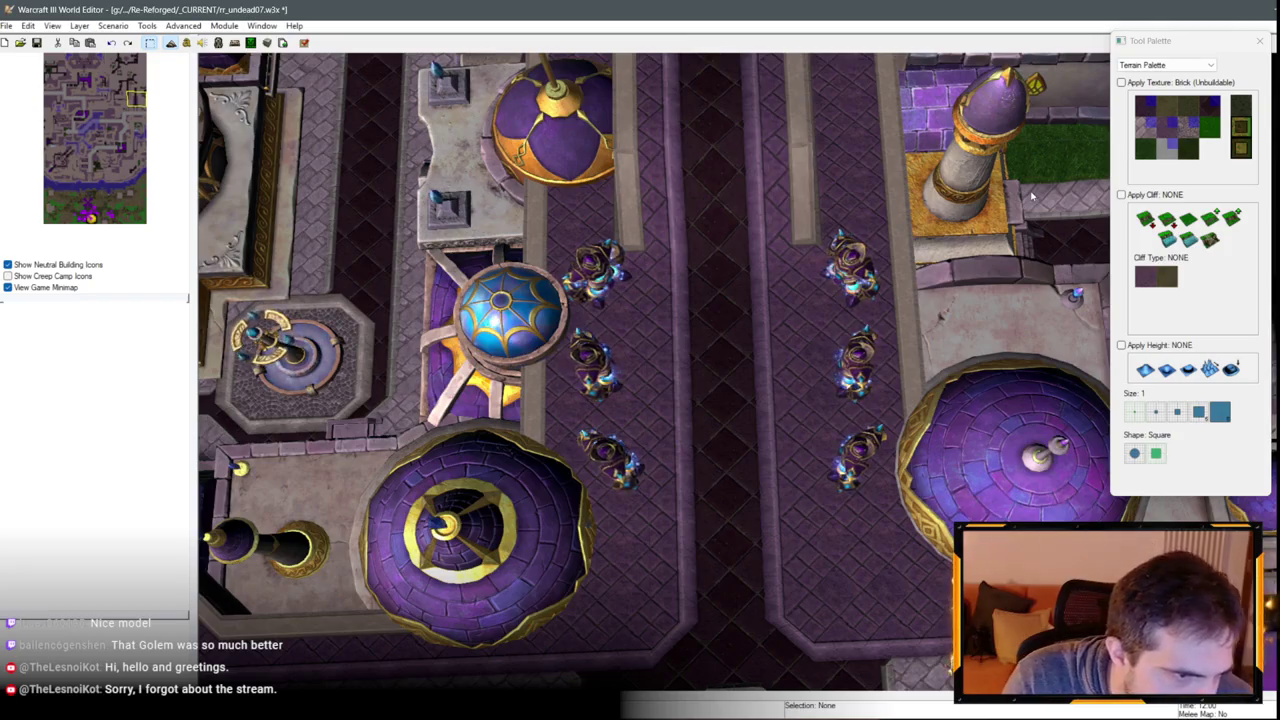
# Paint a zigzag strip of Round Tiles beside the right golem row, undoing and redoing it.
pyautogui.click(1181, 125)
pyautogui.scroll(2, 740, 288)
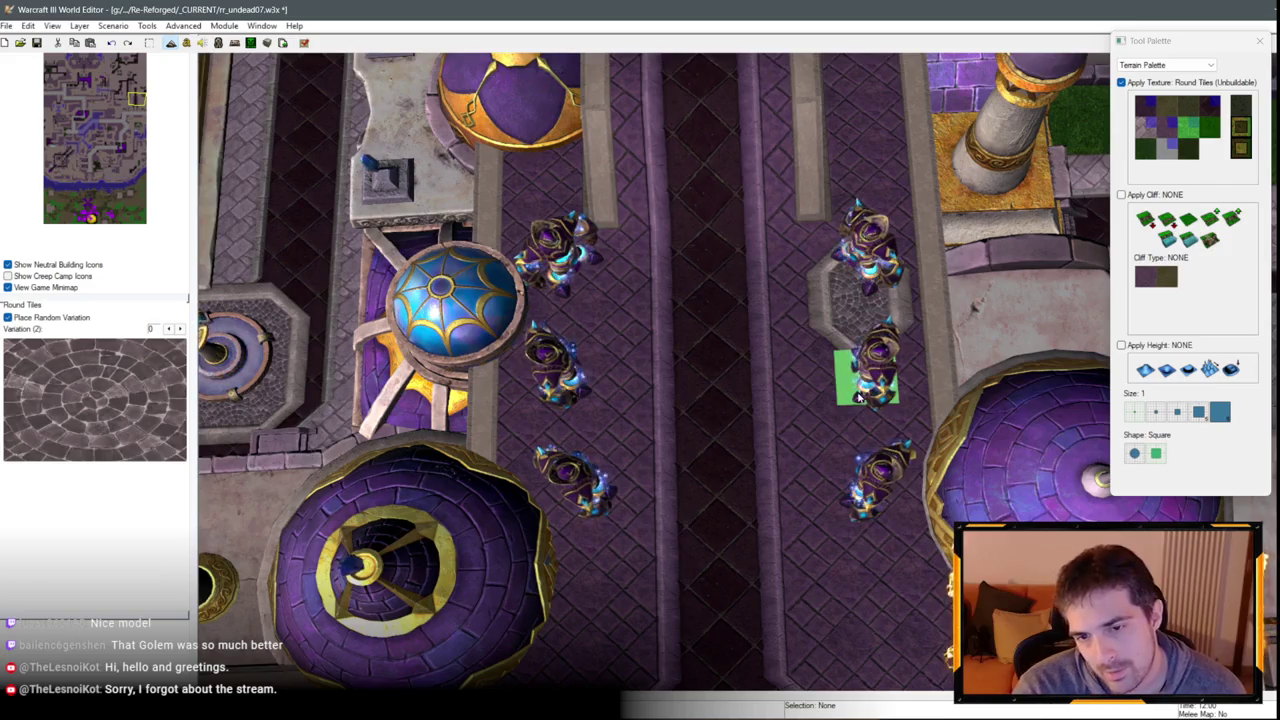
pyautogui.scroll(-2, 845, 340)
pyautogui.scroll(2, 800, 300)
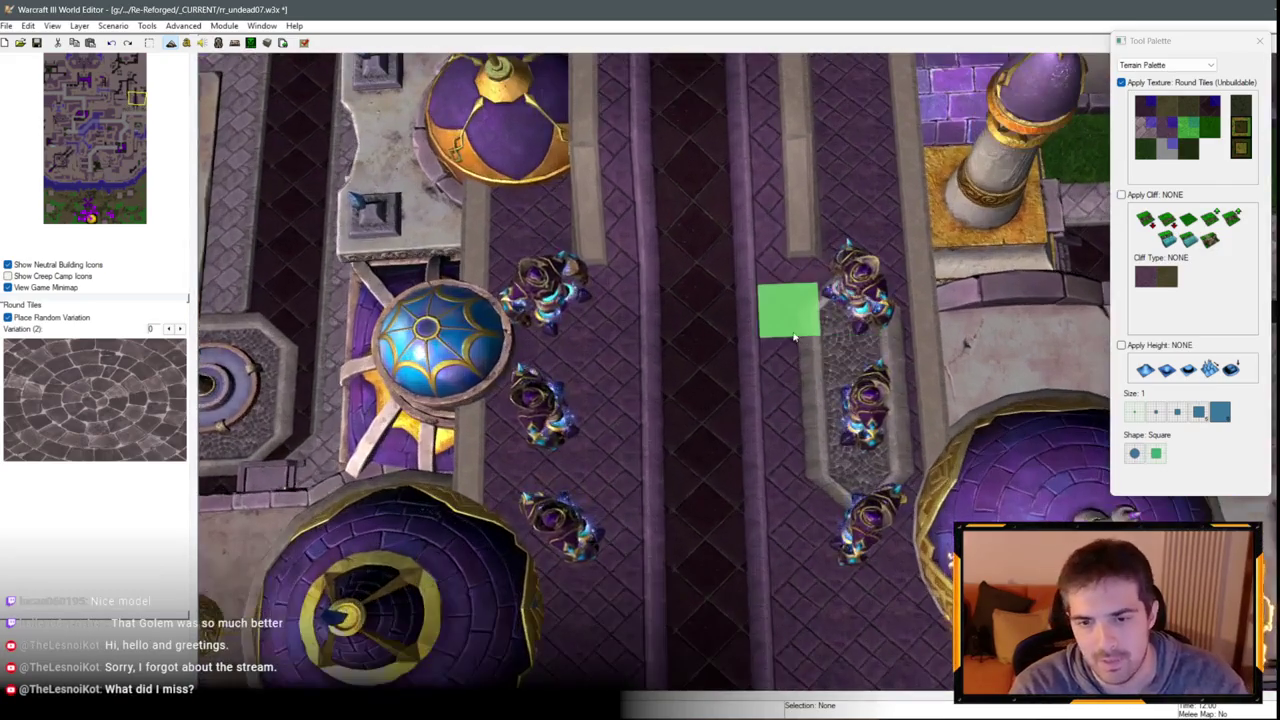
pyautogui.moveTo(794, 323)
pyautogui.mouseDown()
pyautogui.moveTo(815, 374)
pyautogui.moveTo(862, 368)
pyautogui.mouseUp()
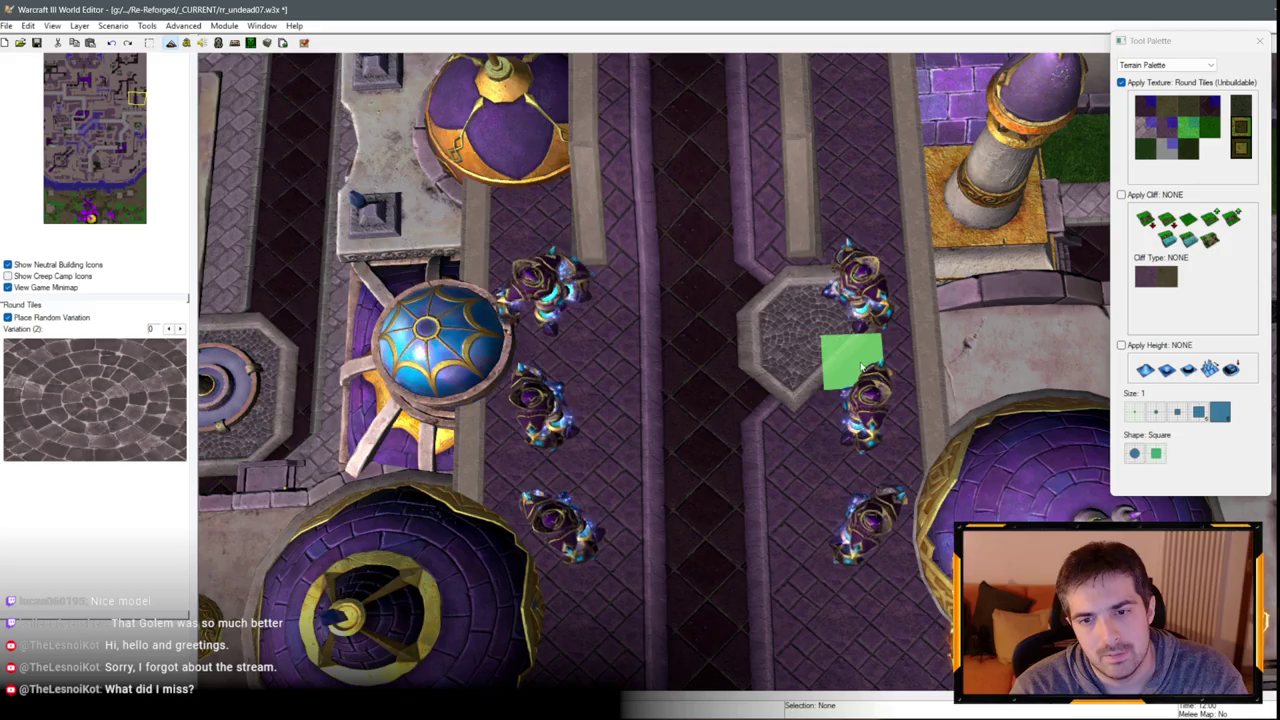
pyautogui.scroll(1, 843, 320)
pyautogui.hotkey('ctrl', 'z')
pyautogui.hotkey('ctrl', 'y')
pyautogui.scroll(-1, 846, 417)
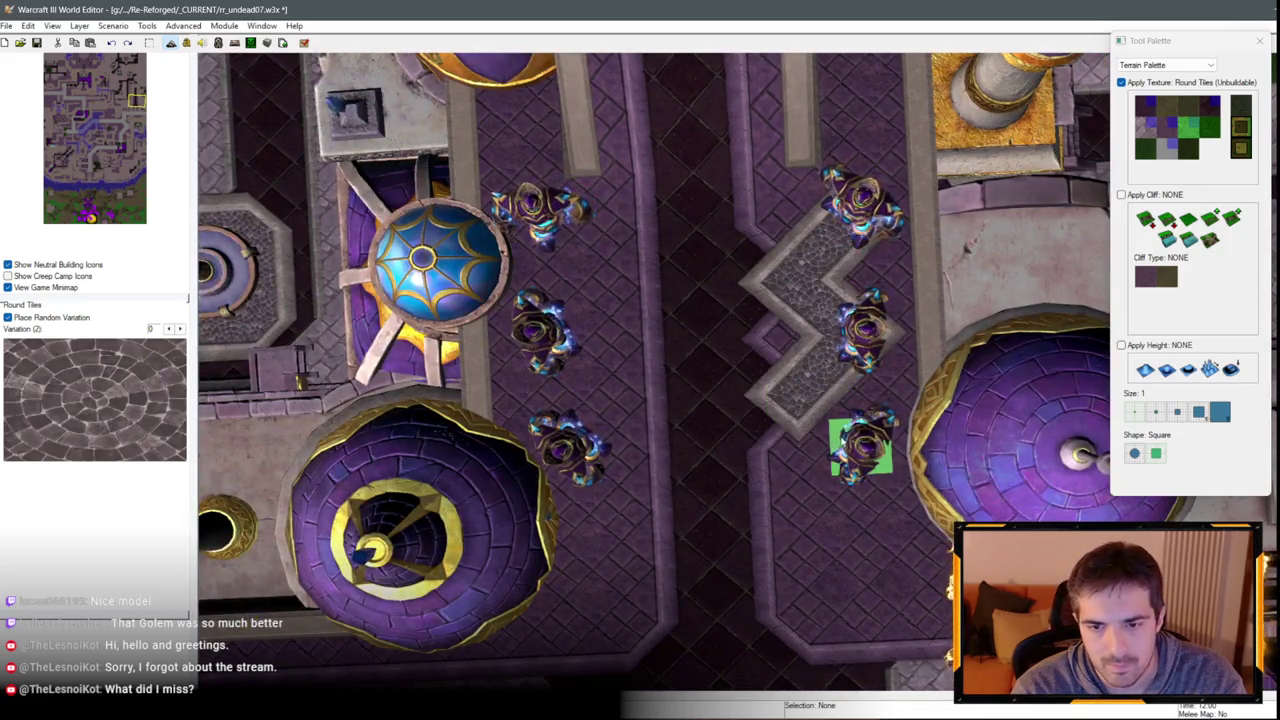
# Paint Round Tiles diamonds by the left golem row, then select the Black Marble texture.
pyautogui.click(629, 426)
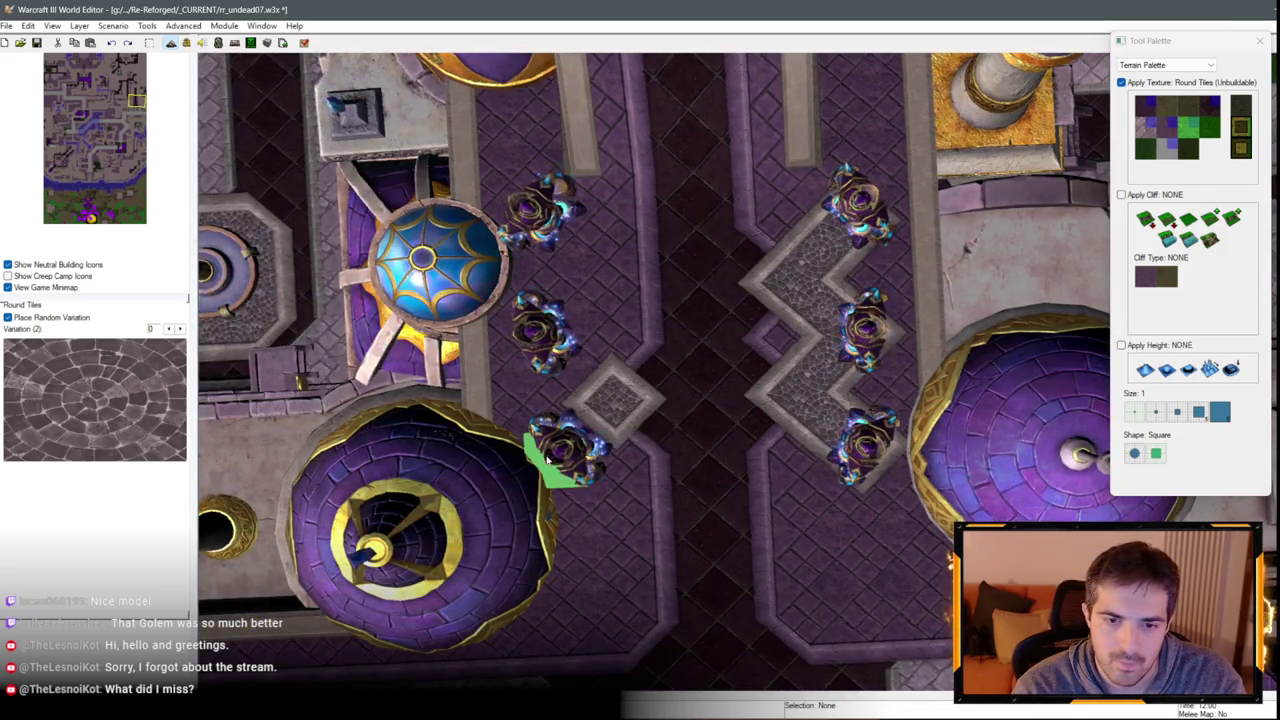
pyautogui.click(614, 273)
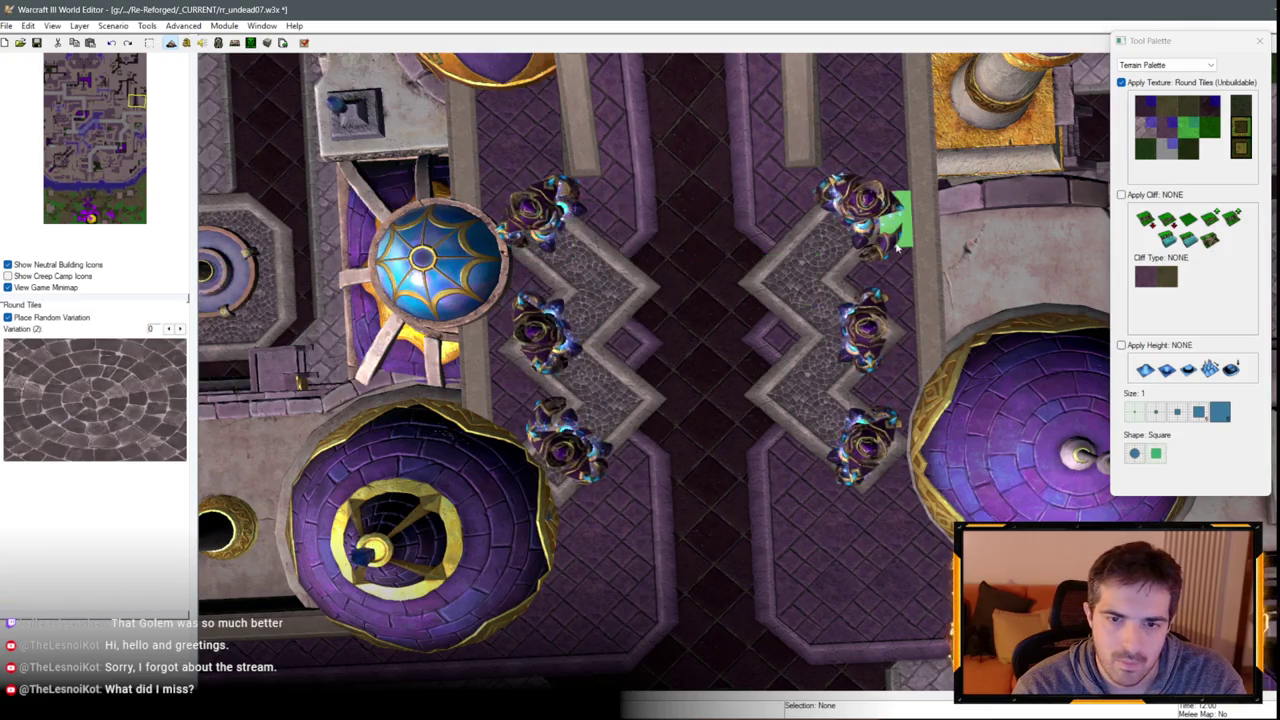
pyautogui.click(1194, 124)
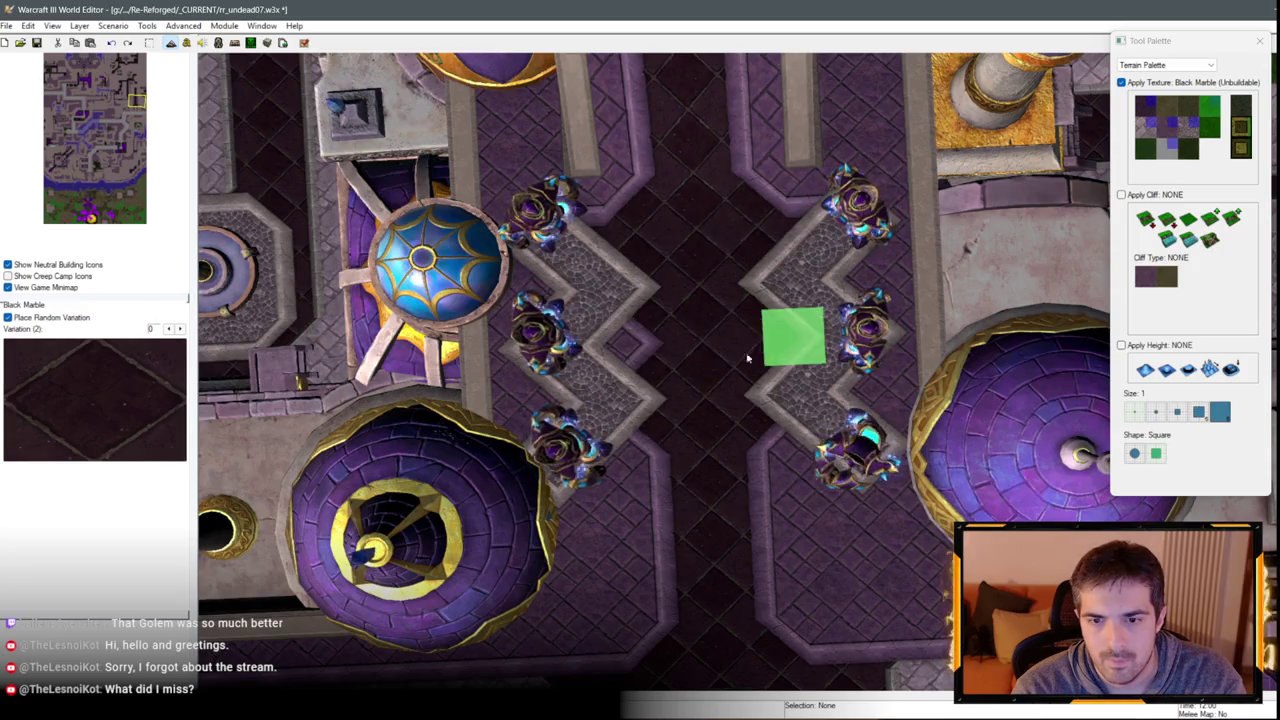
# Survey the city, panning to the north-eastern courtyard and beyond.
pyautogui.scroll(-5, 772, 470)
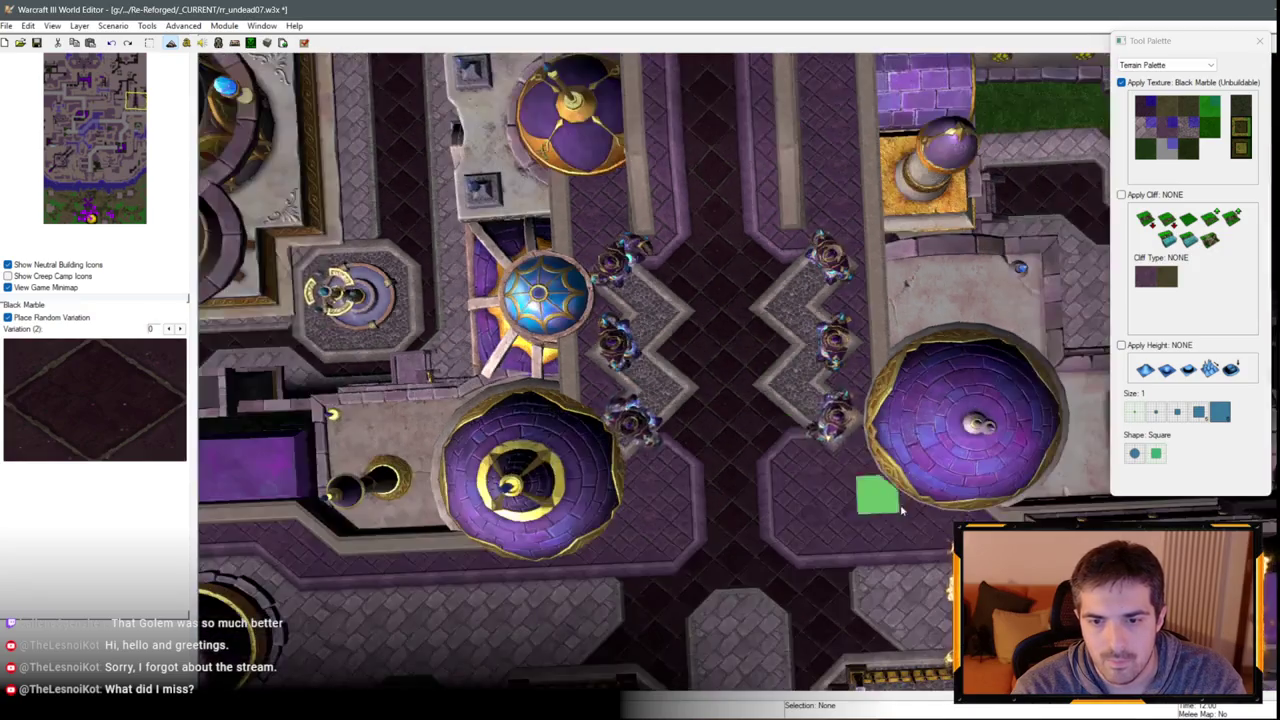
pyautogui.scroll(5, 786, 449)
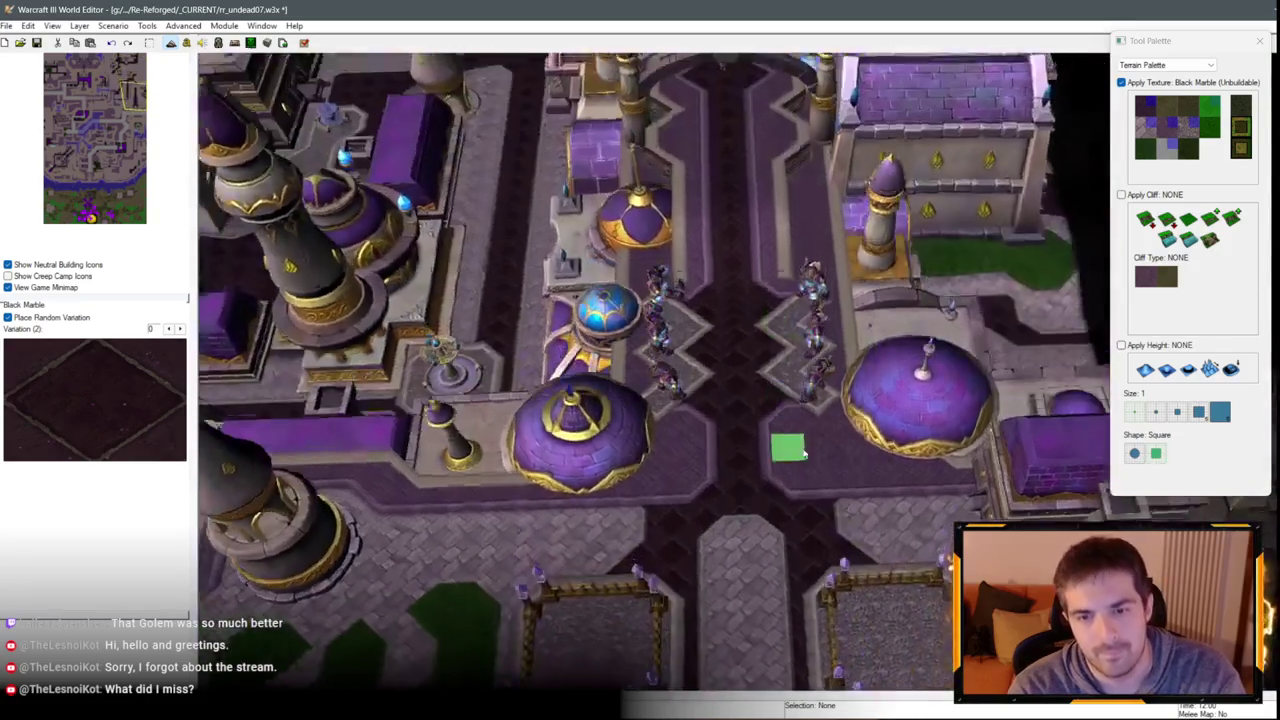
pyautogui.scroll(-4, 605, 355)
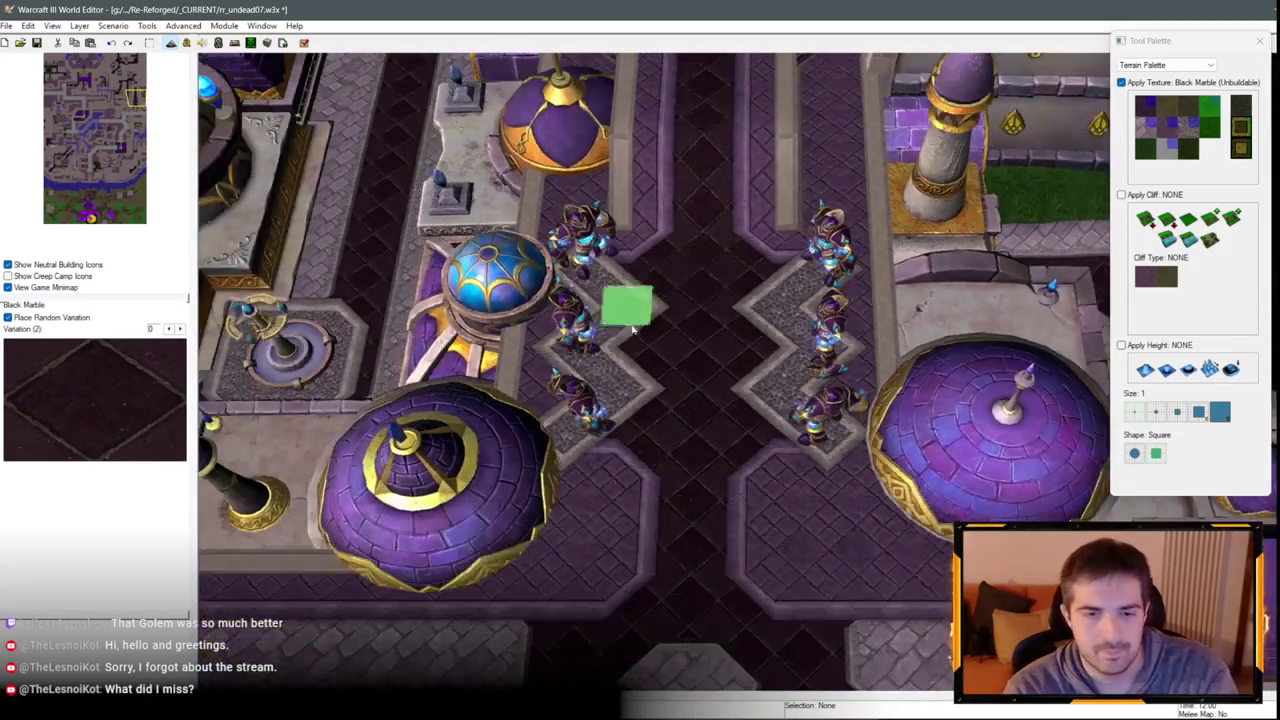
pyautogui.scroll(-3, 833, 197)
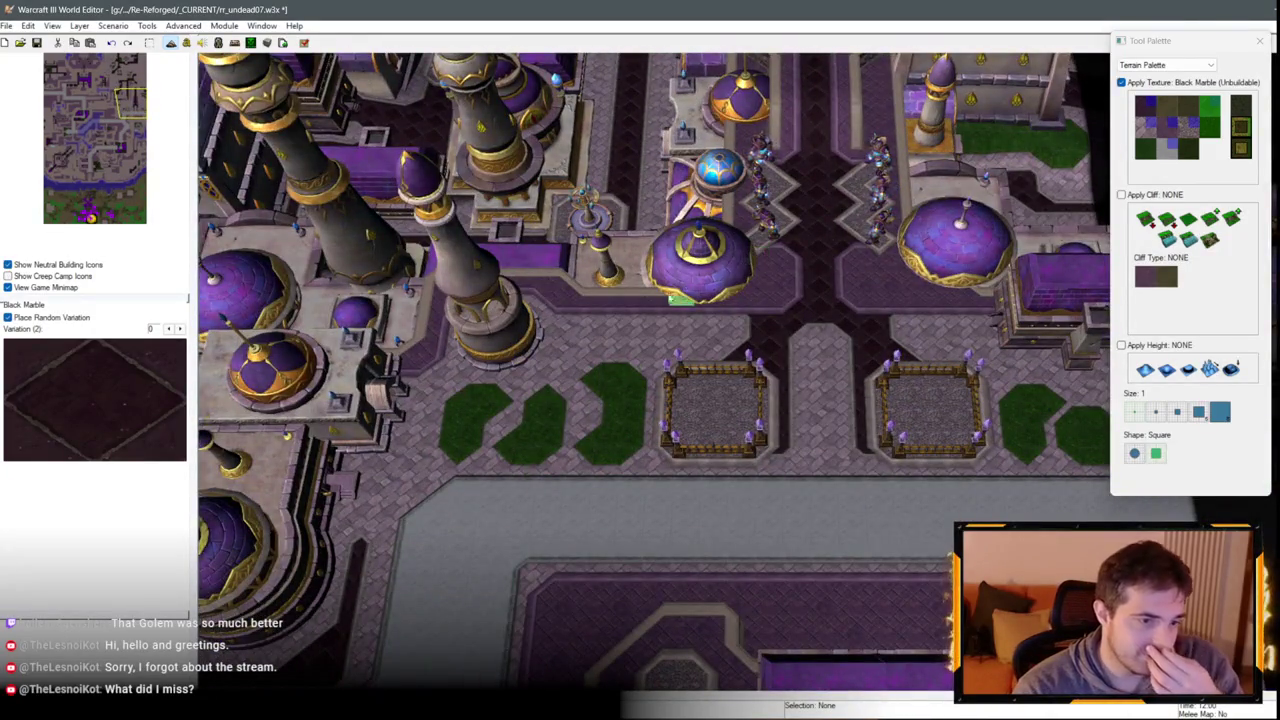
pyautogui.scroll(-5, 680, 298)
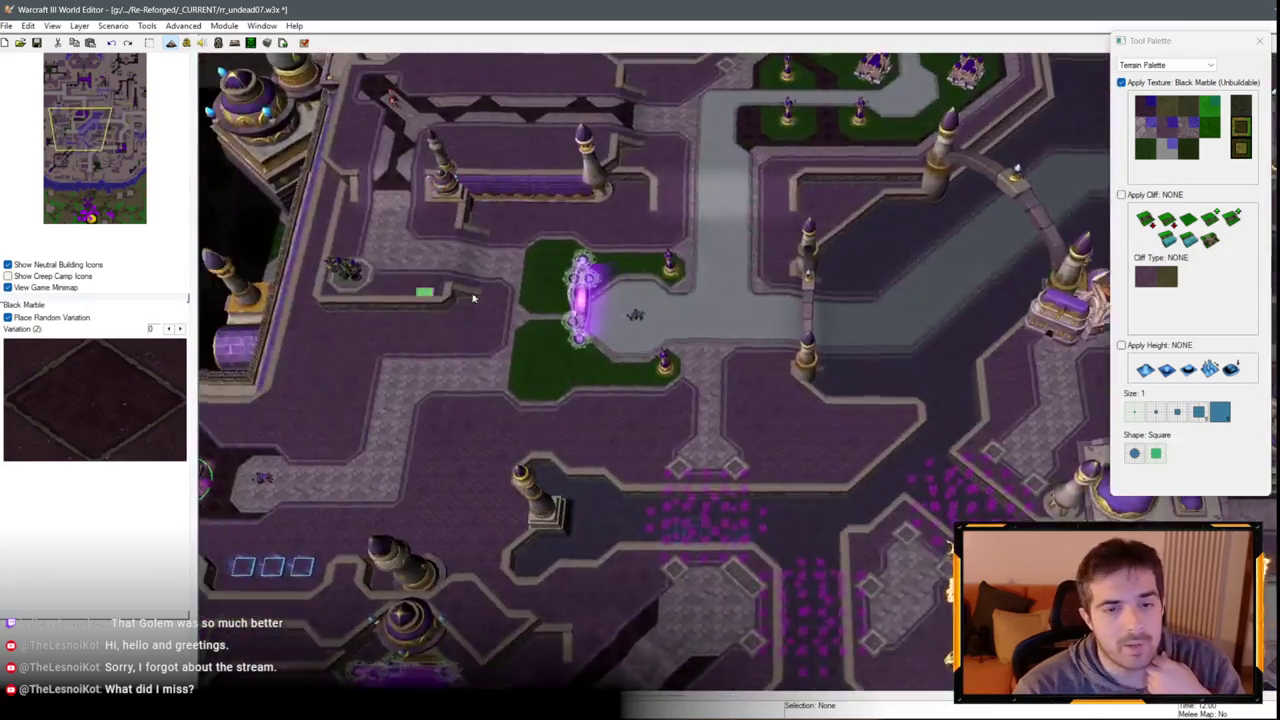
pyautogui.scroll(2, 474, 298)
pyautogui.press('Down')
pyautogui.press('Down')
pyautogui.press('Right')
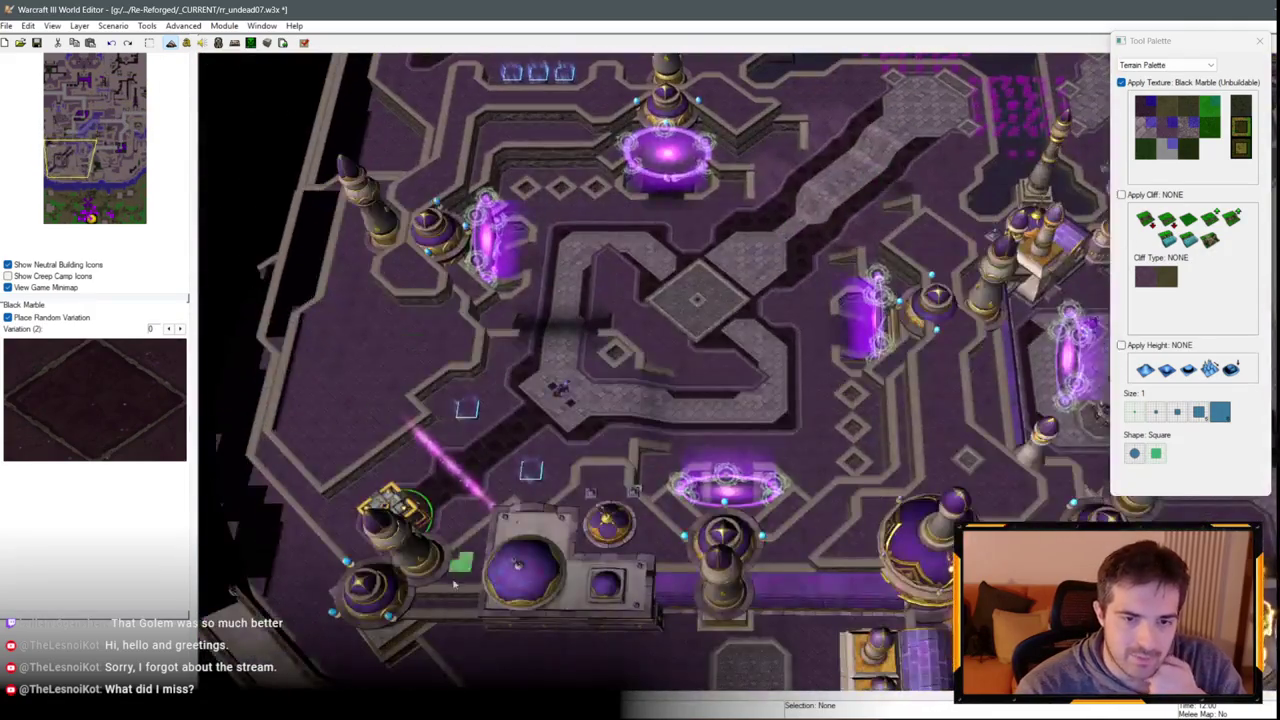
pyautogui.press('Up')
pyautogui.press('Right')
pyautogui.scroll(2, 623, 246)
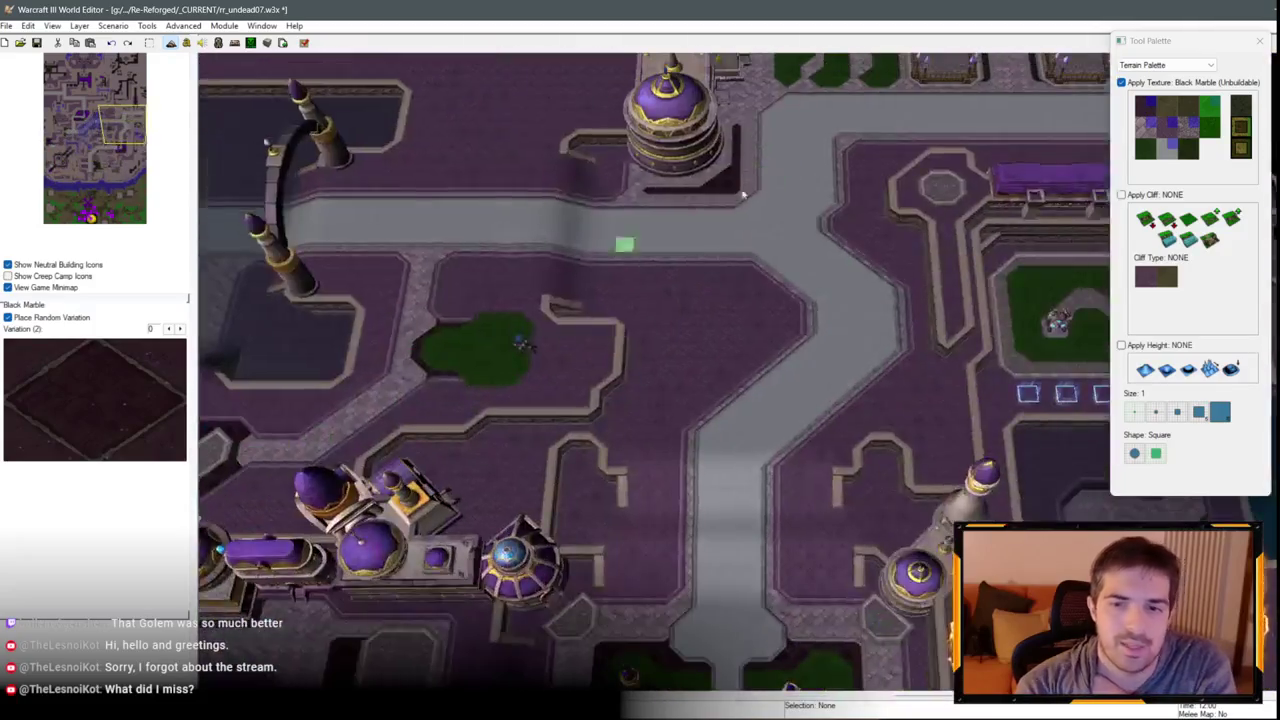
pyautogui.press('Up')
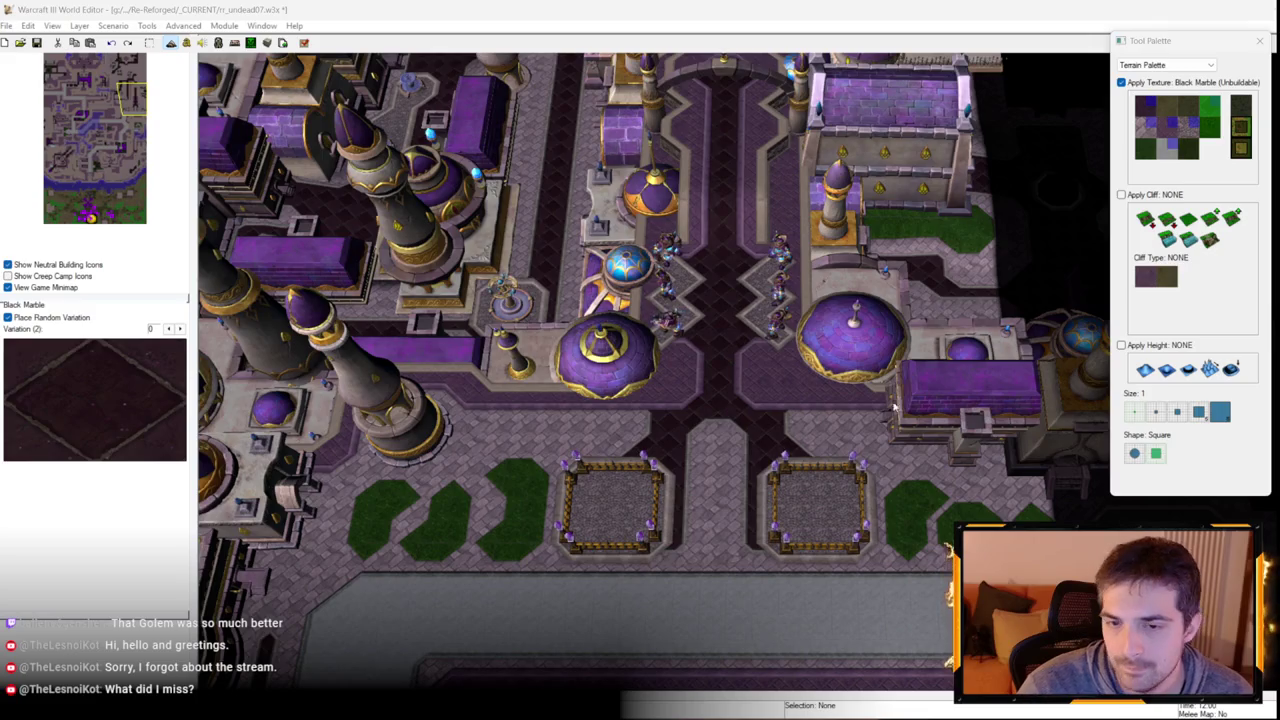
# Tilt the camera into a forward perspective while panning south, and show the palette choices.
pyautogui.press('Down')
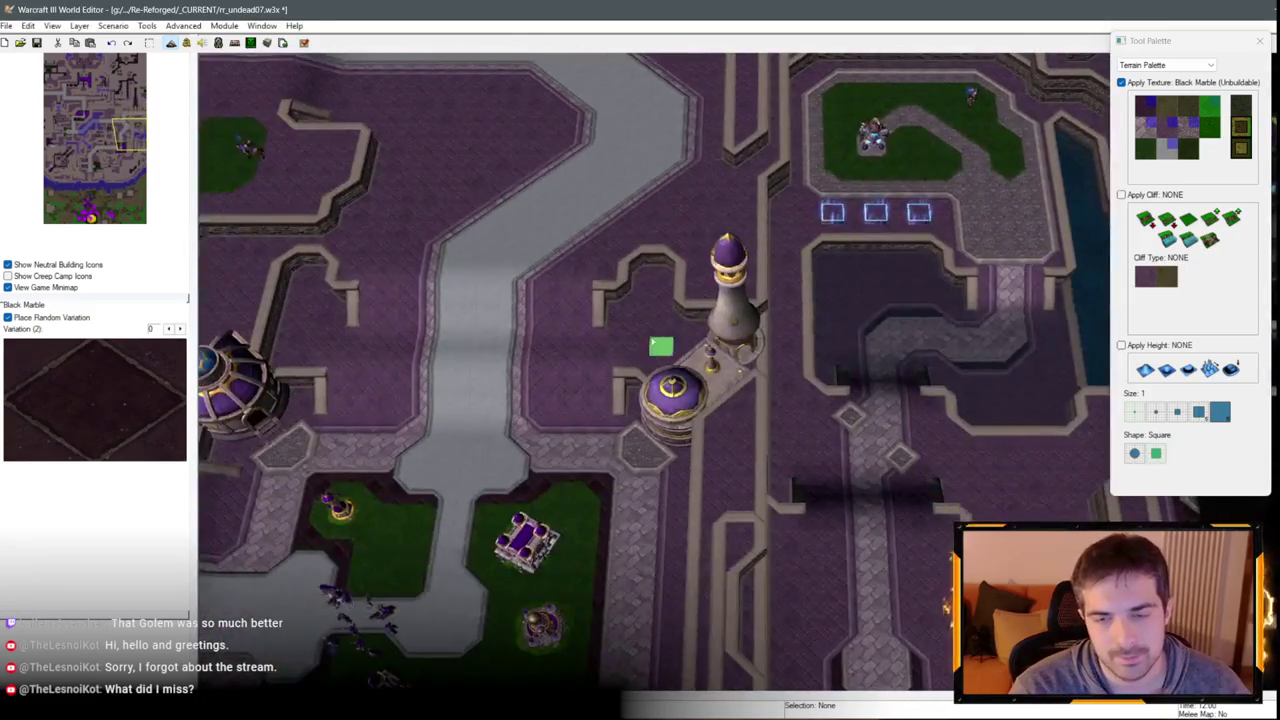
pyautogui.moveTo(661, 346); pyautogui.dragTo(654, 90)
pyautogui.press('Down')
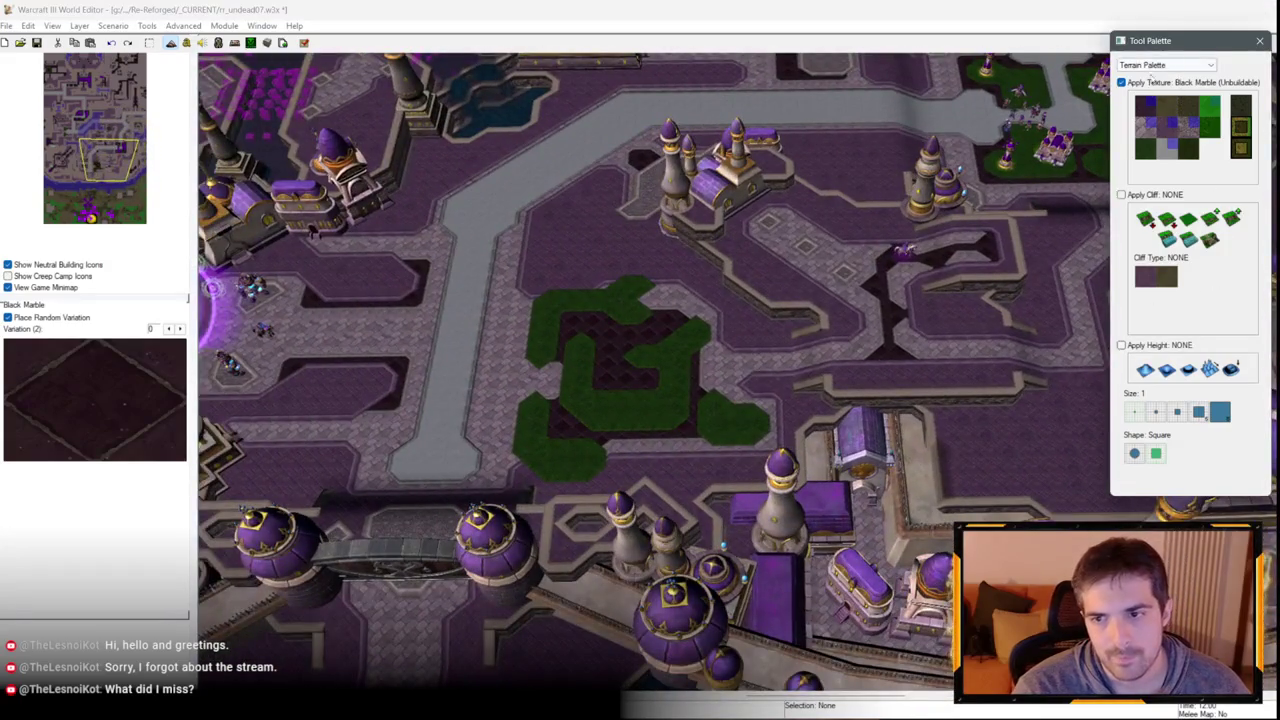
pyautogui.click(1166, 64)
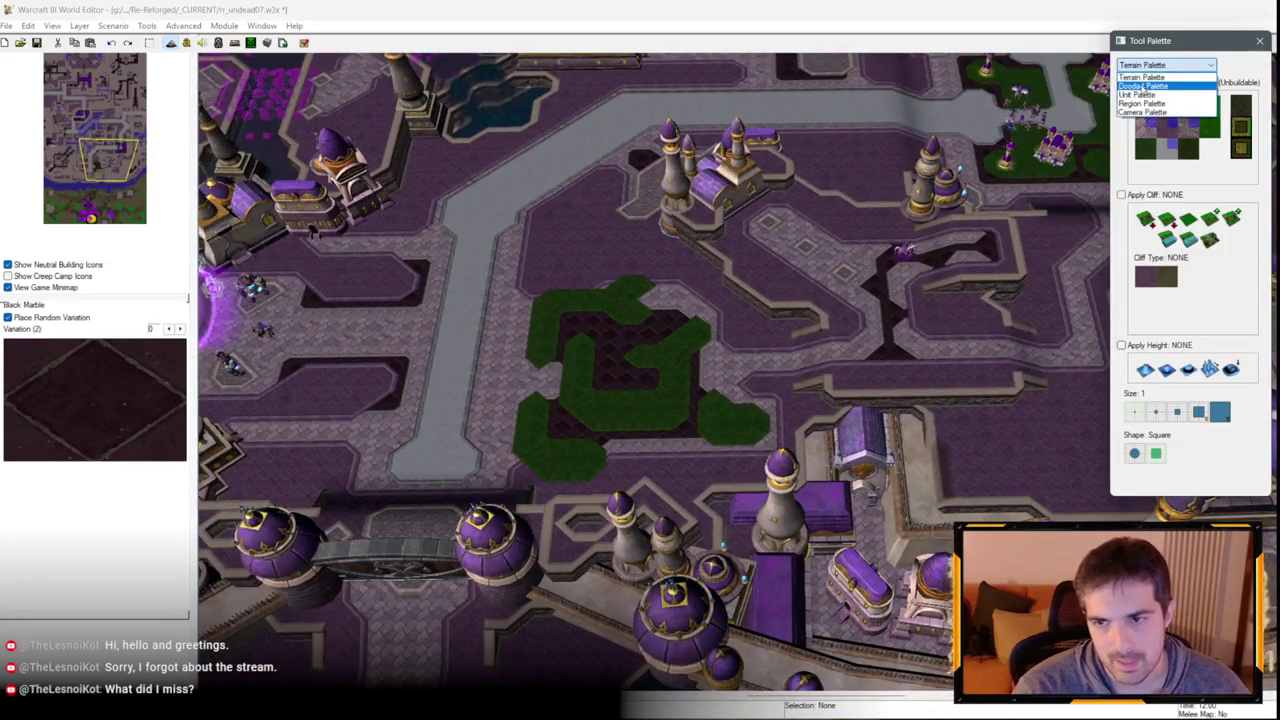
# Switch to the Unit Palette and delete the selected Arcane Golem.
pyautogui.click(1140, 78)
pyautogui.press('Up')
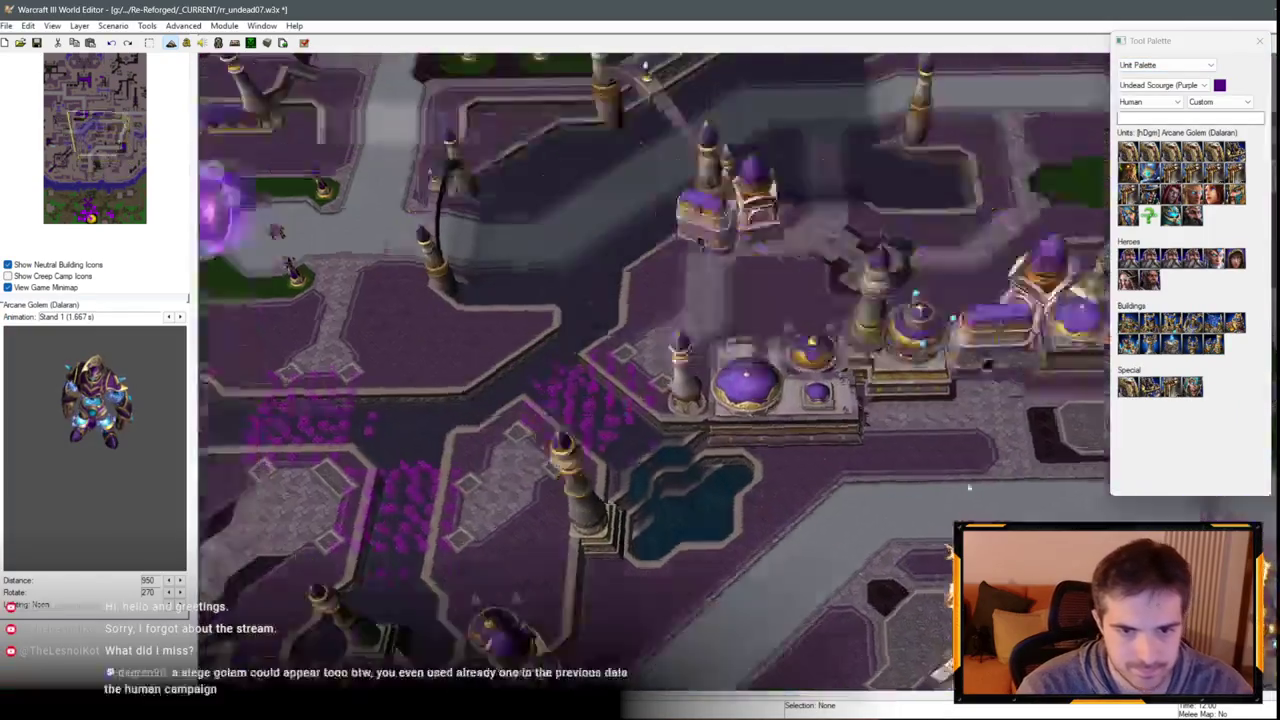
pyautogui.scroll(5, 743, 413)
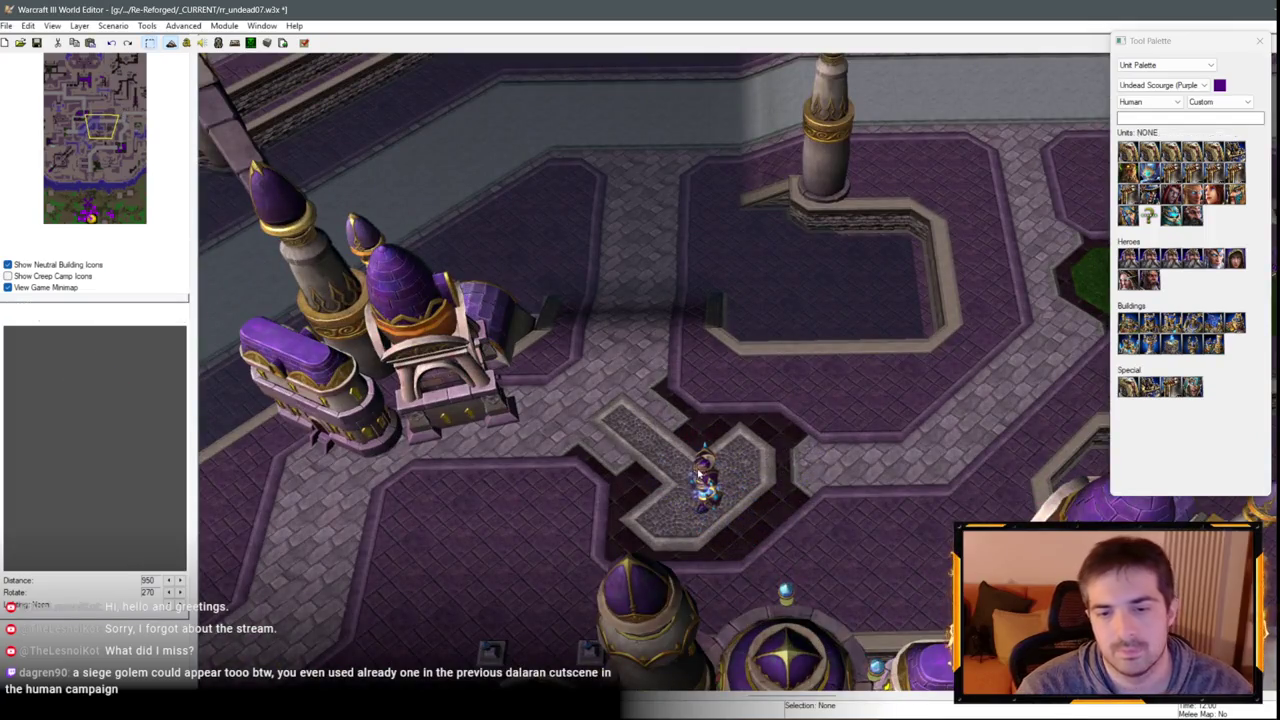
pyautogui.press('Up')
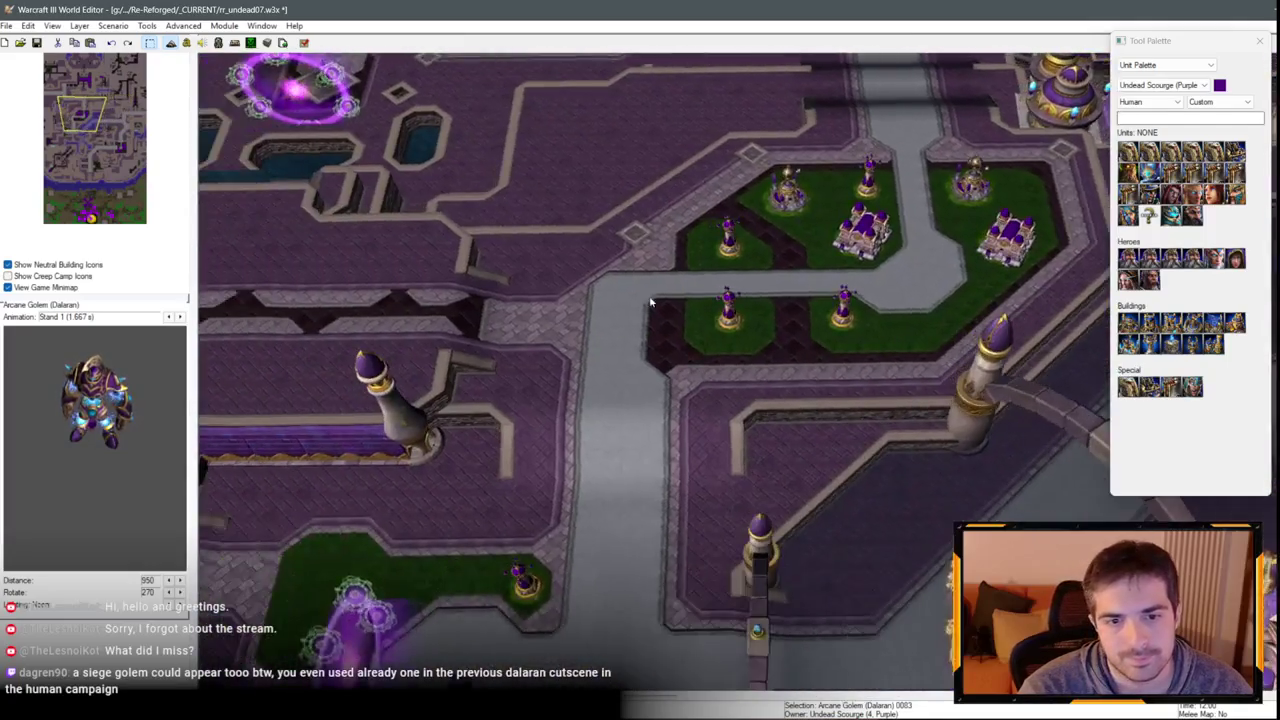
pyautogui.press('Down')
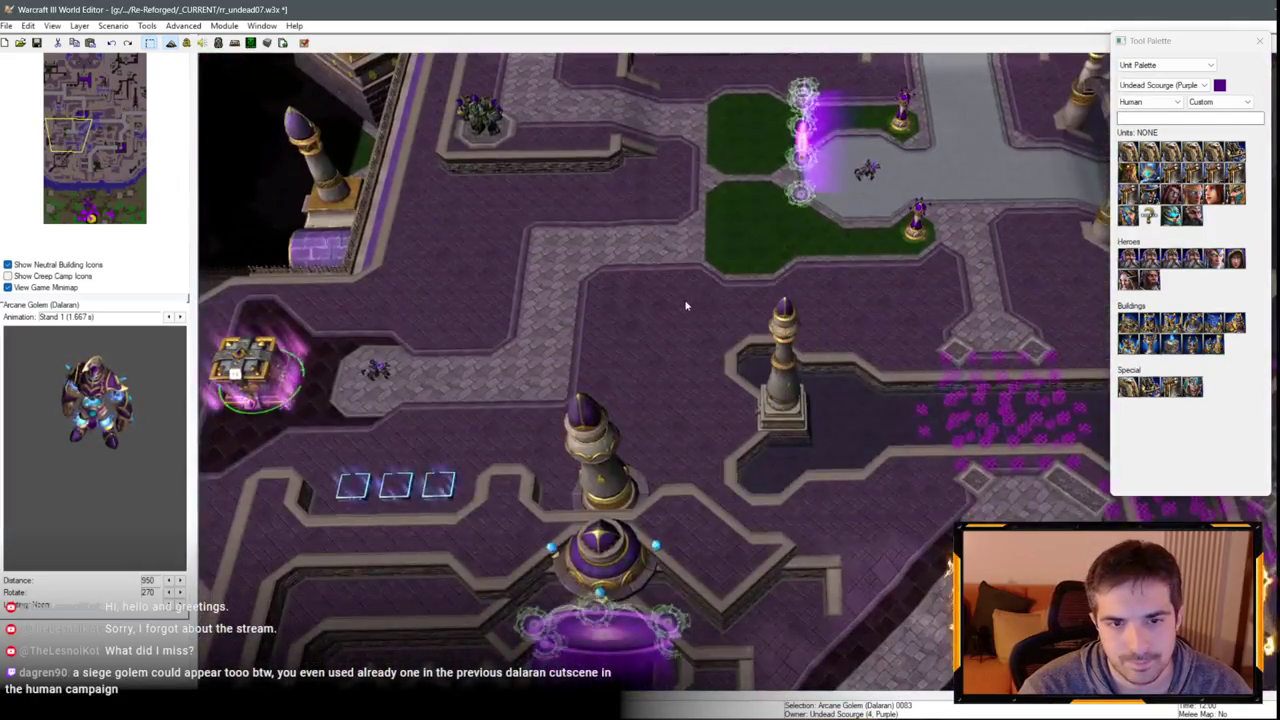
pyautogui.scroll(2, 690, 330)
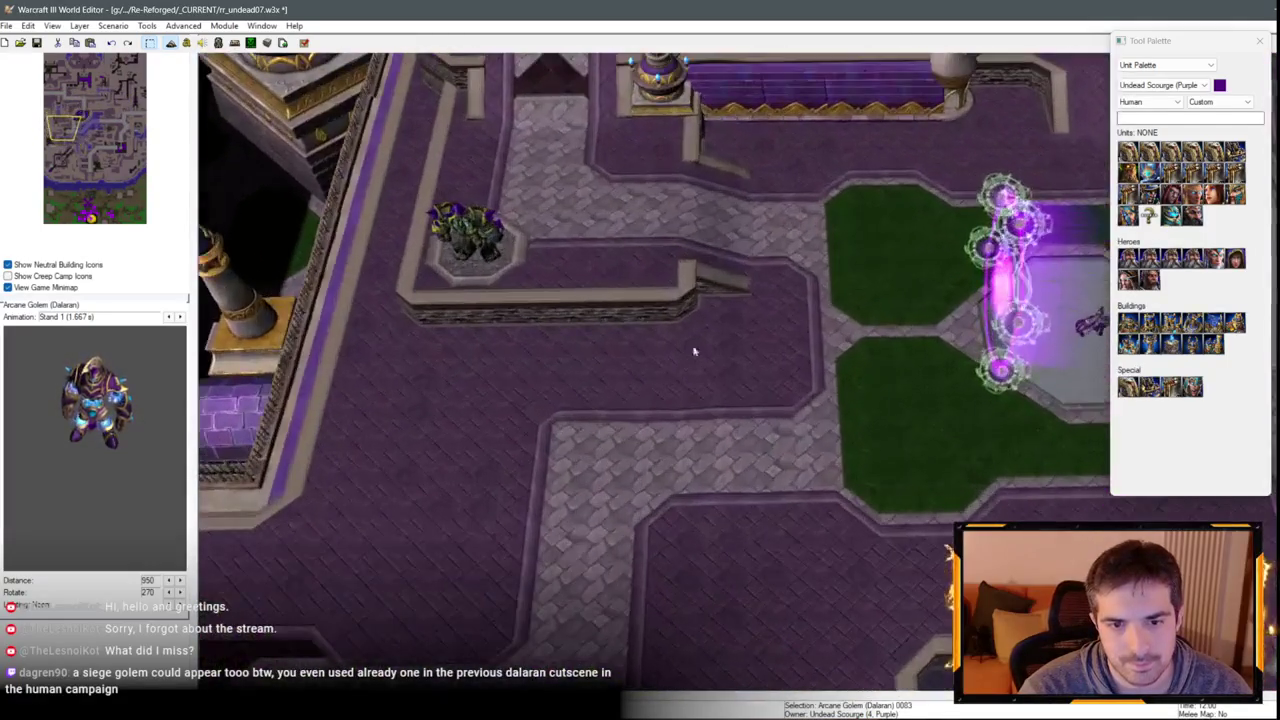
pyautogui.press('Delete')
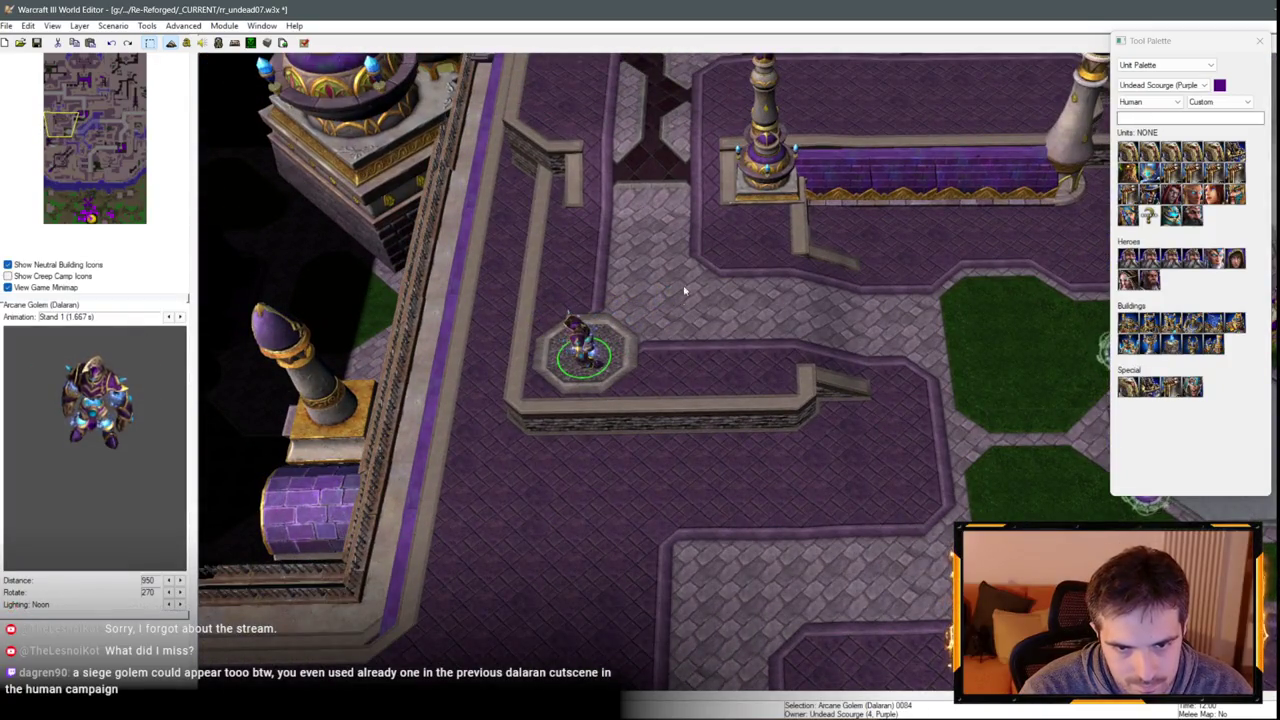
# Pan north past the green plots and towers toward the Dalaran buildings.
pyautogui.press('Up')
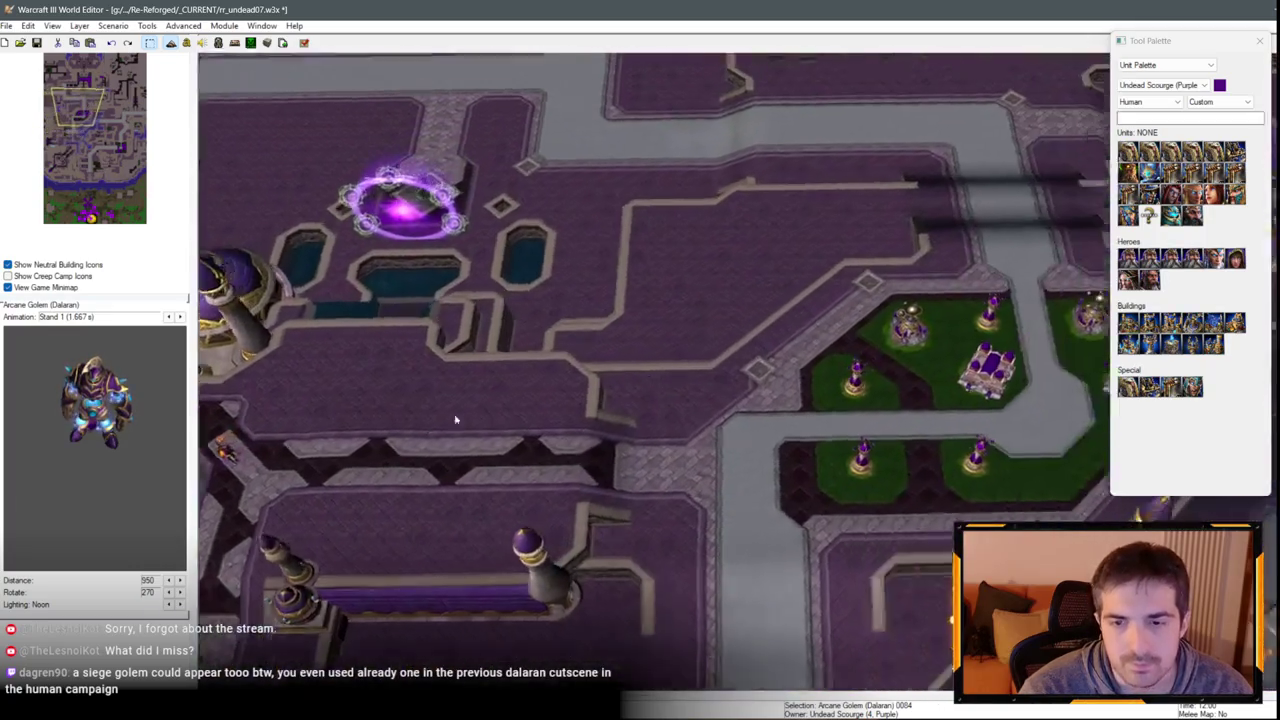
pyautogui.press('Up')
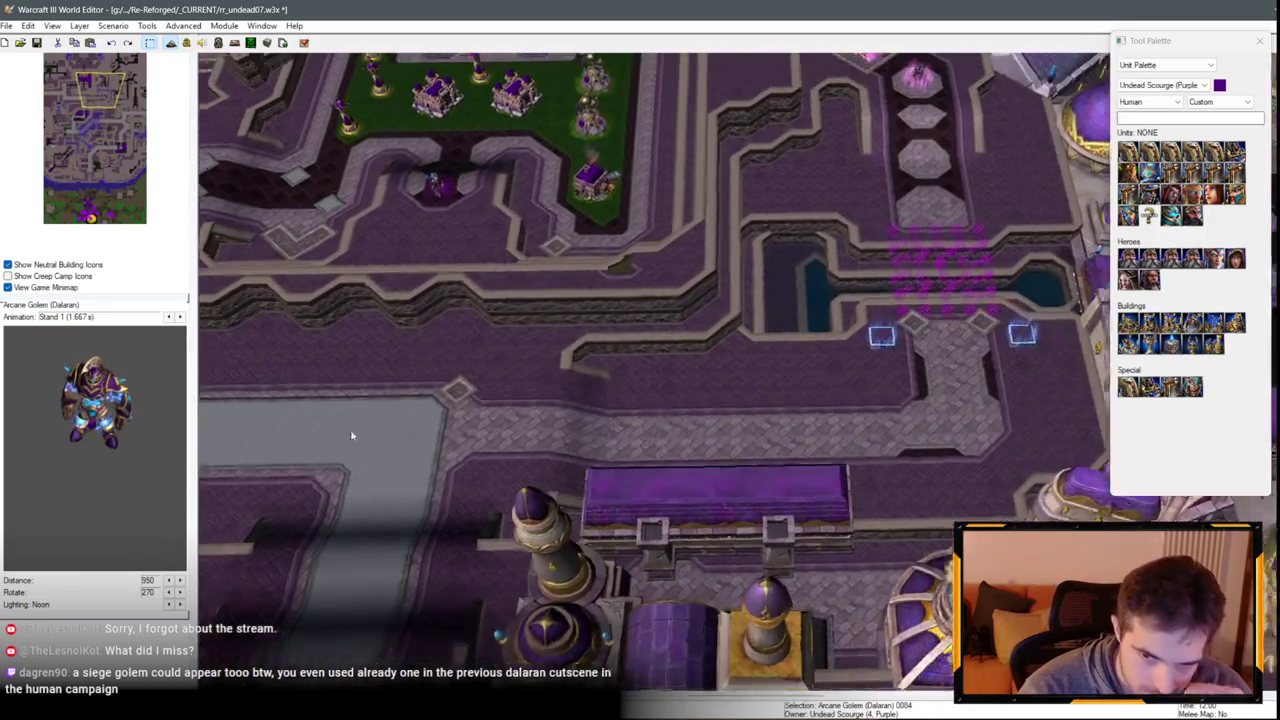
pyautogui.press('Left')
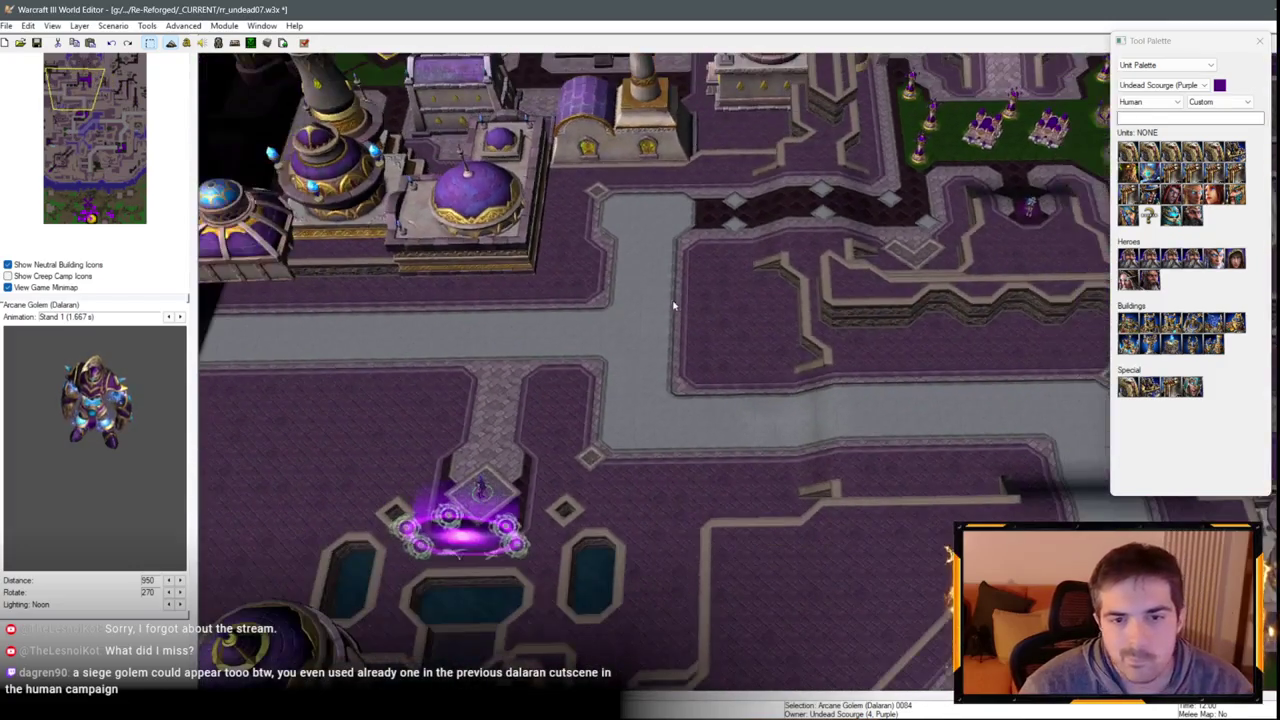
pyautogui.press('Right')
pyautogui.press('Up')
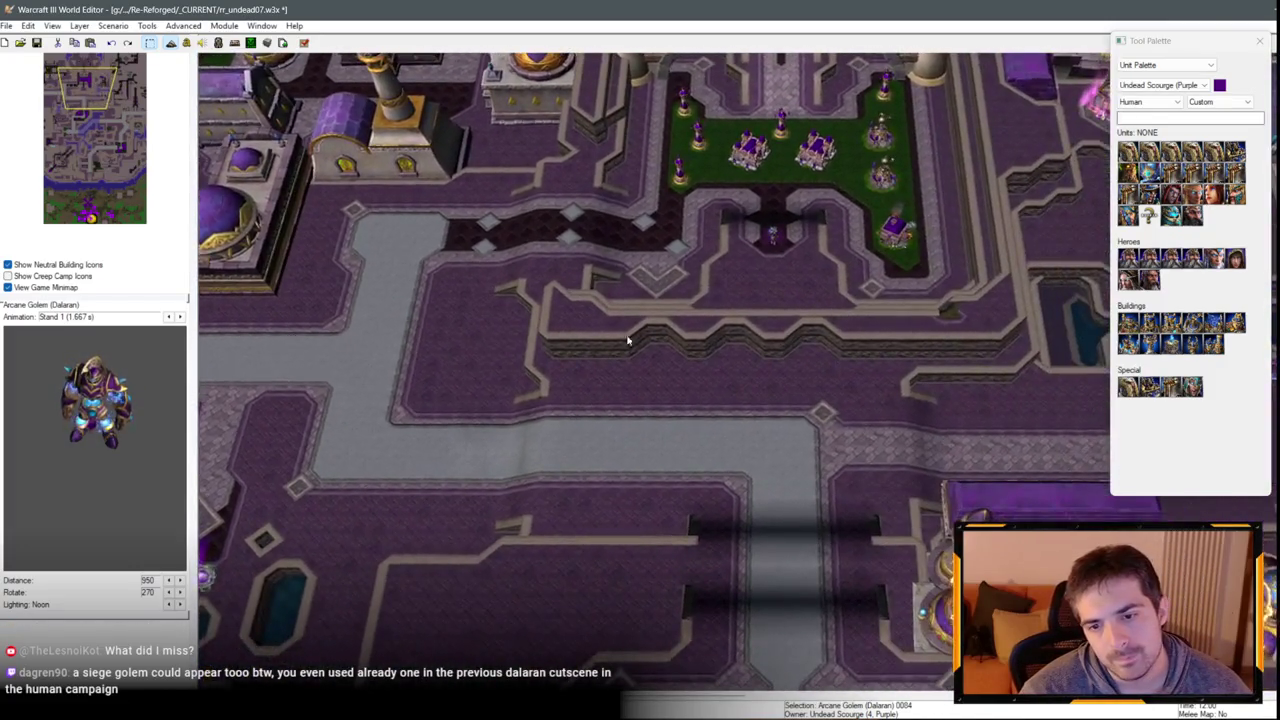
pyautogui.scroll(3, 628, 341)
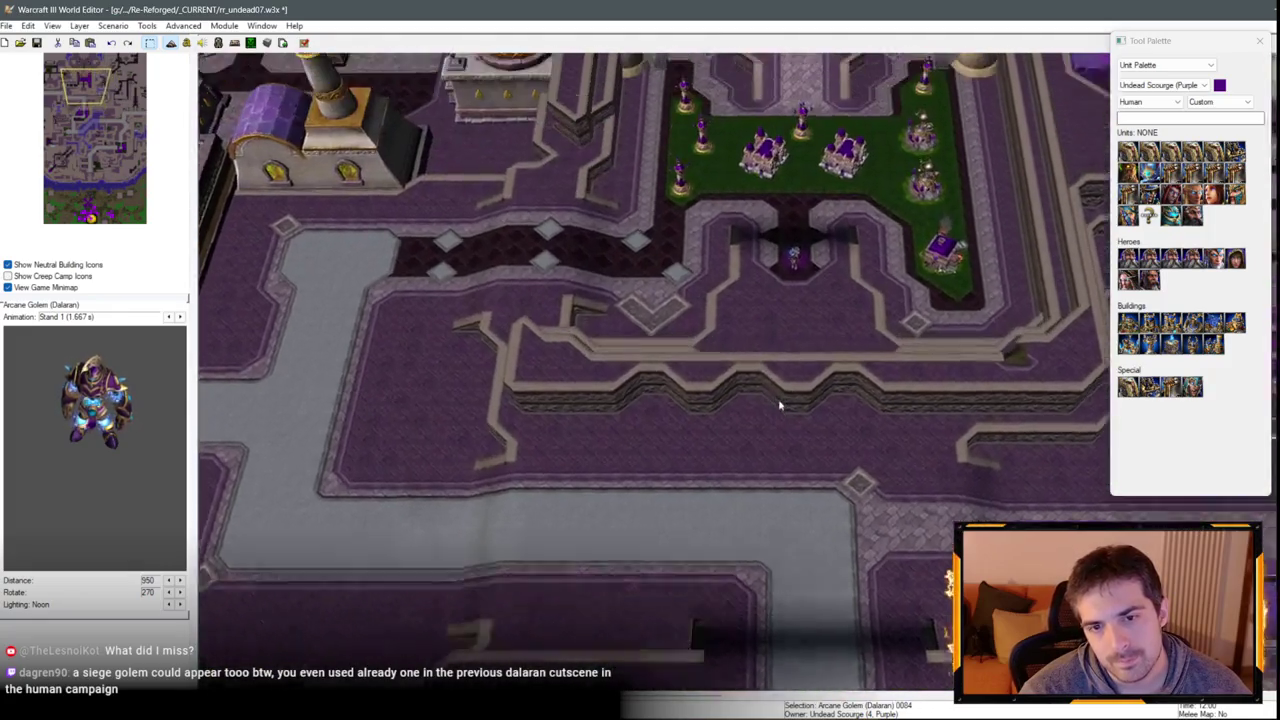
pyautogui.press('Up')
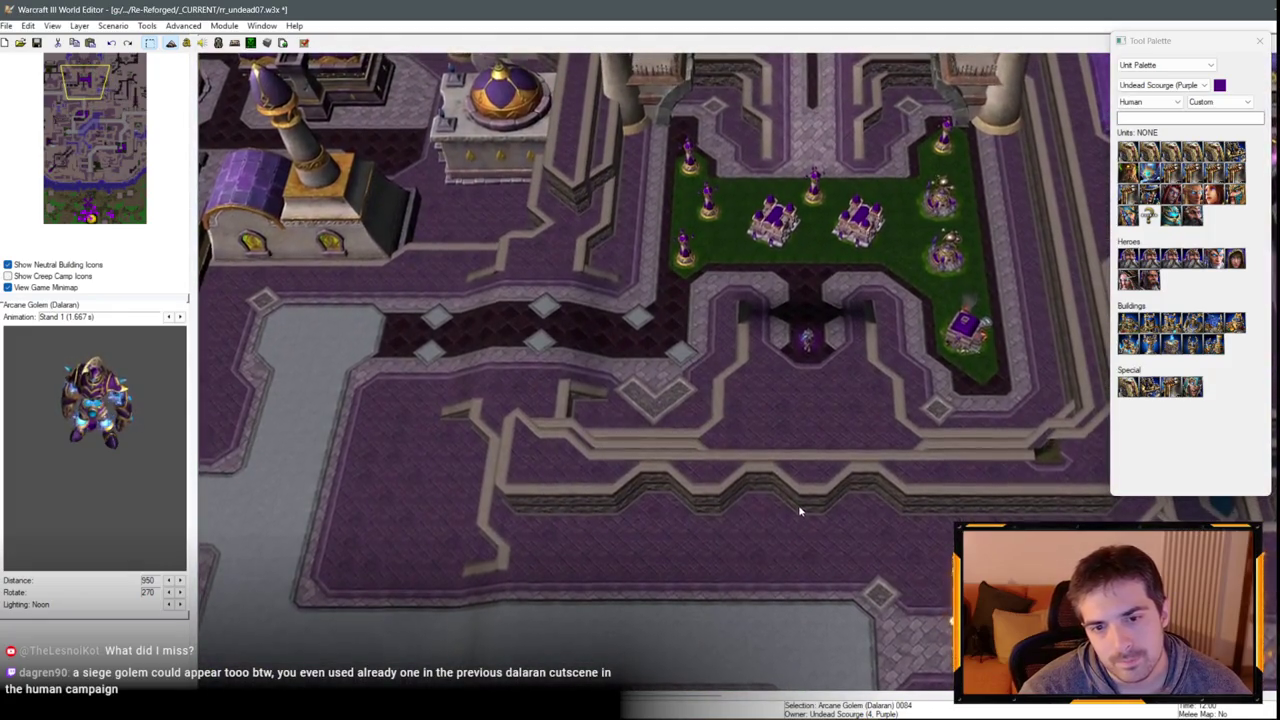
pyautogui.scroll(2, 688, 403)
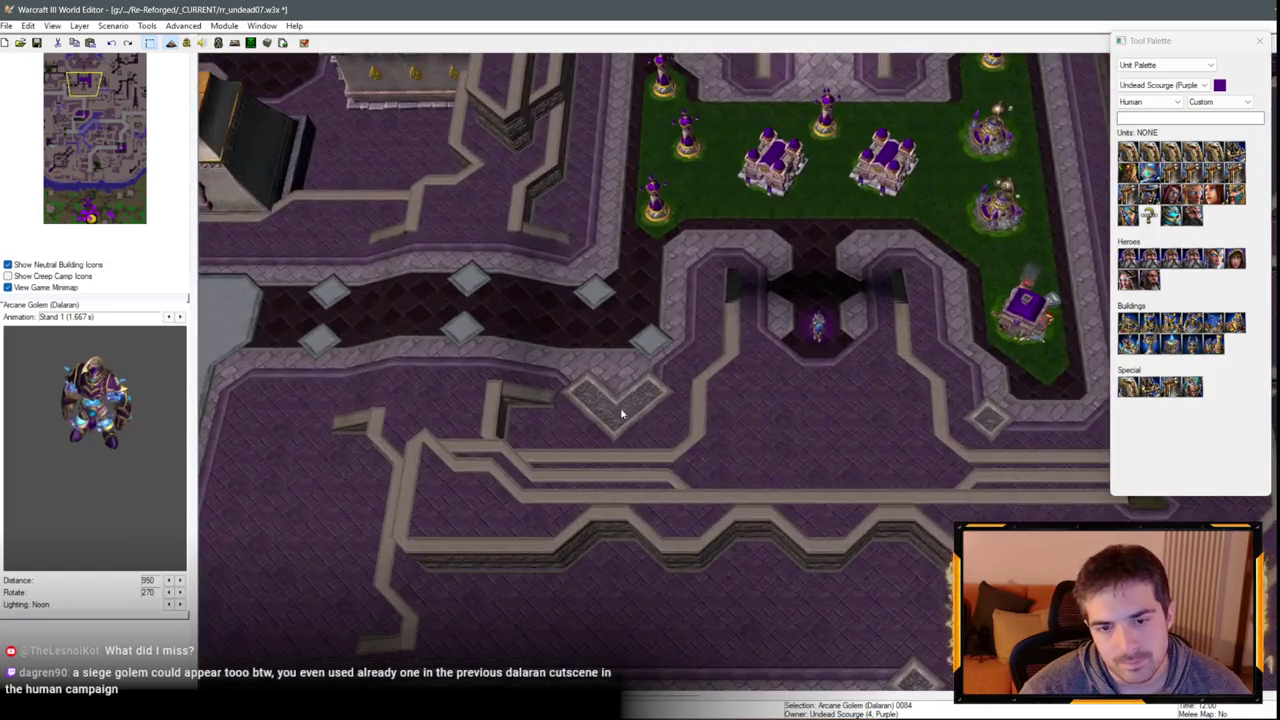
pyautogui.press('Up')
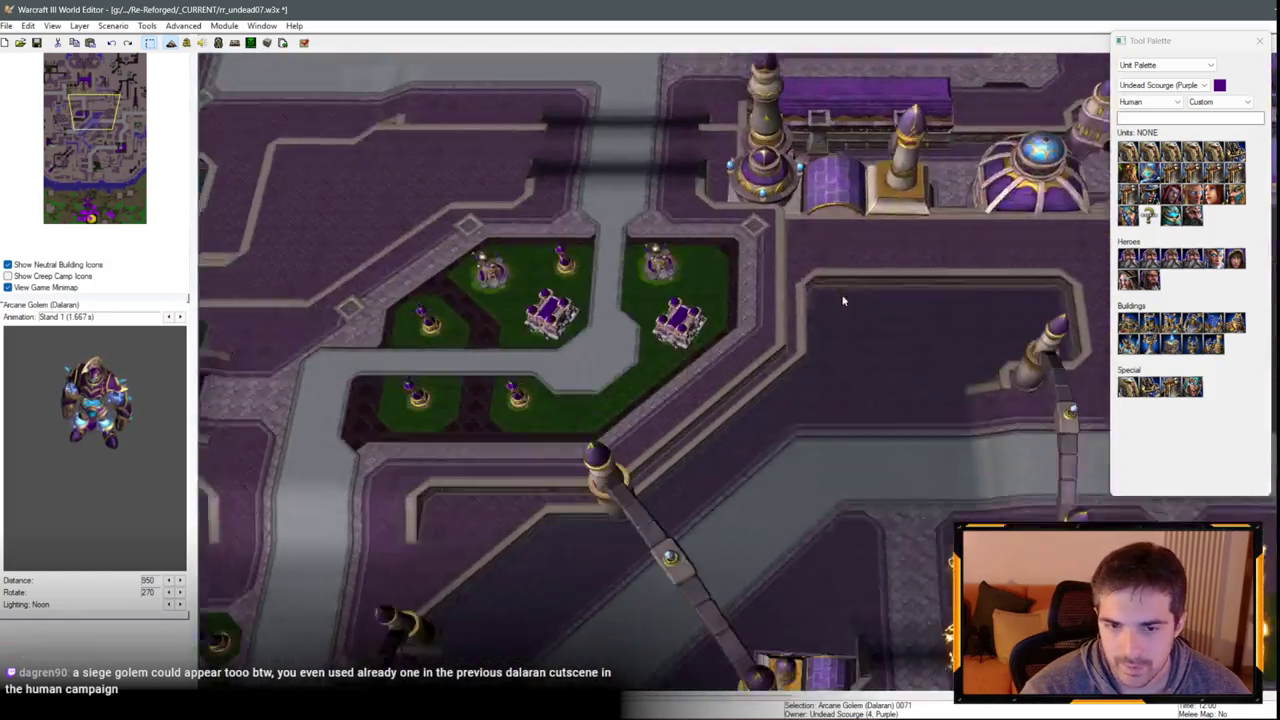
pyautogui.press('Left')
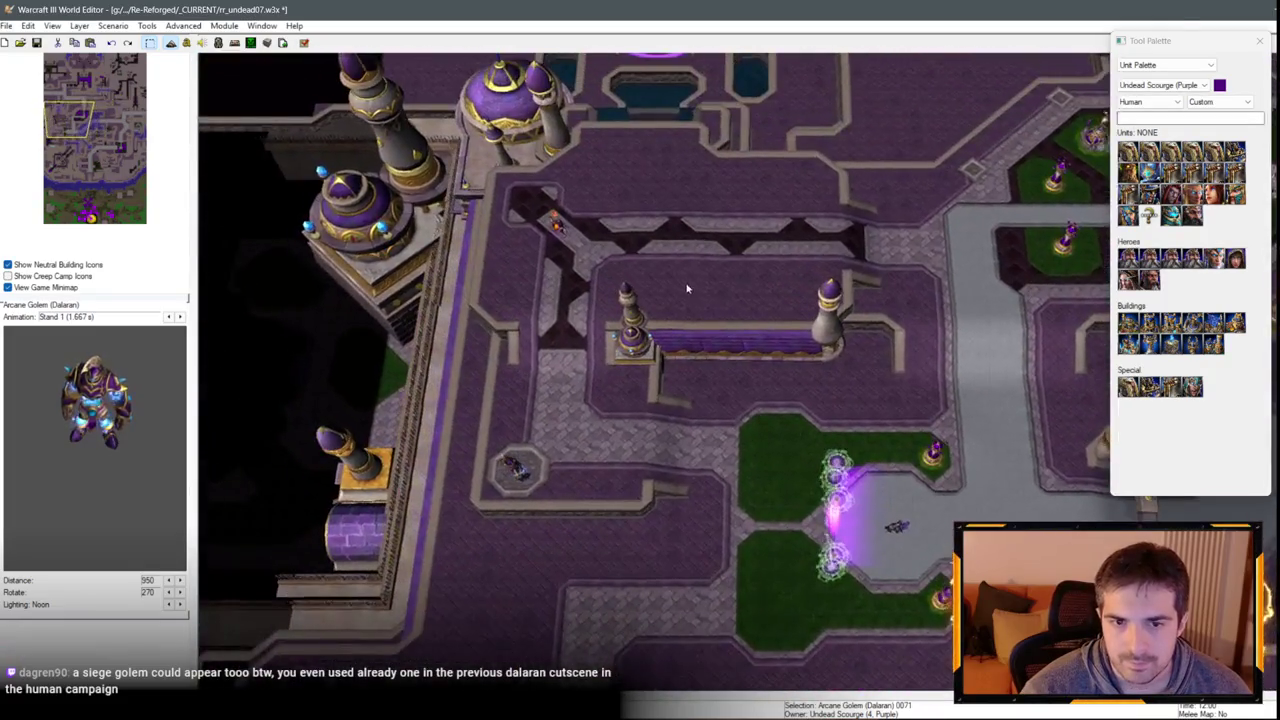
pyautogui.press('Up')
pyautogui.scroll(2, 686, 289)
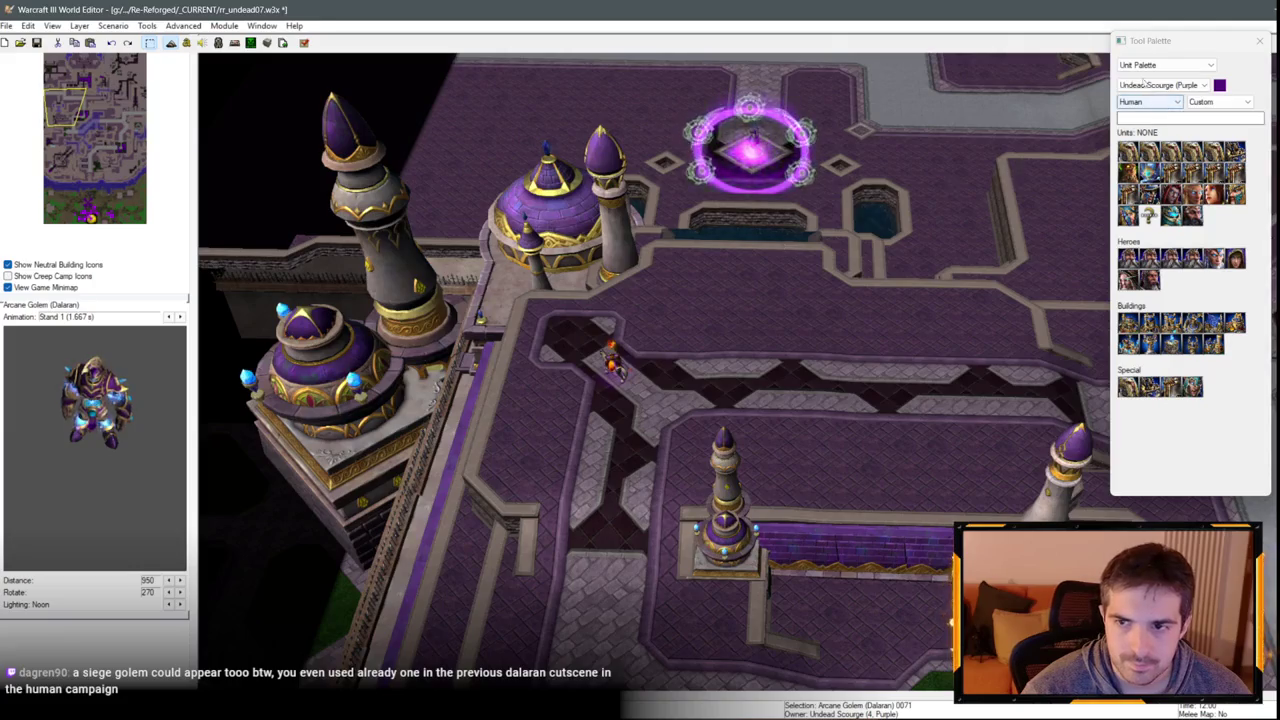
# Return to the Terrain Palette with the Round Tiles texture selected.
pyautogui.click(1165, 64)
pyautogui.click(1150, 76)
pyautogui.click(1188, 125)
pyautogui.scroll(2, 756, 334)
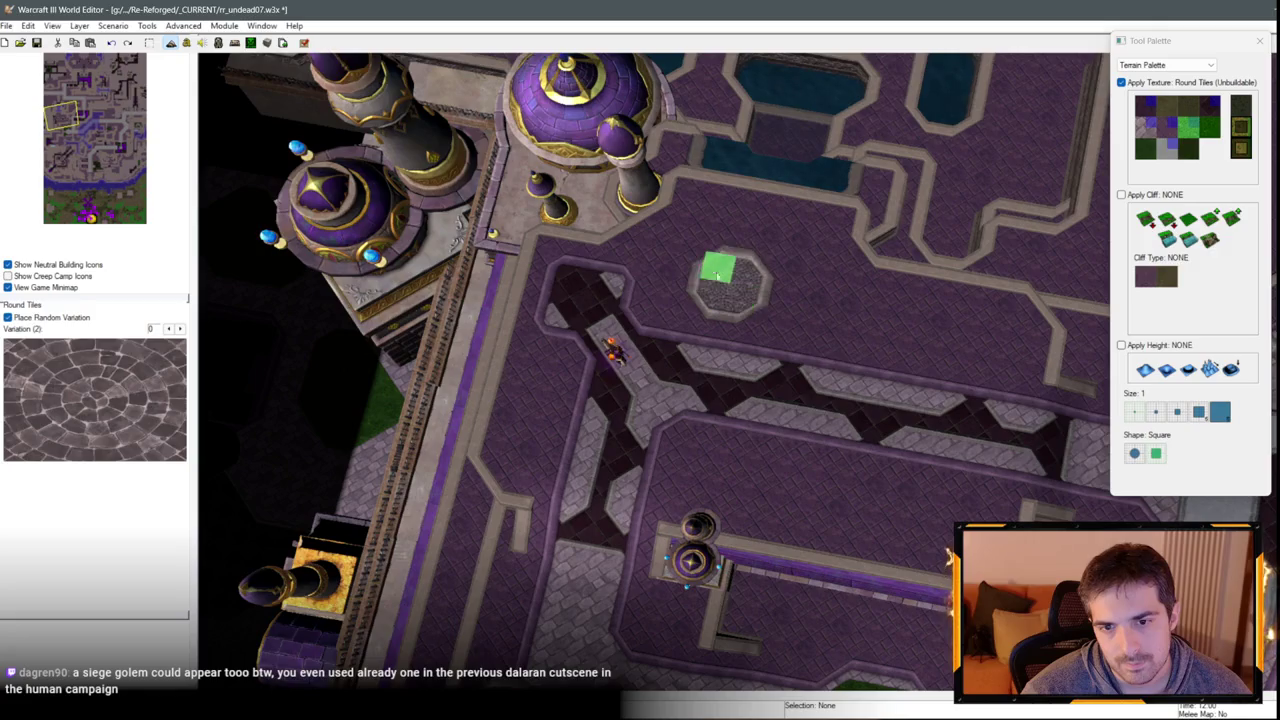
# Pan north-east until the view sits over the purple plaza.
pyautogui.press('Down')
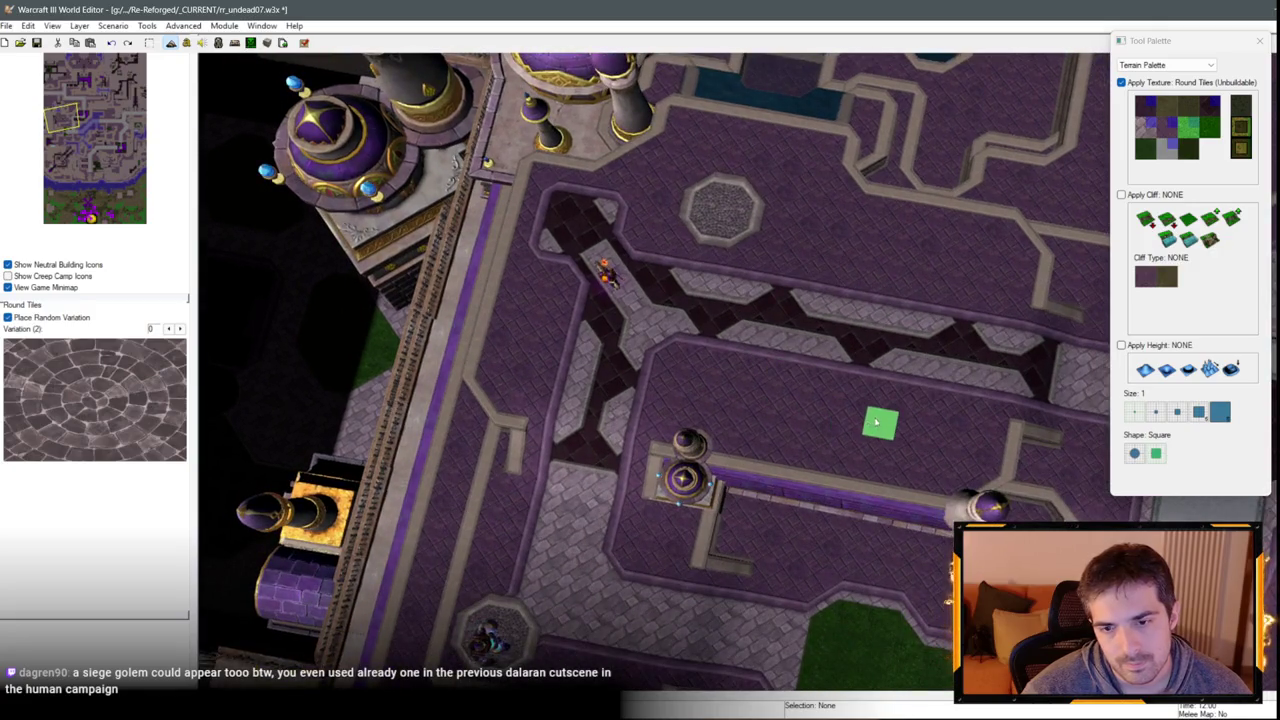
pyautogui.press('Up')
pyautogui.press('Right')
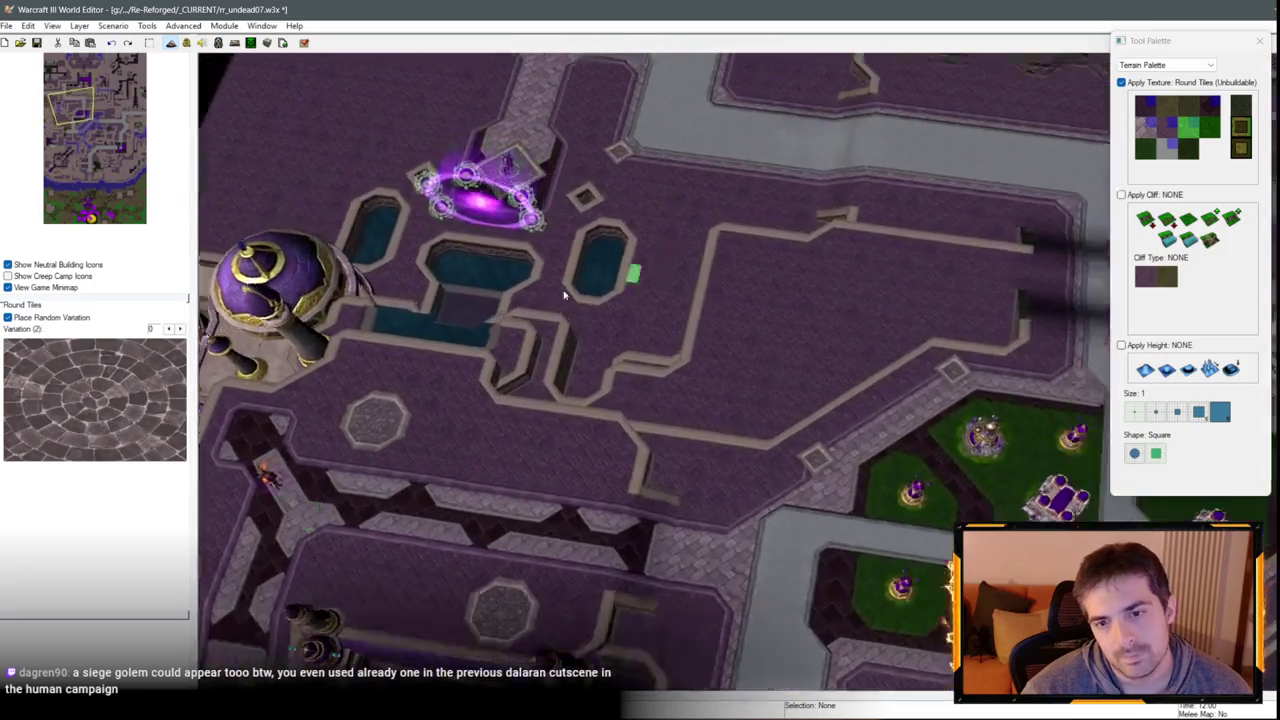
pyautogui.press('Down')
pyautogui.press('Right')
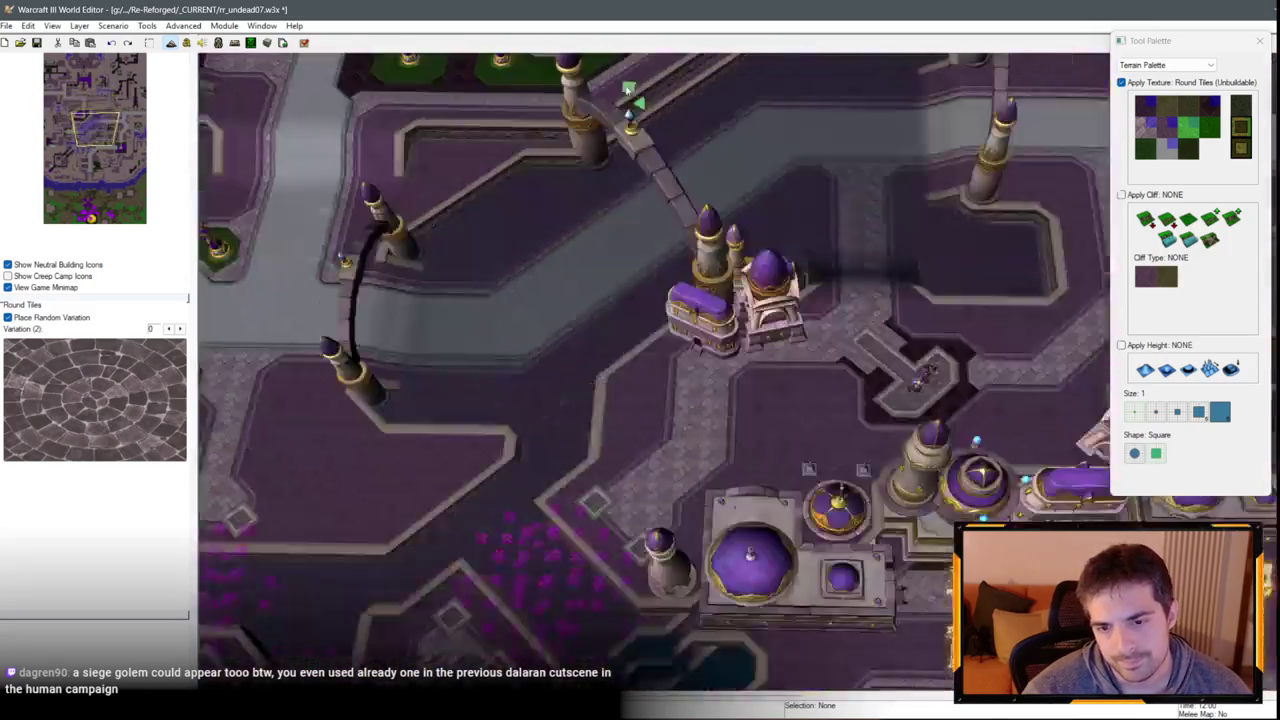
pyautogui.press('Up')
pyautogui.press('Right')
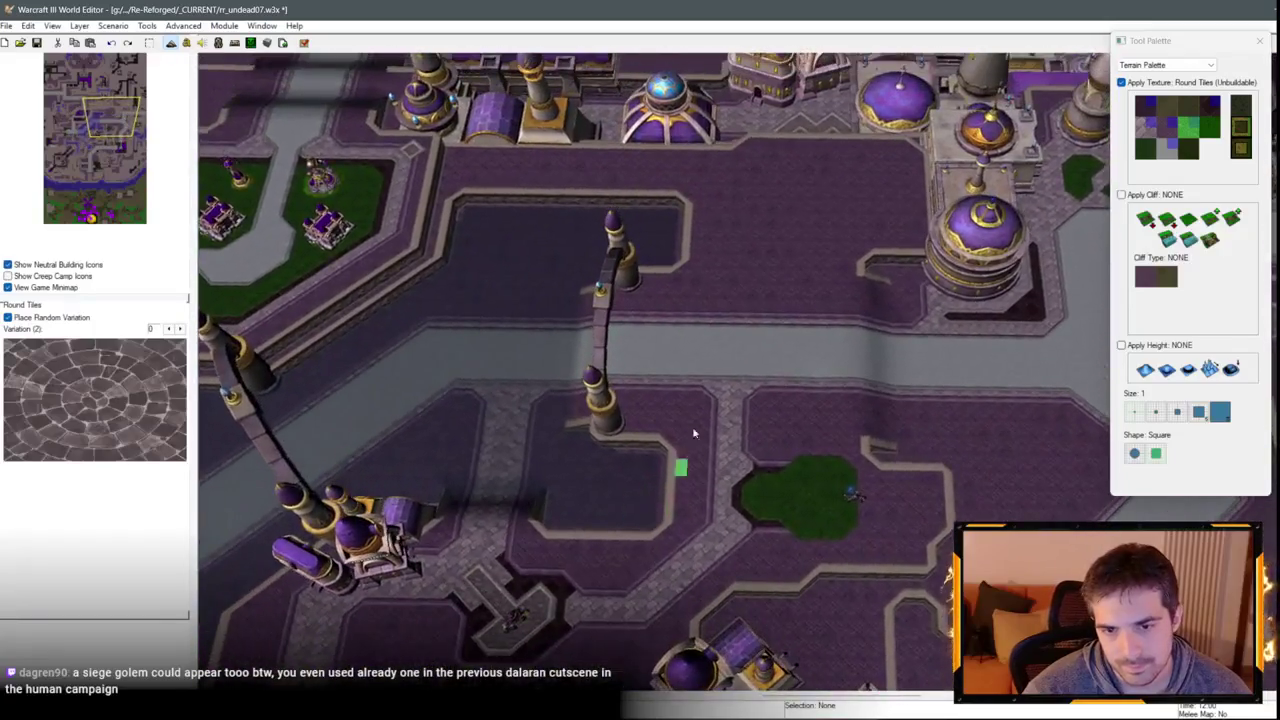
pyautogui.press('Up')
pyautogui.press('Right')
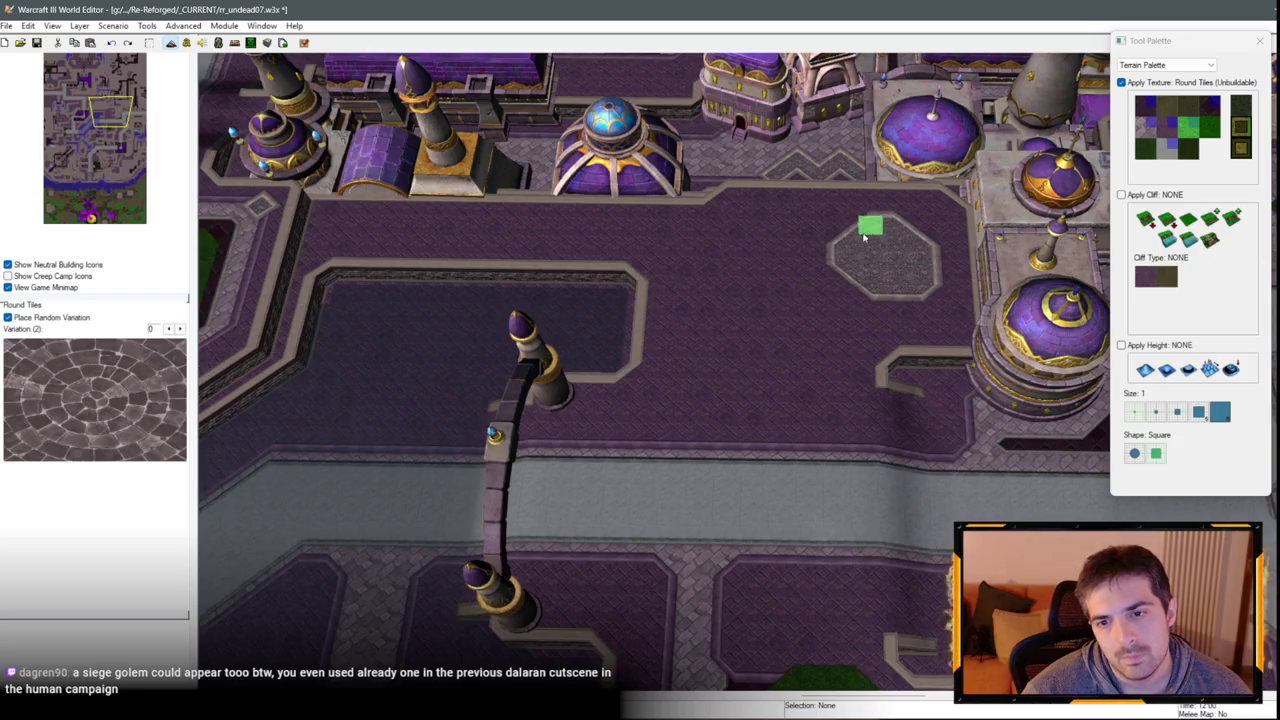
pyautogui.moveTo(810, 300)
pyautogui.mouseDown()
pyautogui.moveTo(887, 320)
pyautogui.moveTo(942, 258)
pyautogui.mouseUp()
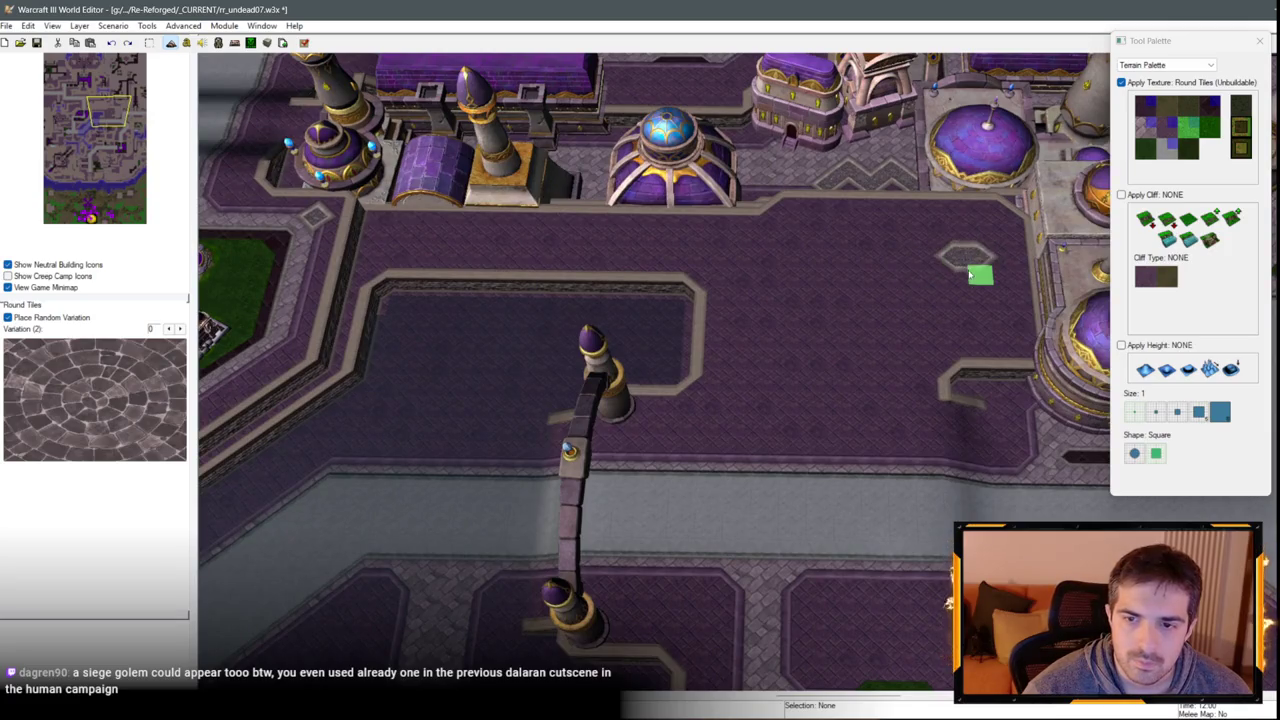
# Fine-tune the view over the diamond pad and ready a pasted Arcane Golem for placement.
pyautogui.press('Left')
pyautogui.press('Down')
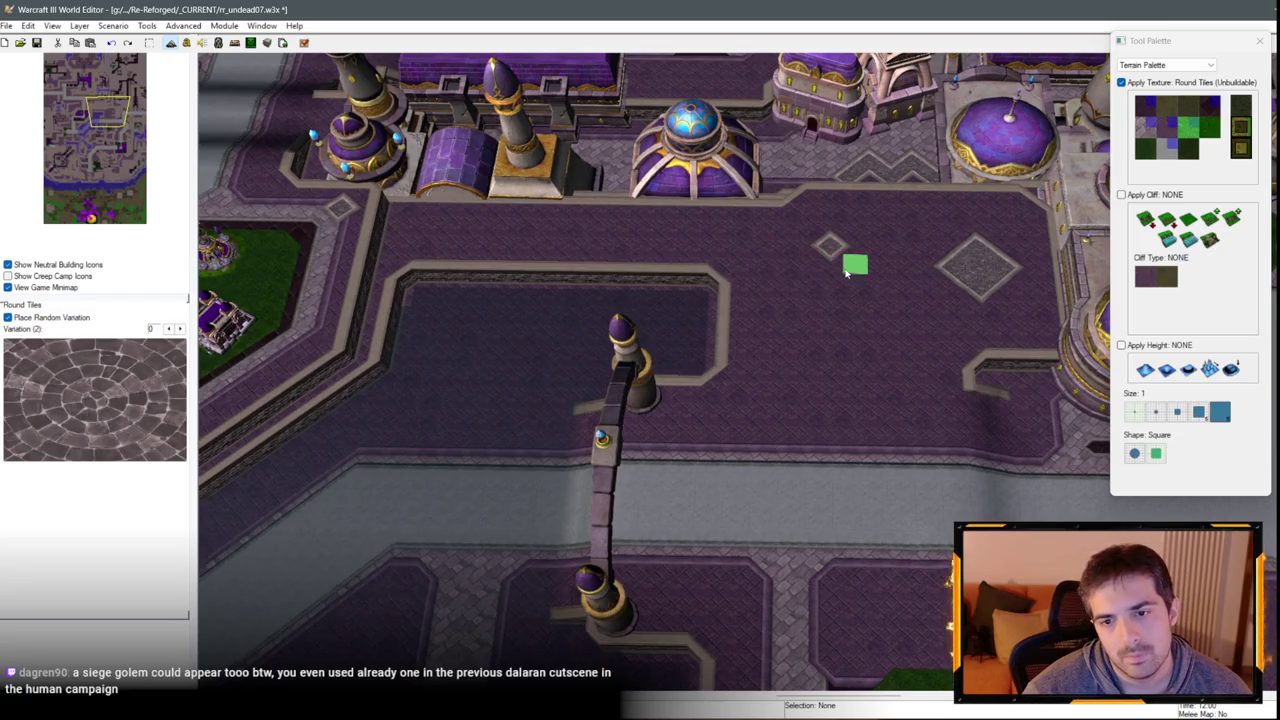
pyautogui.press('Down')
pyautogui.press('Right')
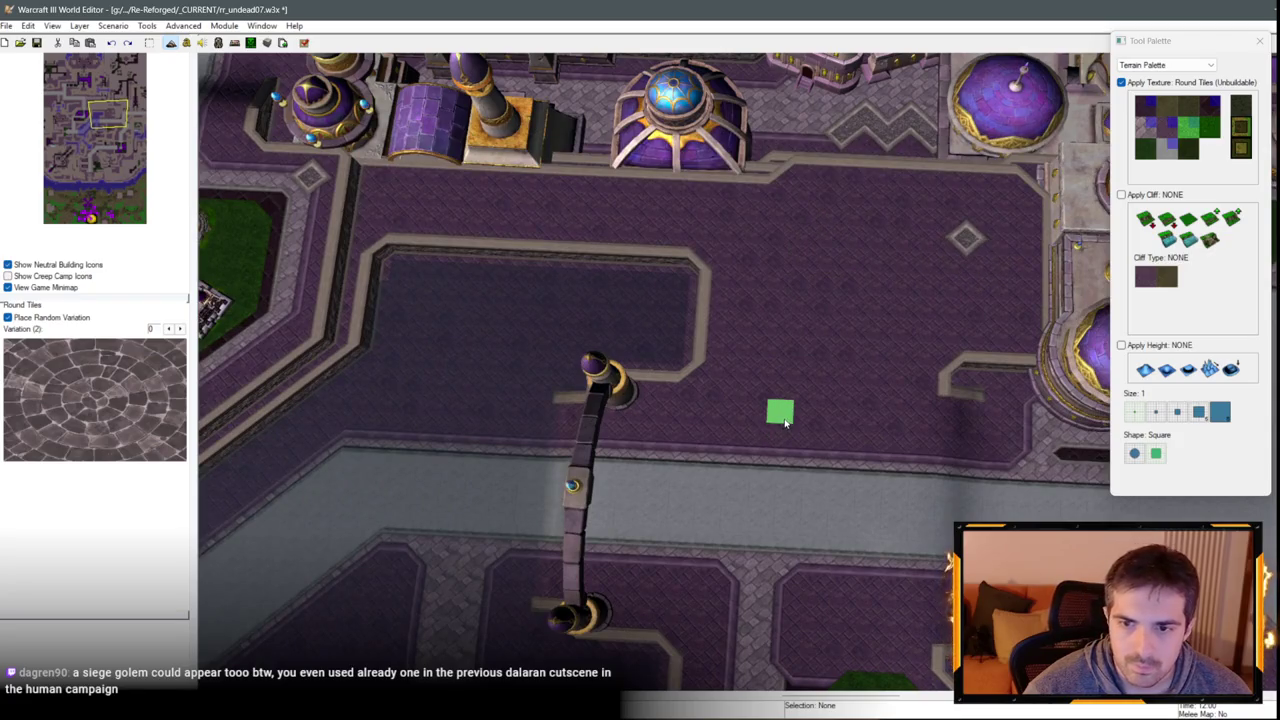
pyautogui.press('Down')
pyautogui.press('Up')
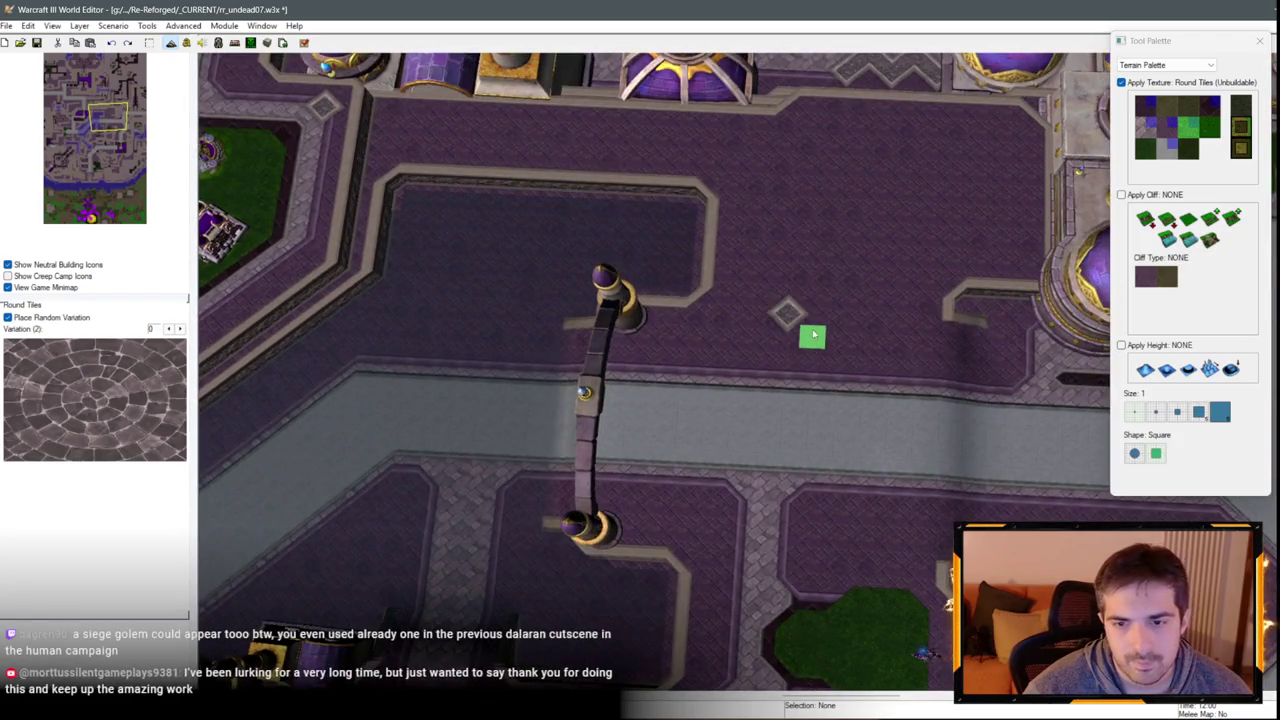
pyautogui.press('Down')
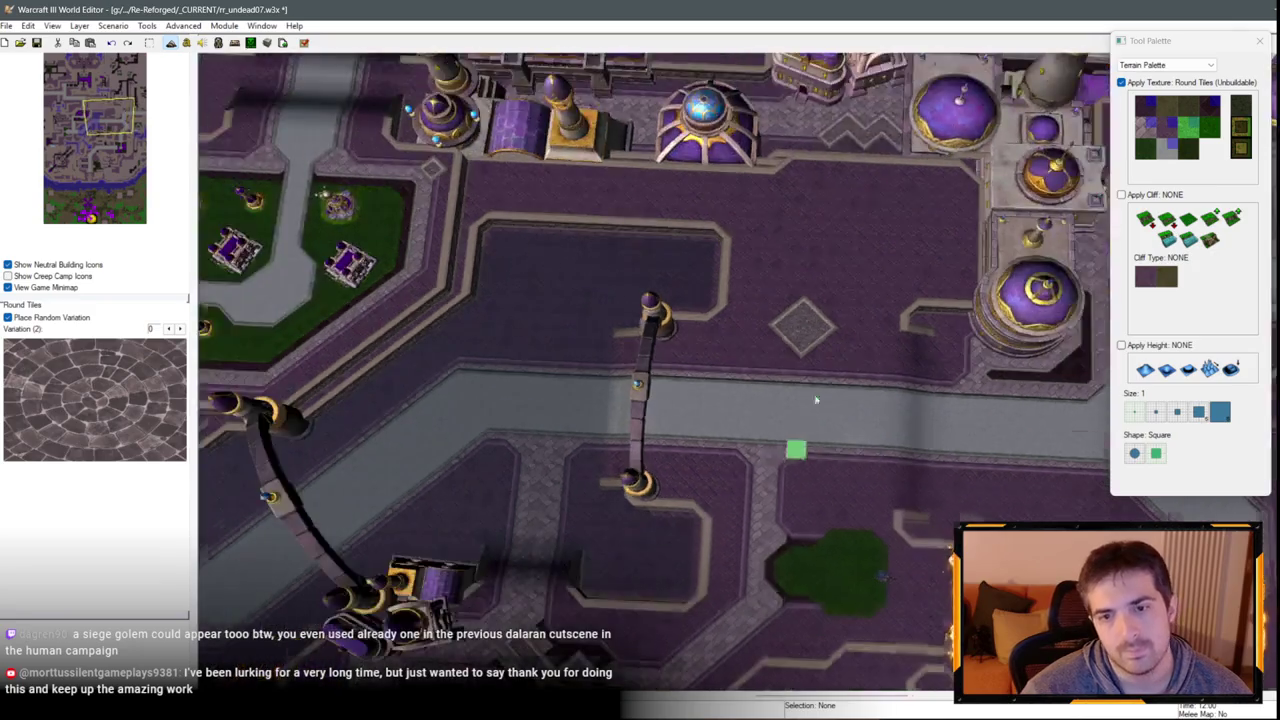
pyautogui.press('u')
pyautogui.scroll(-5, 641, 352)
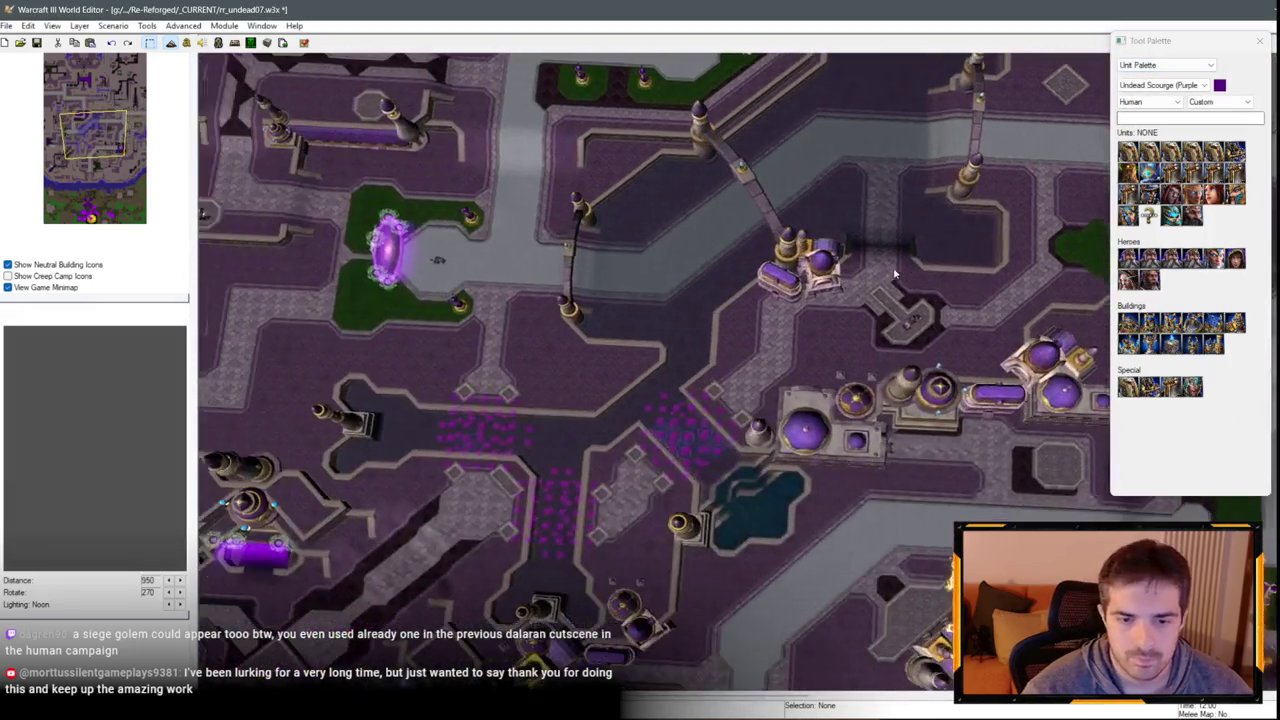
# Drop the Arcane Golem onto the diamond round-tile pad.
pyautogui.scroll(5, 846, 330)
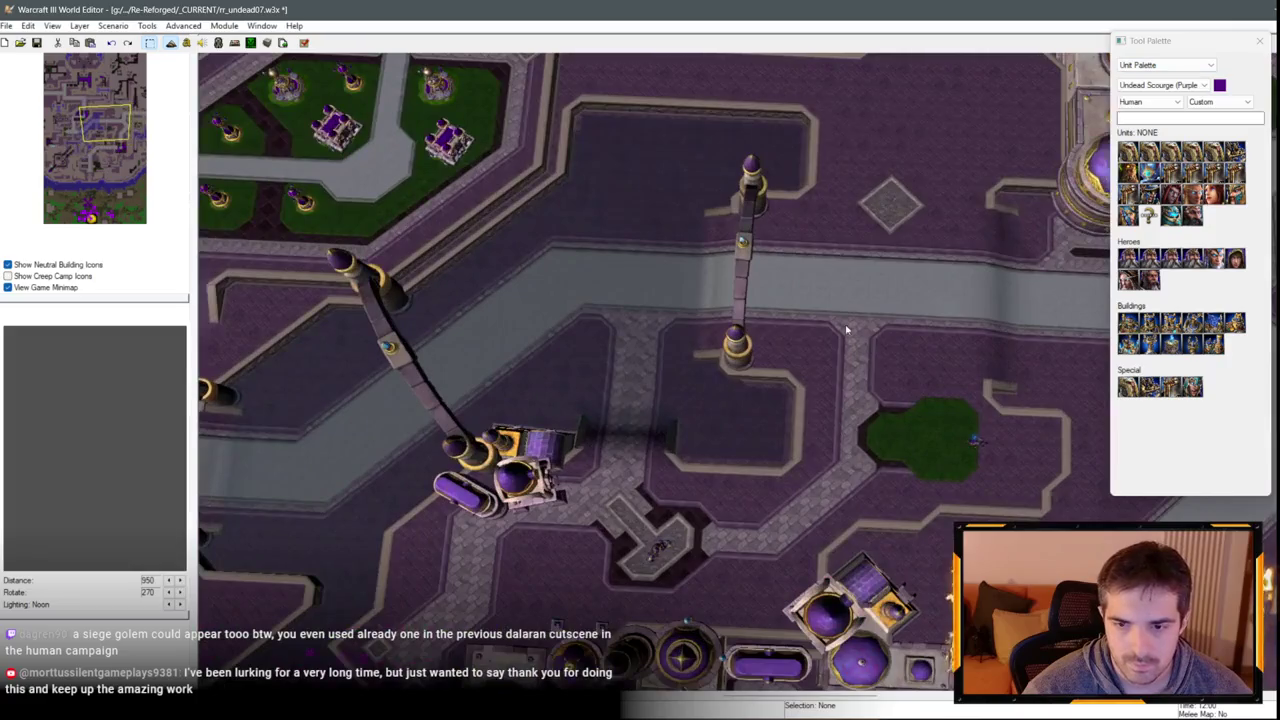
pyautogui.click(887, 211)
pyautogui.scroll(3, 789, 448)
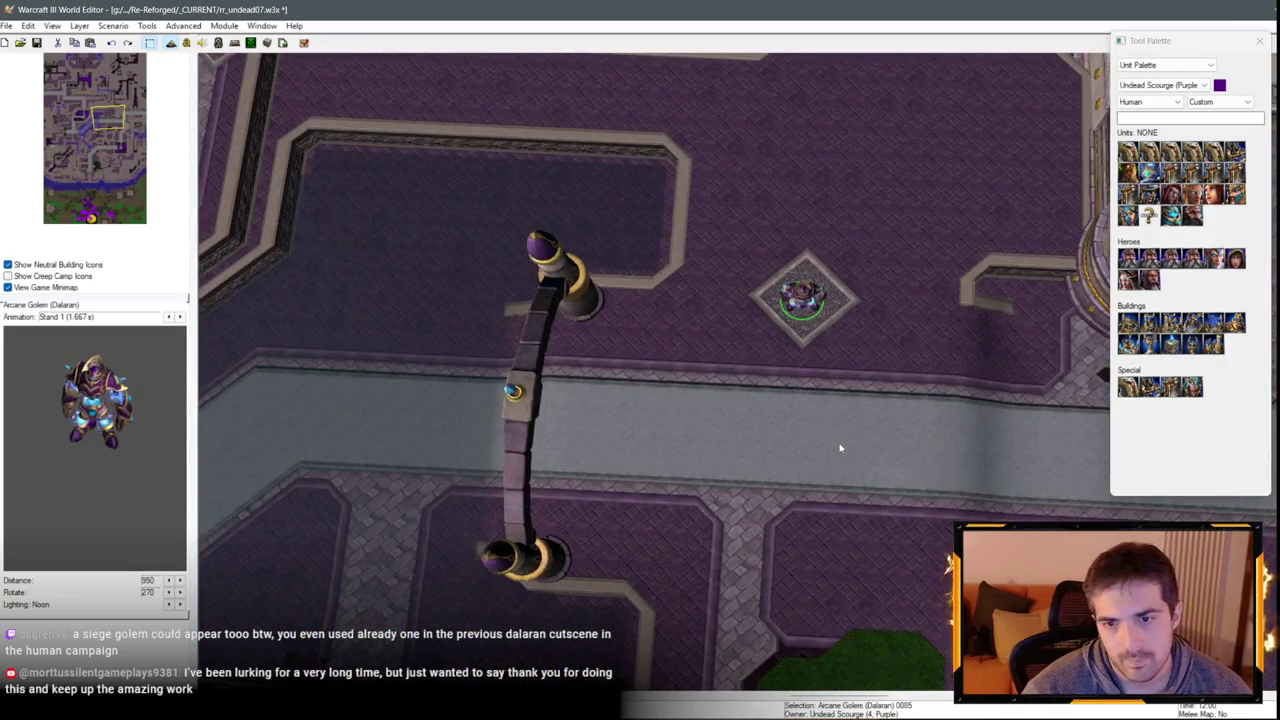
# Pan east, then west over the green garden area, and clear the golem selection.
pyautogui.press('Right')
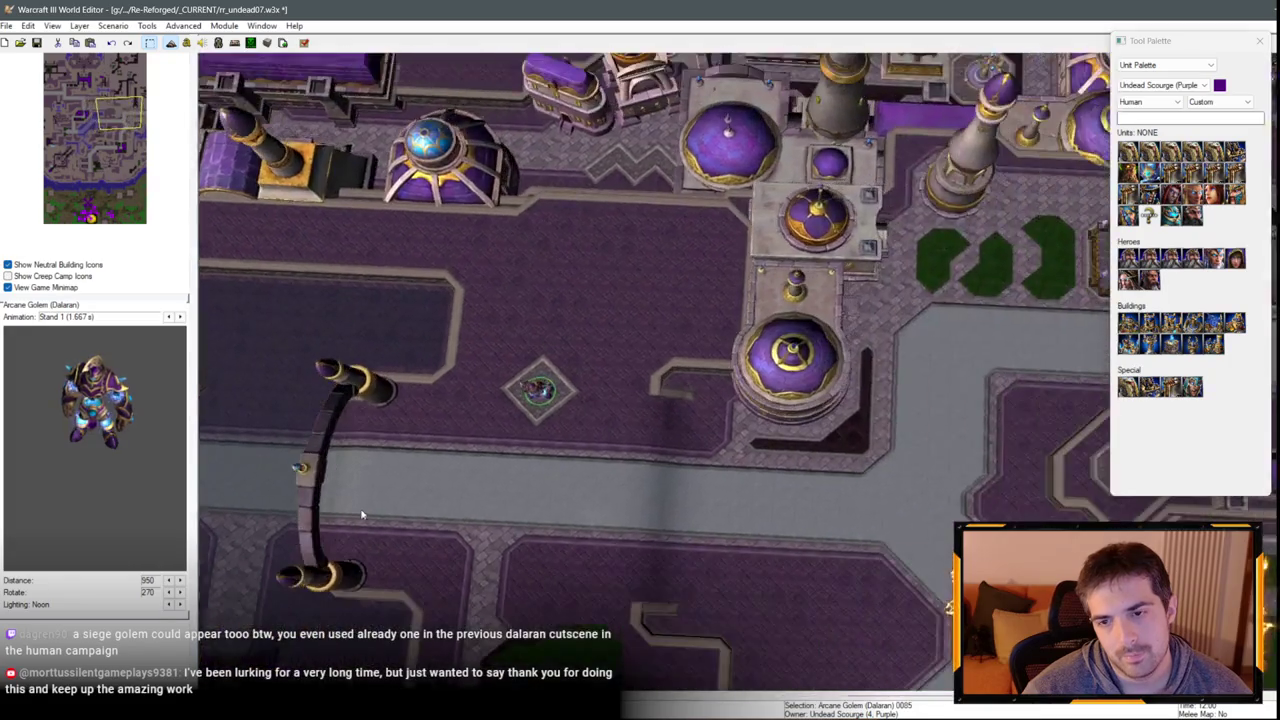
pyautogui.press('Right')
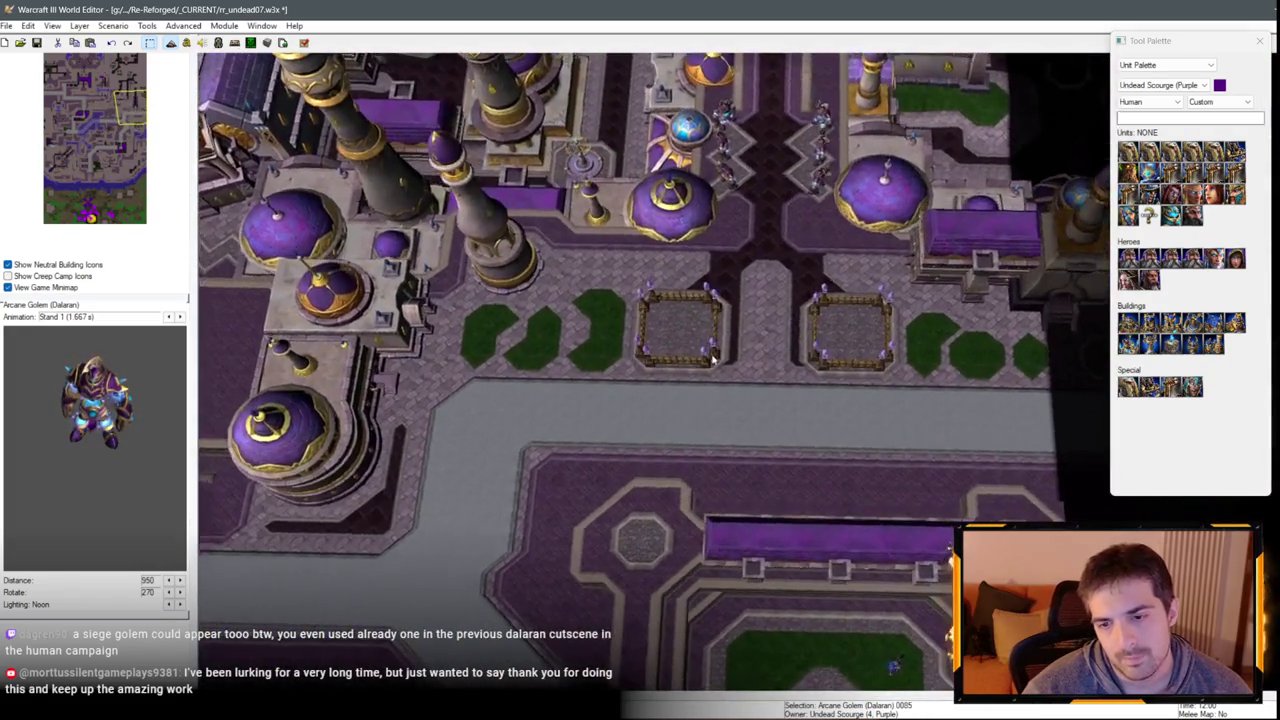
pyautogui.scroll(3, 735, 255)
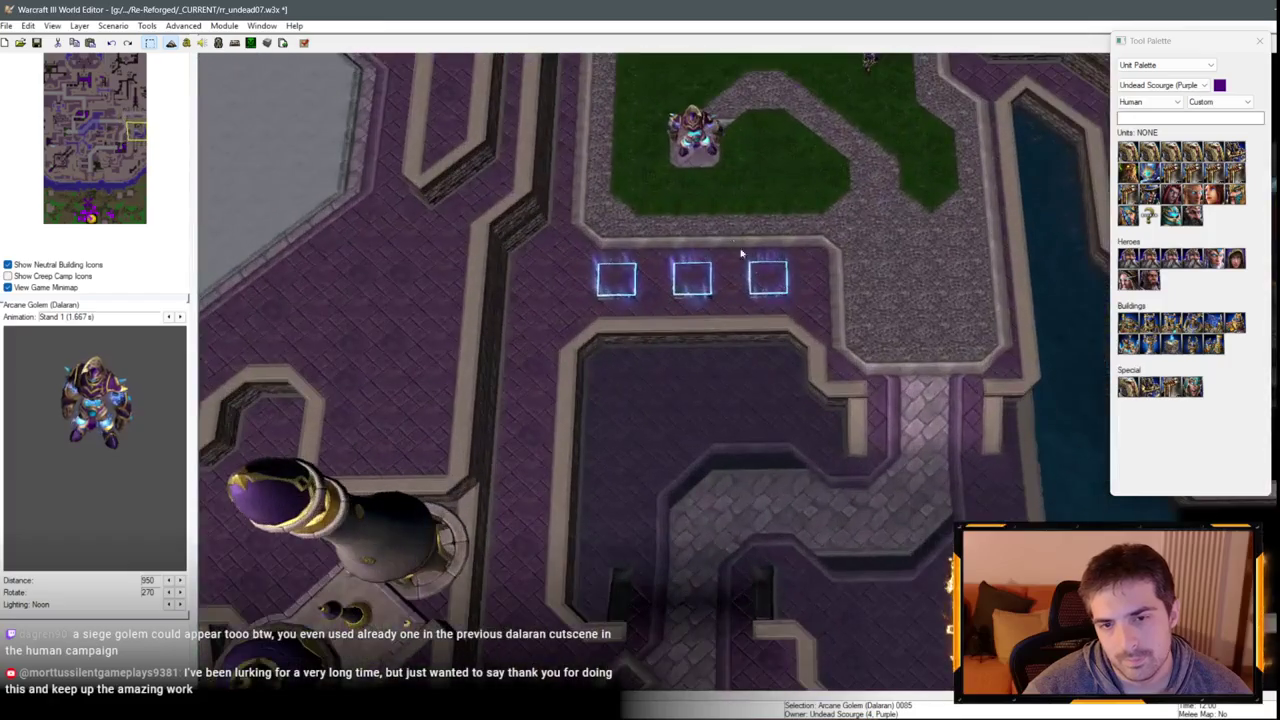
pyautogui.scroll(-5, 647, 284)
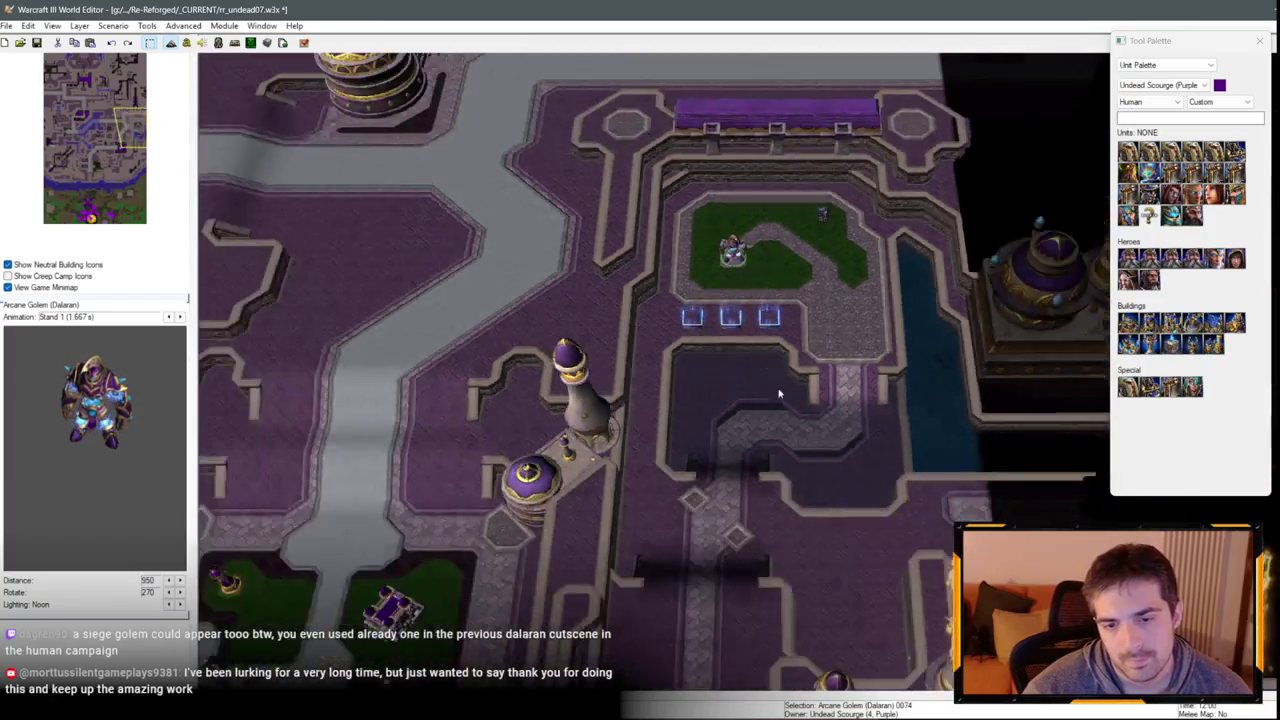
pyautogui.press('Left')
pyautogui.press('Down')
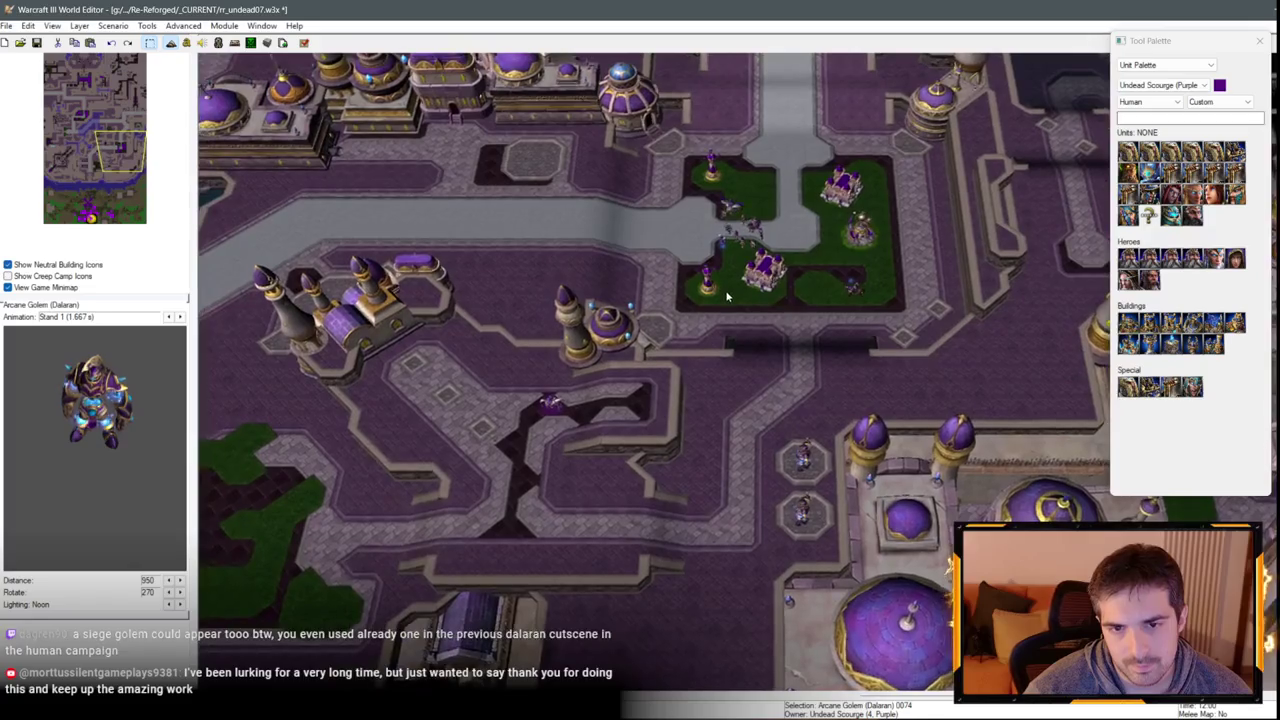
pyautogui.press('Left')
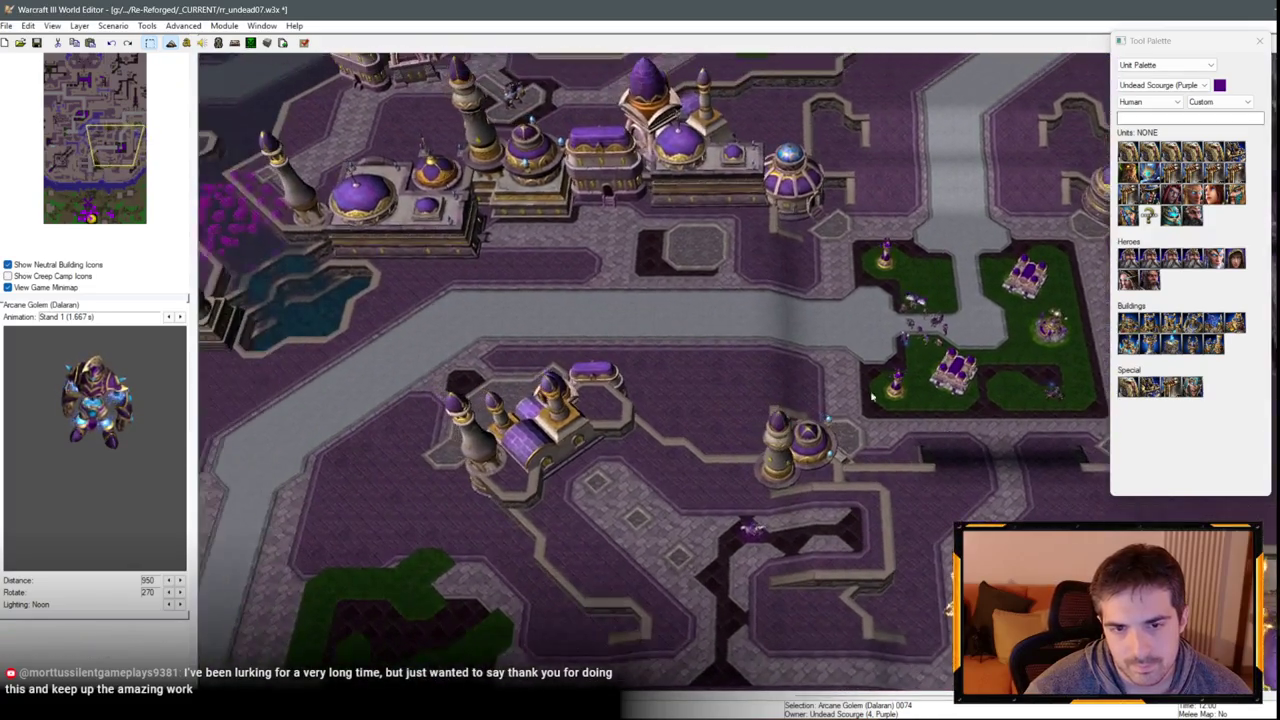
pyautogui.press('Left')
pyautogui.click(470, 463)
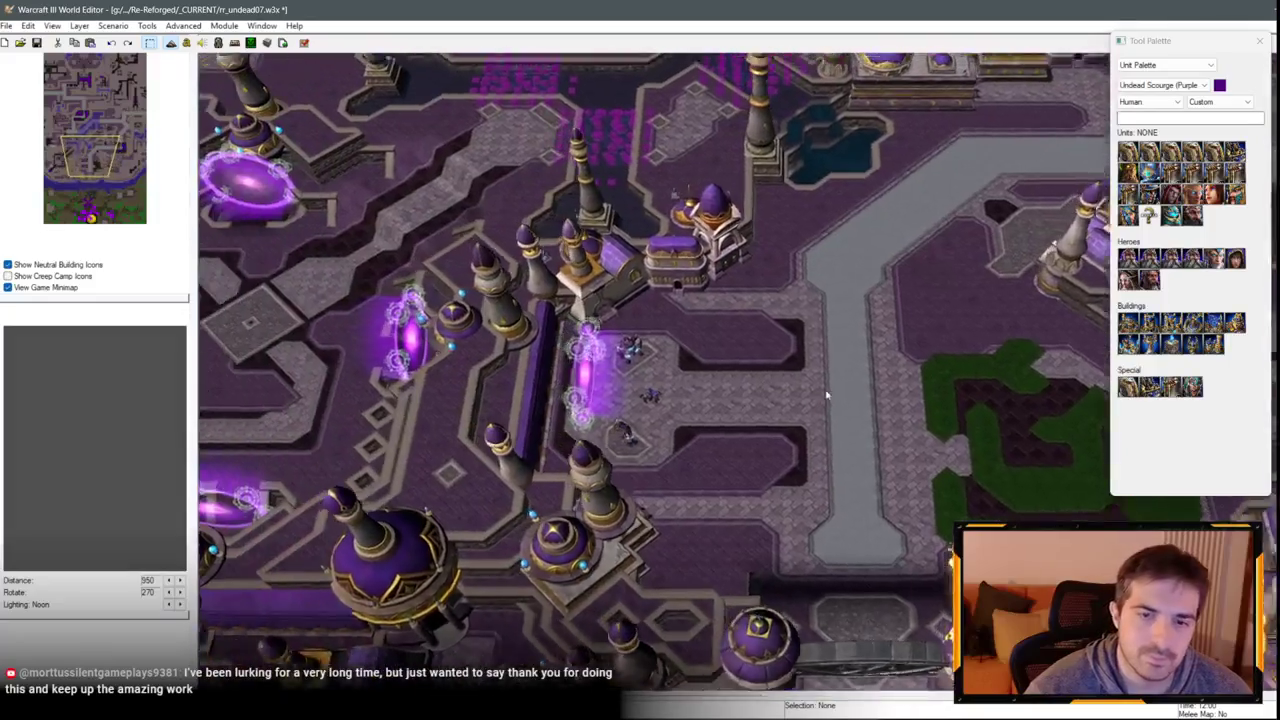
# Select another Arcane Golem to inspect it, then pan south-west toward the domed building.
pyautogui.press('Up')
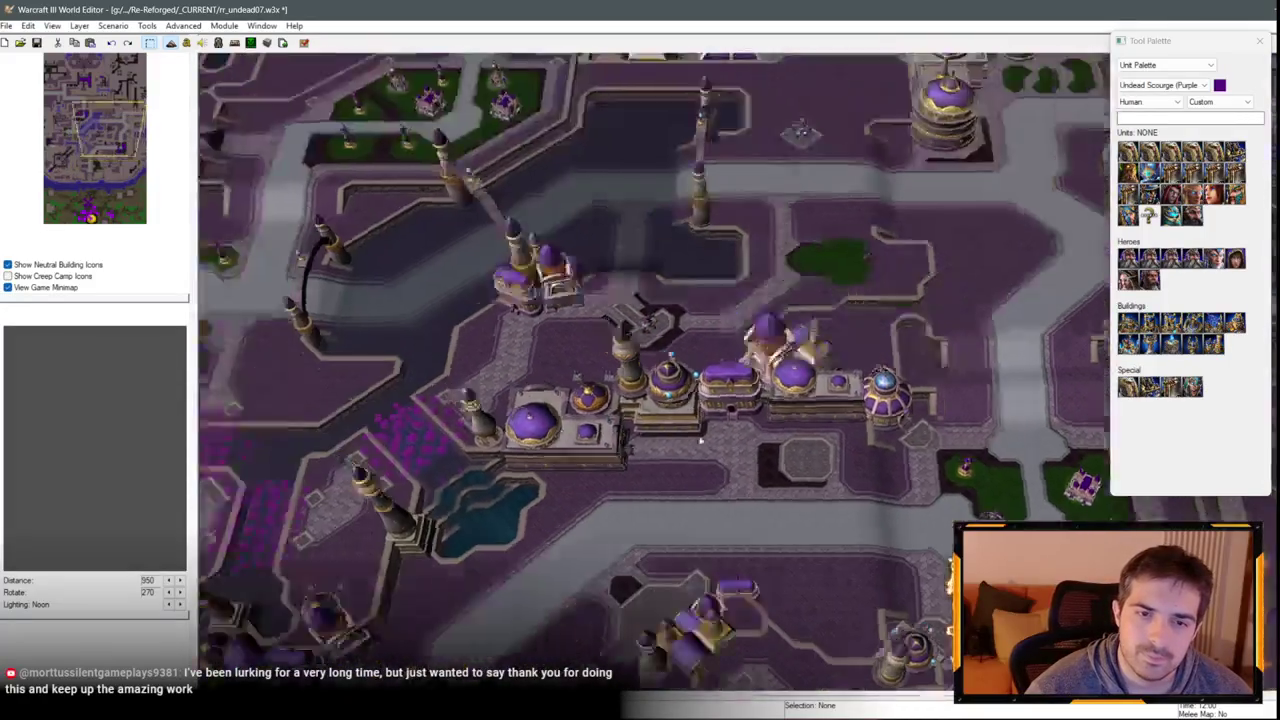
pyautogui.scroll(2, 545, 430)
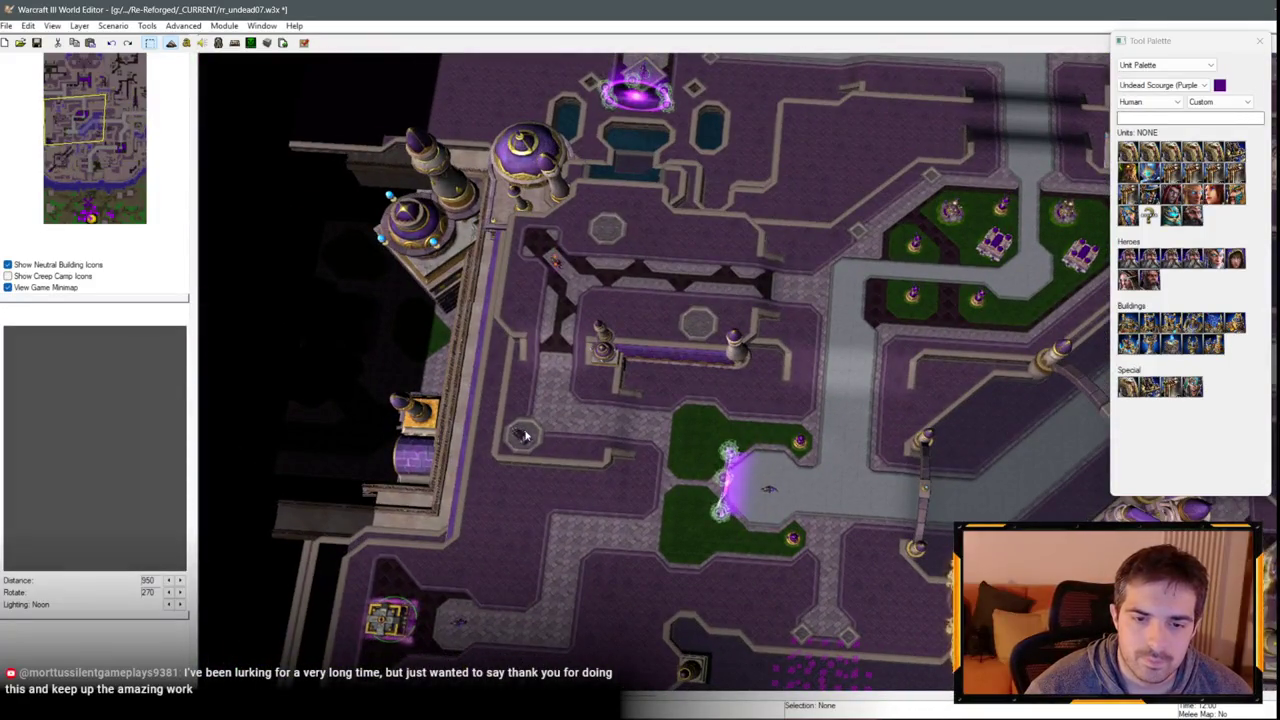
pyautogui.scroll(2, 663, 371)
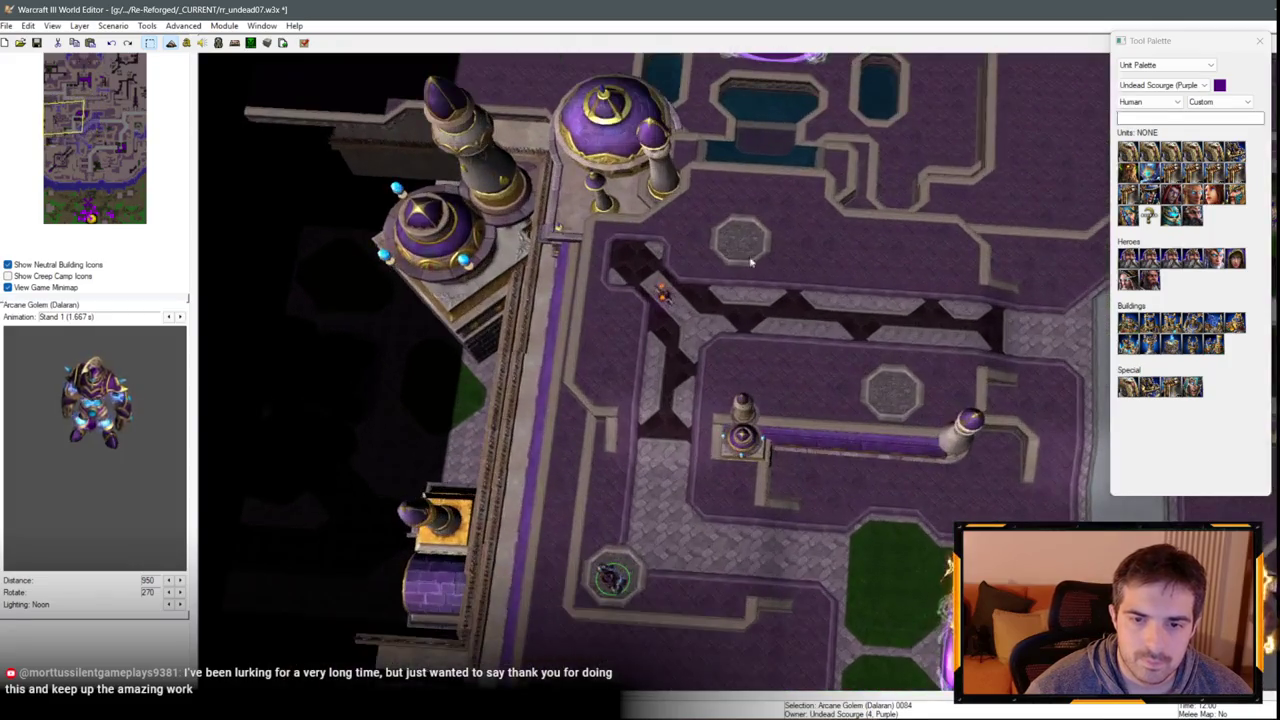
pyautogui.click(893, 397)
pyautogui.press('Up')
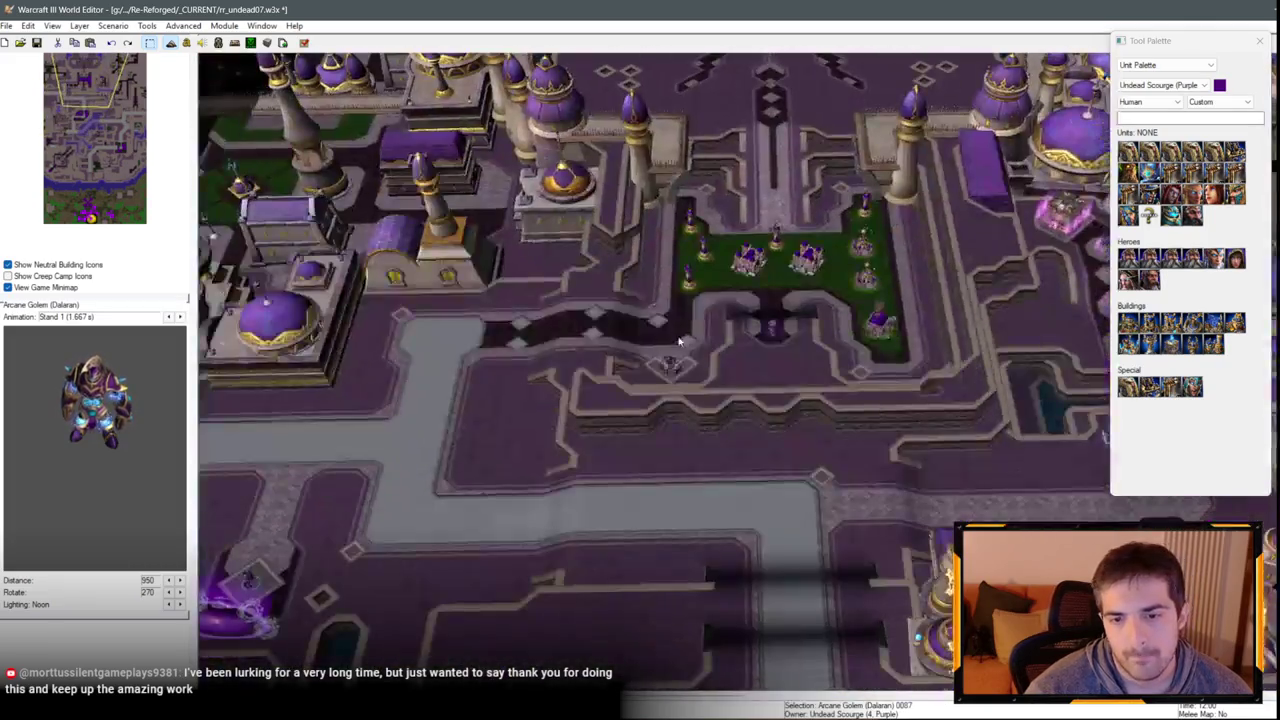
pyautogui.scroll(3, 679, 342)
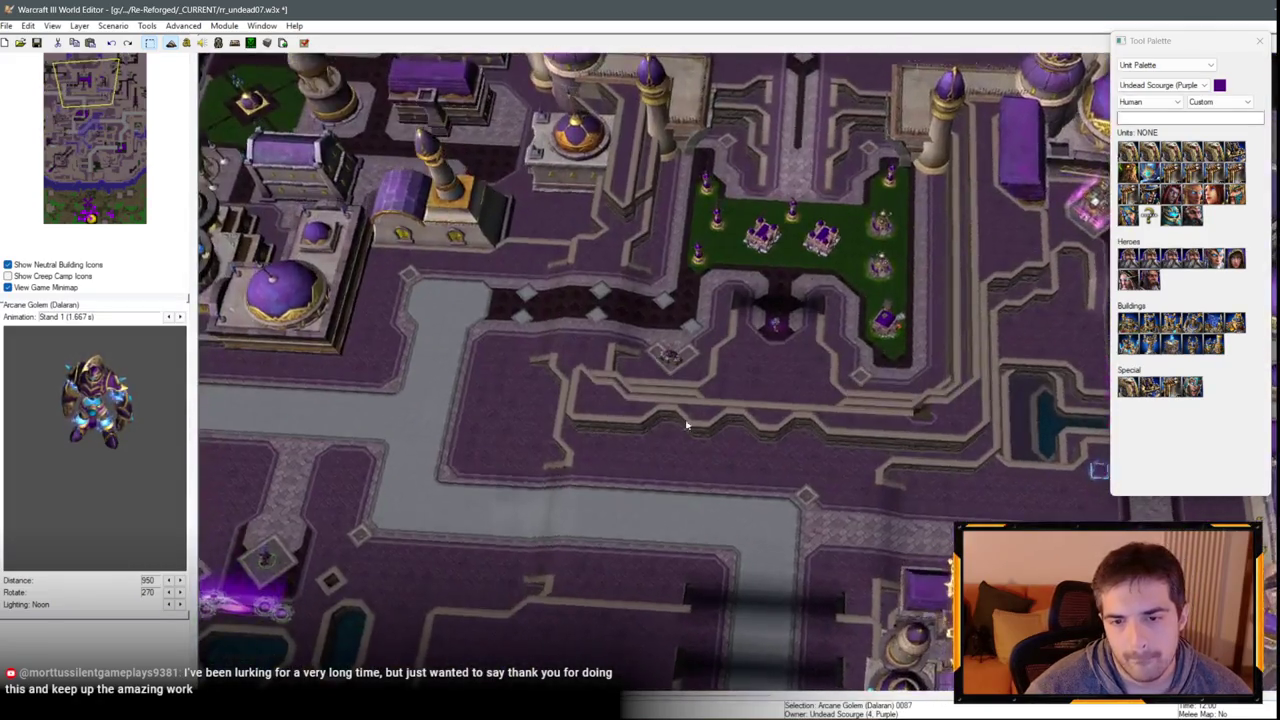
pyautogui.press('Left')
pyautogui.press('Down')
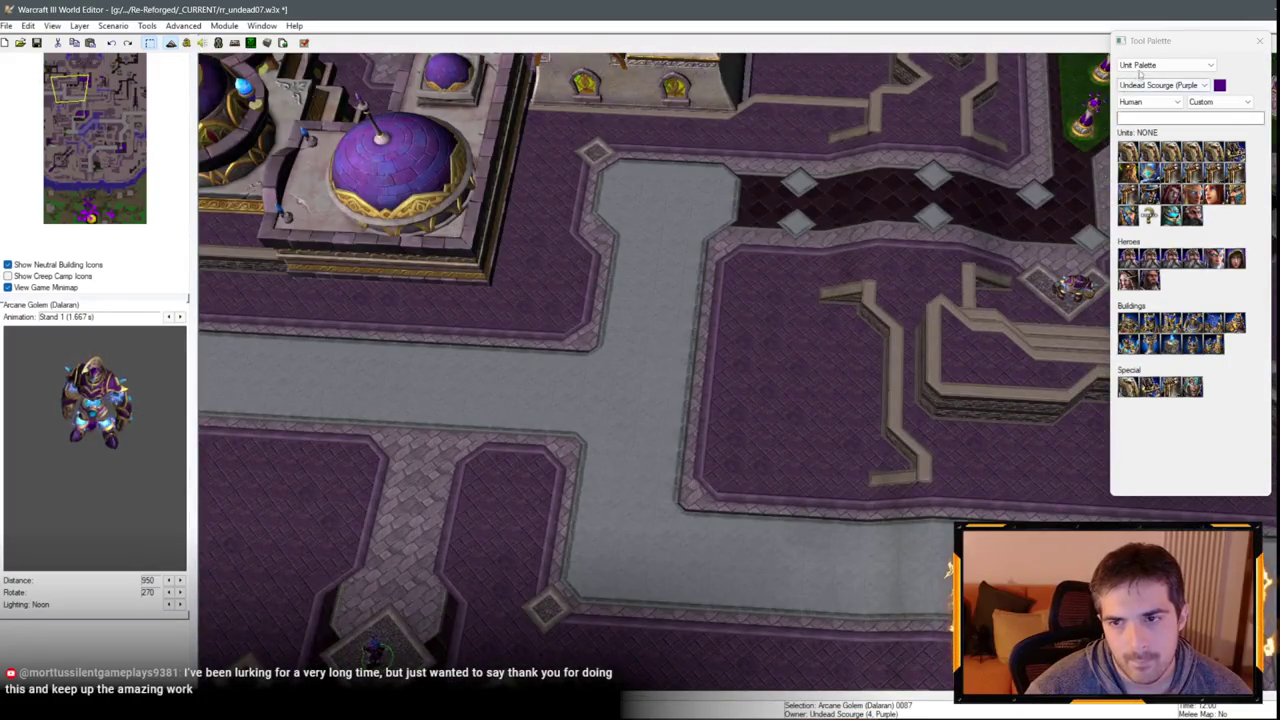
pyautogui.click(1140, 65)
# Paint a Round Tiles diamond beside the grey road, undoing a stray stroke and filling the notch.
pyautogui.click(1150, 77)
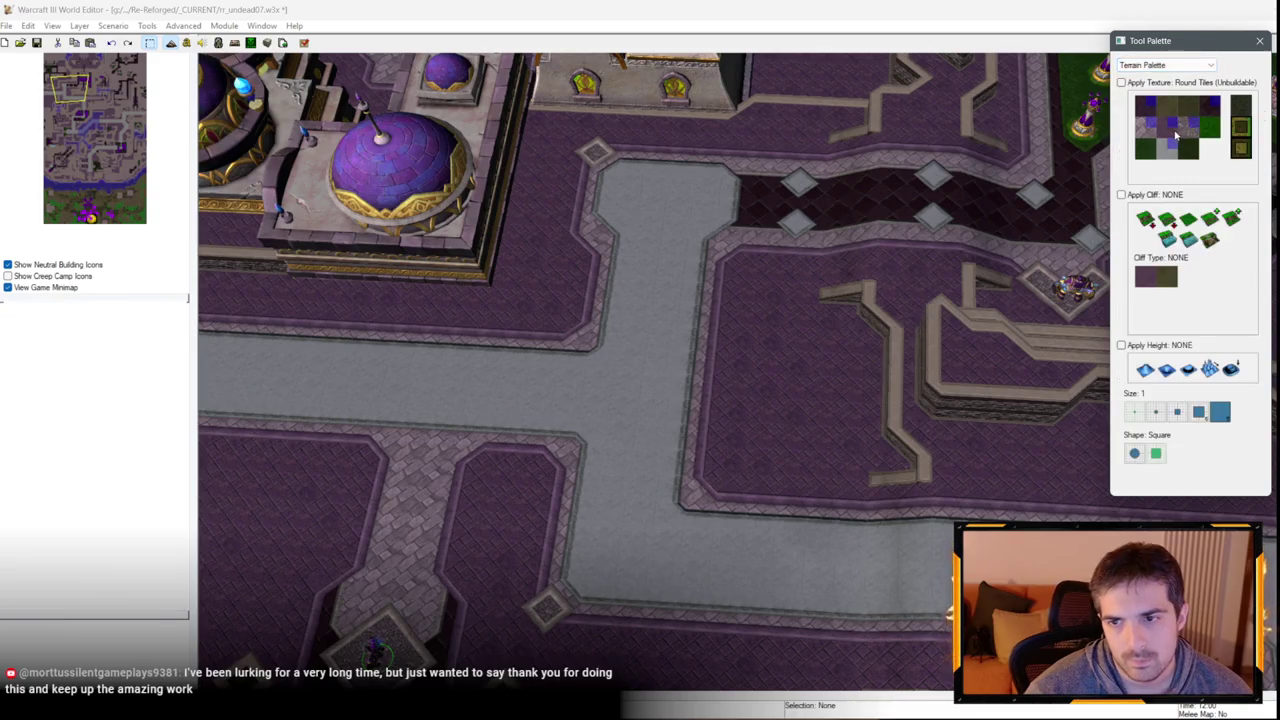
pyautogui.click(1178, 133)
pyautogui.scroll(2, 743, 451)
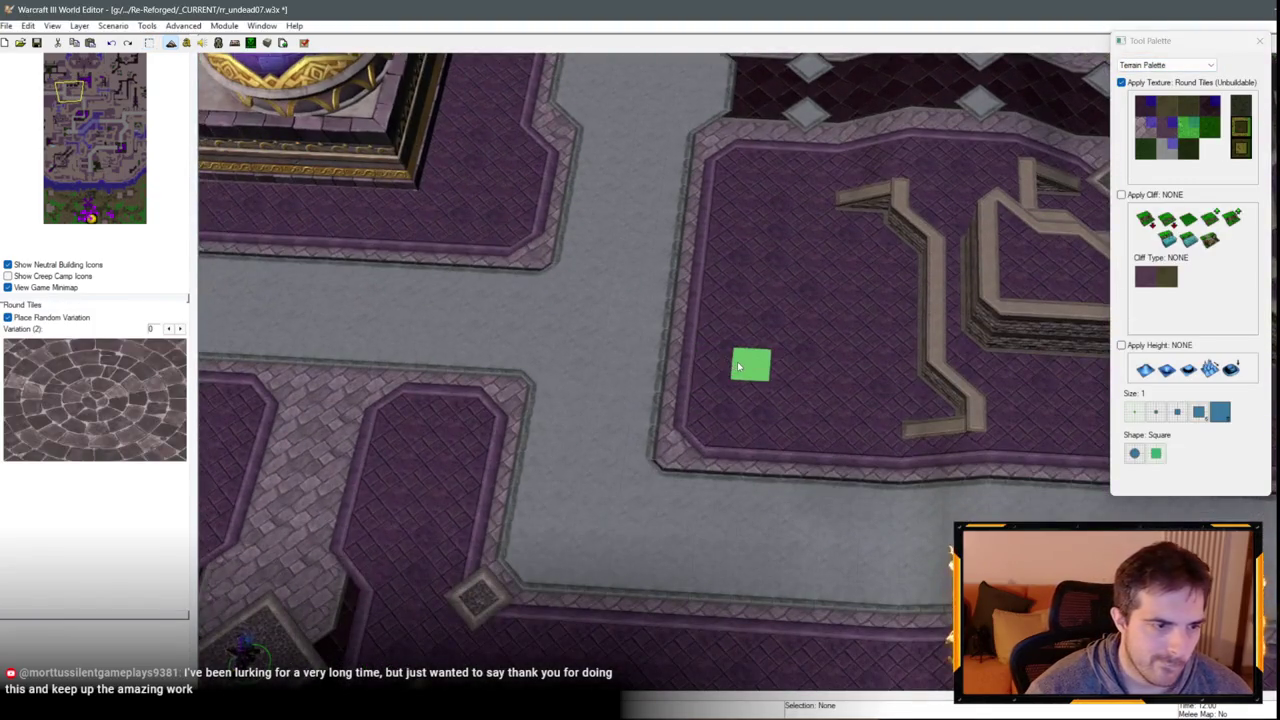
pyautogui.scroll(-1, 738, 371)
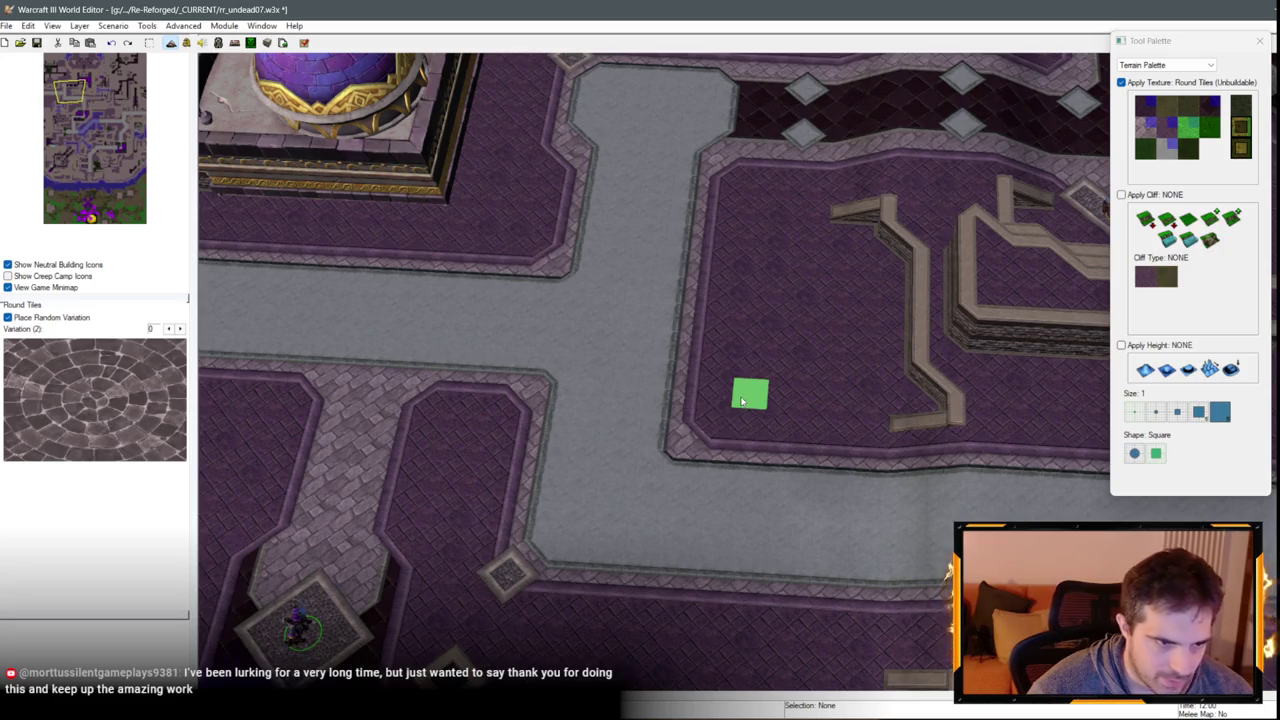
pyautogui.click(762, 390)
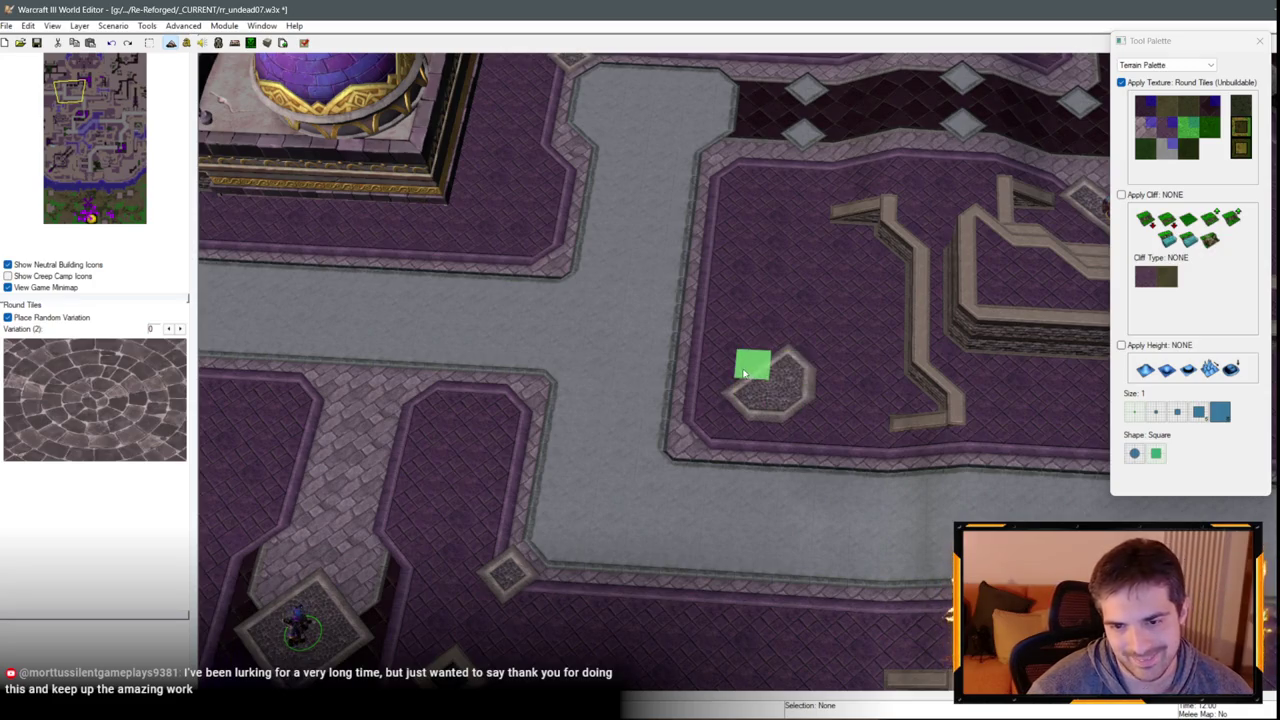
pyautogui.hotkey('ctrl', 'z')
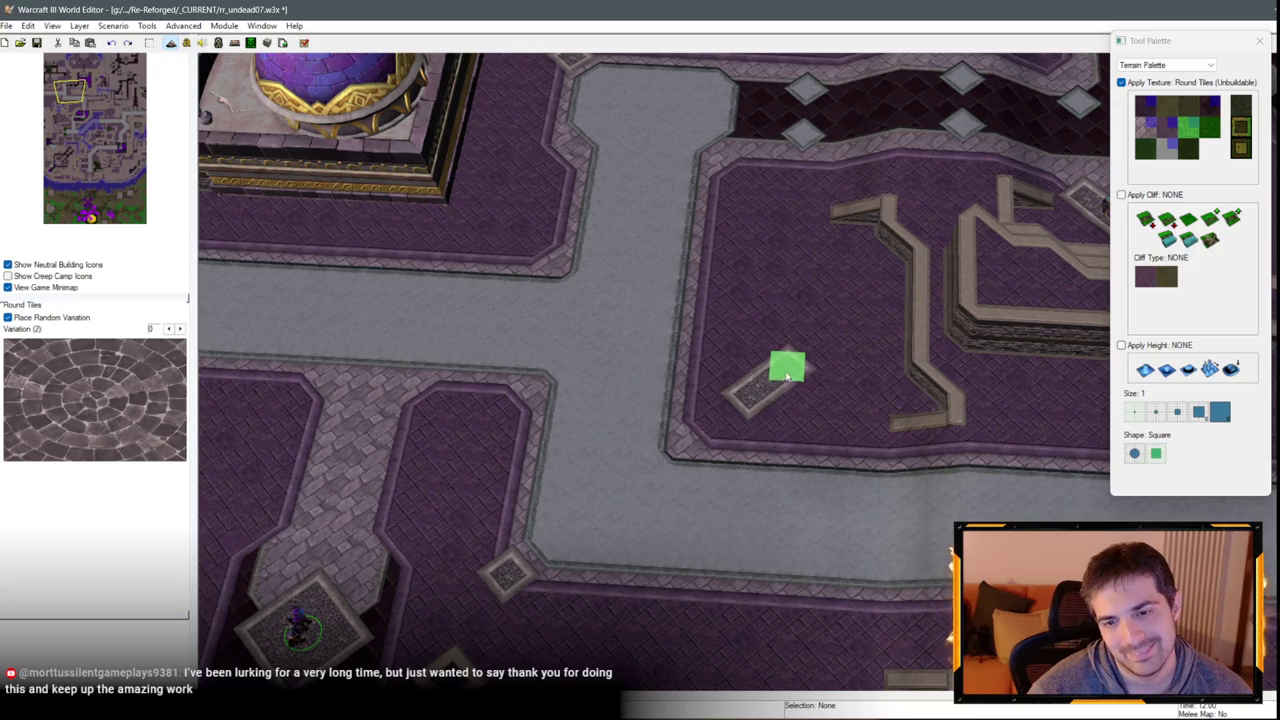
pyautogui.click(737, 381)
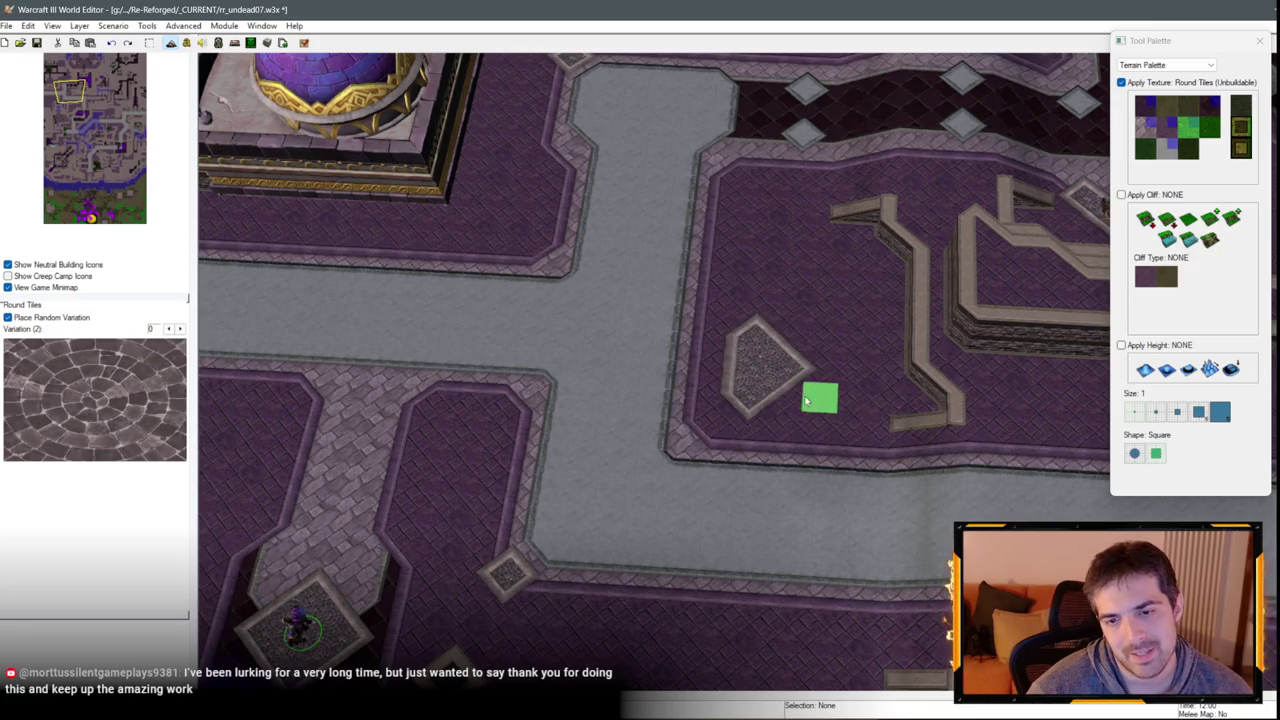
pyautogui.scroll(-3, 820, 380)
pyautogui.click(1158, 65)
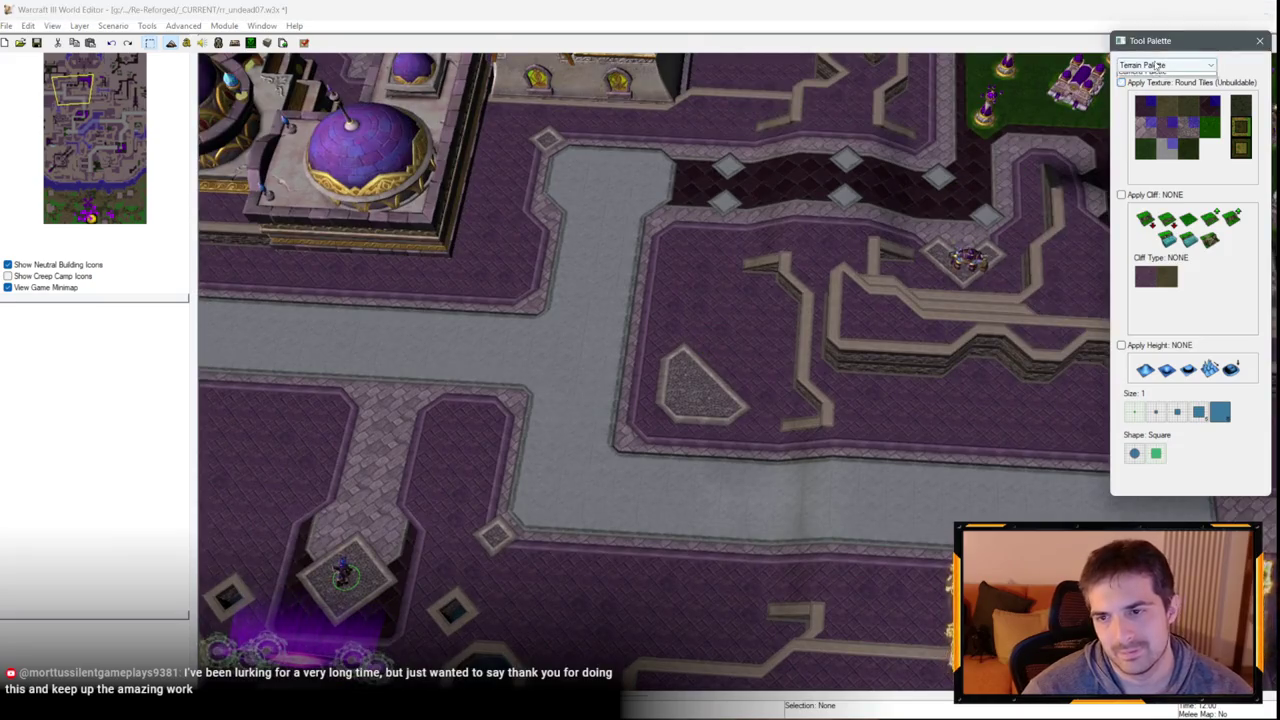
pyautogui.click(1145, 78)
pyautogui.click(830, 310)
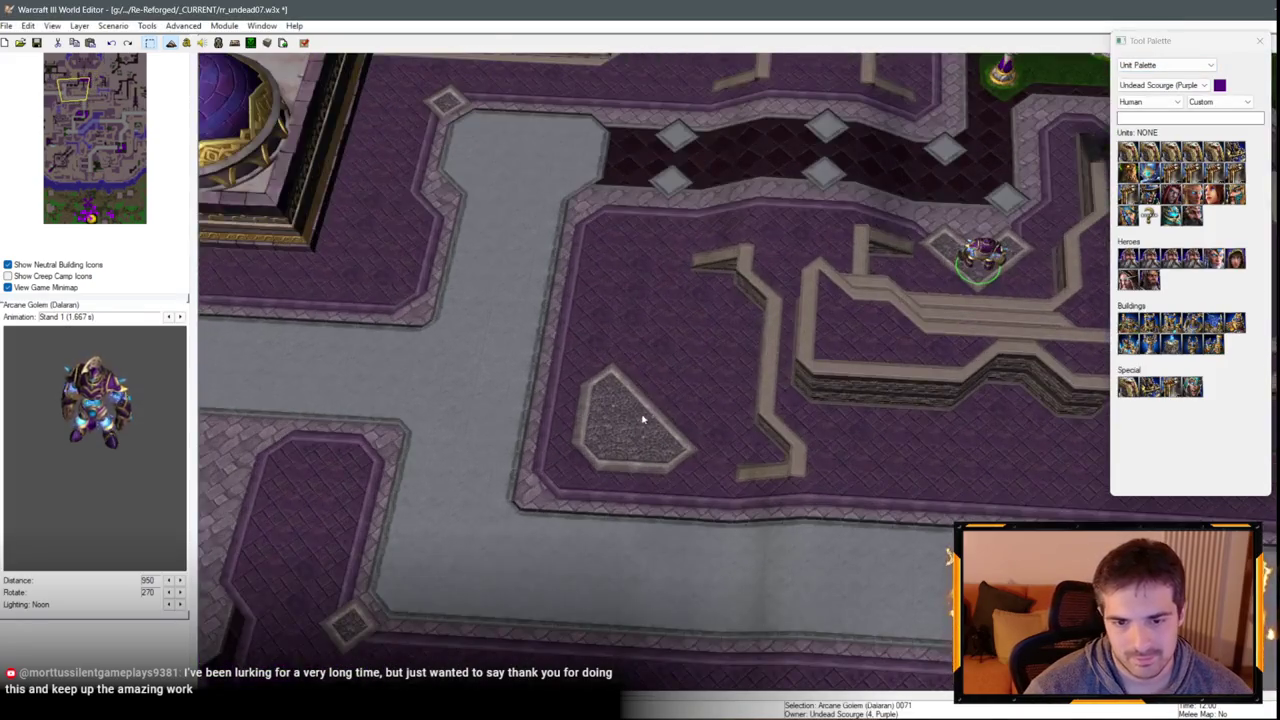
pyautogui.click(620, 432)
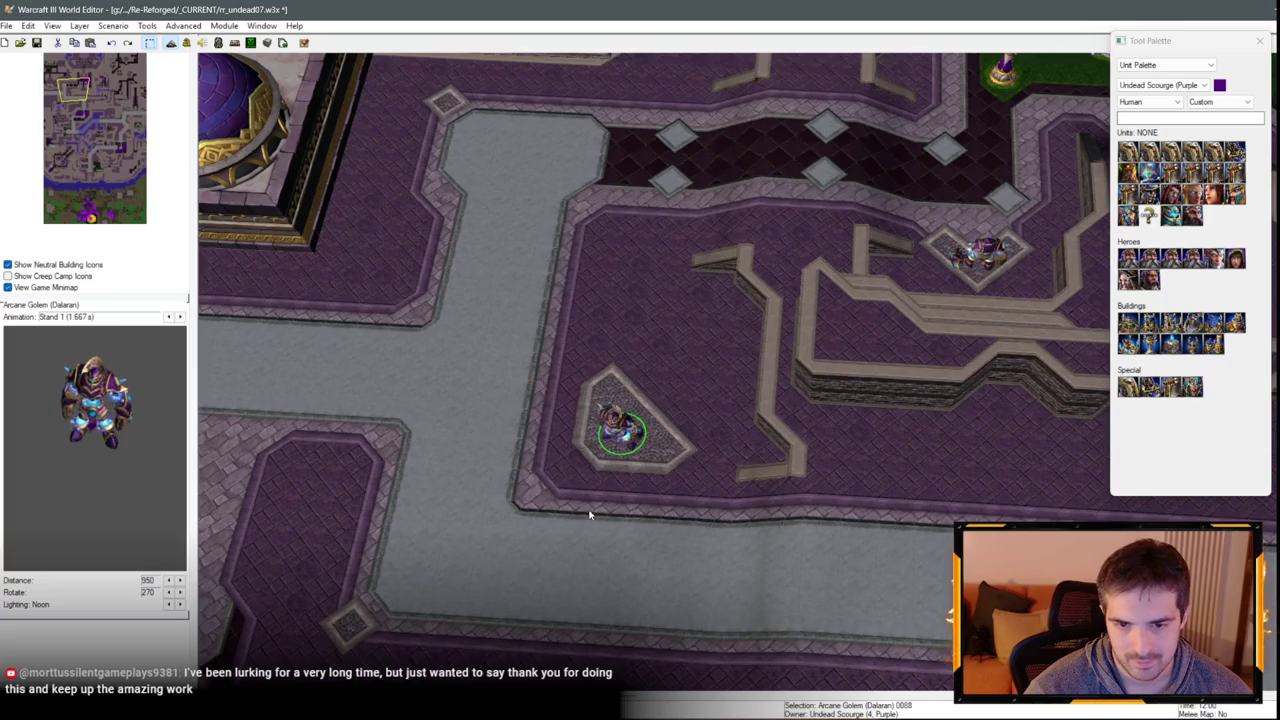
pyautogui.click(533, 457)
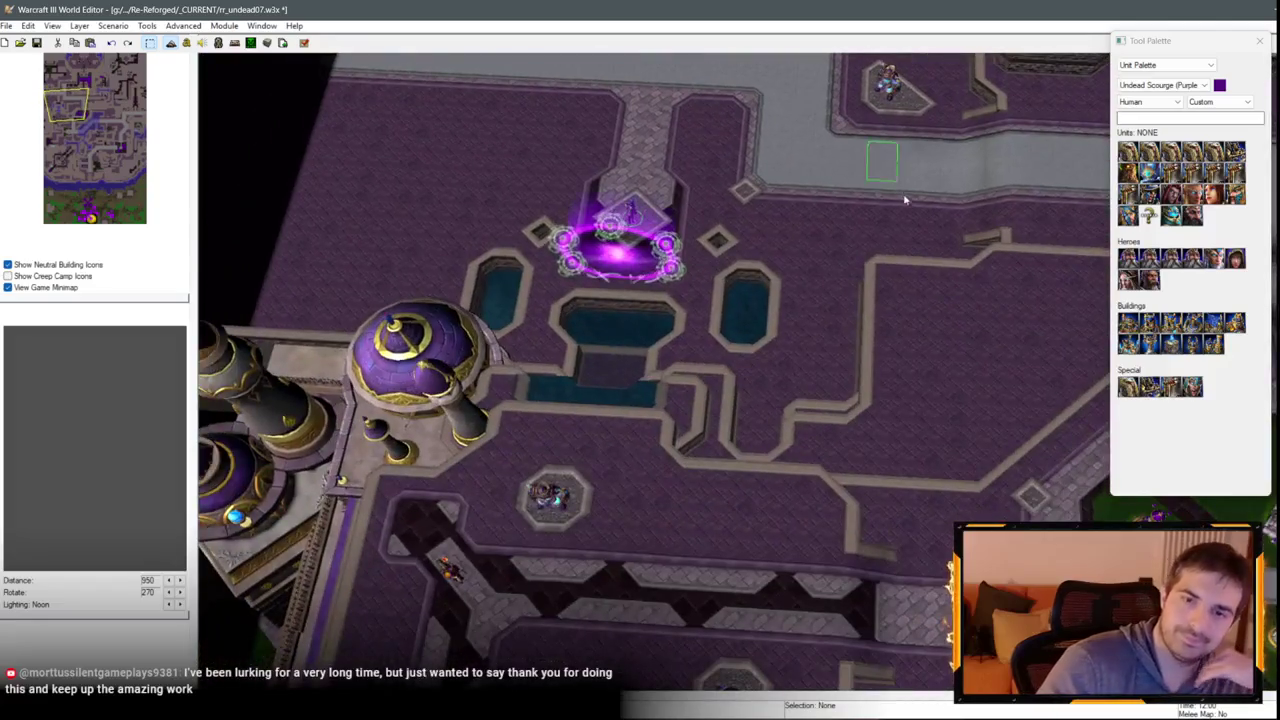
pyautogui.press('Up')
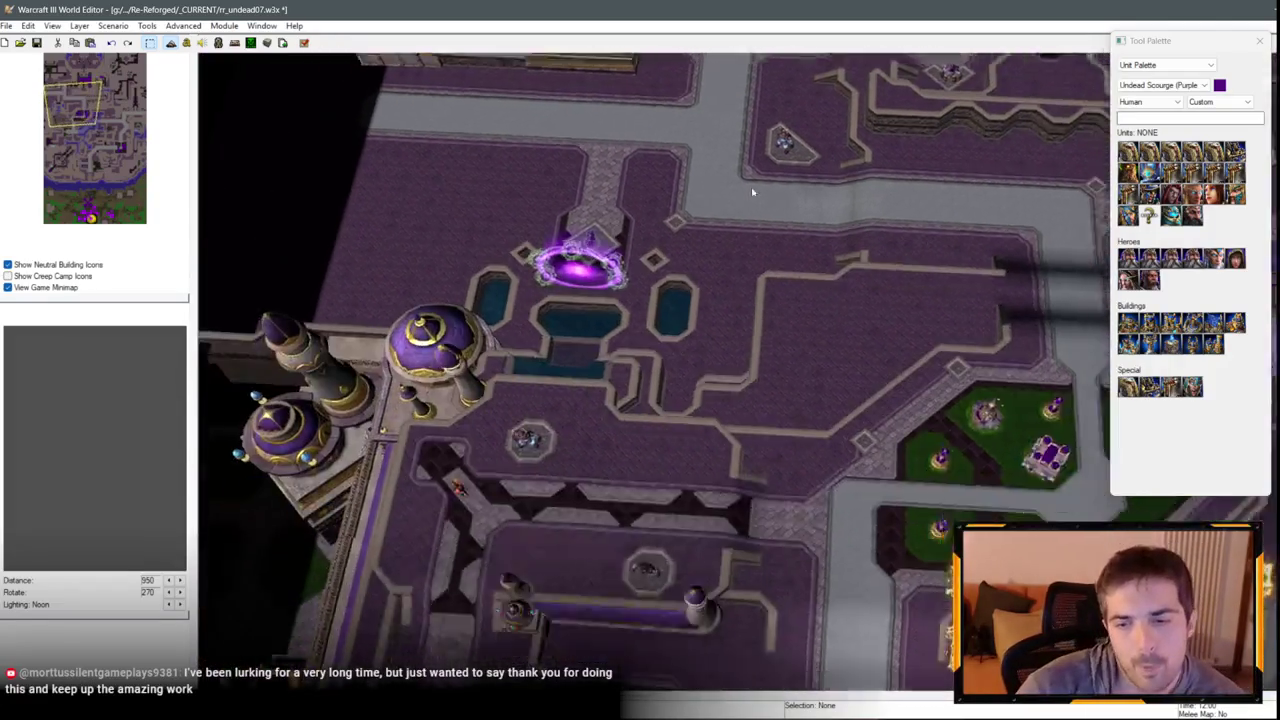
pyautogui.press('Right')
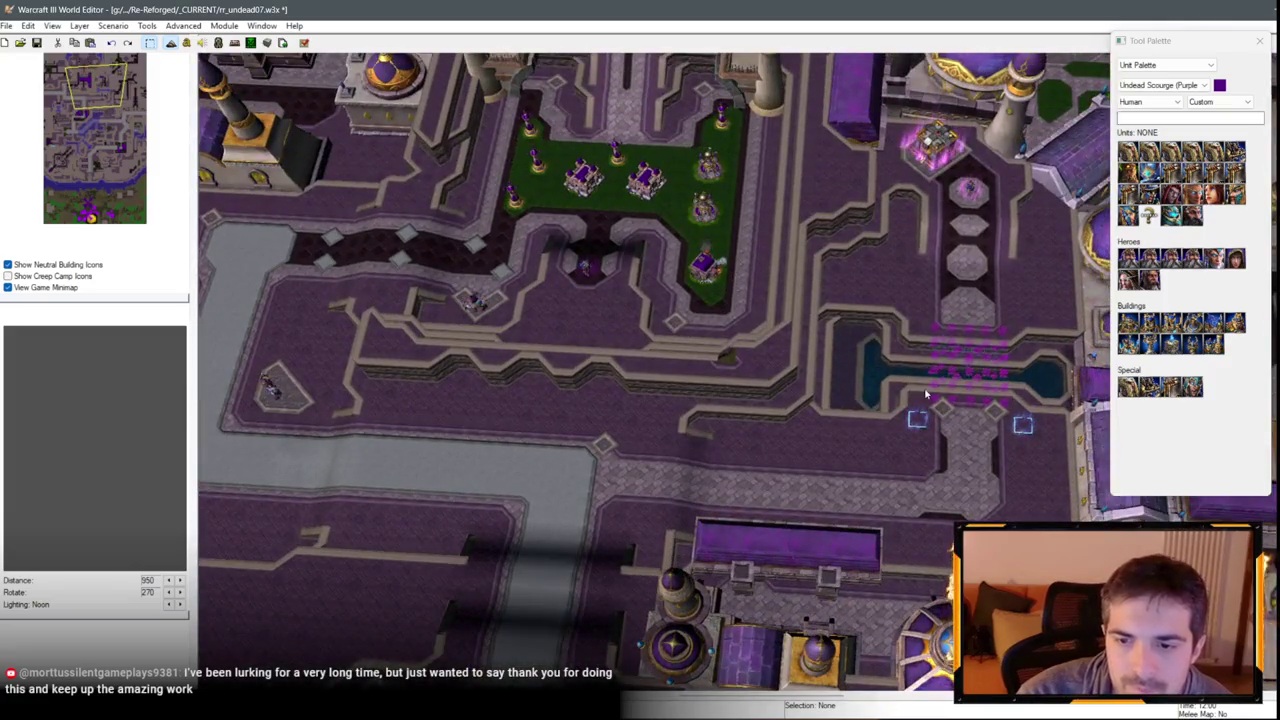
pyautogui.press('Down')
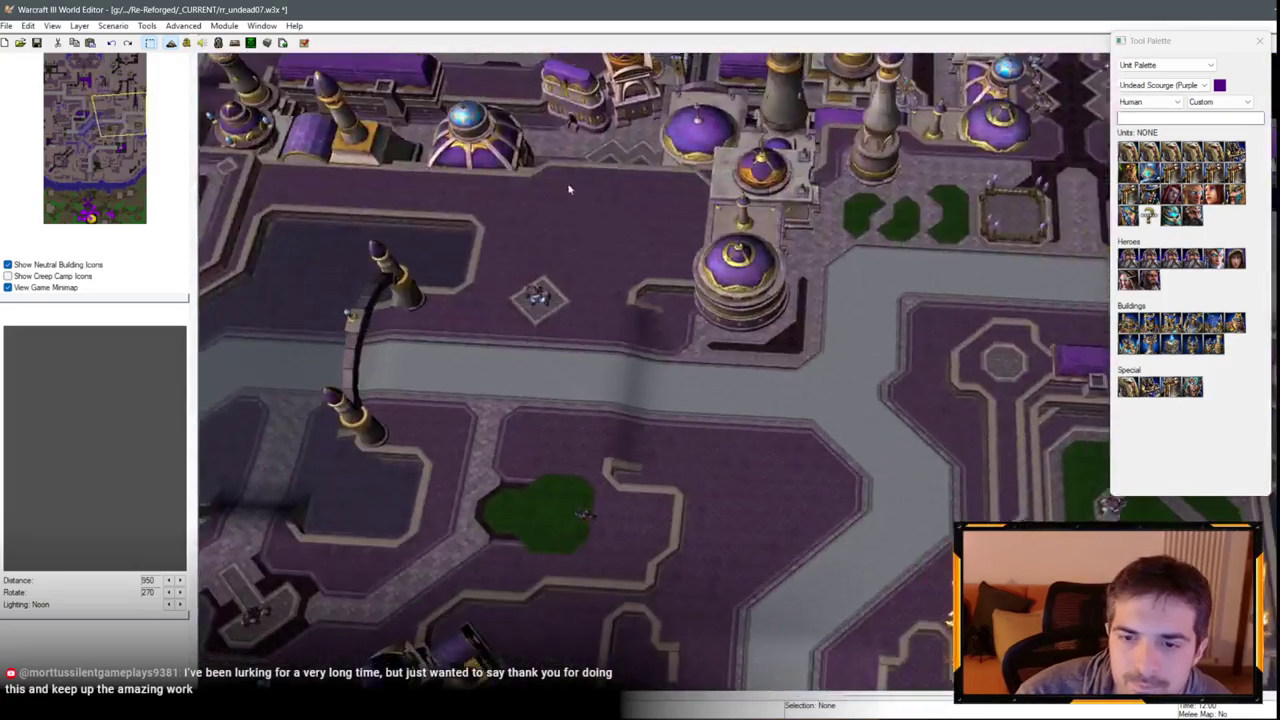
pyautogui.press('Up')
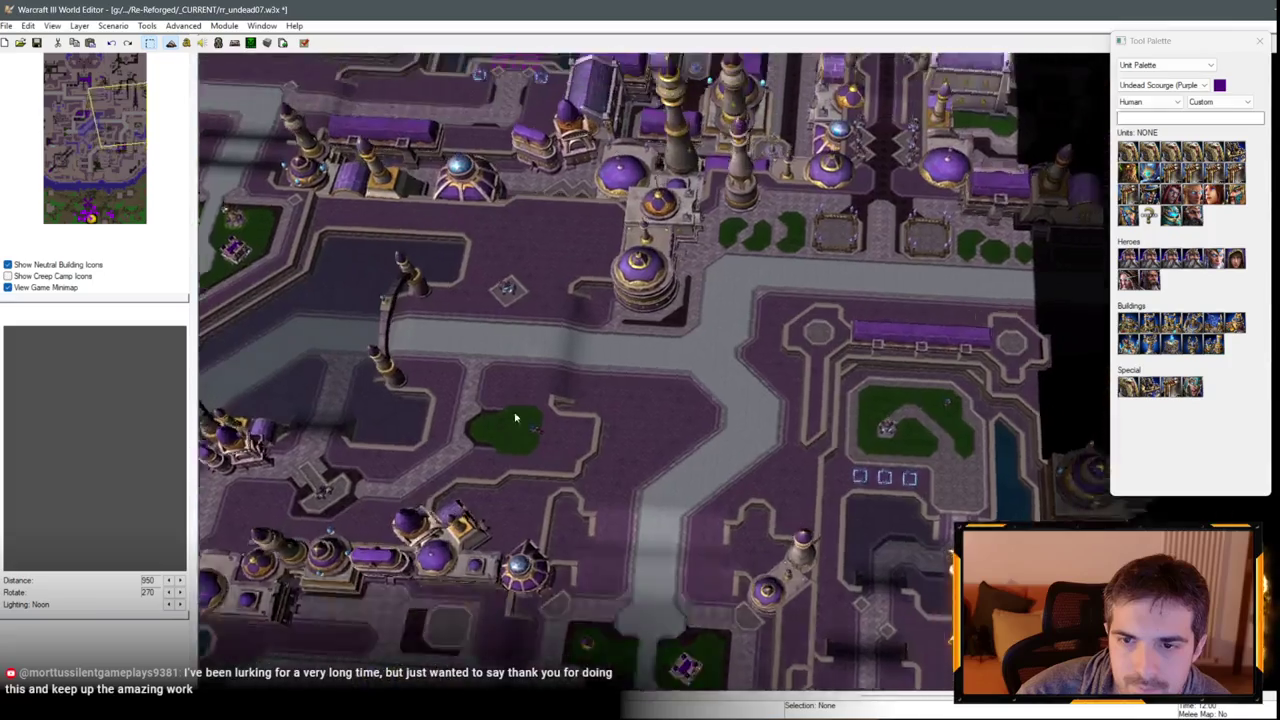
pyautogui.press('Up')
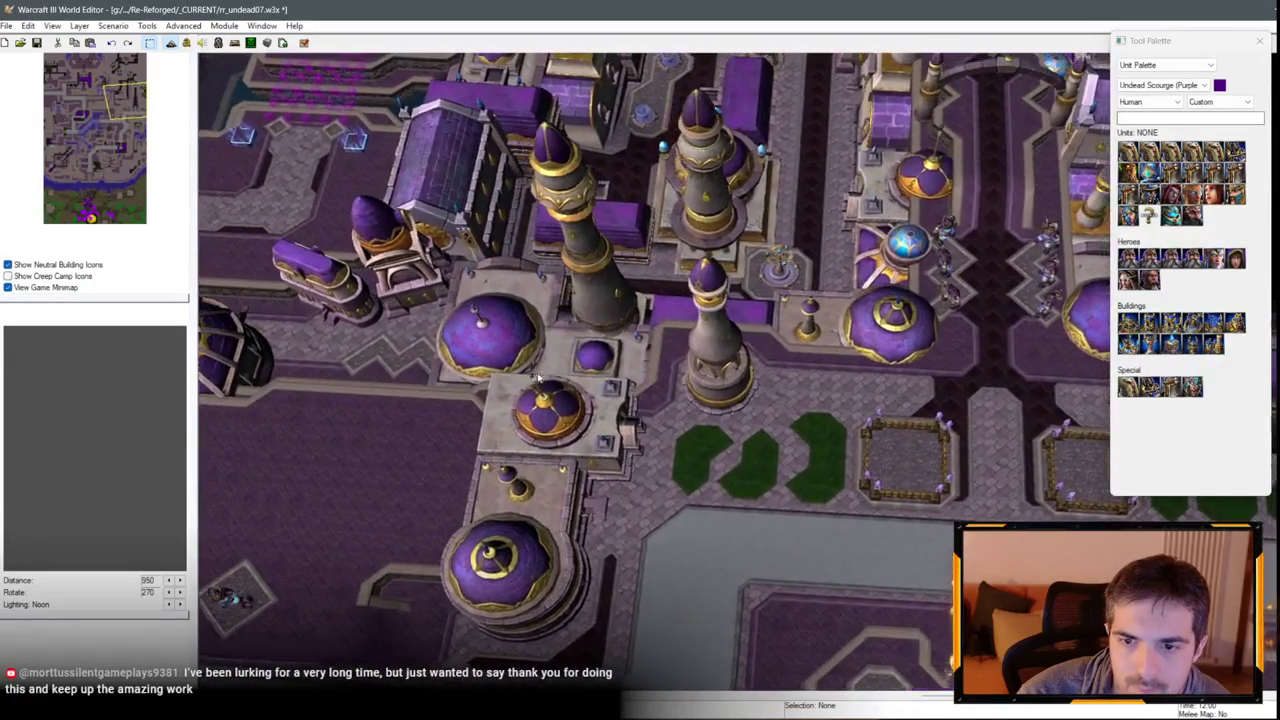
pyautogui.press('Left')
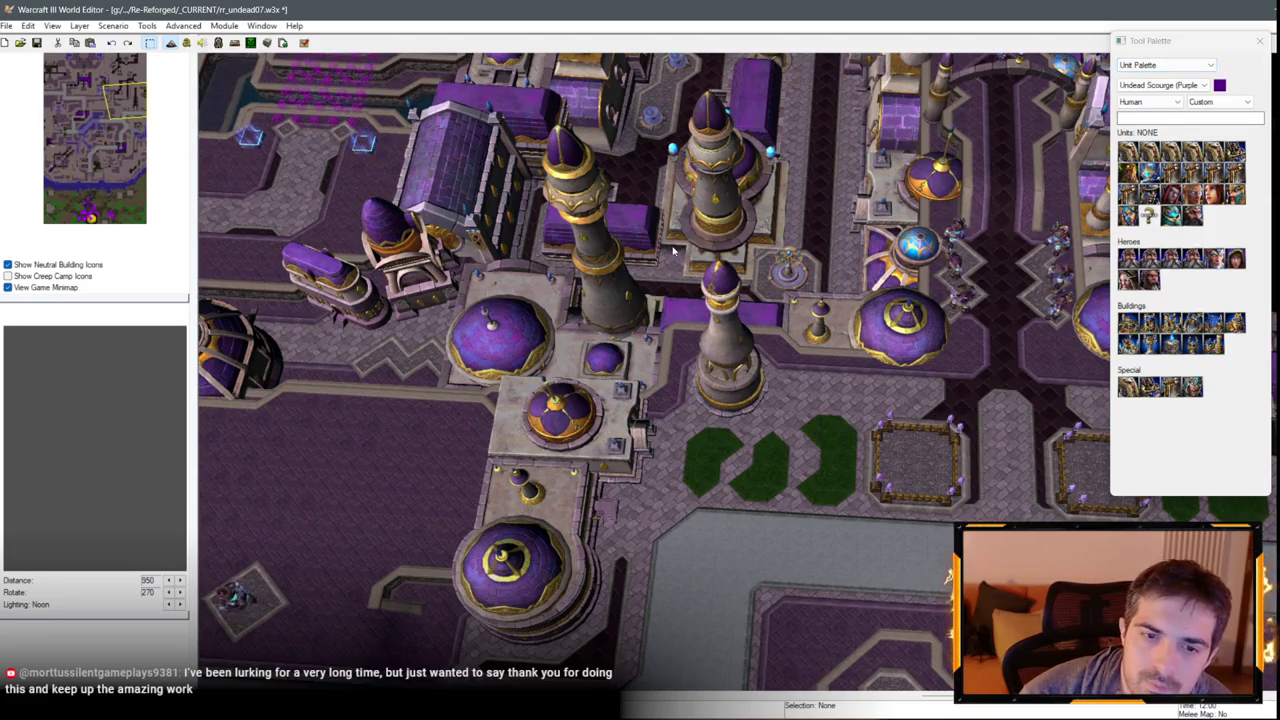
pyautogui.press('Right')
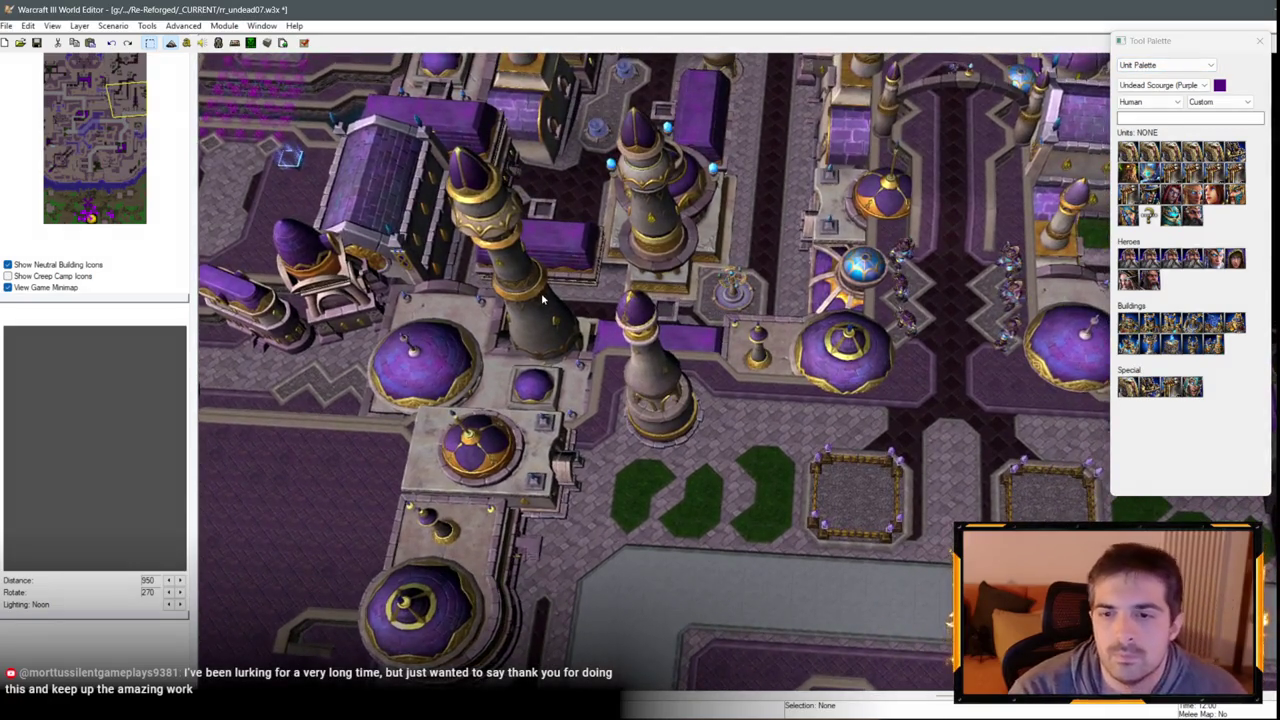
pyautogui.press('Down')
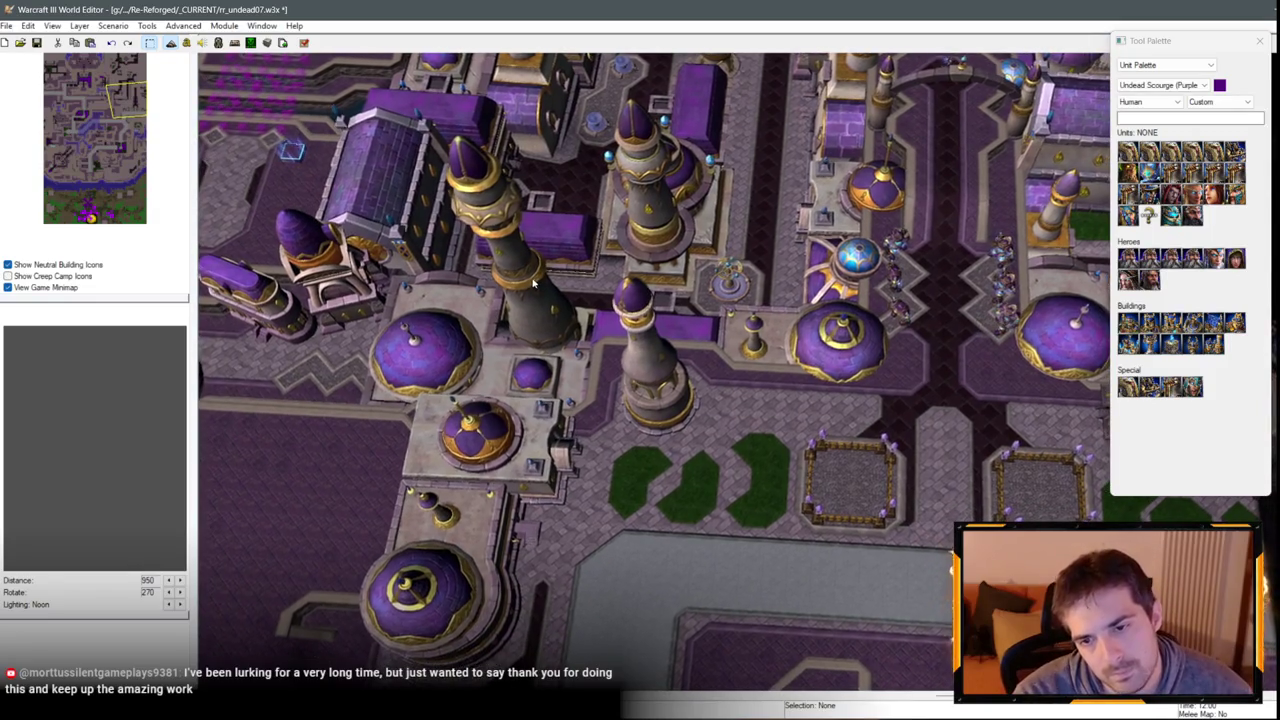
pyautogui.press('Left')
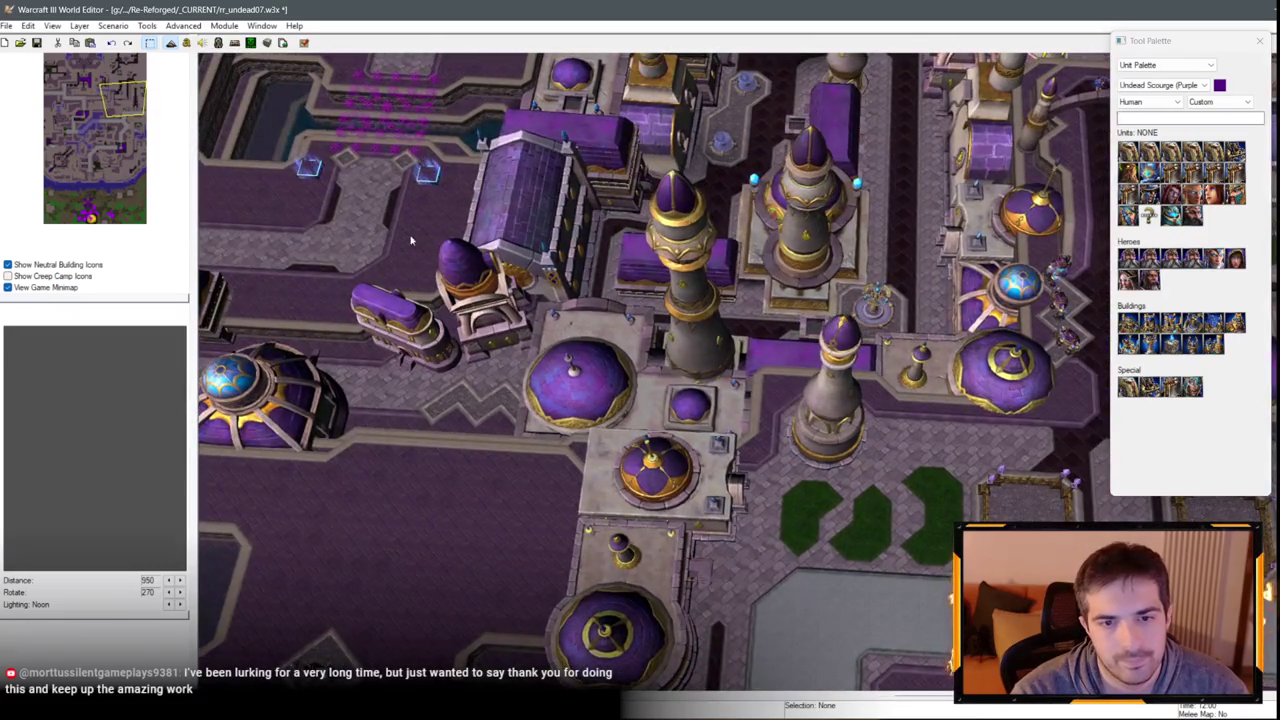
pyautogui.press('Left')
pyautogui.press('Up')
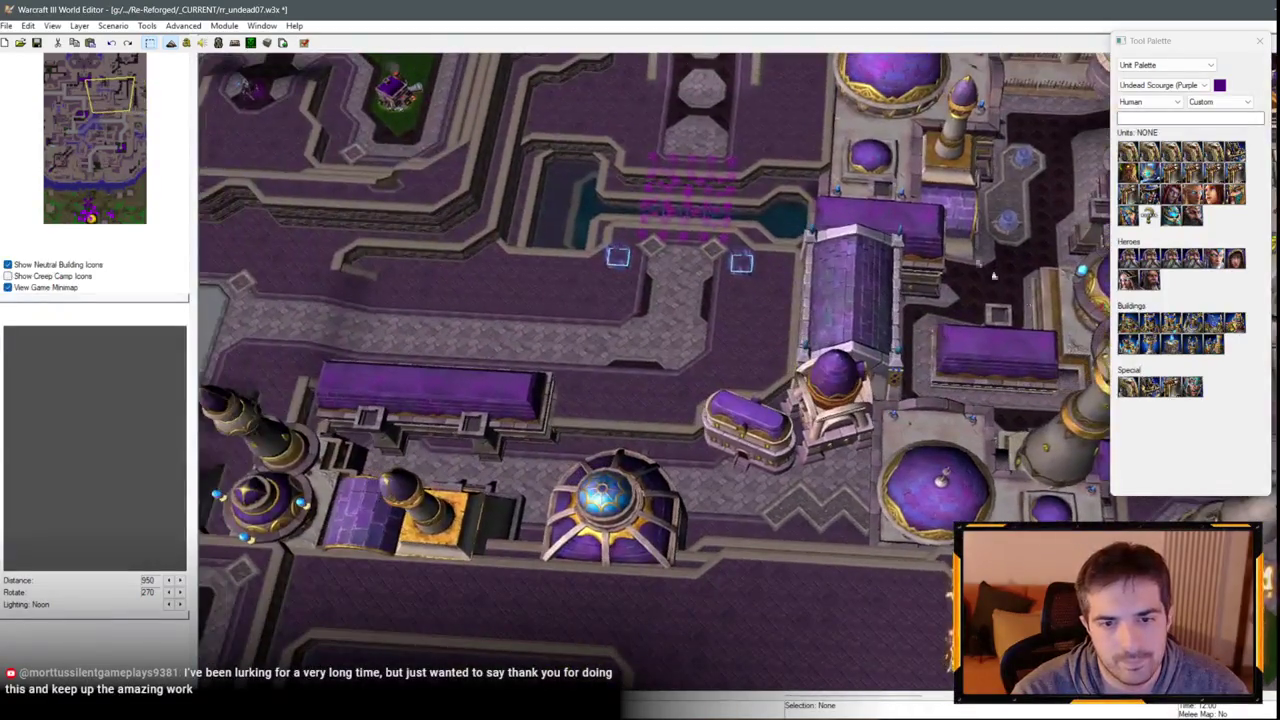
pyautogui.click(1160, 66)
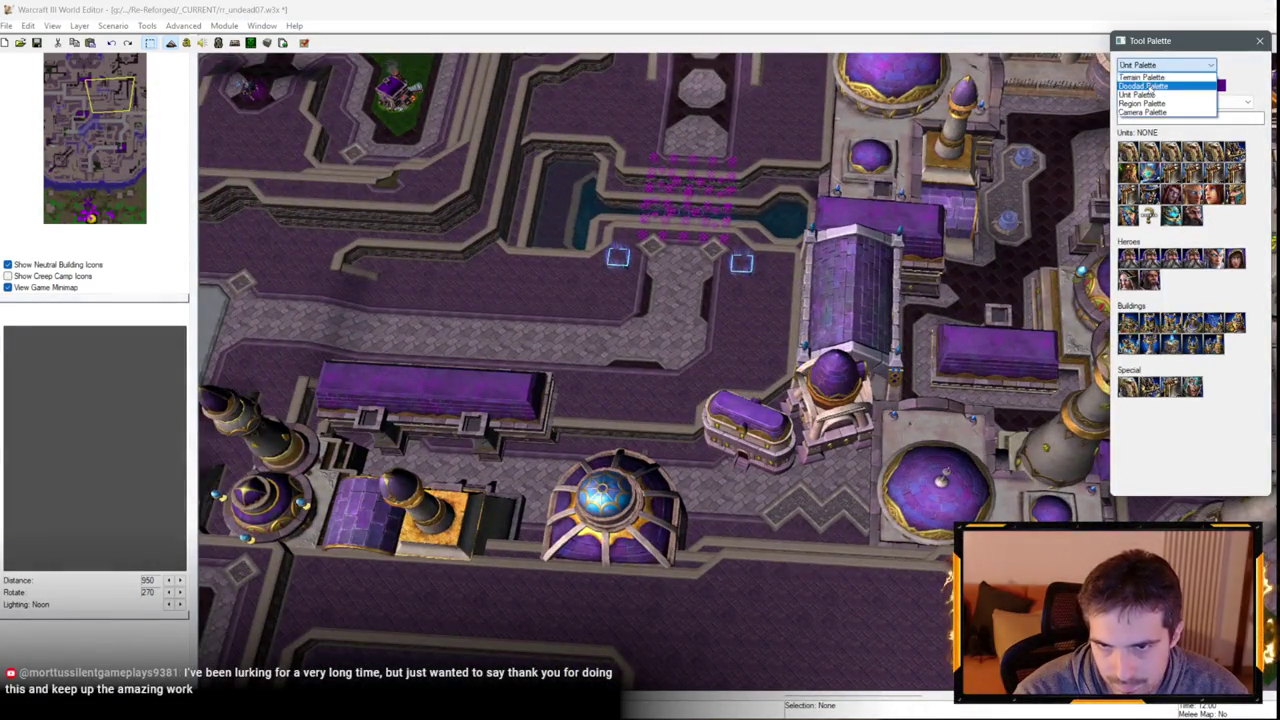
# Pick Foot Switch from the Dalaran doodads and place two pads side by side on the street.
pyautogui.click(1143, 87)
pyautogui.click(722, 237)
pyautogui.press('Right')
pyautogui.scroll(3, 708, 229)
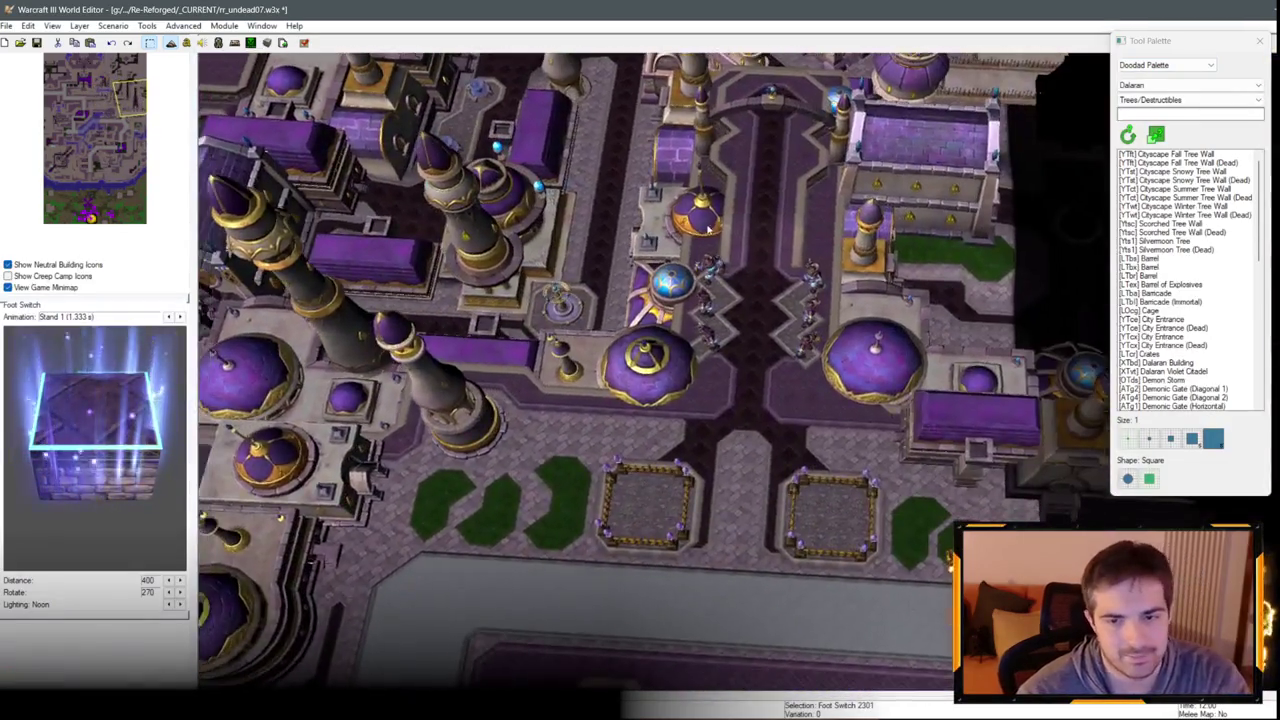
pyautogui.scroll(3, 707, 229)
pyautogui.click(686, 248)
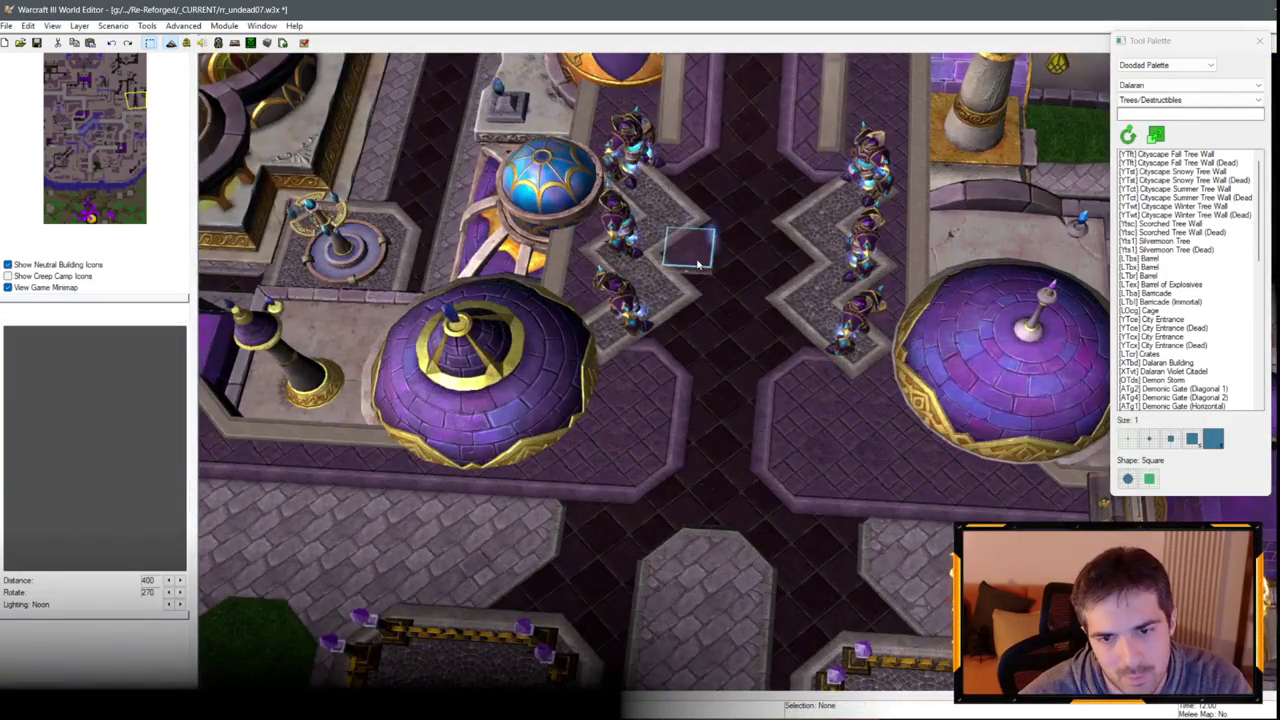
pyautogui.scroll(2, 727, 411)
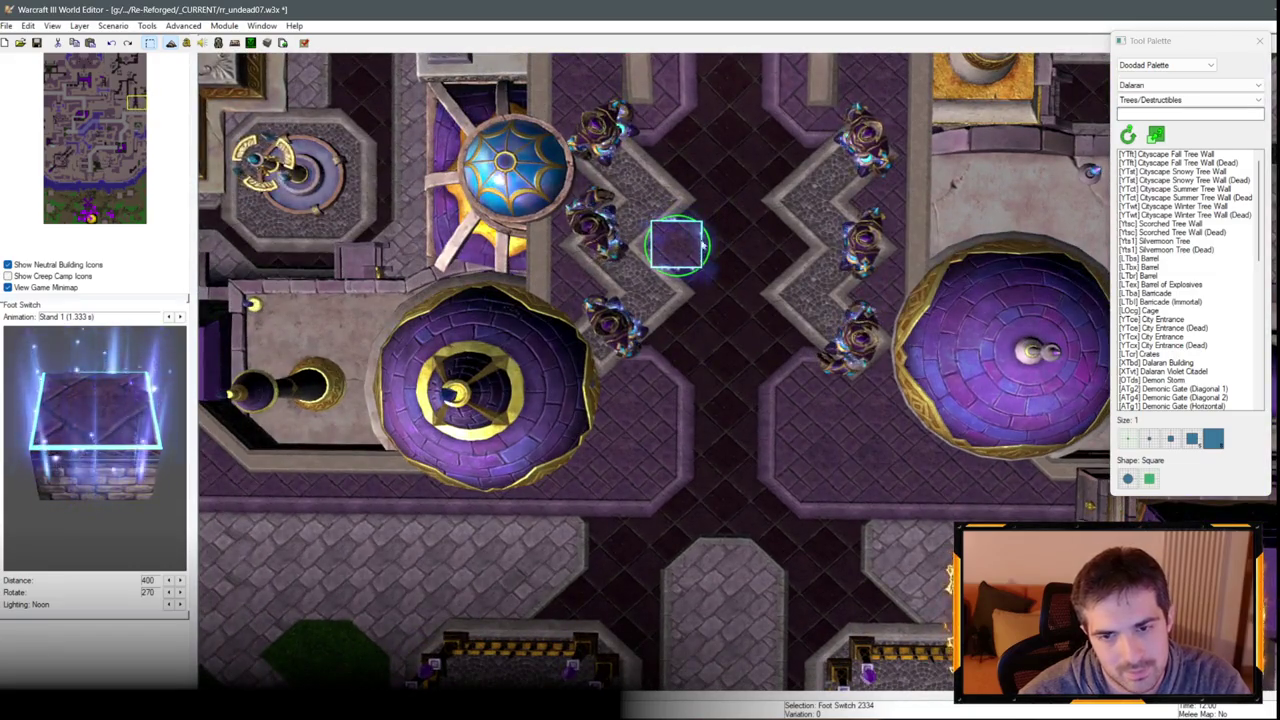
pyautogui.click(778, 245)
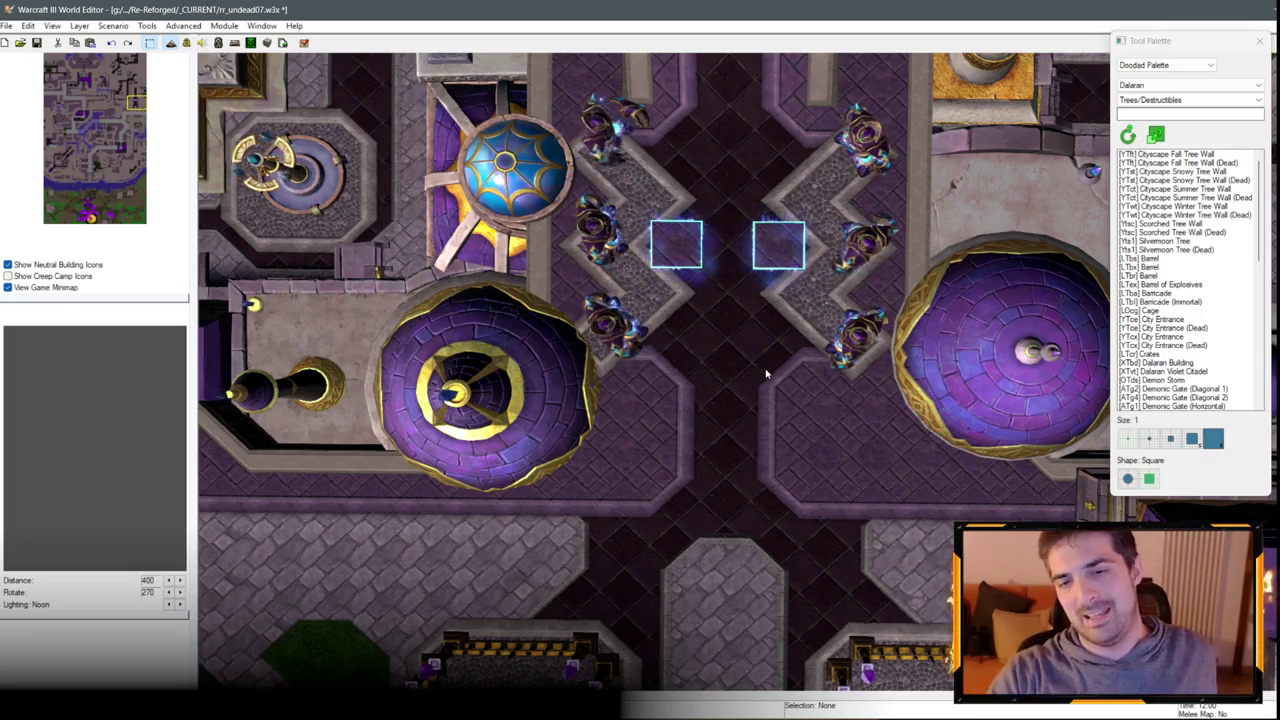
# Pan the map view south and south-west over Dalaran, briefly back north.
pyautogui.press('Down')
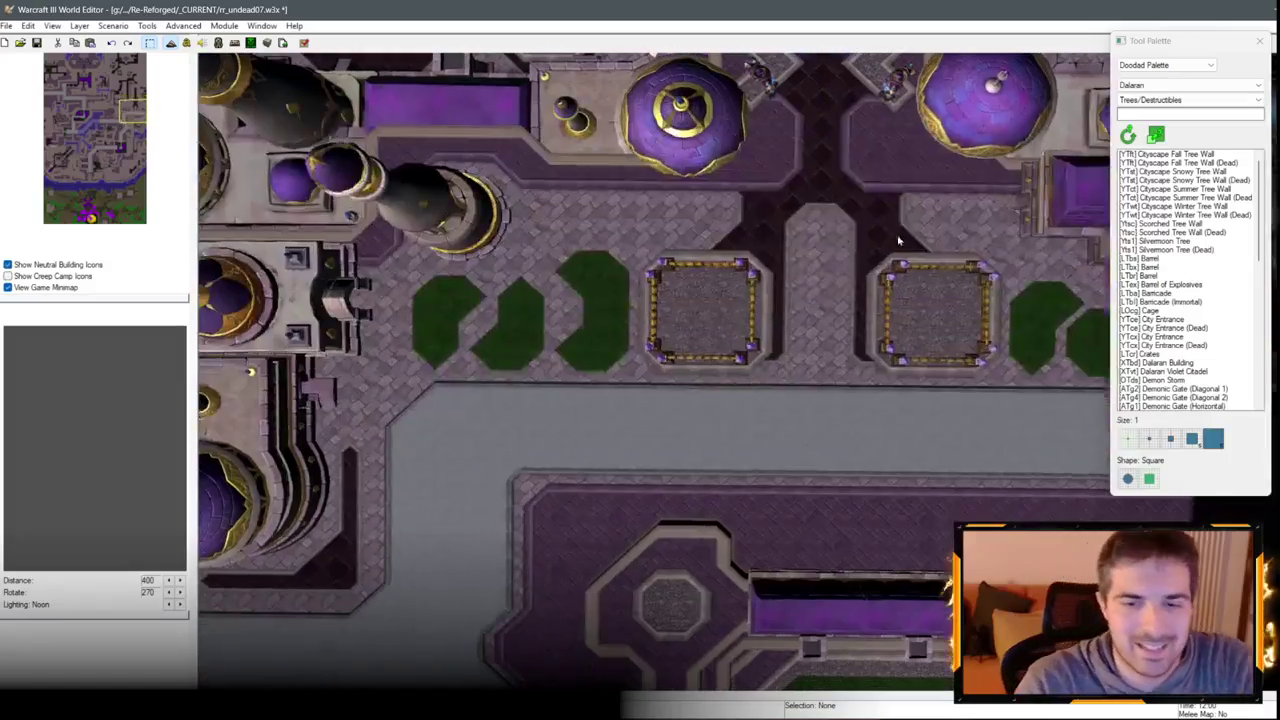
pyautogui.press('Down')
pyautogui.press('Down')
pyautogui.press('Left')
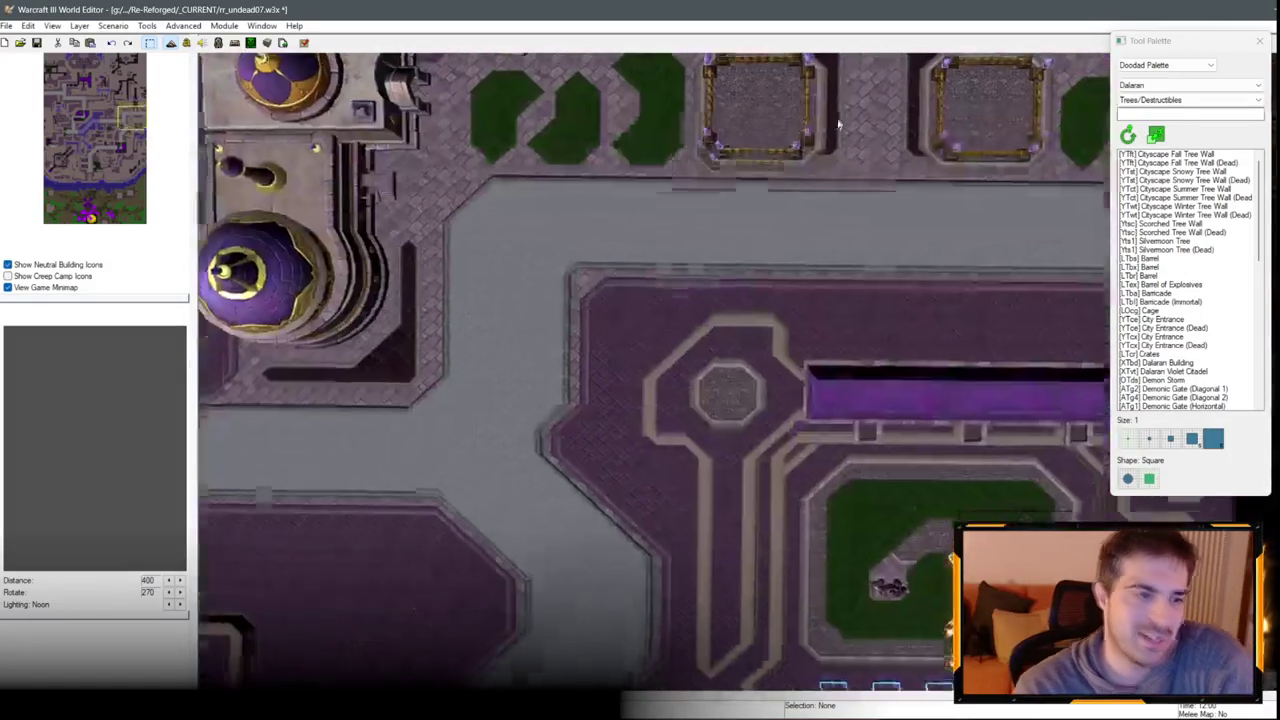
pyautogui.press('Up')
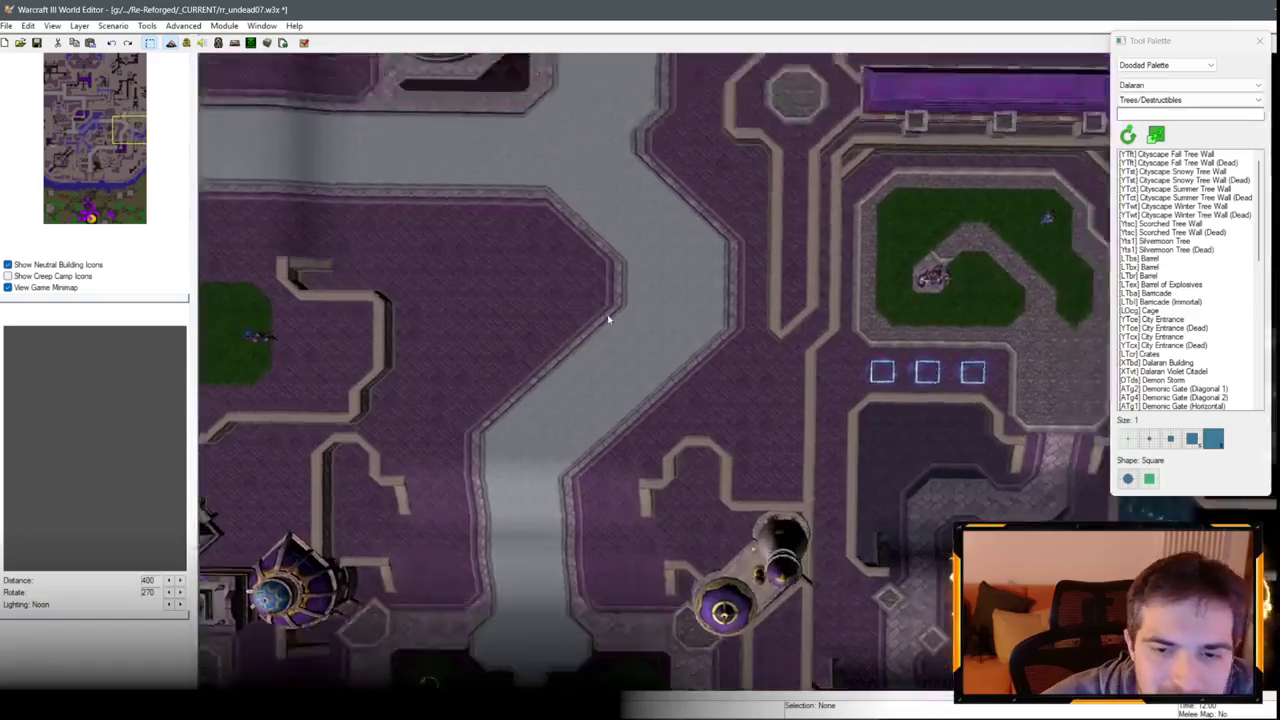
pyautogui.scroll(5, 643, 291)
pyautogui.scroll(-6, 728, 270)
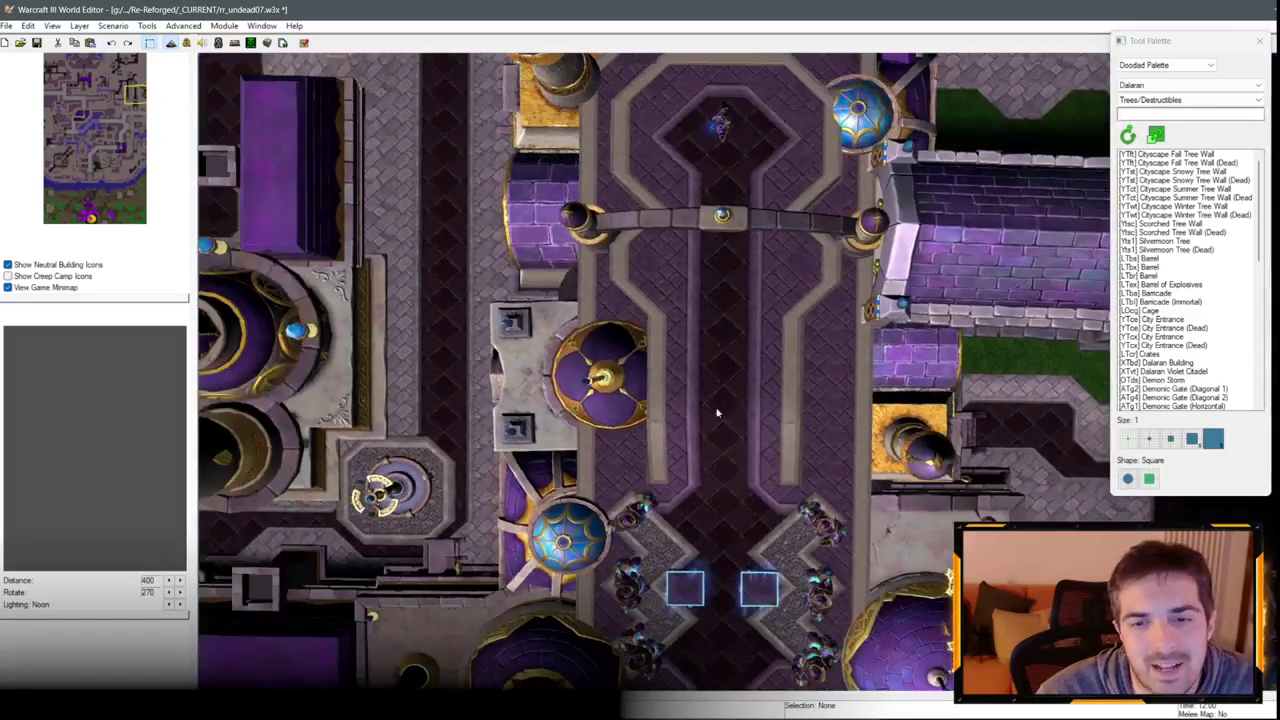
pyautogui.press('Down')
pyautogui.press('Left')
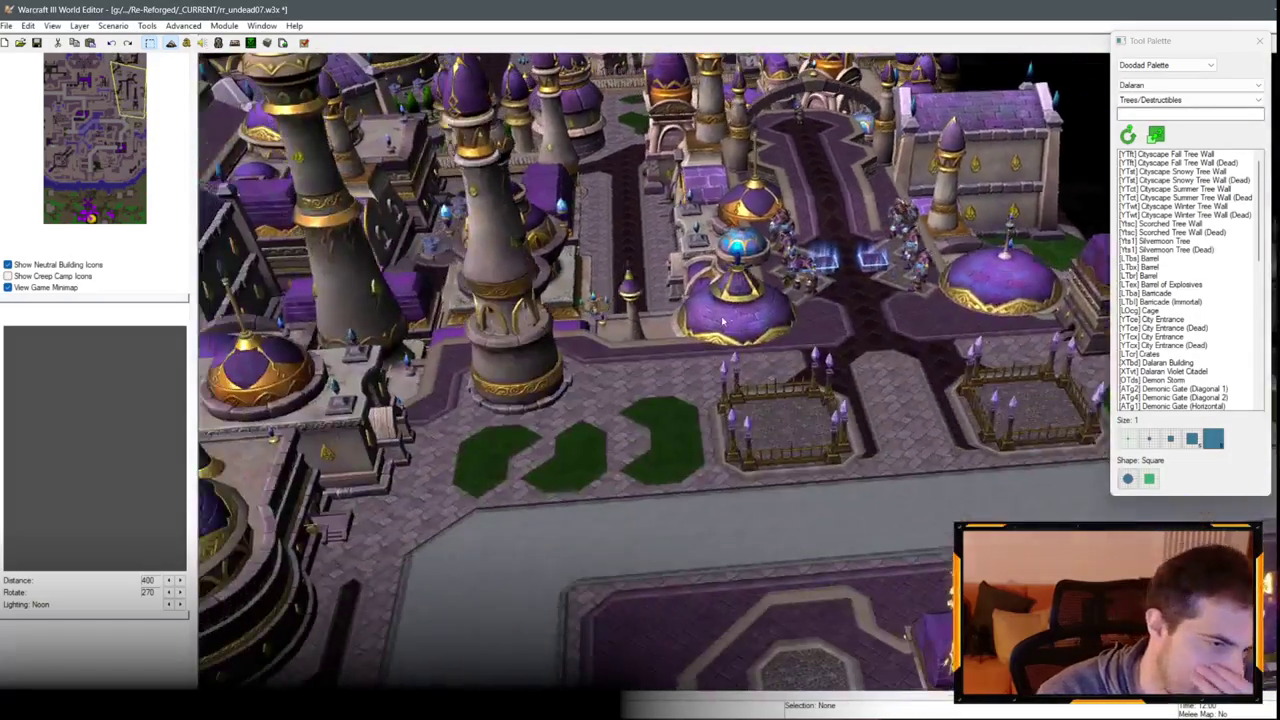
pyautogui.press('Down')
pyautogui.press('Left')
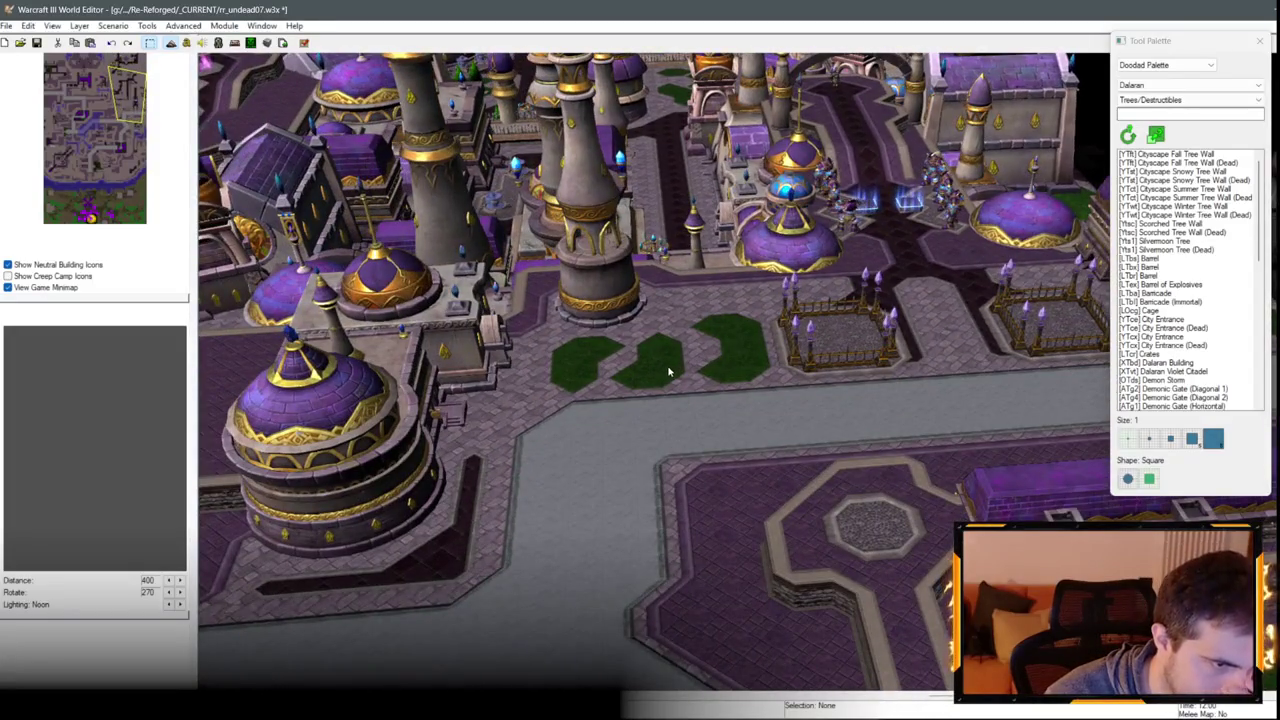
# Pan the view south-east and east over the city and bring up the palette type list.
pyautogui.scroll(3, 665, 392)
pyautogui.press('Down')
pyautogui.press('Right')
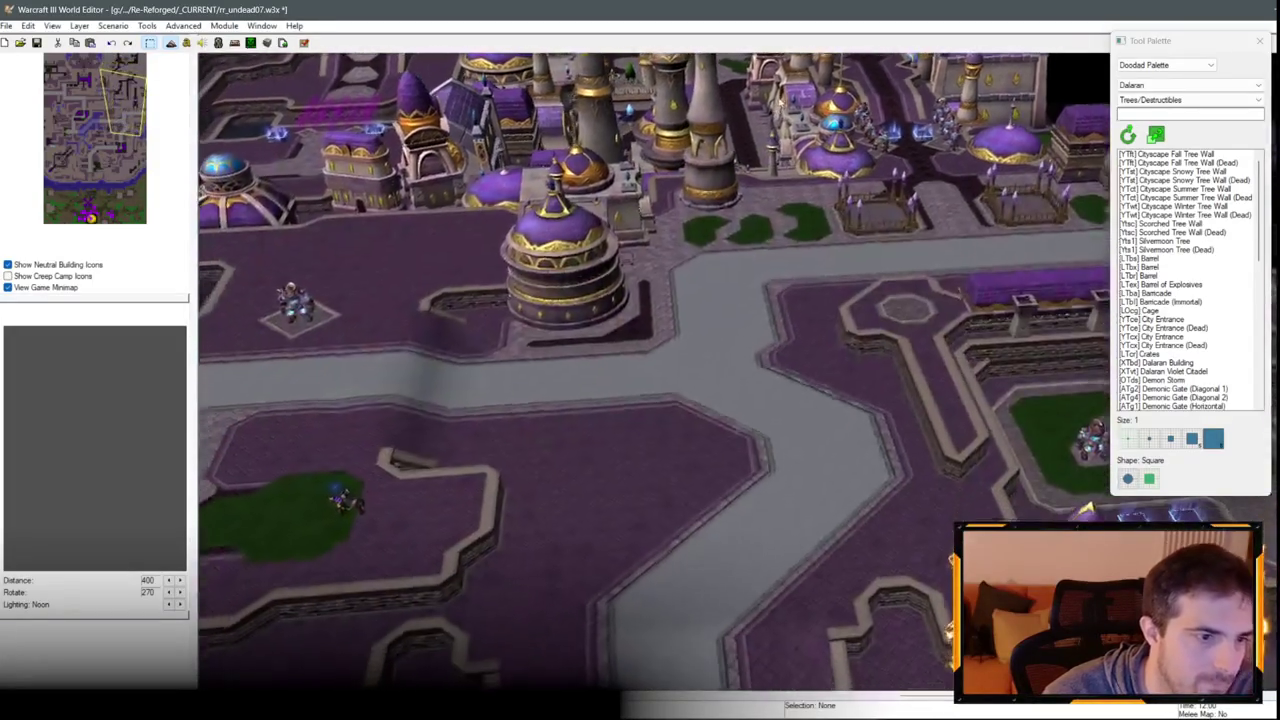
pyautogui.press('Right')
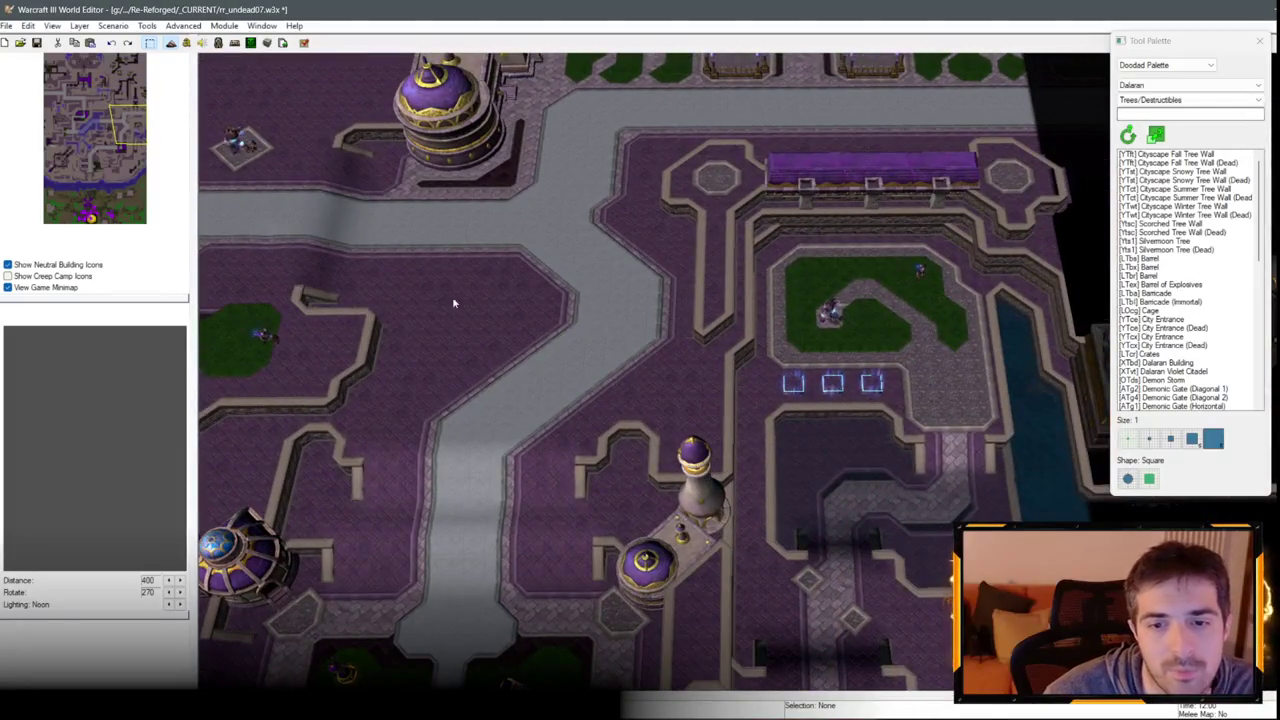
pyautogui.press('Right')
pyautogui.press('Up')
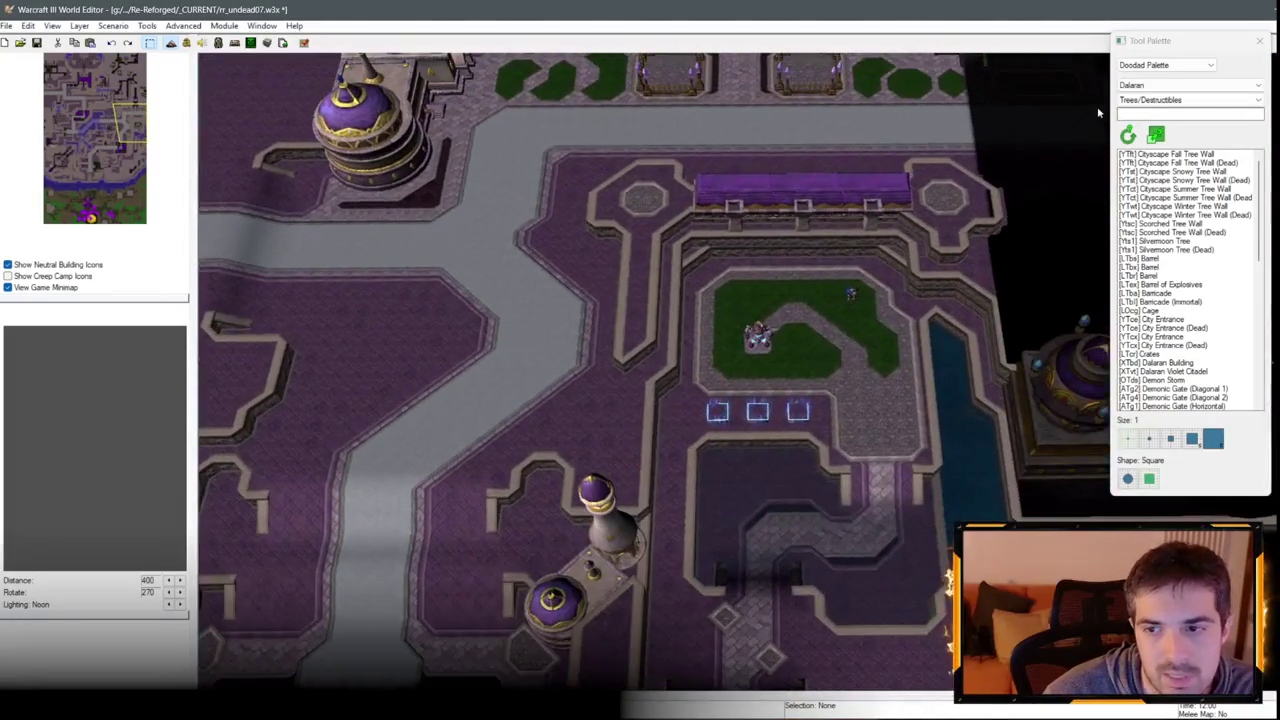
pyautogui.click(1165, 65)
# Filter the Unit Palette to Neutral units and place a Siege Golem on the grass above the pads.
pyautogui.click(1146, 101)
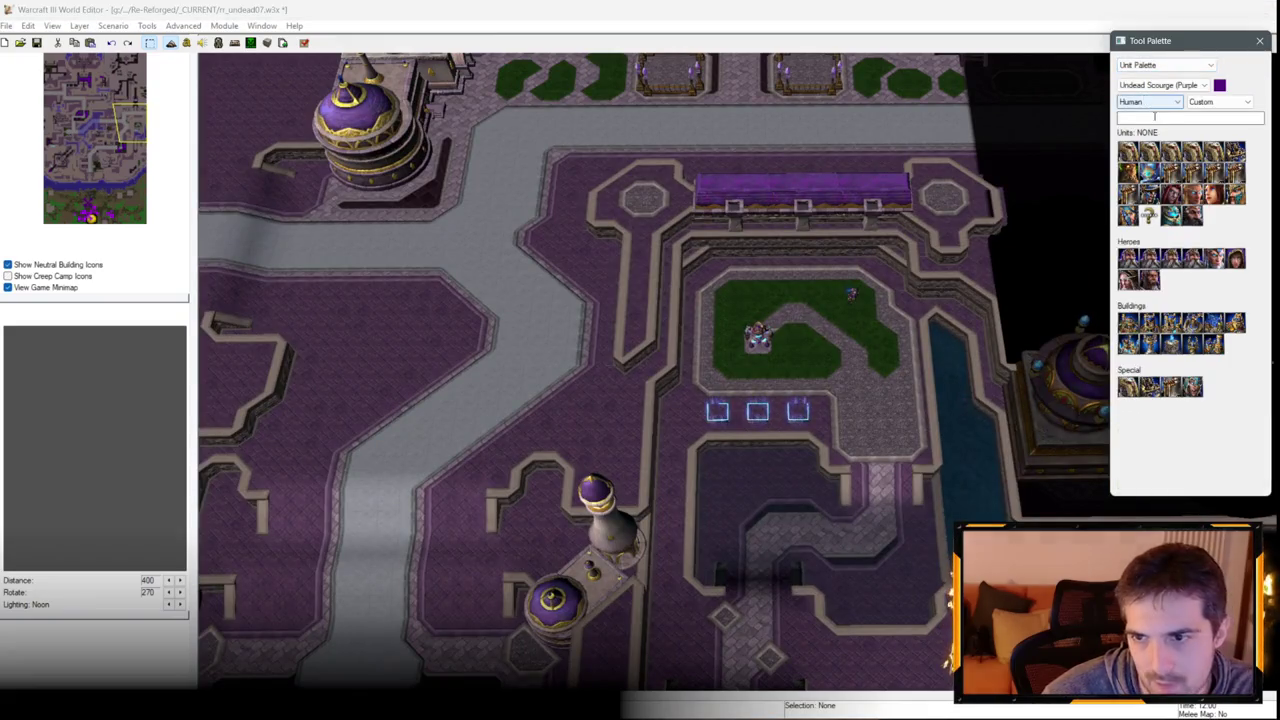
pyautogui.write('Siege')
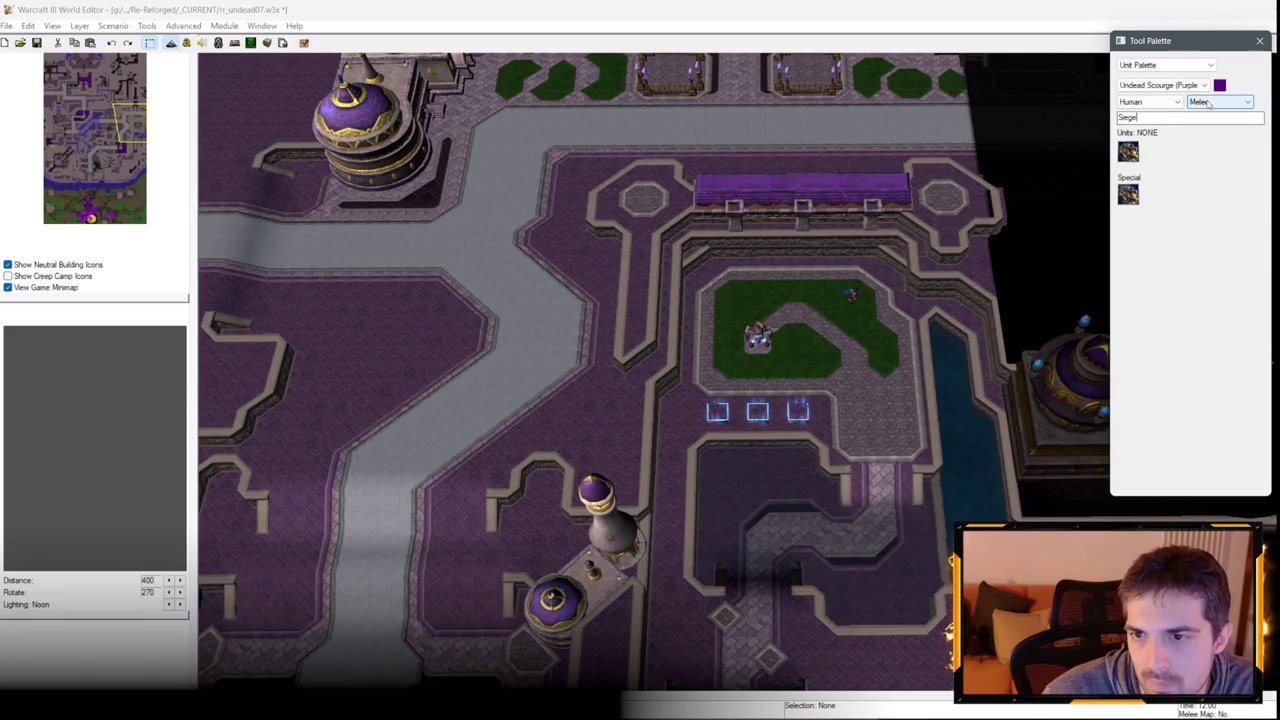
pyautogui.click(1150, 101)
pyautogui.click(1150, 150)
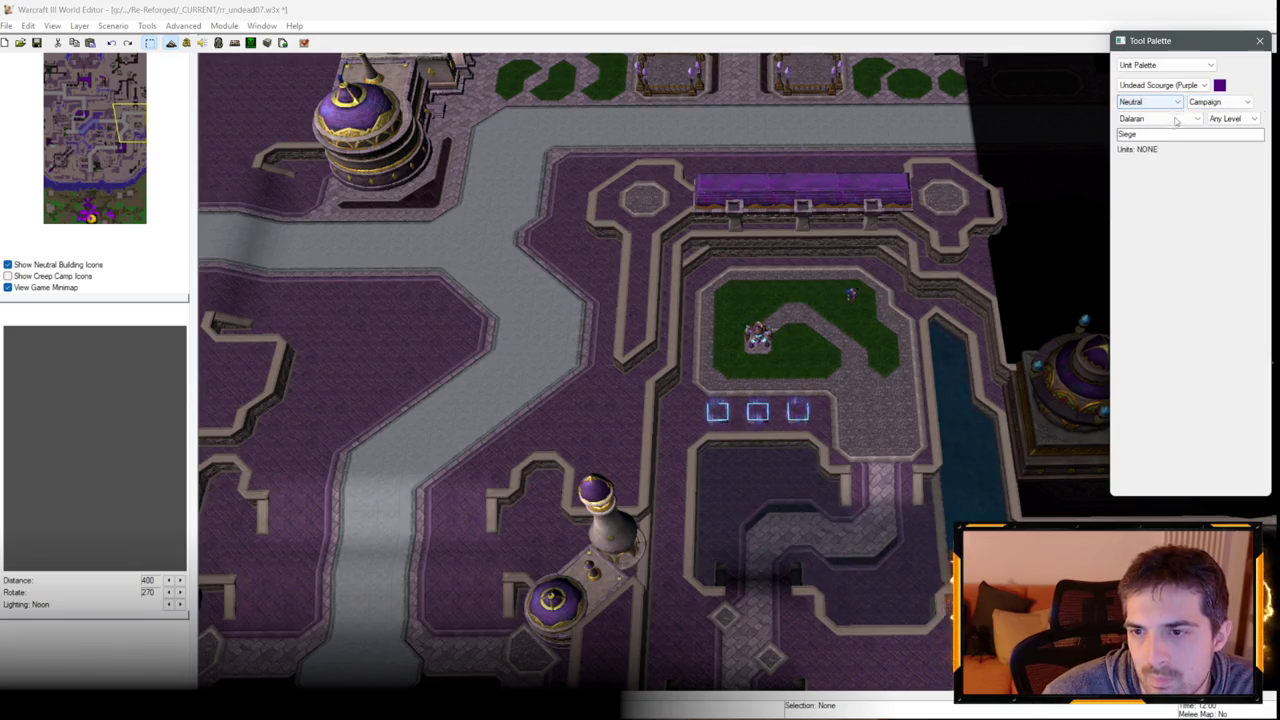
pyautogui.click(1172, 119)
pyautogui.click(1162, 121)
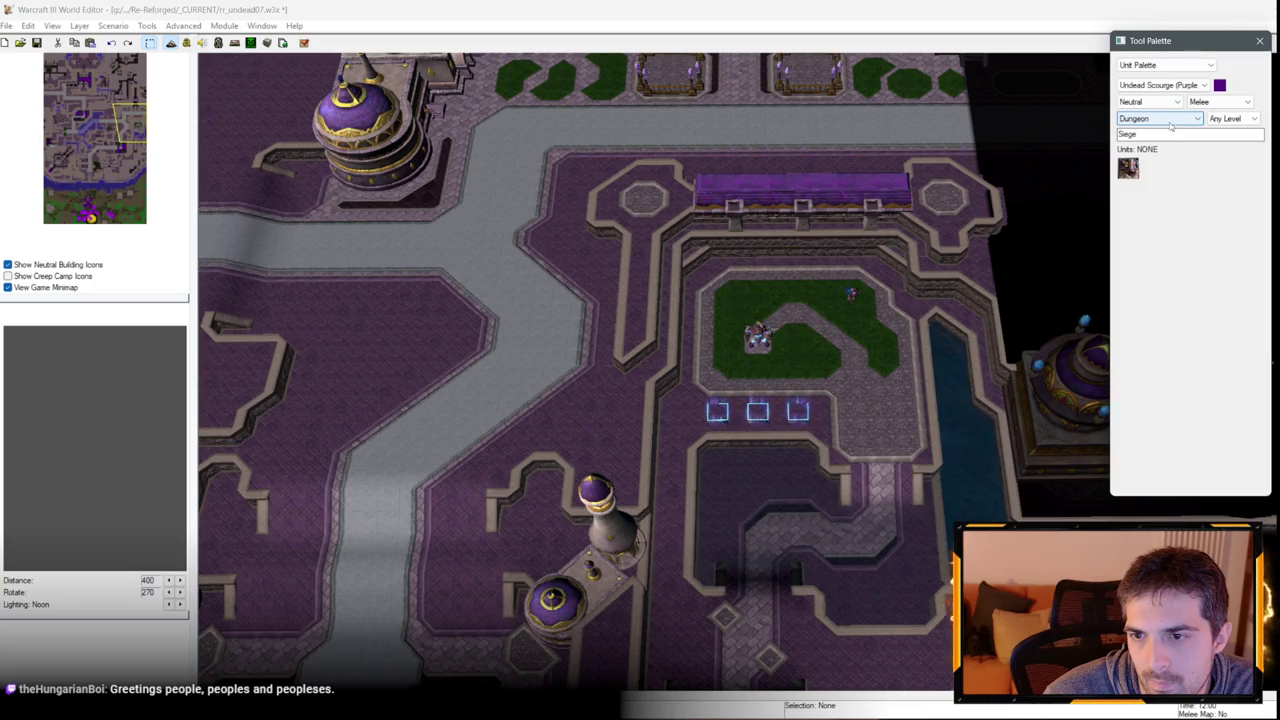
pyautogui.click(1128, 168)
pyautogui.scroll(3, 830, 350)
pyautogui.click(815, 350)
pyautogui.scroll(2, 828, 375)
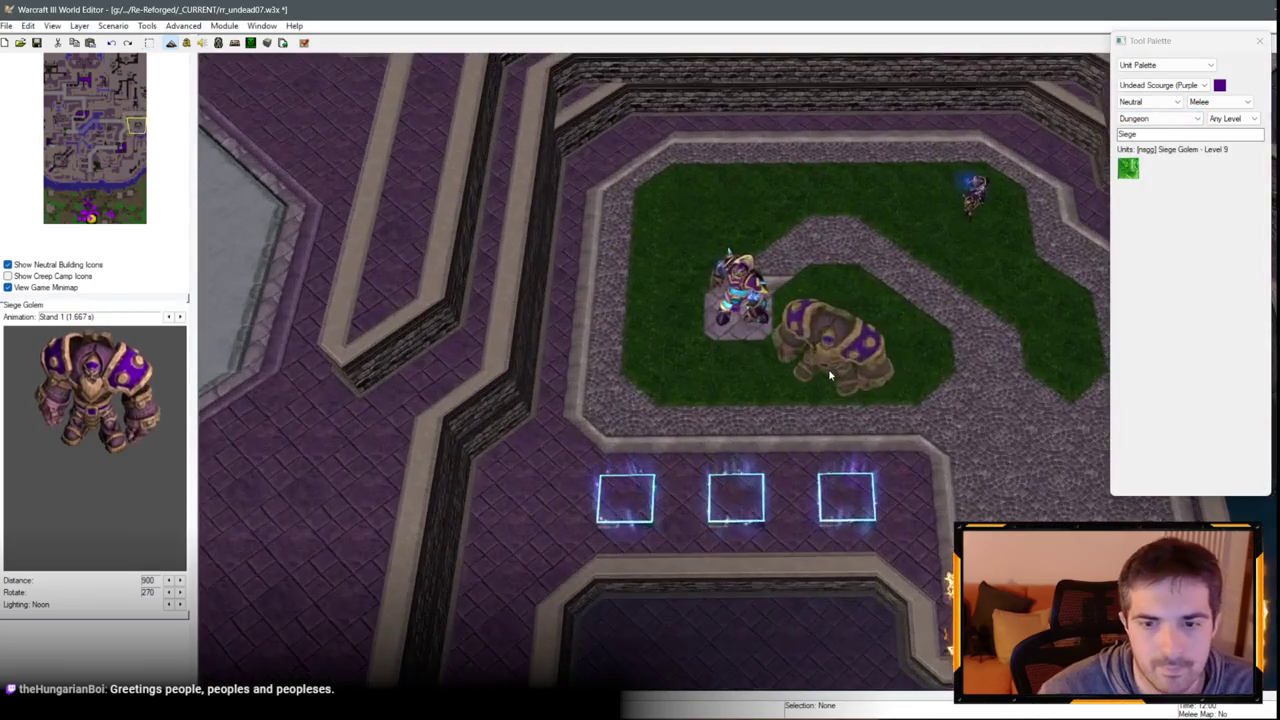
# Delete the hero on the stone tile and move the Siege Golem onto that tile.
pyautogui.scroll(2, 828, 368)
pyautogui.click(878, 334)
pyautogui.rightClick(712, 230)
pyautogui.click(714, 250)
pyautogui.press('Delete')
pyautogui.moveTo(904, 285); pyautogui.dragTo(732, 250)
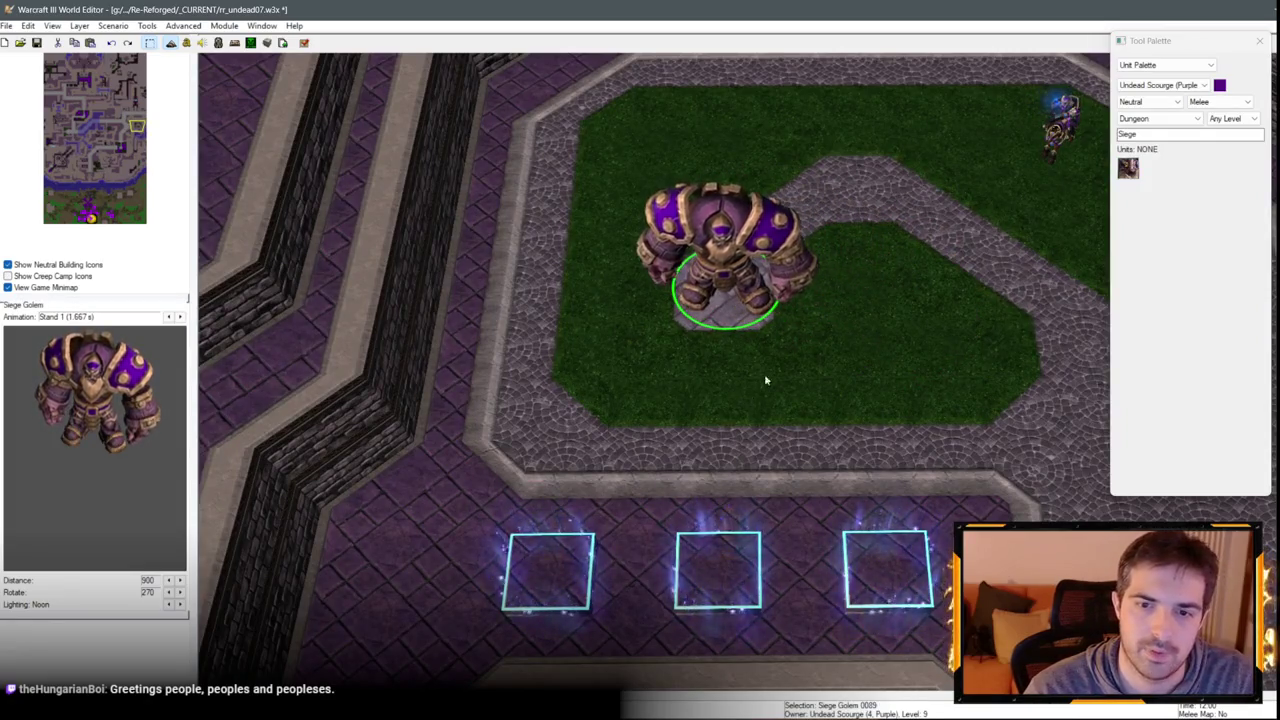
# Place another Siege Golem on the hexagonal tile.
pyautogui.scroll(-5, 764, 379)
pyautogui.press('Left')
pyautogui.press('Down')
pyautogui.press('Up')
pyautogui.scroll(5, 688, 322)
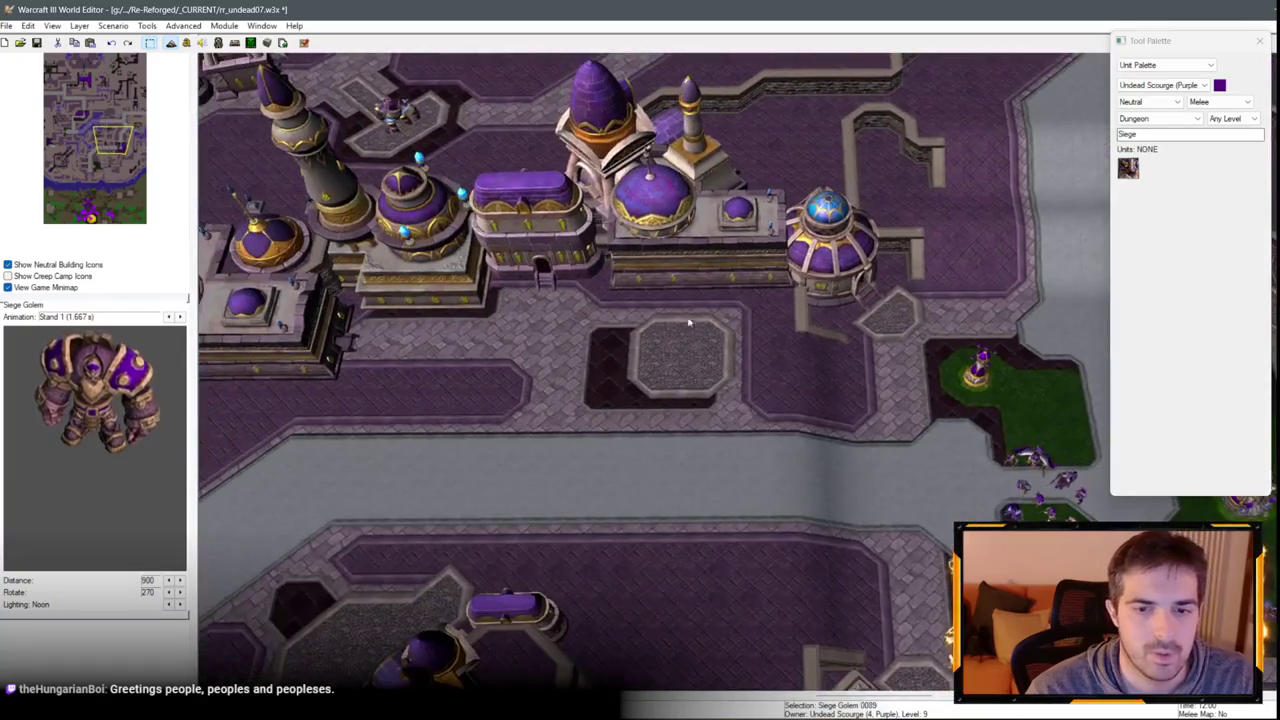
pyautogui.click(682, 363)
pyautogui.click(679, 360)
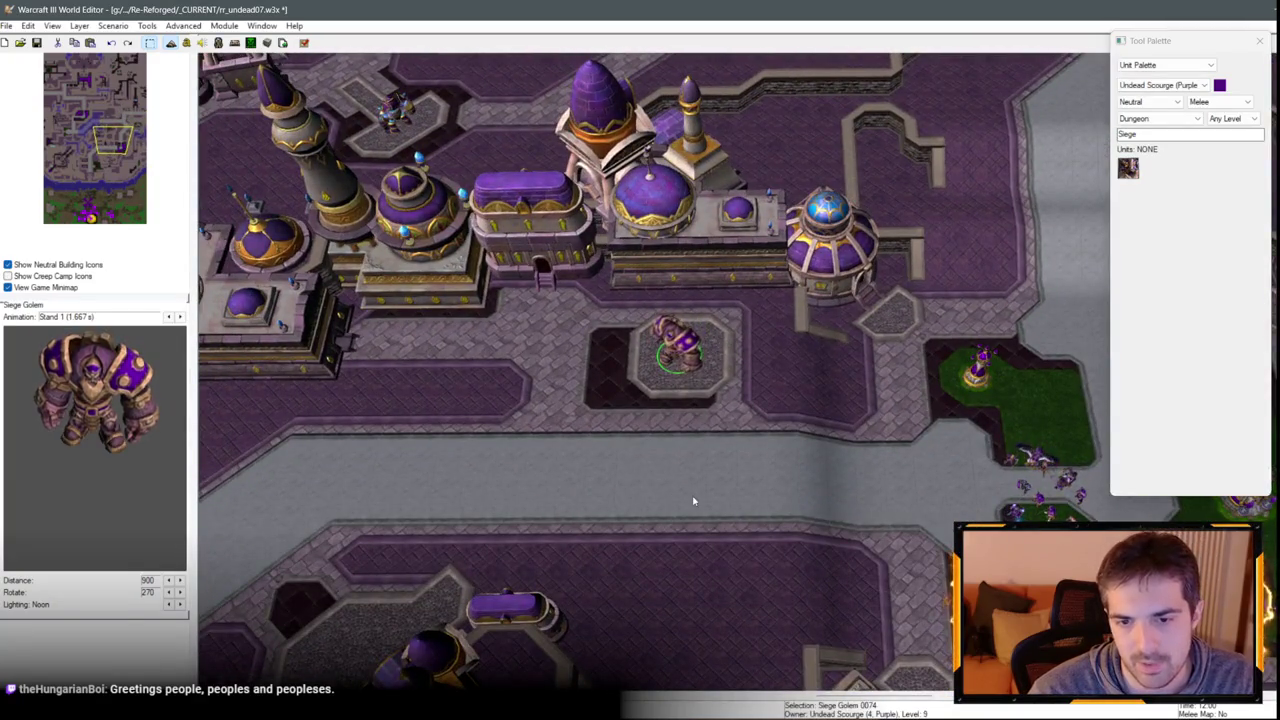
# Pan the view north, then south-east toward the map's east edge.
pyautogui.press('Up')
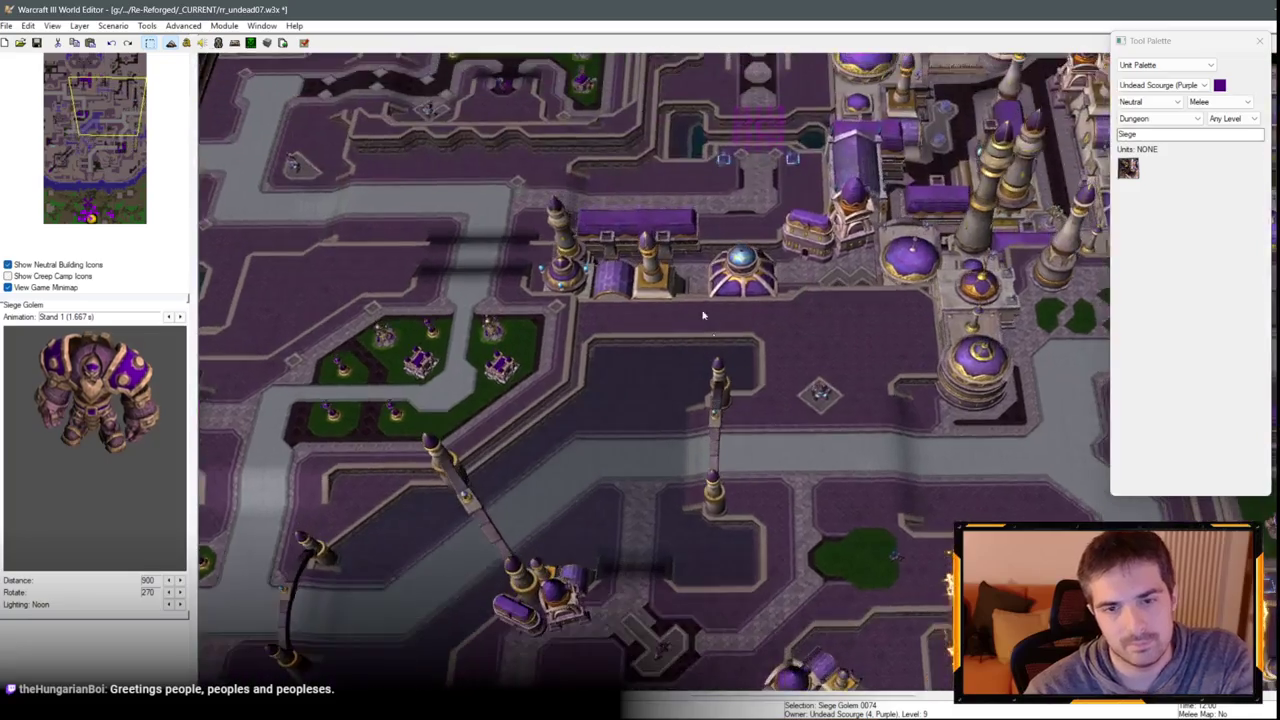
pyautogui.press('Up')
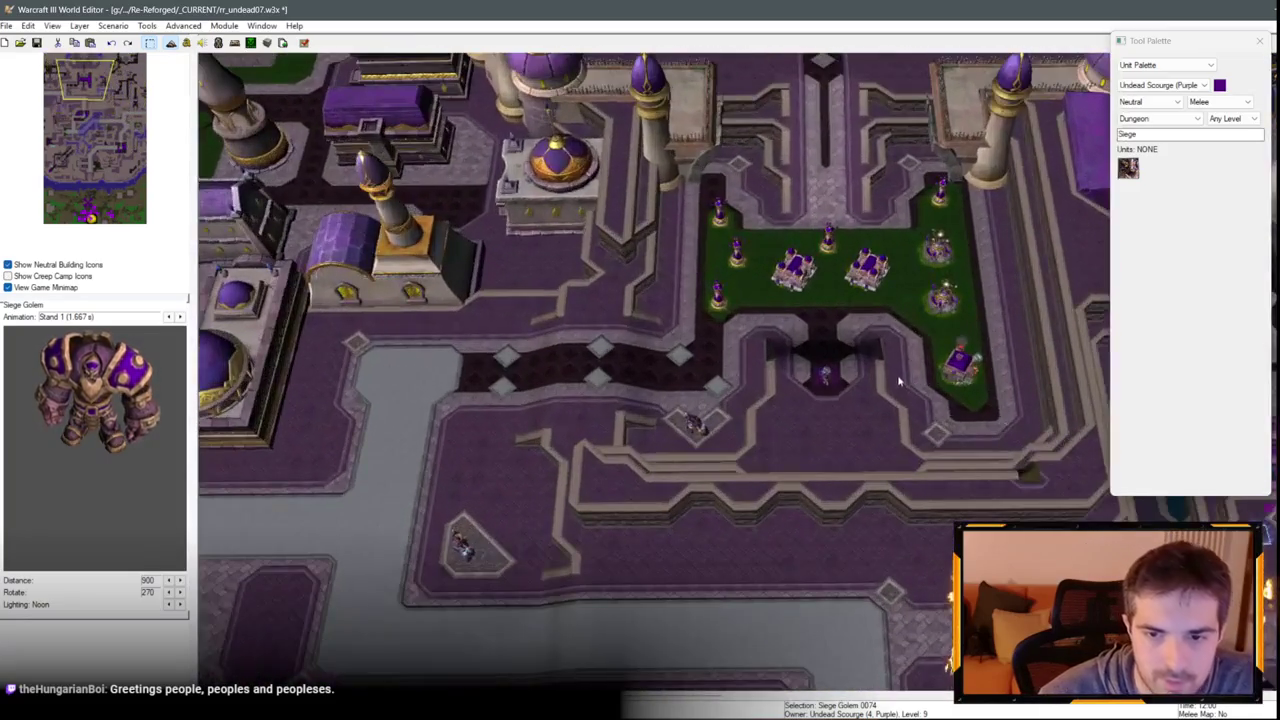
pyautogui.press('Up')
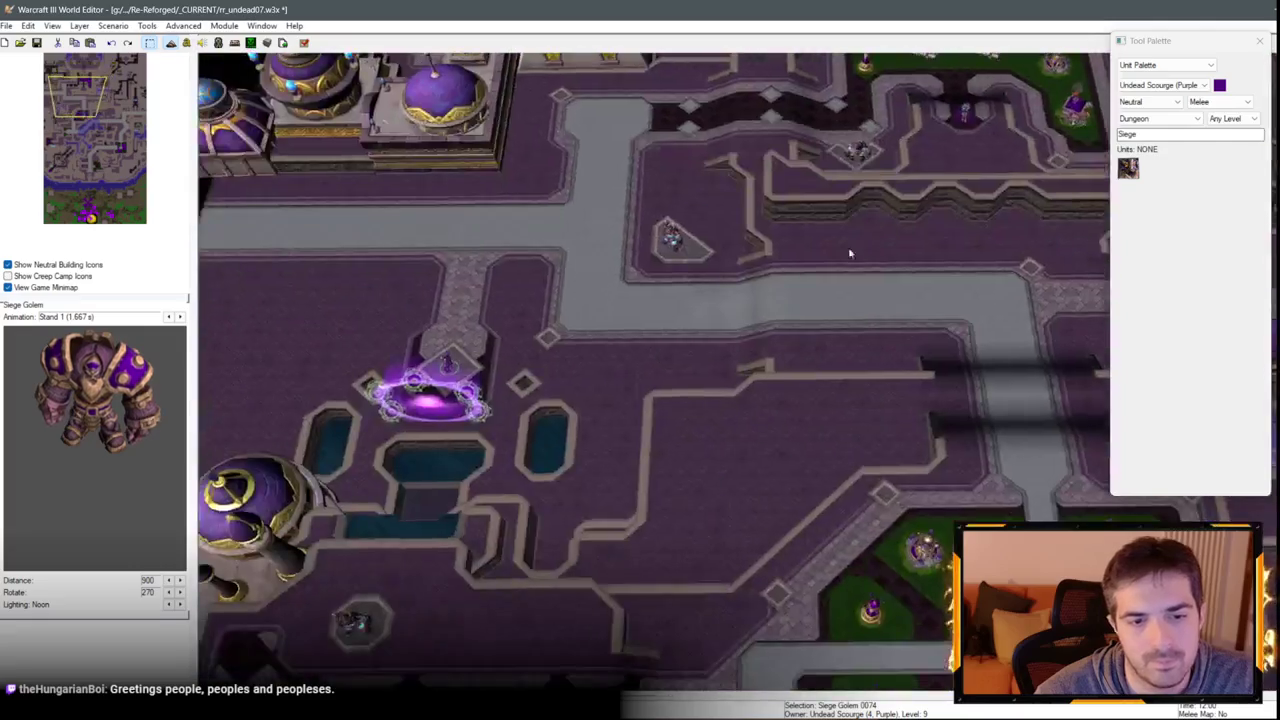
pyautogui.press('Down')
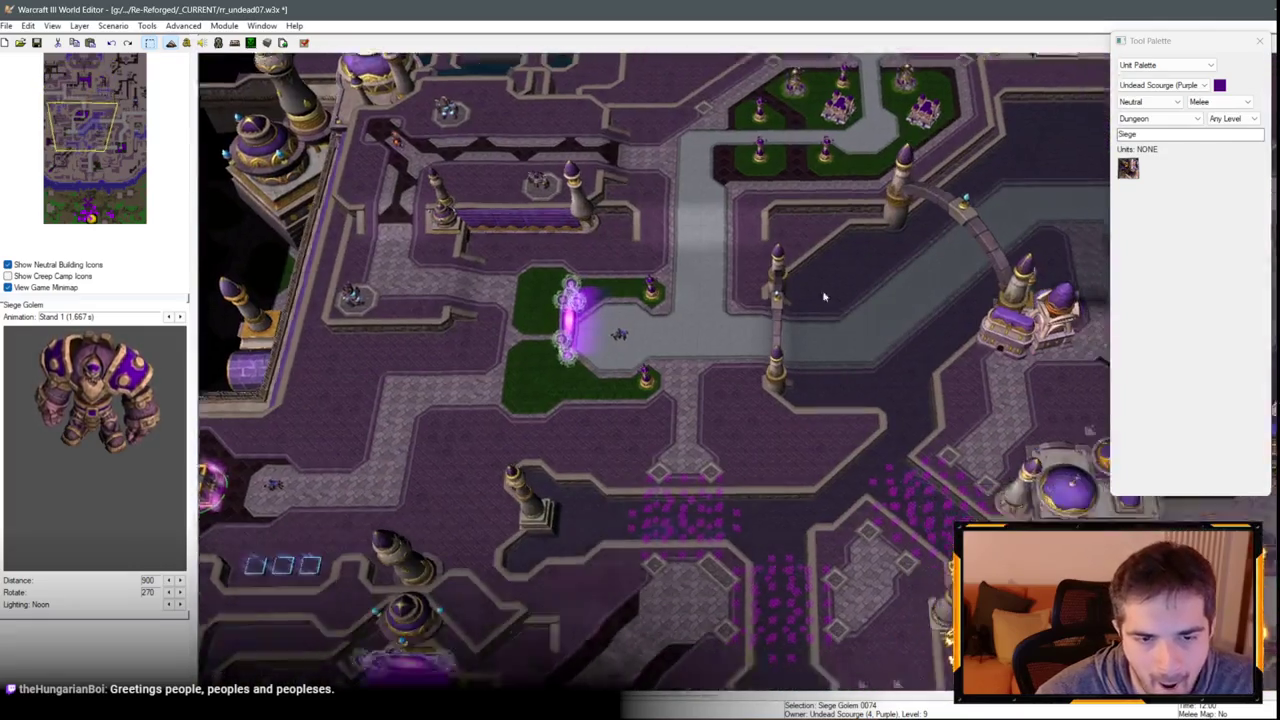
pyautogui.press('Down')
pyautogui.press('Right')
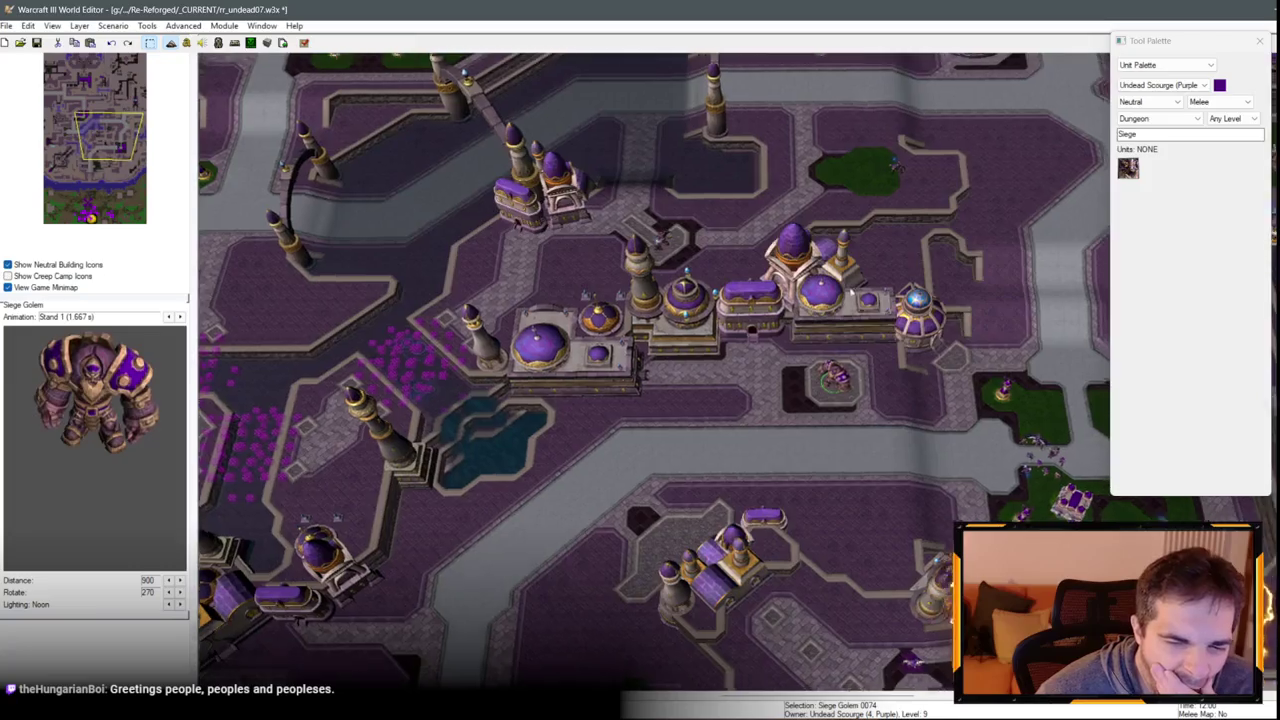
pyautogui.press('Down')
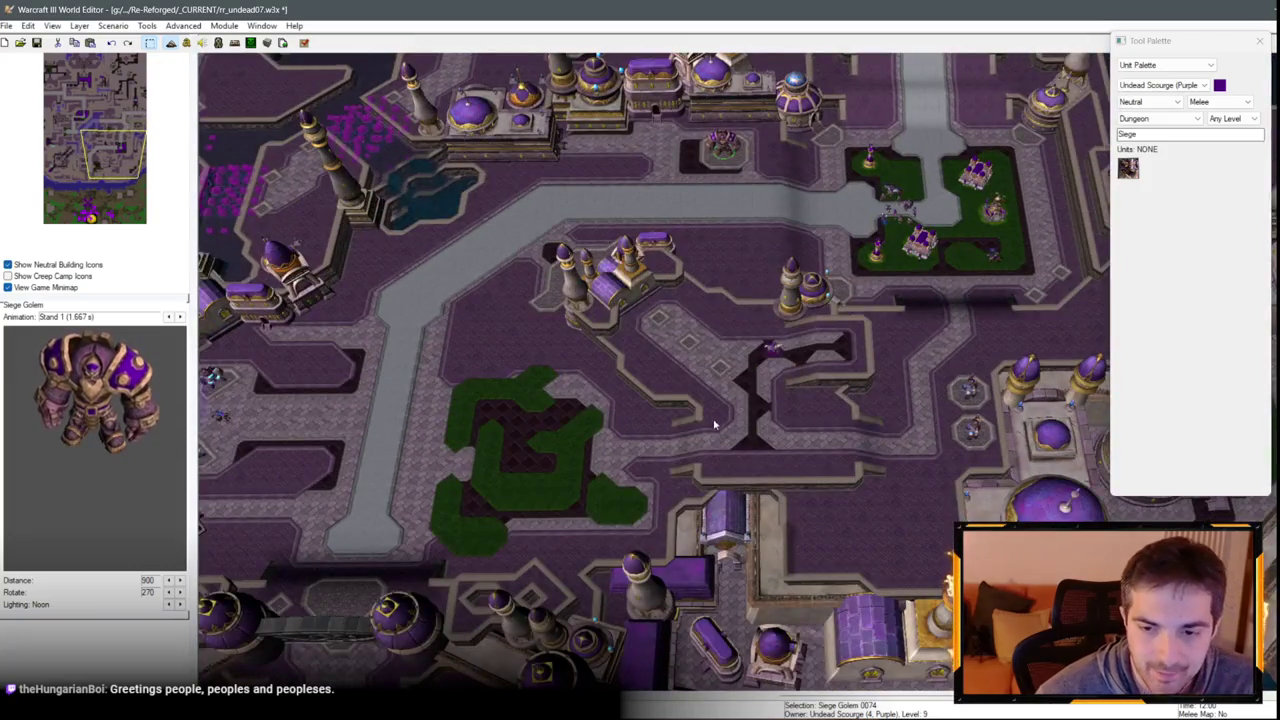
pyautogui.press('Right')
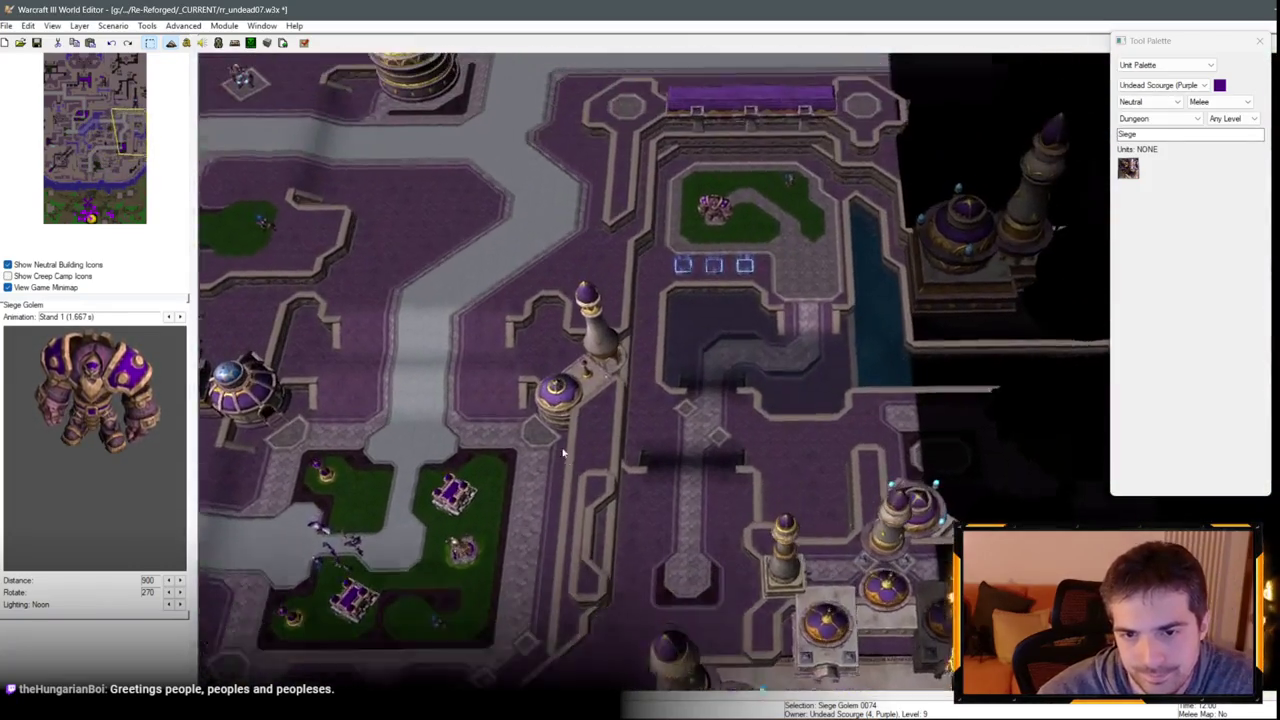
# Pan back west across the city districts and open the Object Editor on Arcane Golem (Dalaran).
pyautogui.press('Up')
pyautogui.press('Left')
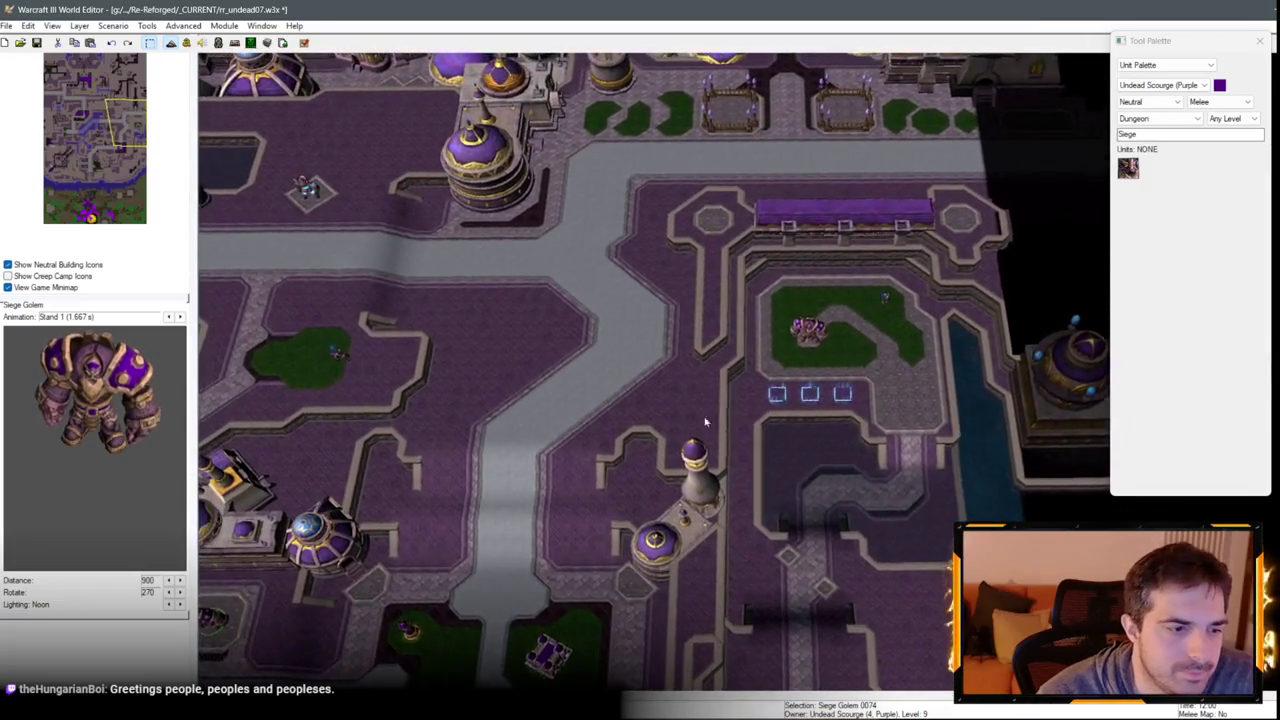
pyautogui.press('Down')
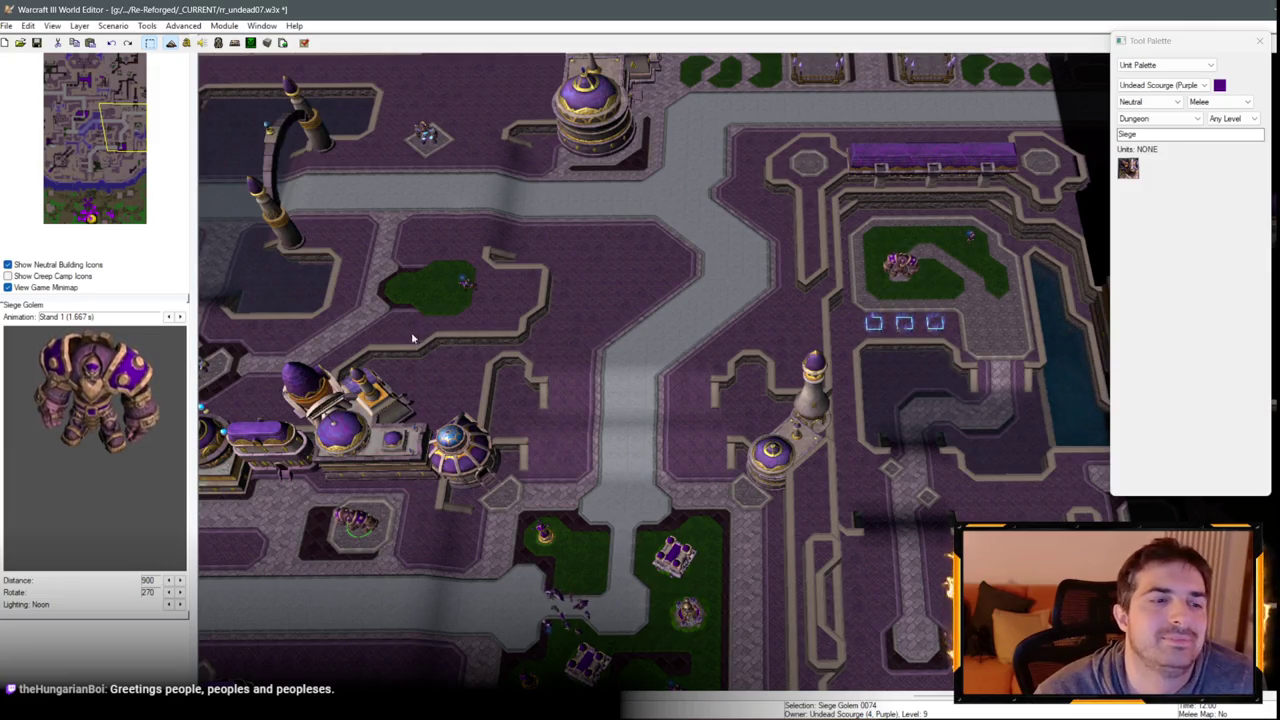
pyautogui.press('Left')
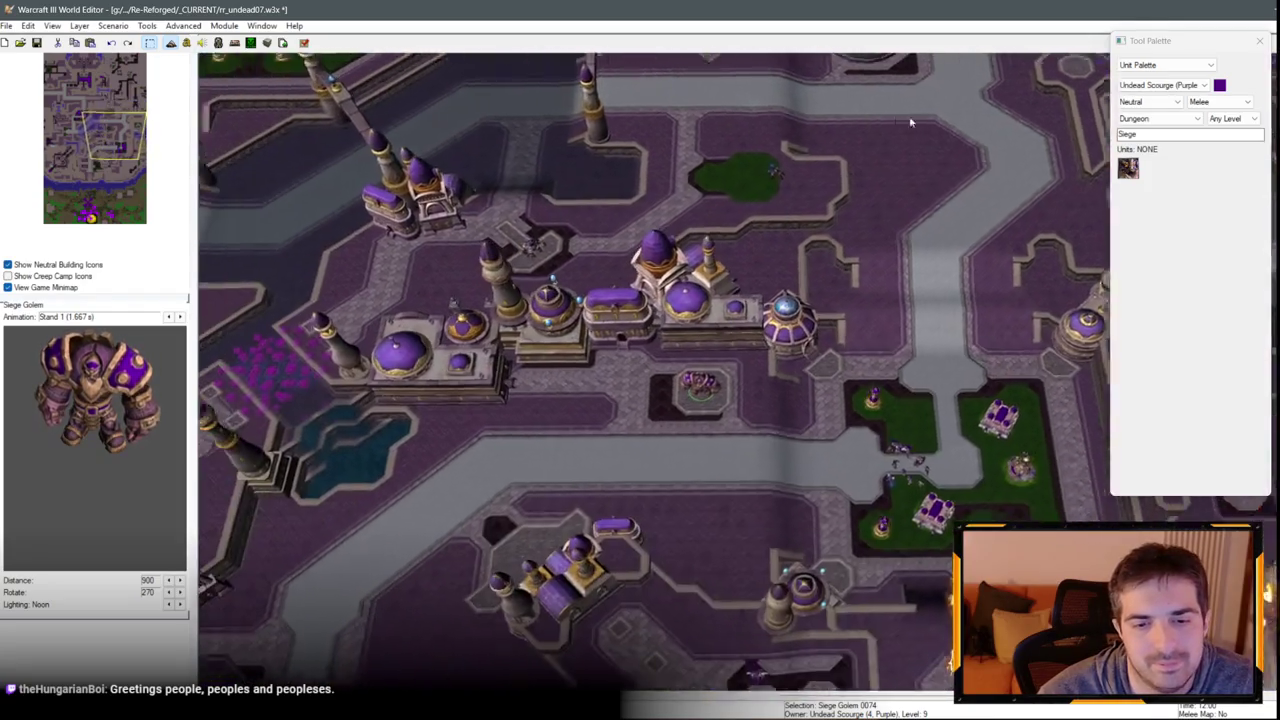
pyautogui.press('Right')
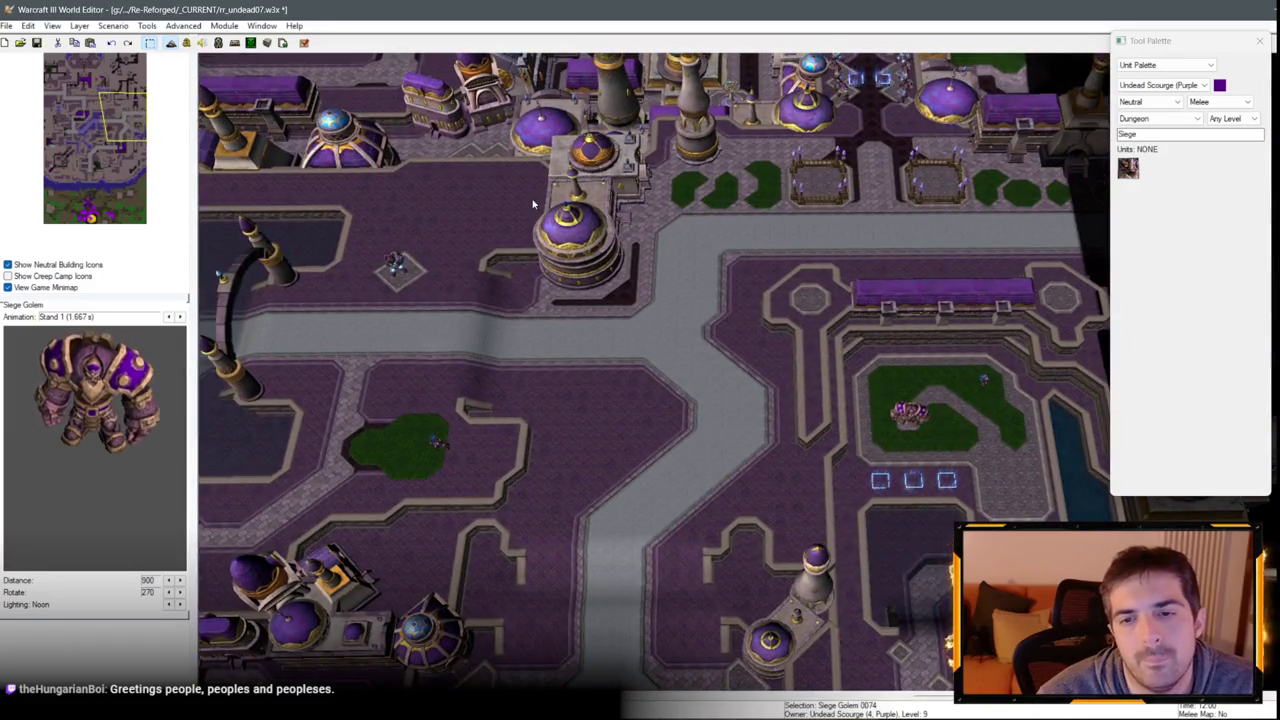
pyautogui.scroll(3, 533, 204)
pyautogui.scroll(5, 568, 319)
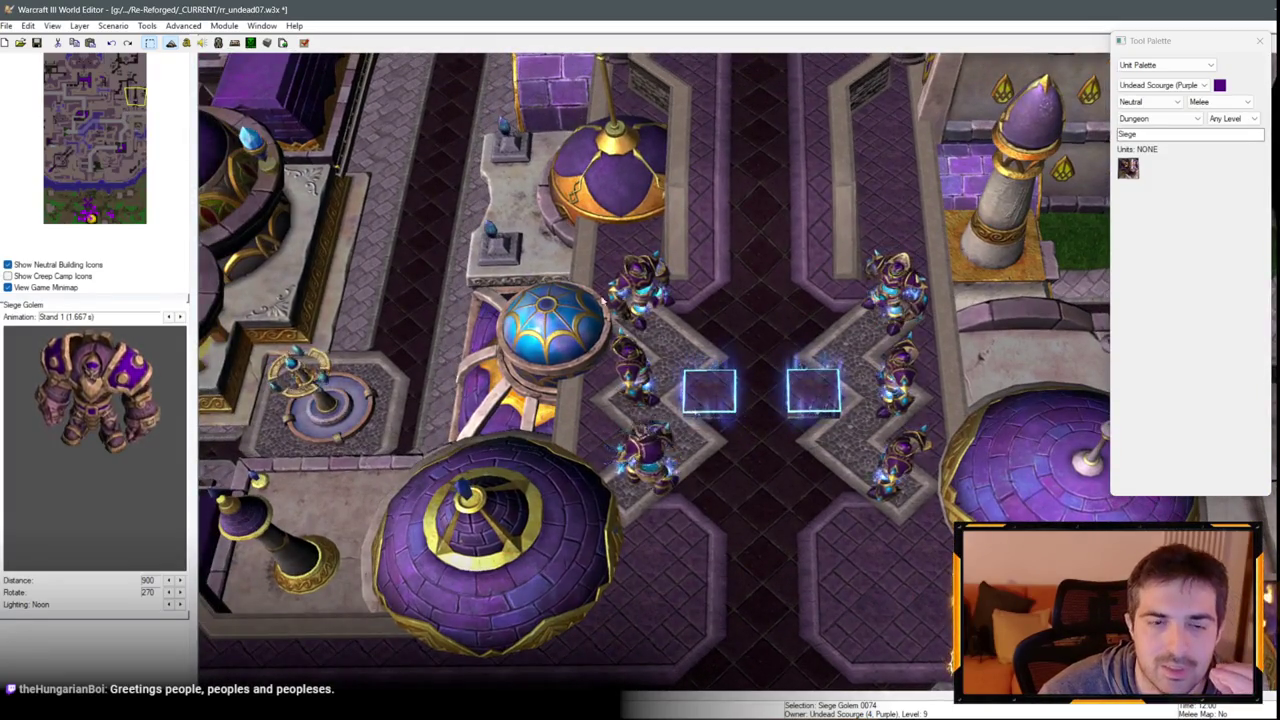
pyautogui.press('F6')
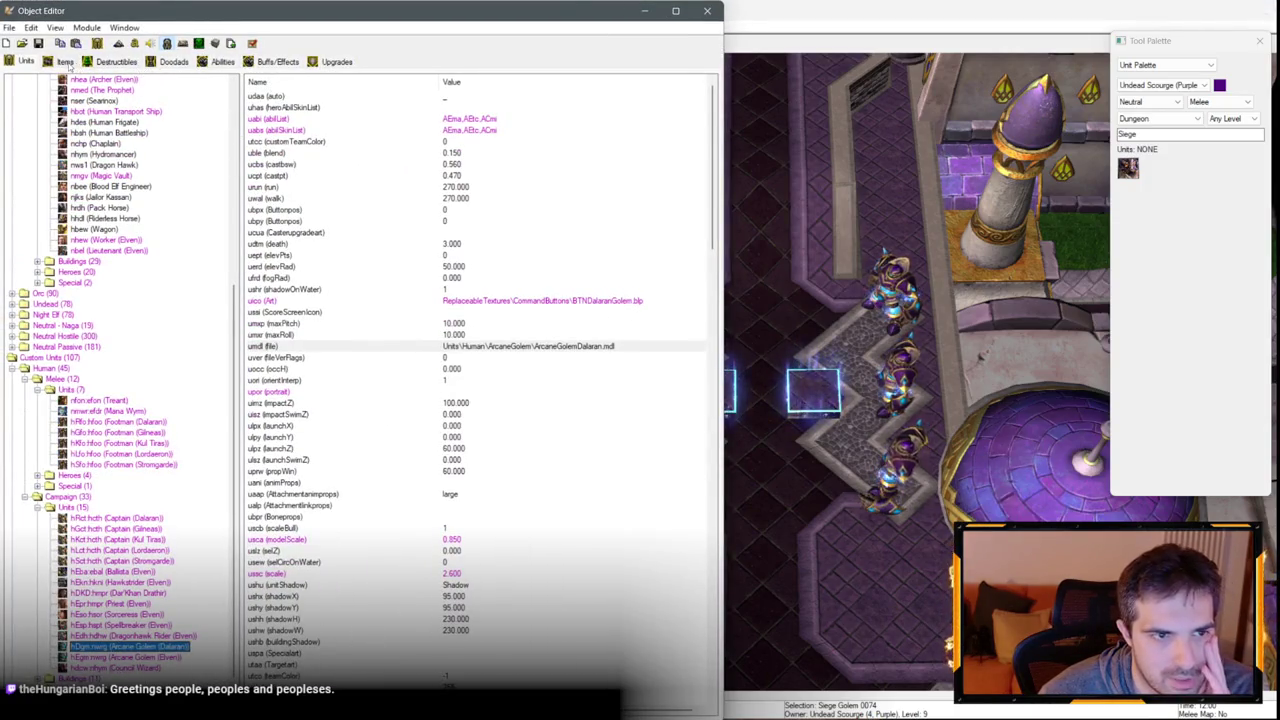
# Find the Foot Switch in the Destructibles list with Ctrl+F and select its texFile field.
pyautogui.click(110, 61)
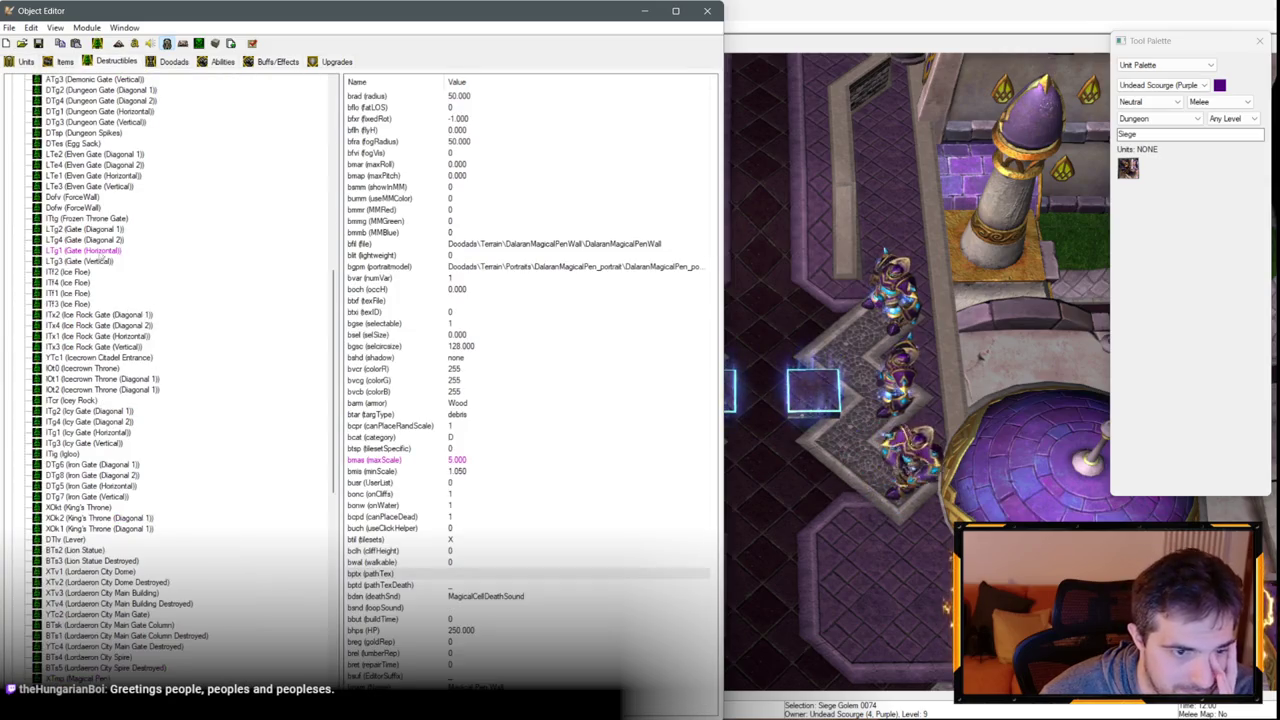
pyautogui.scroll(15, 88, 242)
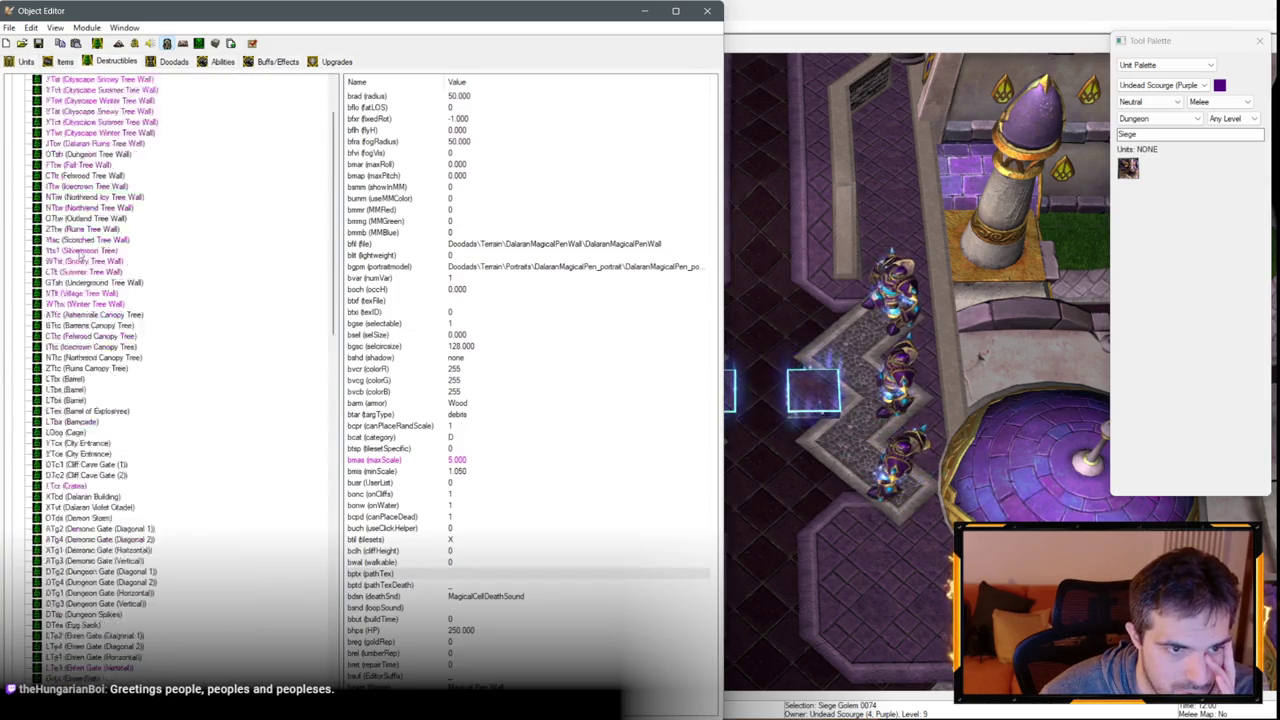
pyautogui.click(60, 395)
pyautogui.press('Down')
pyautogui.press('Down')
pyautogui.press('Down')
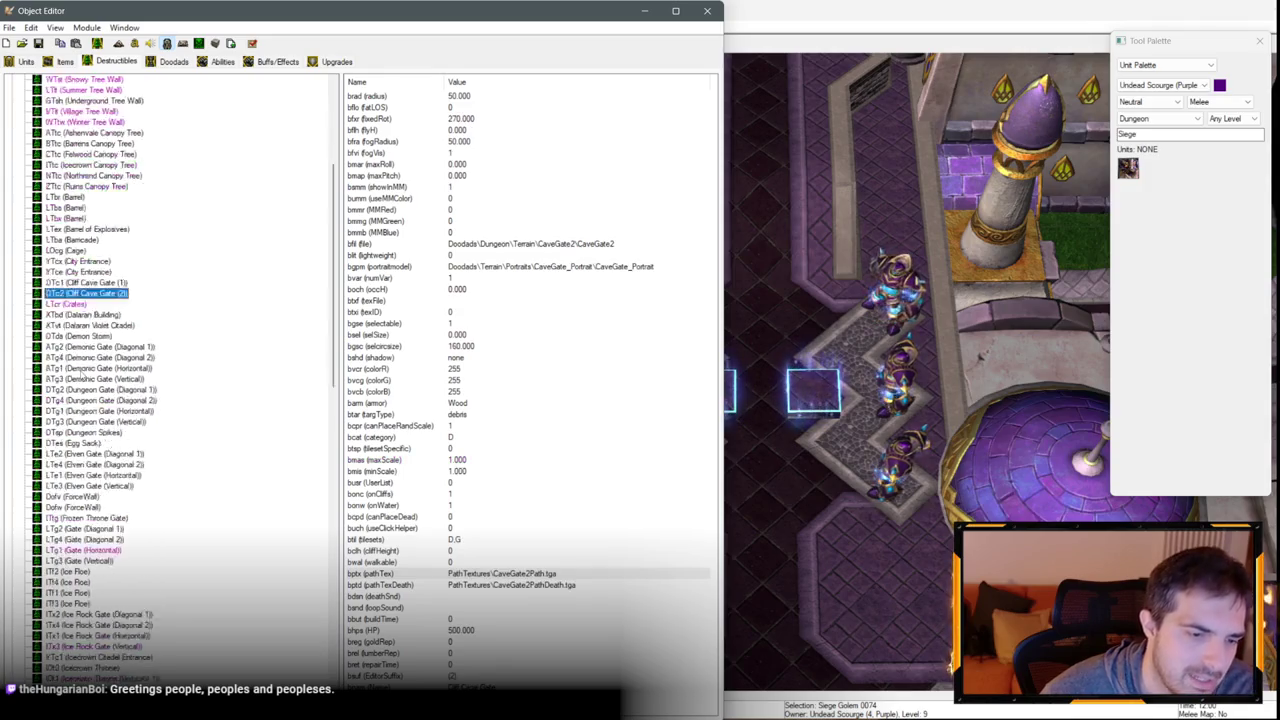
pyautogui.hotkey('ctrl', 'f')
pyautogui.write('Foot Swi')
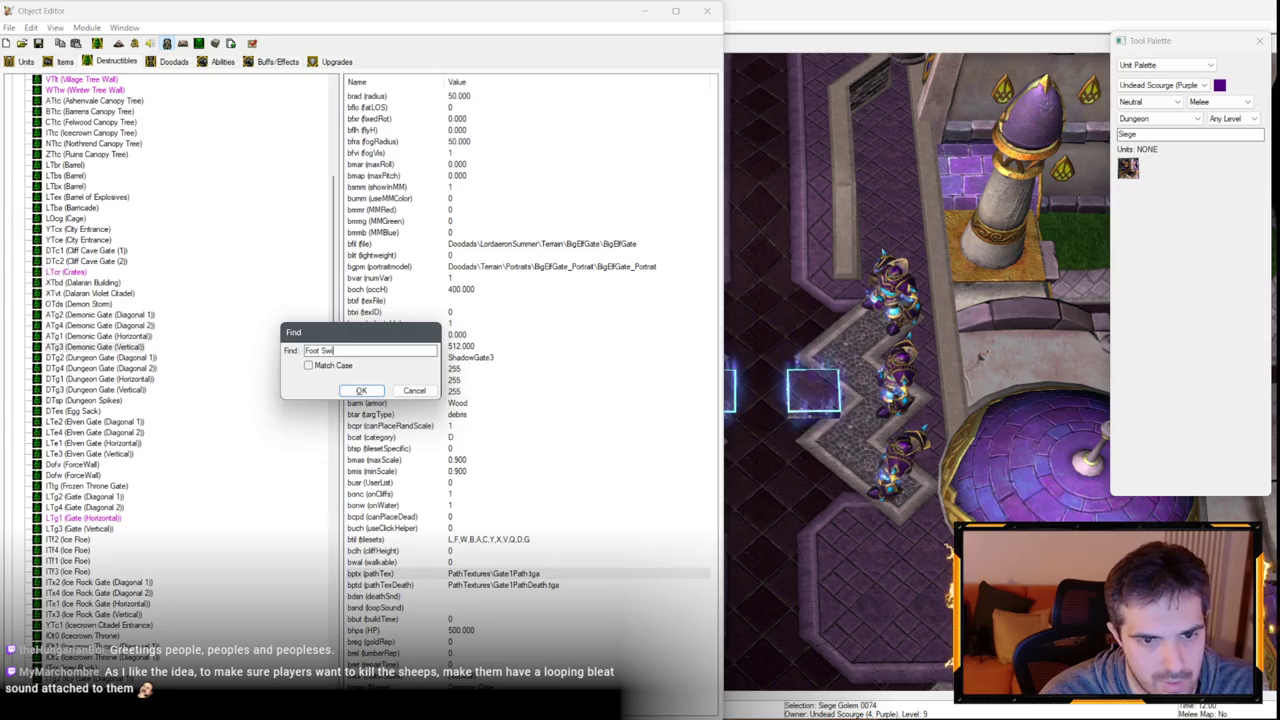
pyautogui.press('Return')
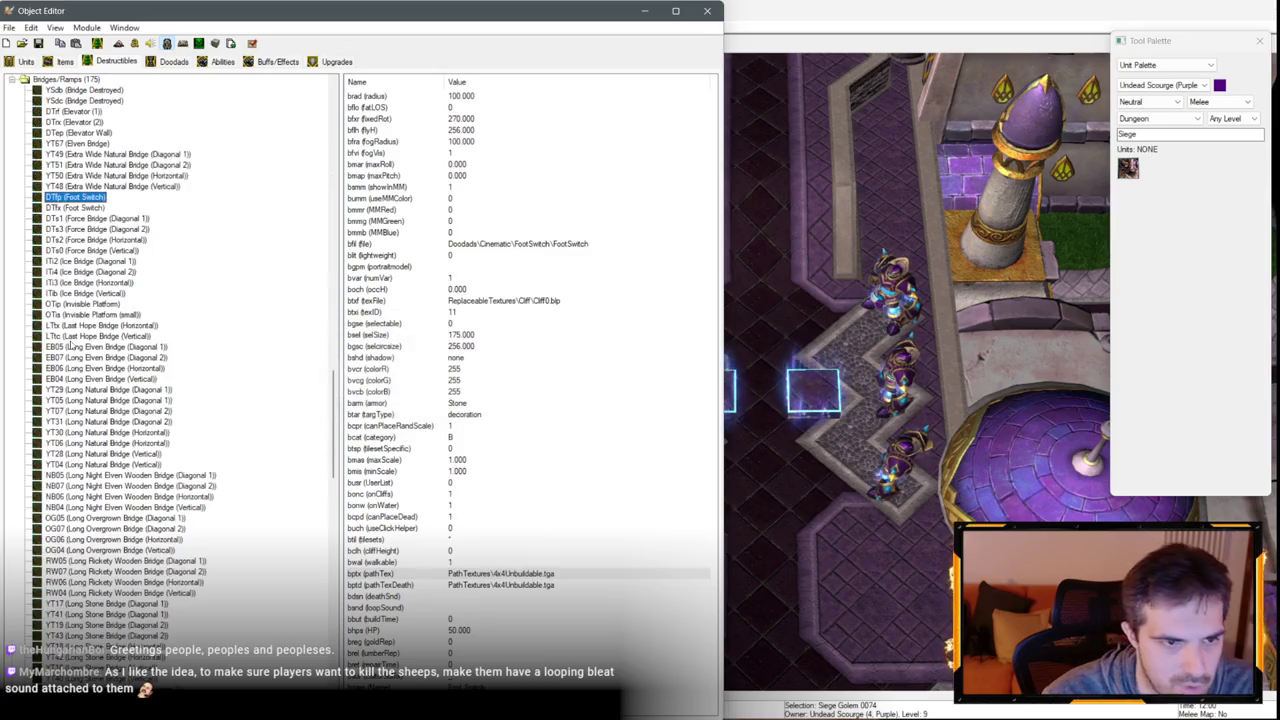
pyautogui.click(507, 254)
pyautogui.click(505, 300)
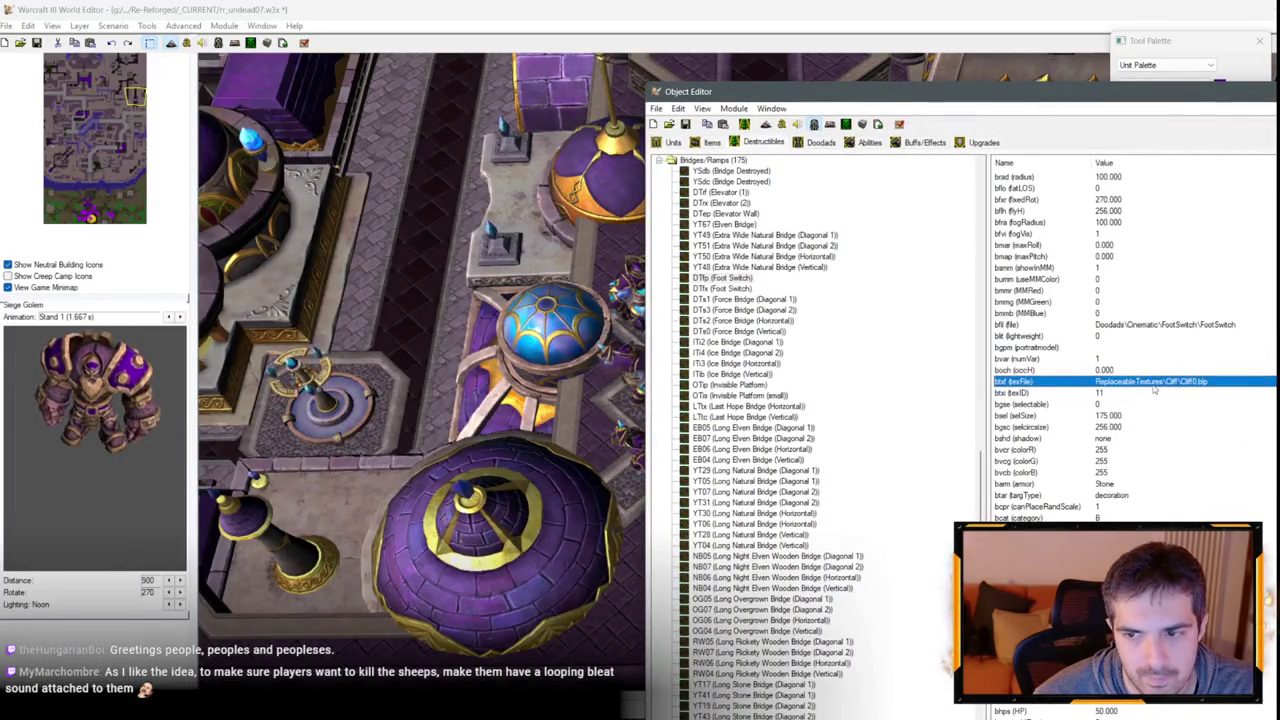
# Browse the preset textures for the Foot Switch and cancel without changing it.
pyautogui.doubleClick(1153, 384)
pyautogui.click(1030, 437)
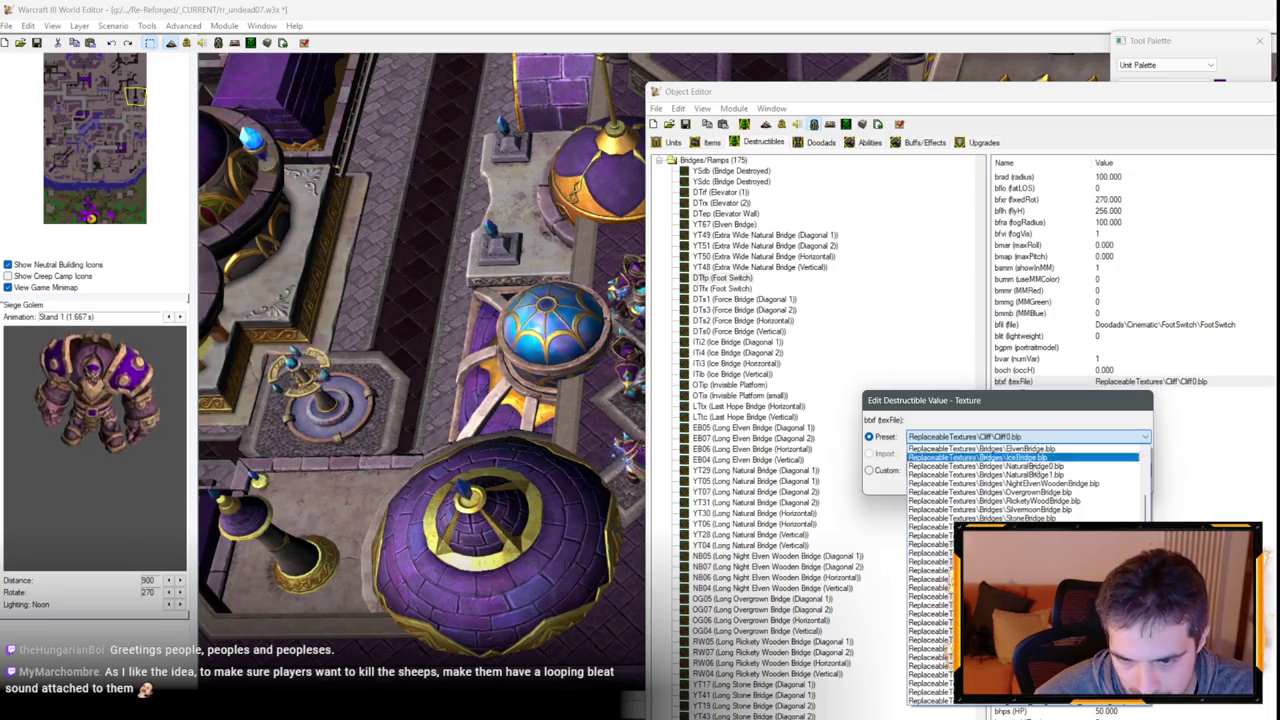
pyautogui.scroll(2, 1055, 476)
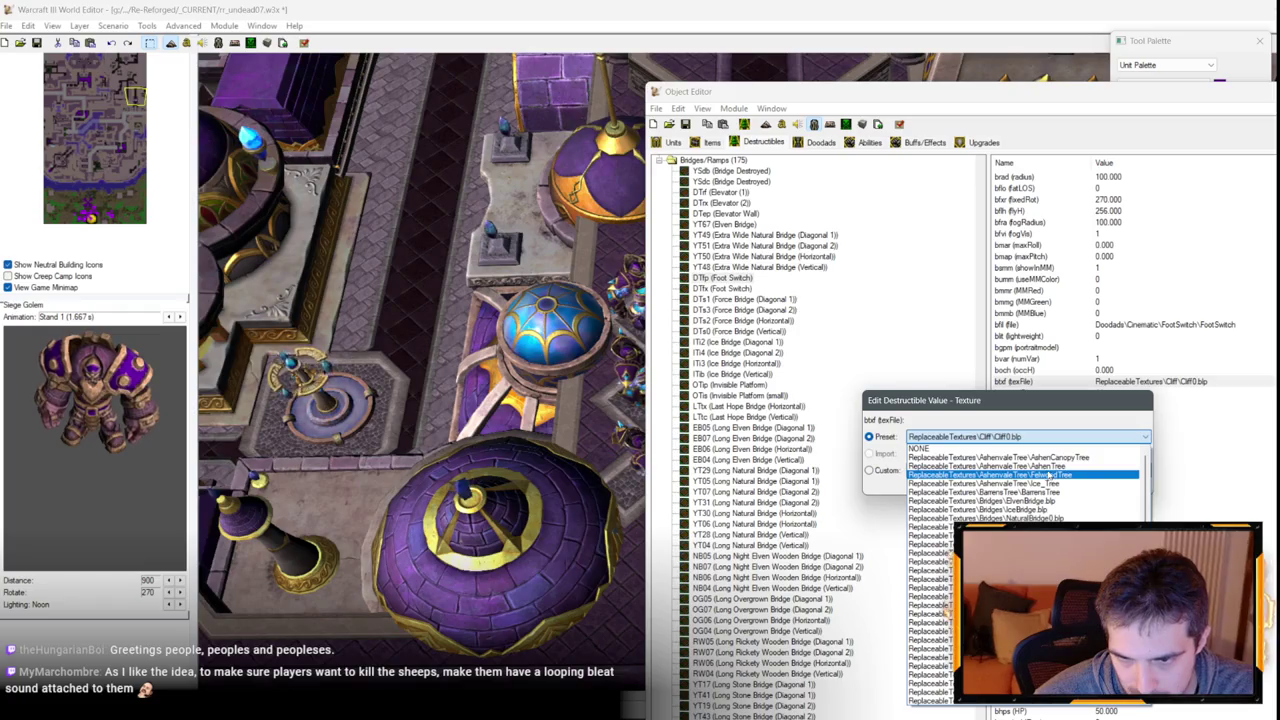
pyautogui.scroll(-3, 1045, 457)
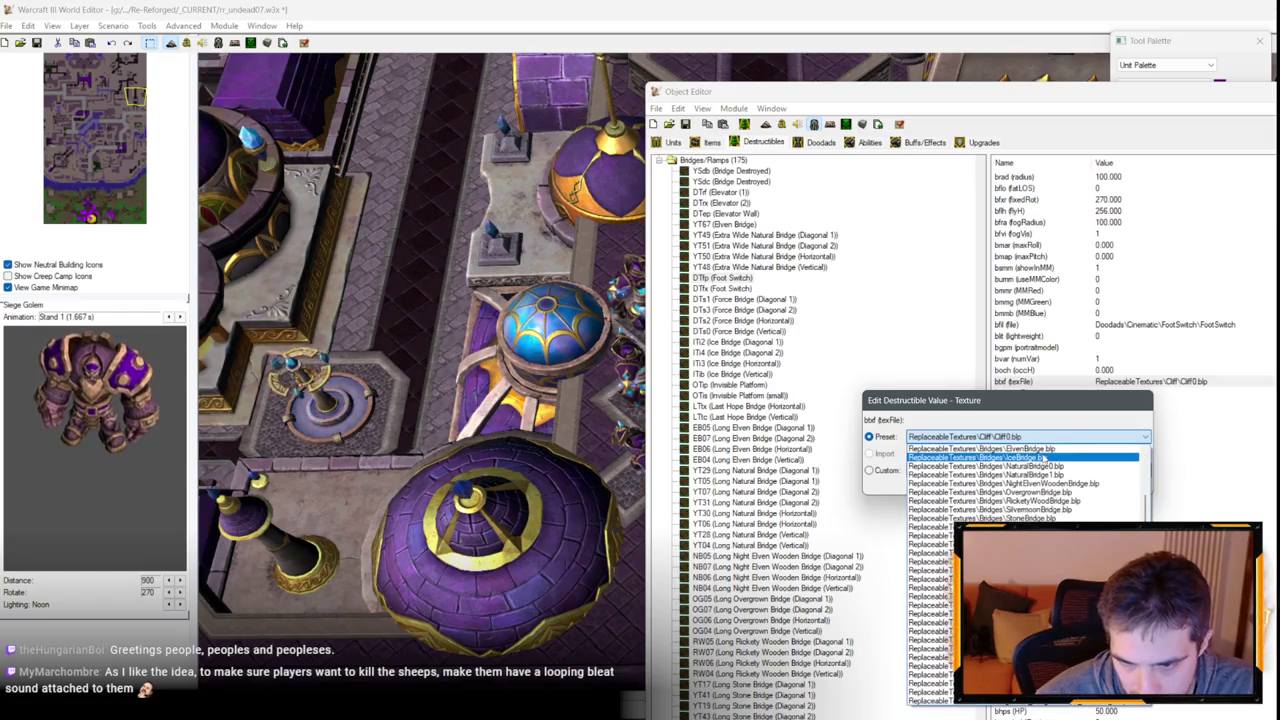
pyautogui.click(977, 400)
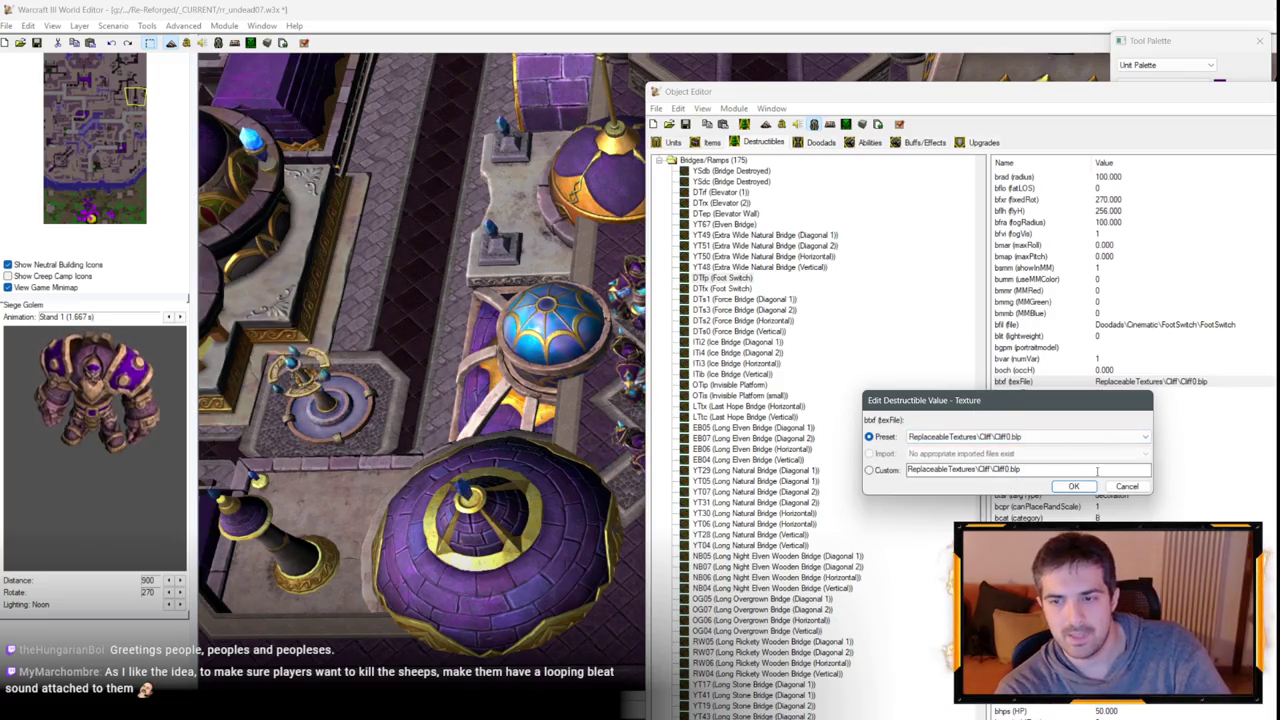
pyautogui.click(973, 437)
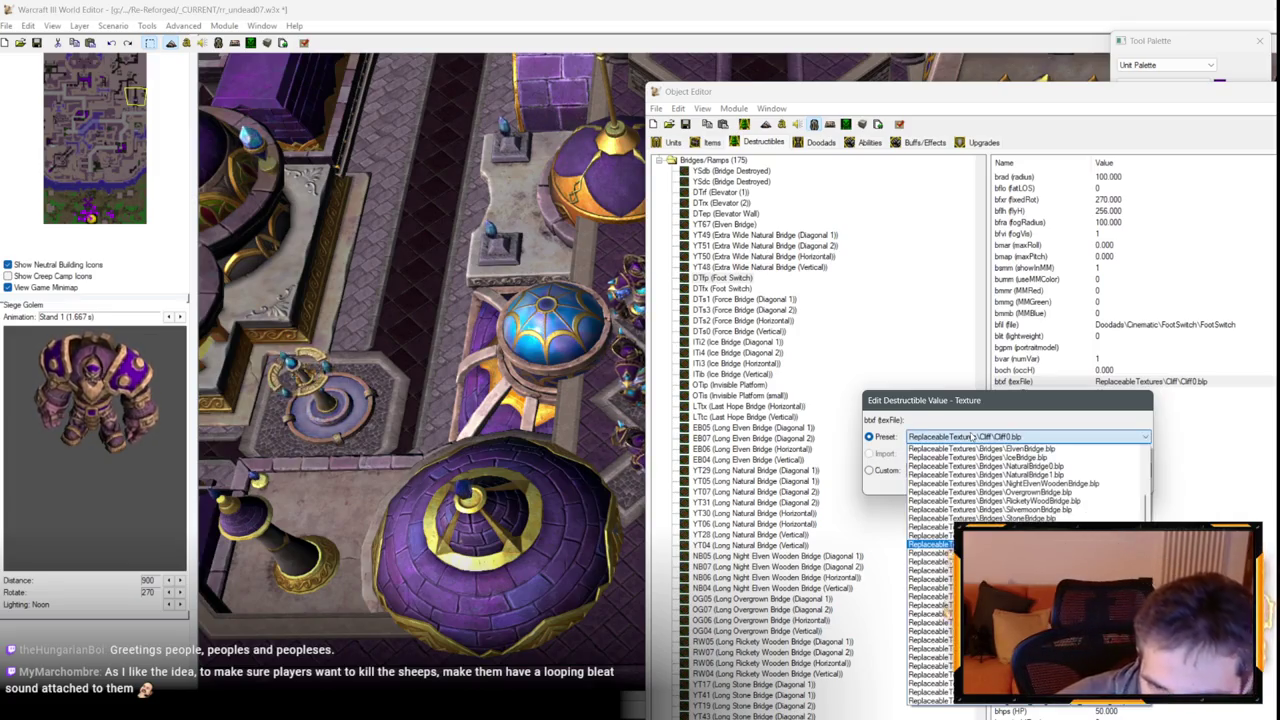
pyautogui.click(973, 437)
pyautogui.click(1127, 487)
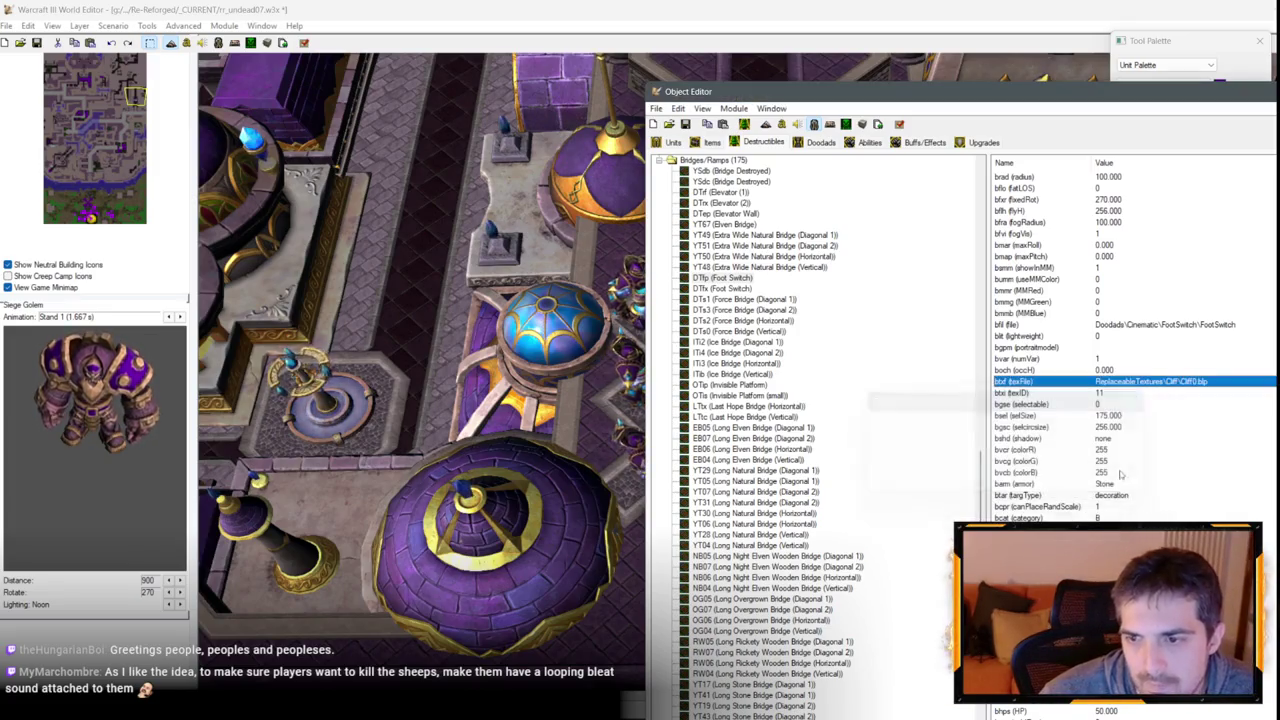
# Check the Foot Switch's model file and texture editors, closing both unchanged.
pyautogui.click(1145, 330)
pyautogui.press('Return')
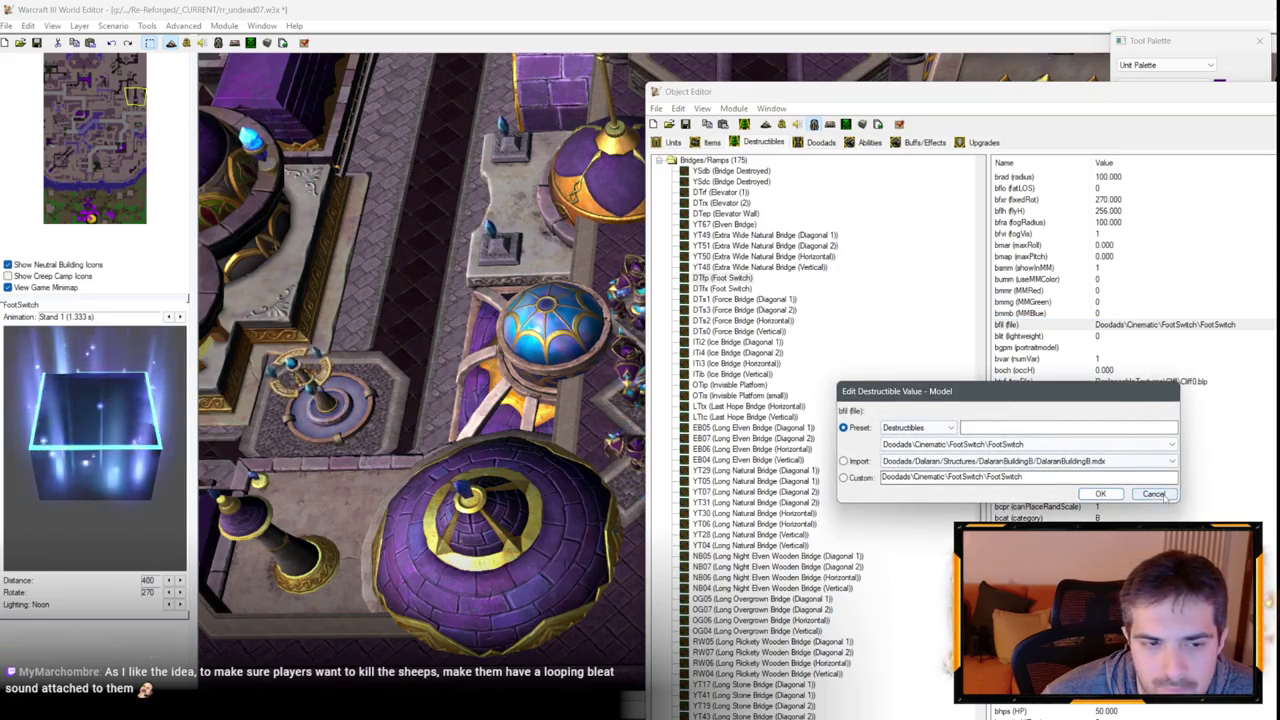
pyautogui.click(1160, 495)
pyautogui.doubleClick(1147, 381)
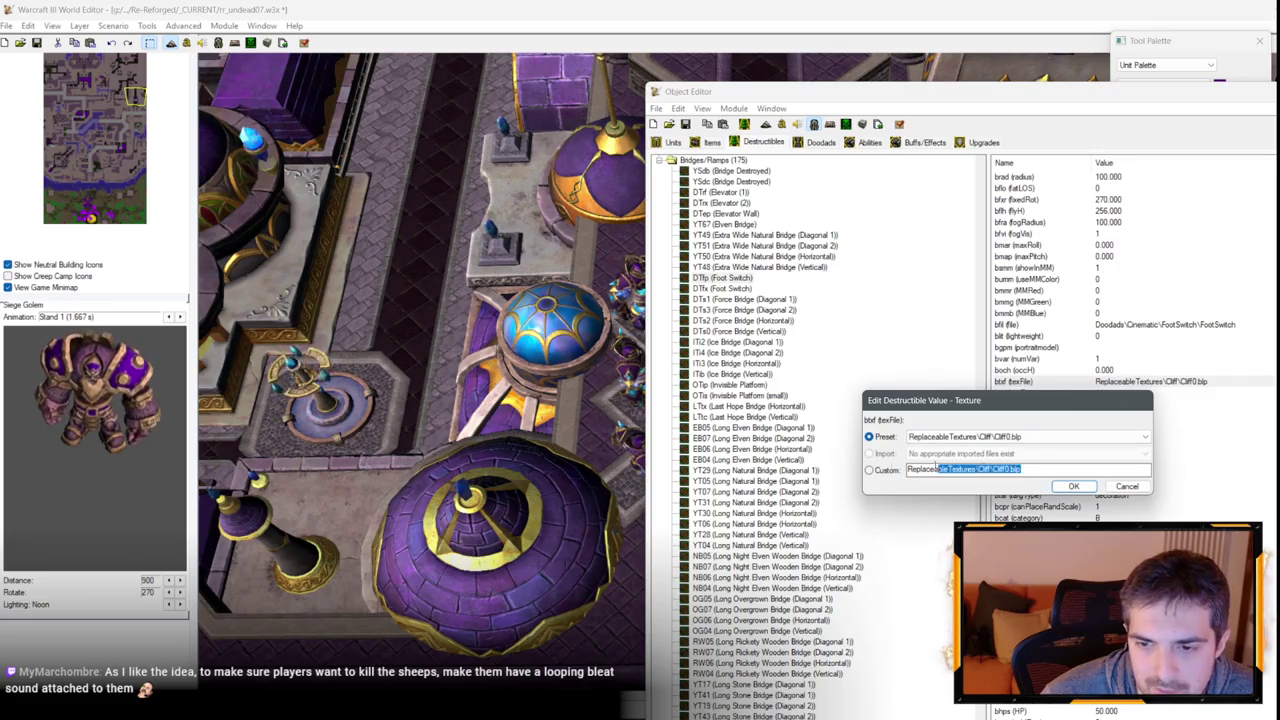
pyautogui.click(1127, 486)
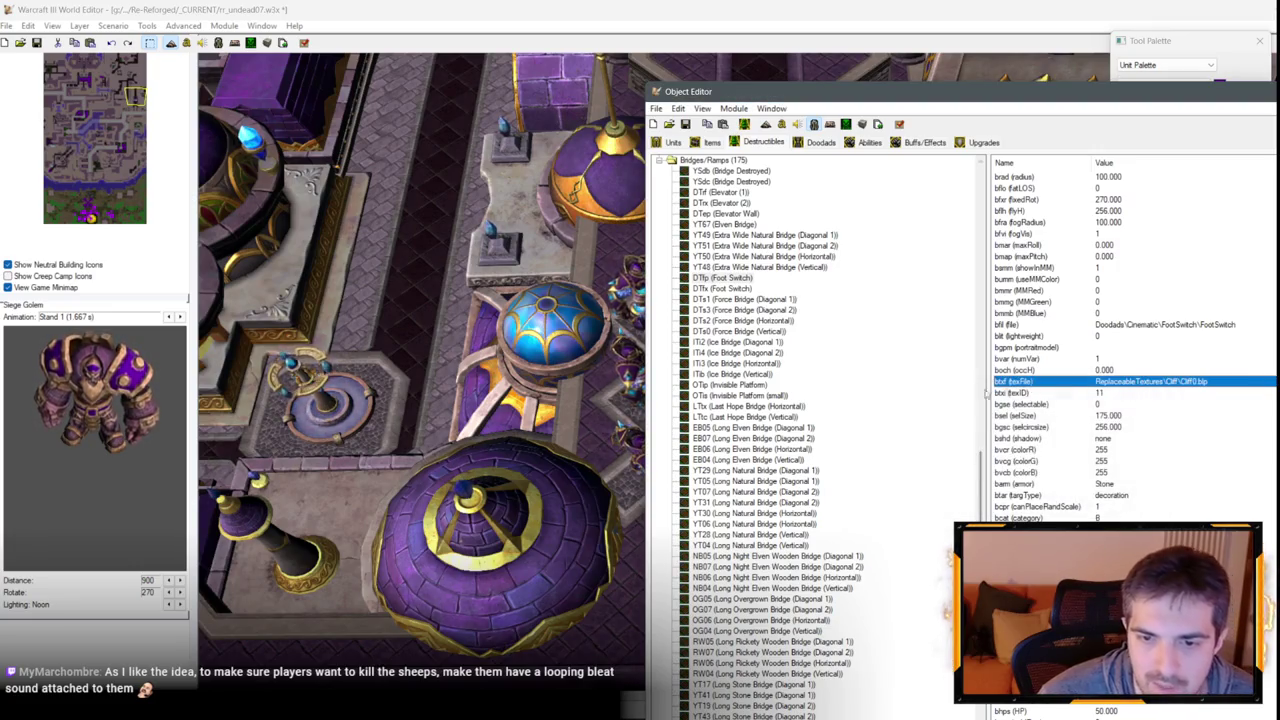
# Compare the Ice Bridge (Vertical) texture, then try and discard the AshenCanopyTree preset on the Foot Switch.
pyautogui.click(740, 374)
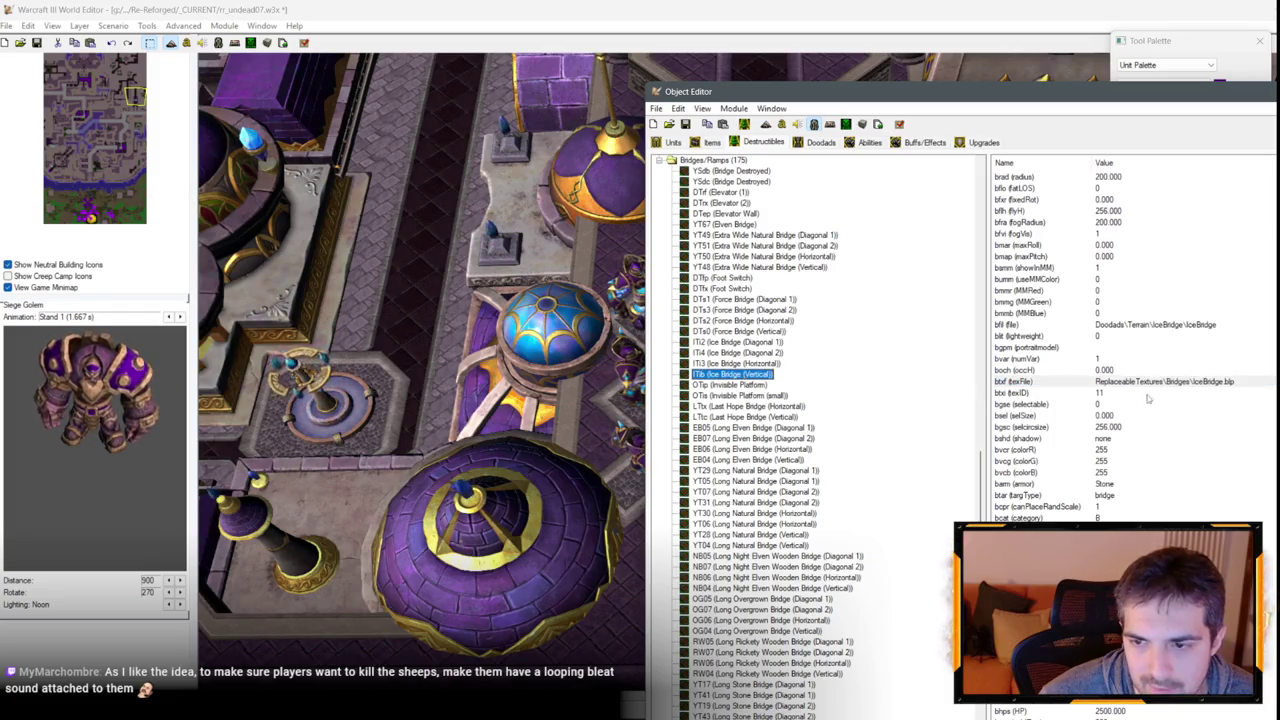
pyautogui.click(1166, 385)
pyautogui.click(724, 288)
pyautogui.doubleClick(1163, 383)
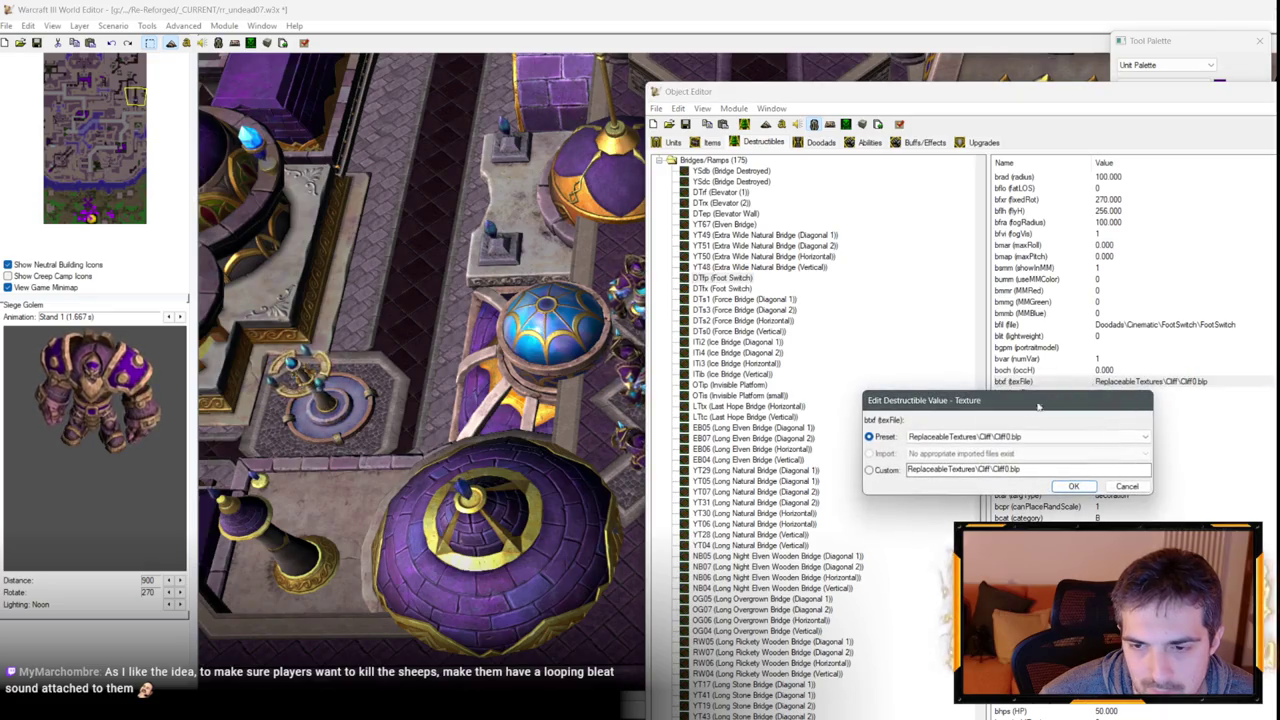
pyautogui.click(1017, 440)
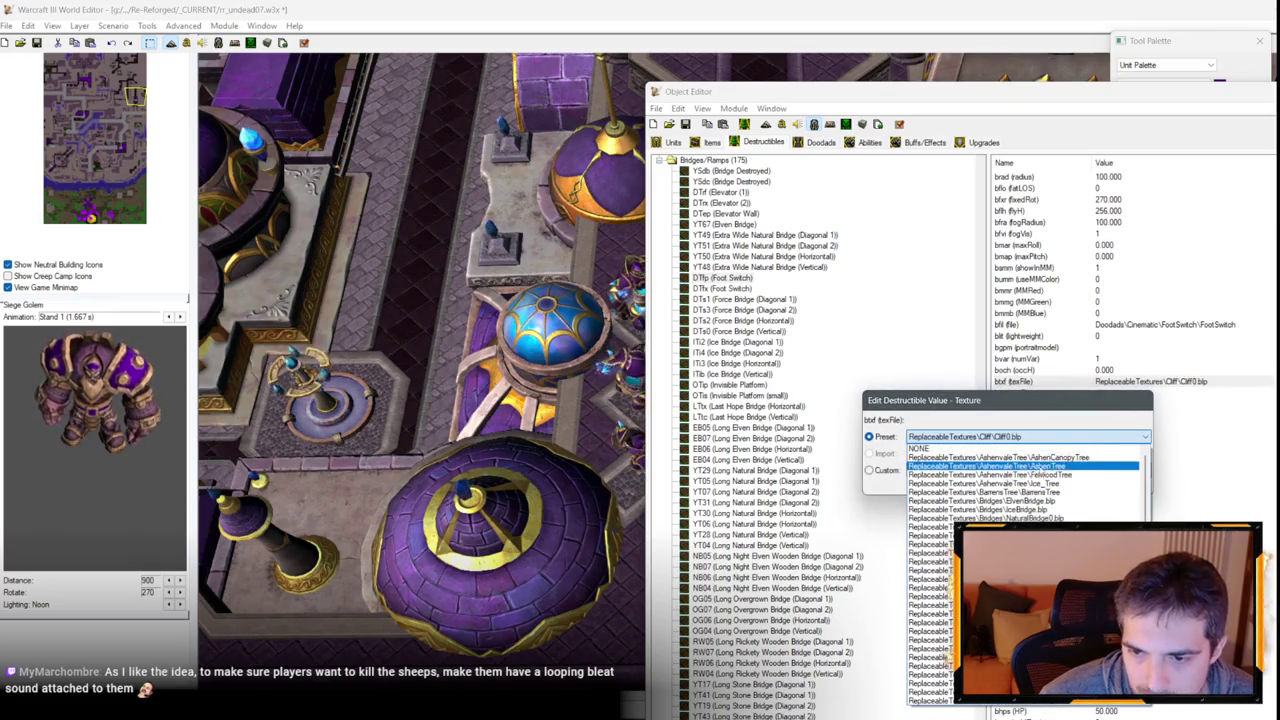
pyautogui.click(1050, 459)
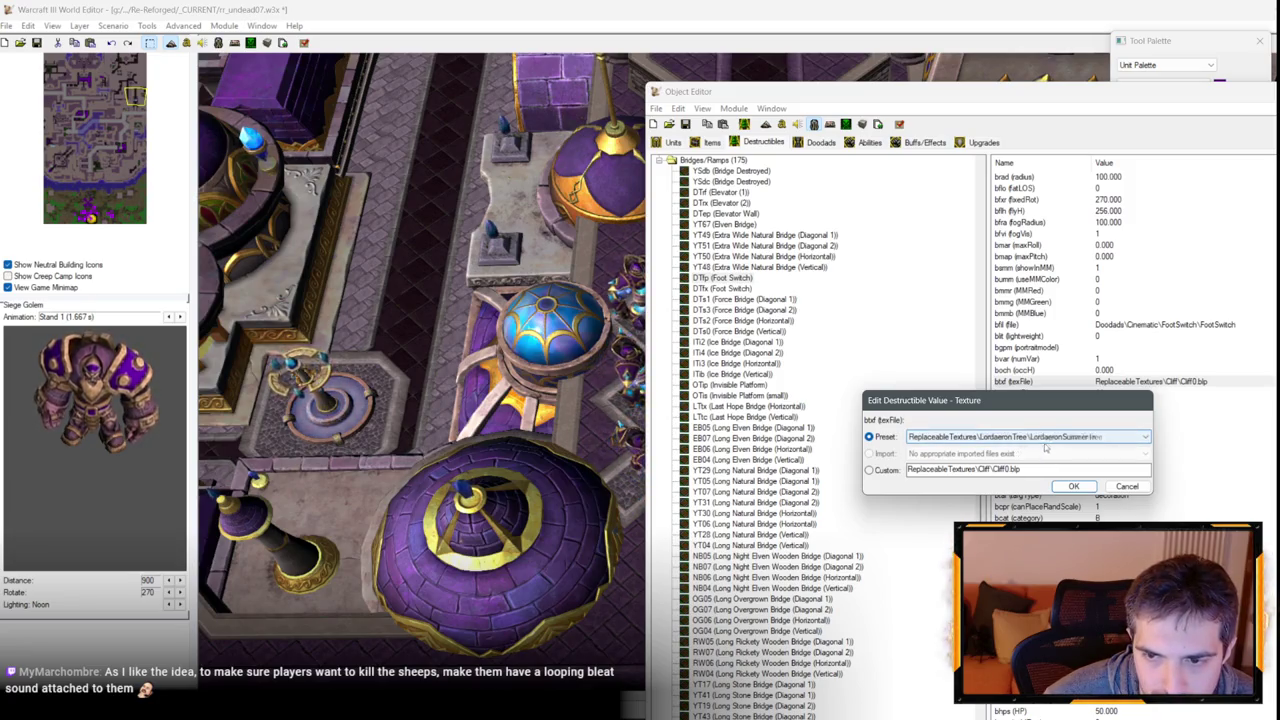
pyautogui.click(1127, 487)
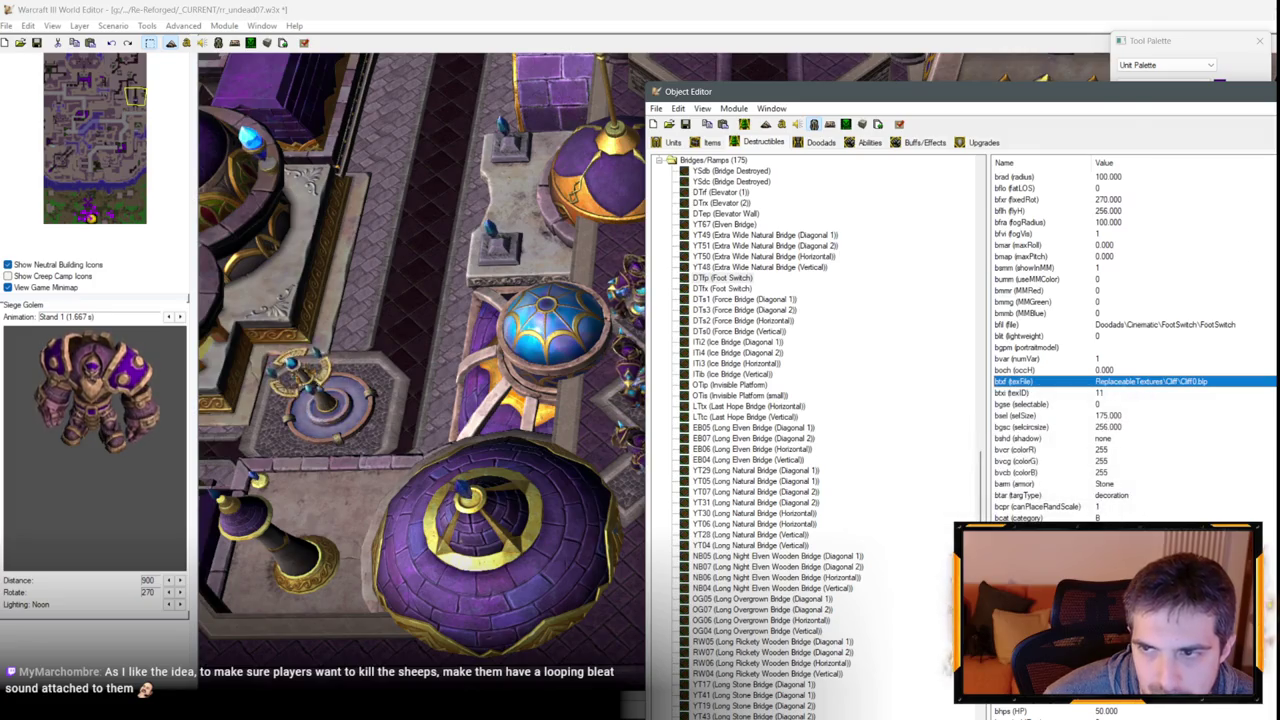
# Inspect the DTfx Foot Switch model path in the object data, then return to the map.
pyautogui.click(1268, 91)
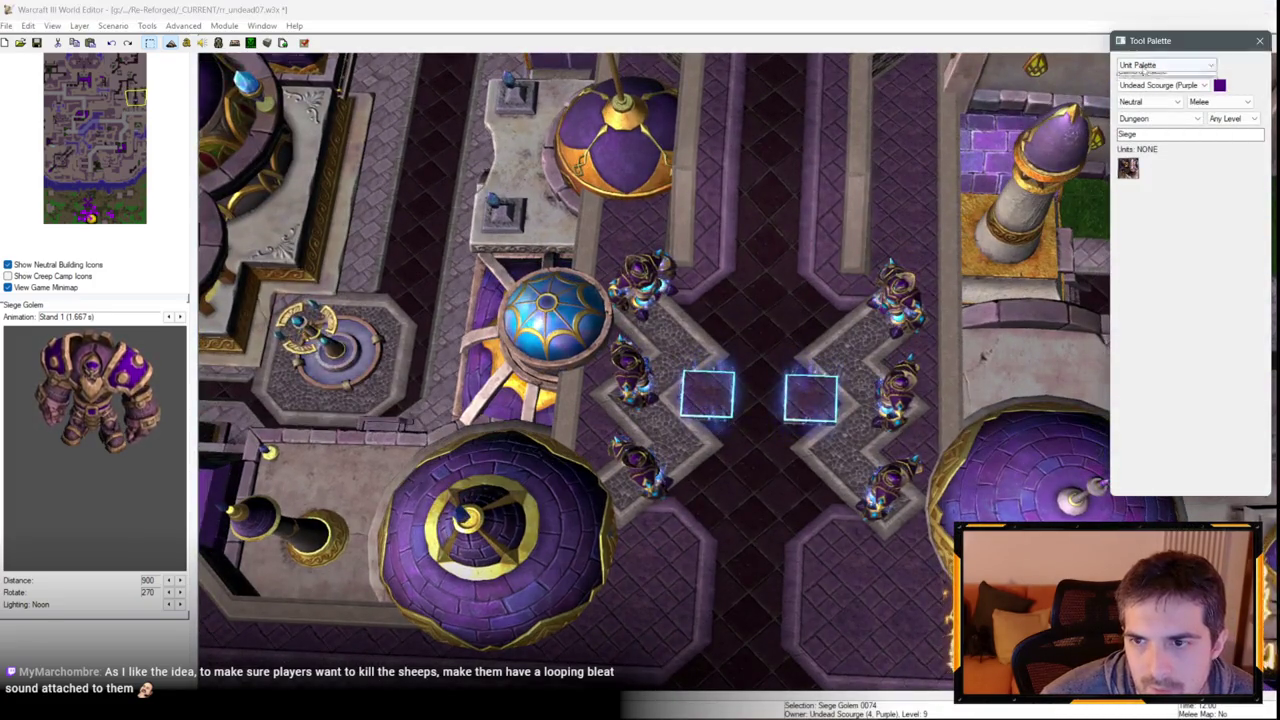
pyautogui.press('F6')
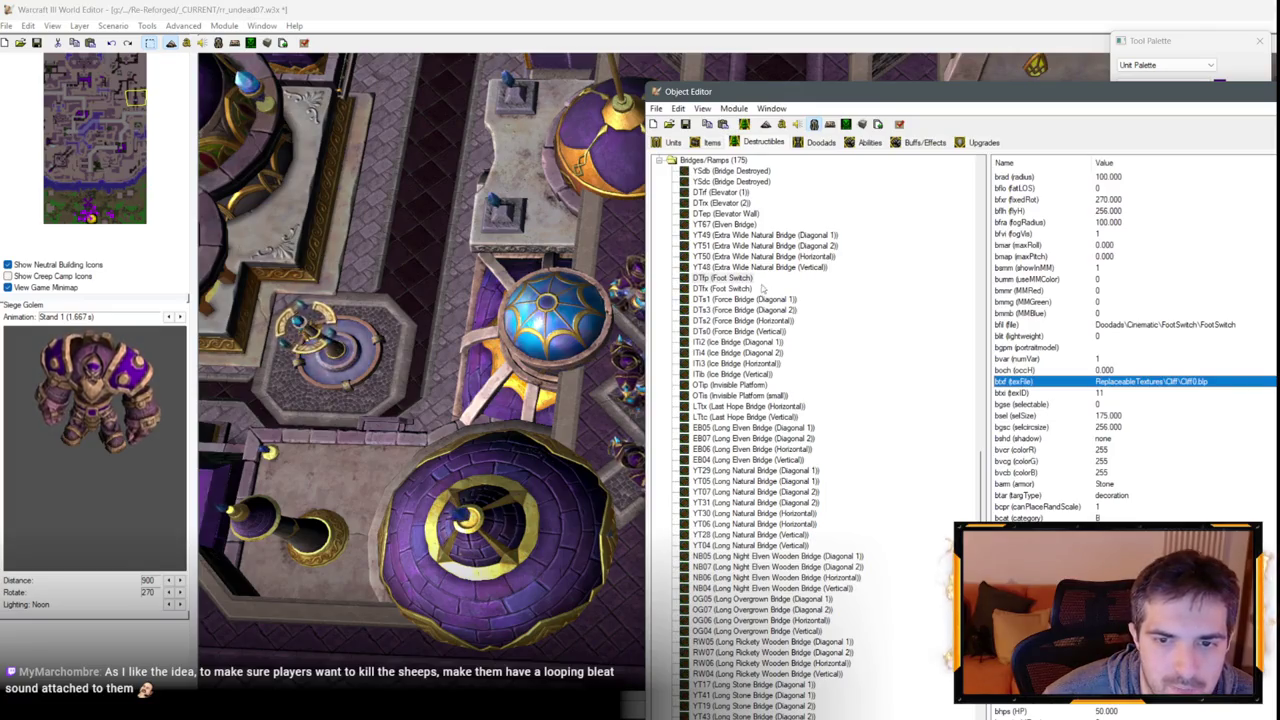
pyautogui.click(738, 289)
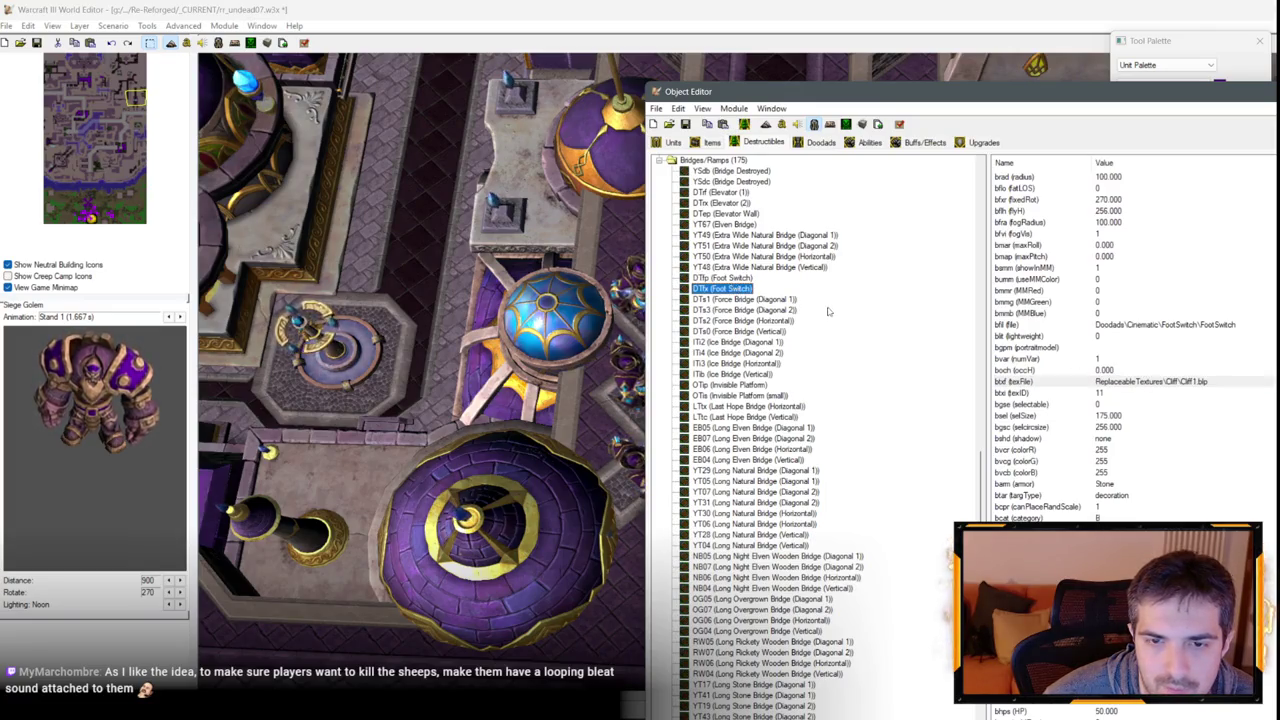
pyautogui.doubleClick(1180, 323)
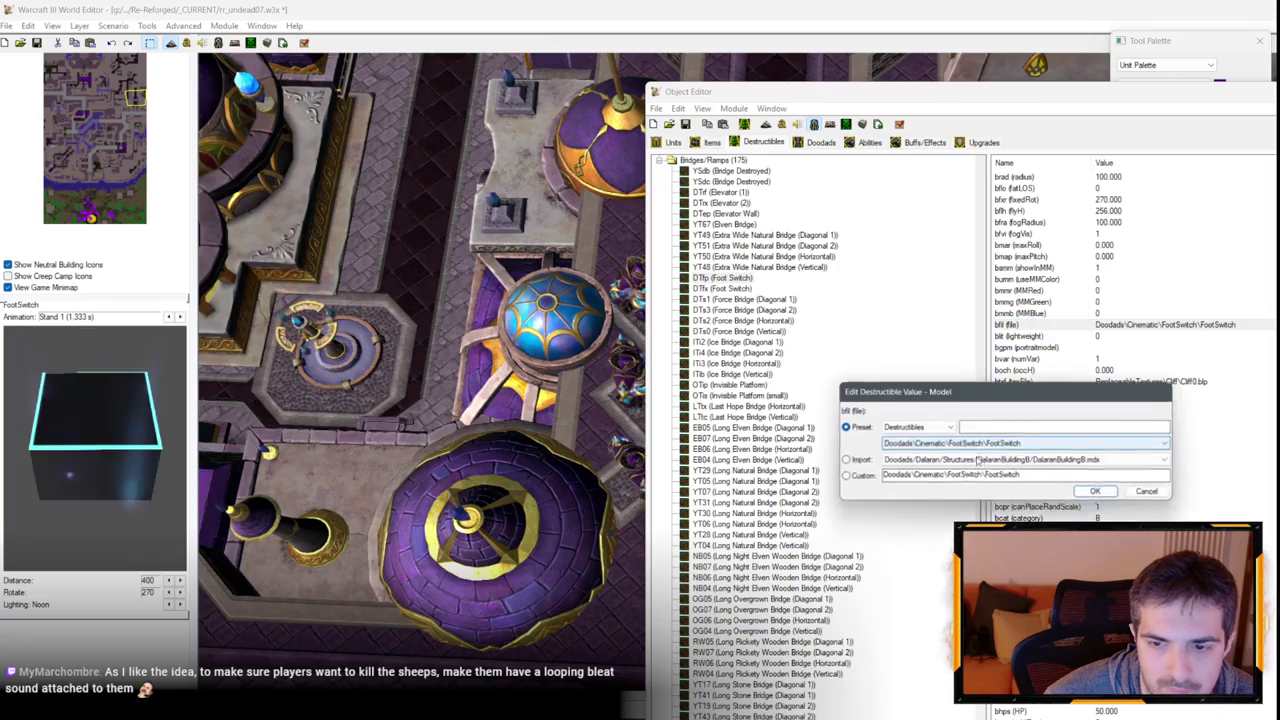
pyautogui.press('Escape')
pyautogui.press('F6')
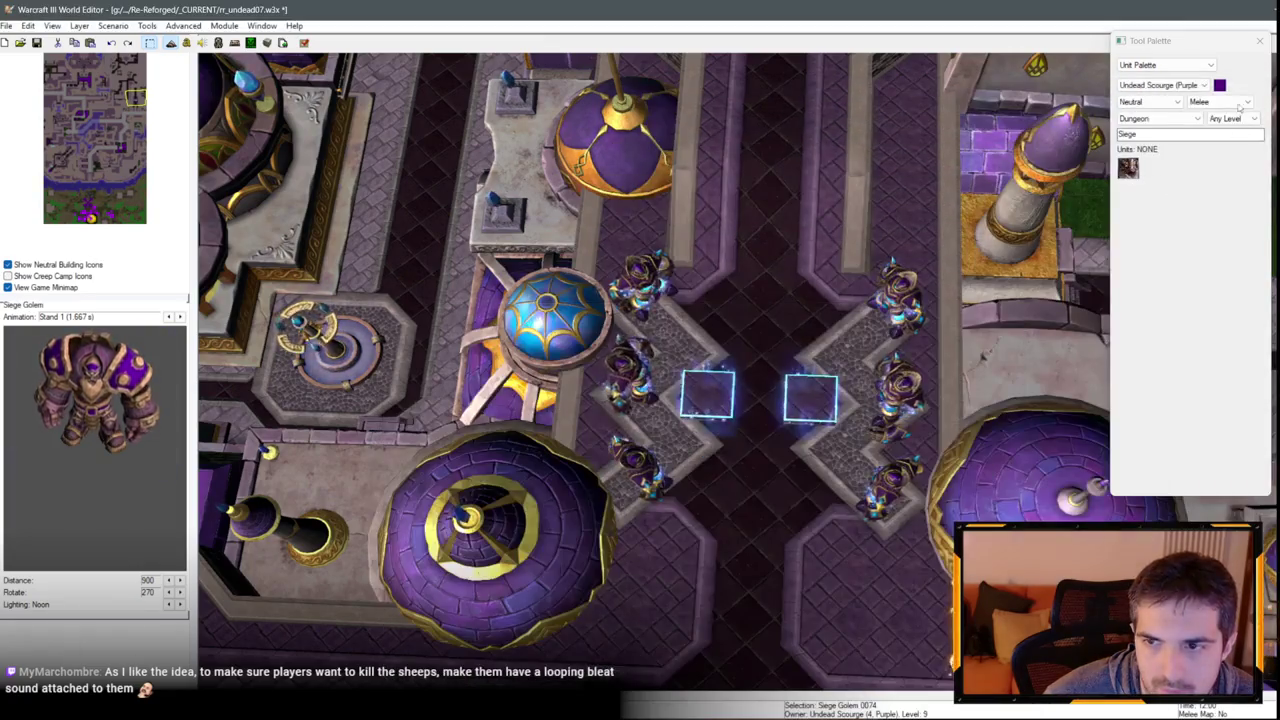
pyautogui.click(883, 244)
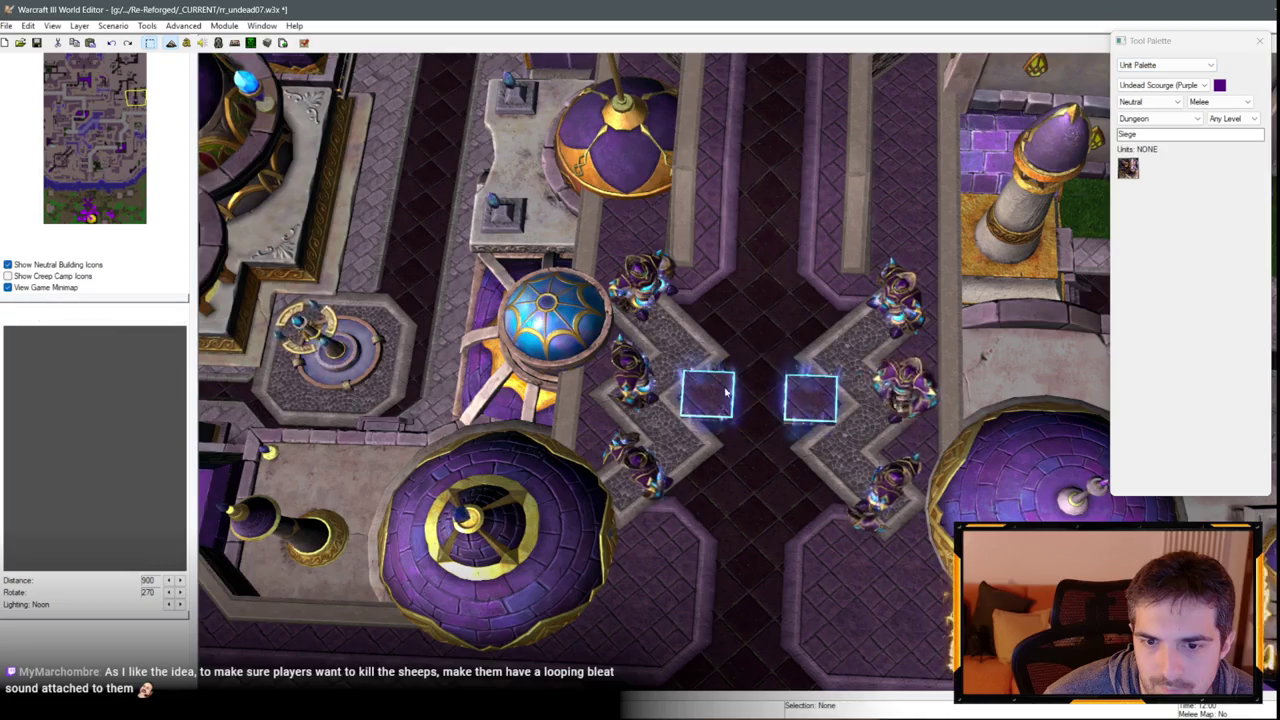
# Switch to the Doodad Palette's Bridges/Ramps category and filter for the Foot Switch.
pyautogui.click(1141, 63)
pyautogui.click(1140, 87)
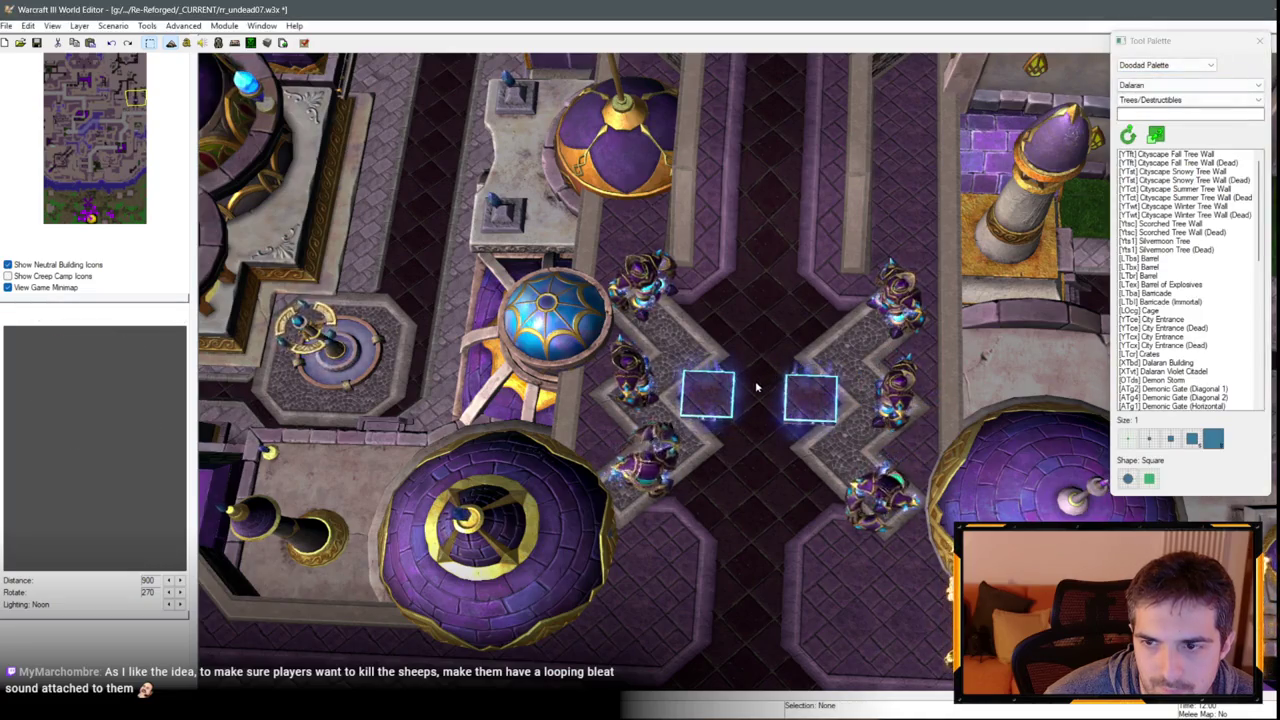
pyautogui.click(550, 320)
pyautogui.click(1168, 100)
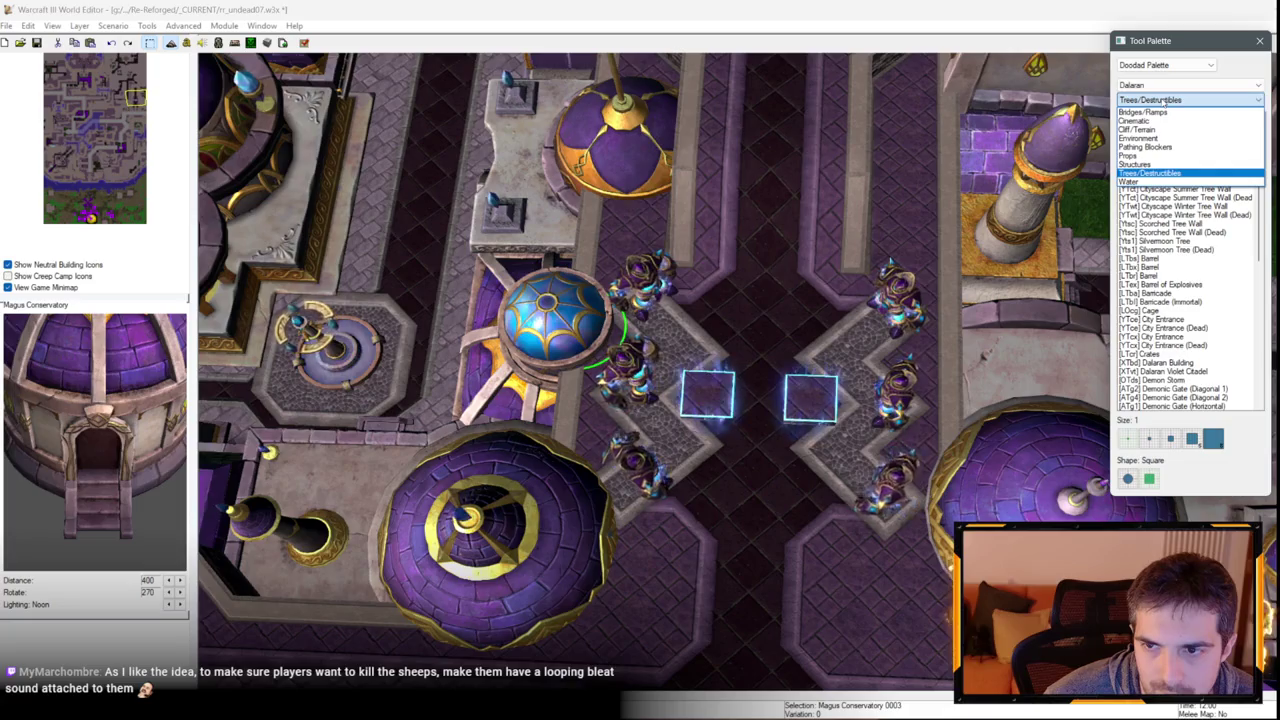
pyautogui.click(1142, 112)
pyautogui.scroll(-10, 1190, 300)
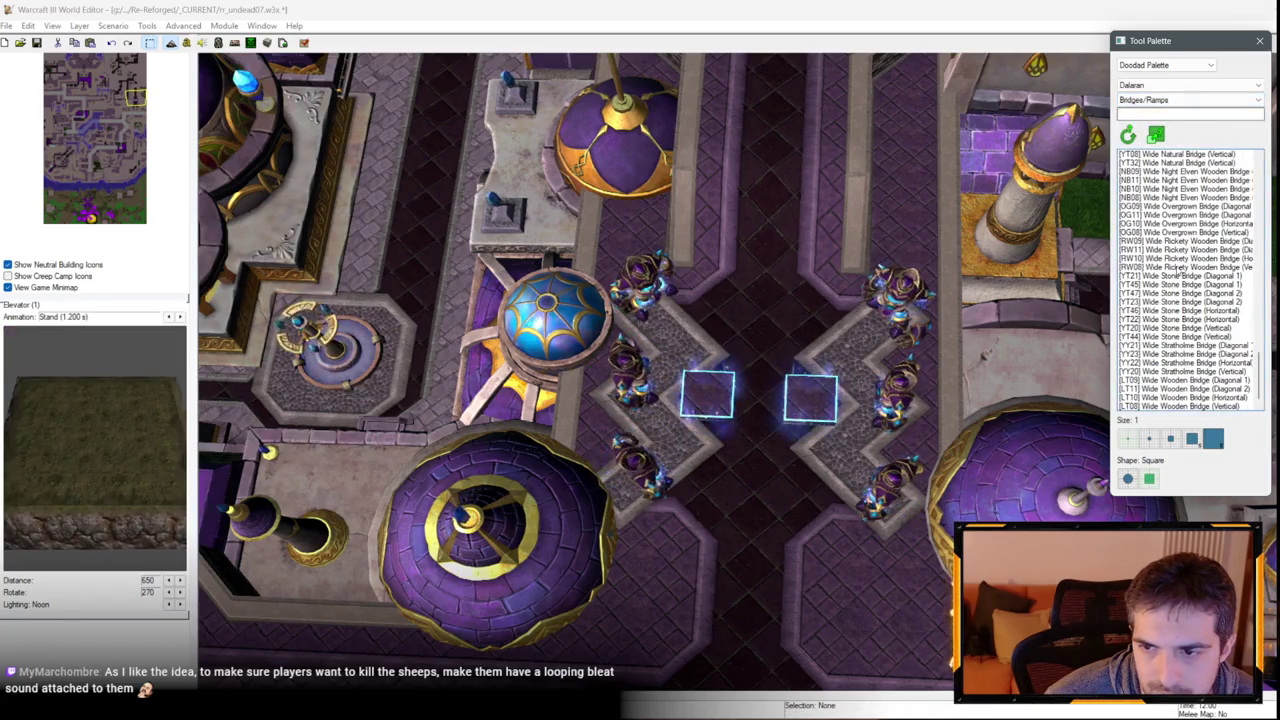
pyautogui.scroll(10, 1177, 269)
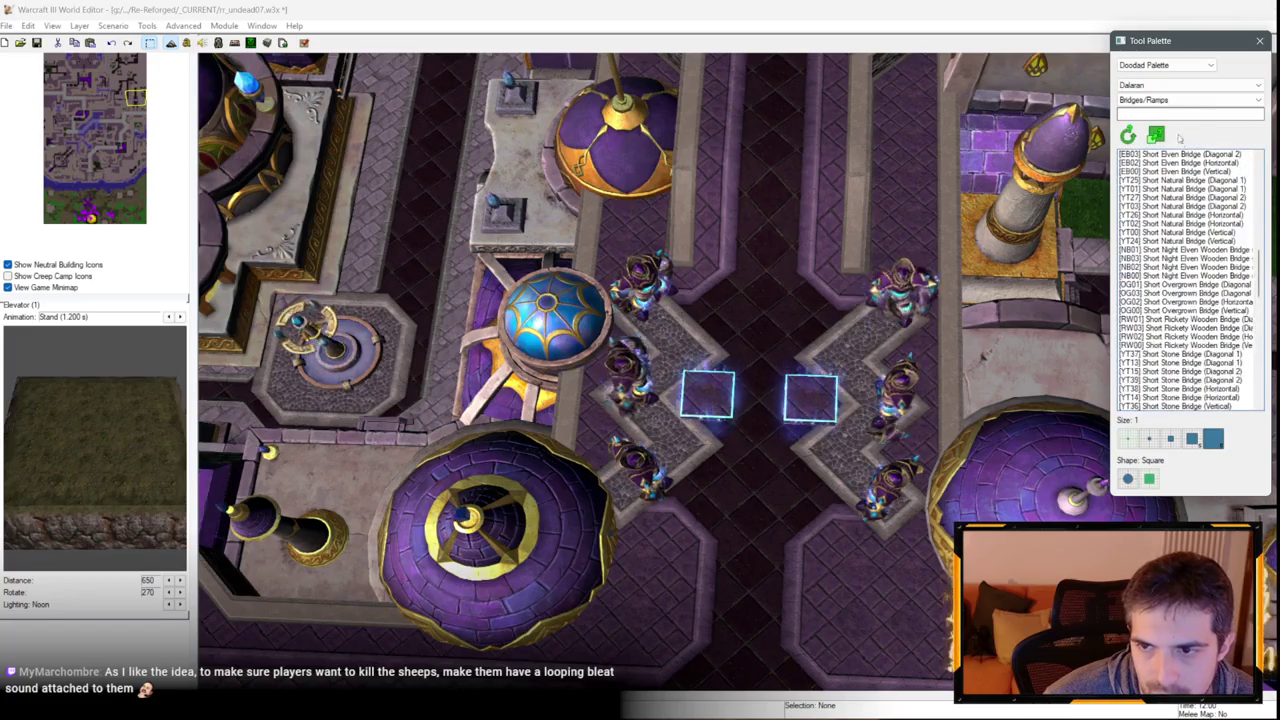
pyautogui.scroll(5, 1177, 116)
pyautogui.write('Foo')
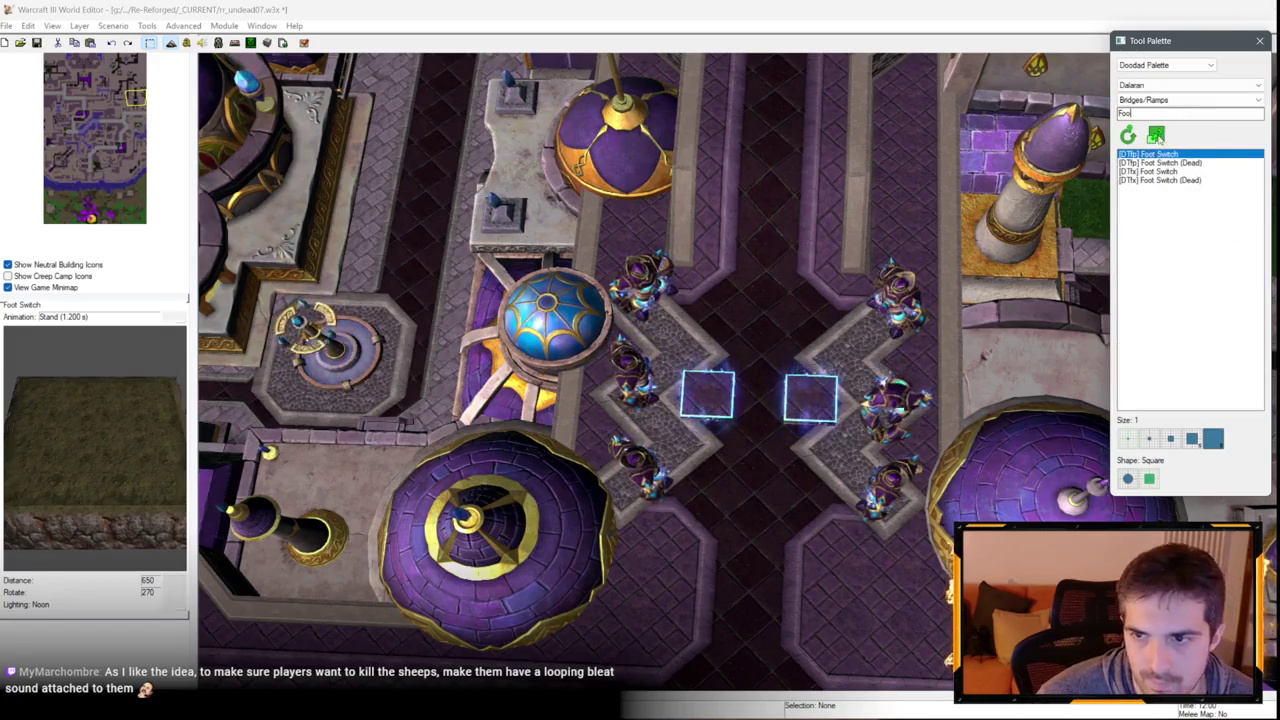
# Place a Foot Switch above the existing pads, remove the earlier two, and open its object data.
pyautogui.click(745, 302)
pyautogui.scroll(3, 757, 337)
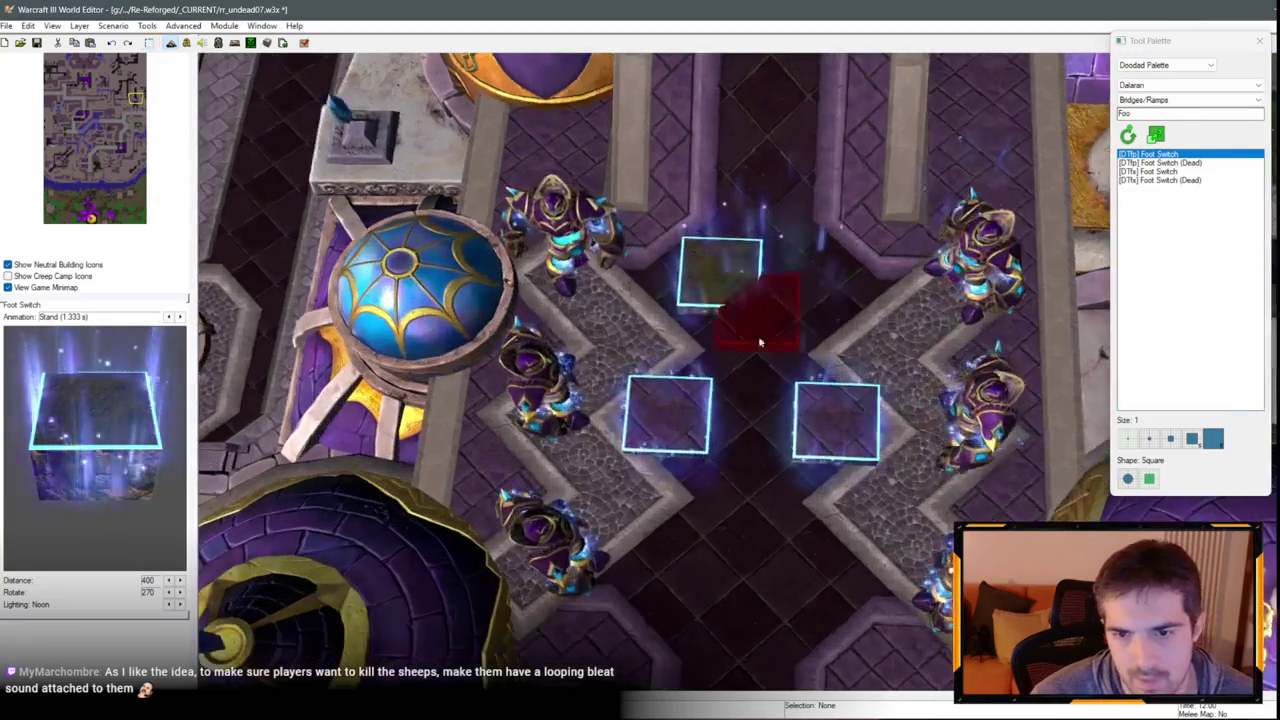
pyautogui.press('Escape')
pyautogui.click(202, 42)
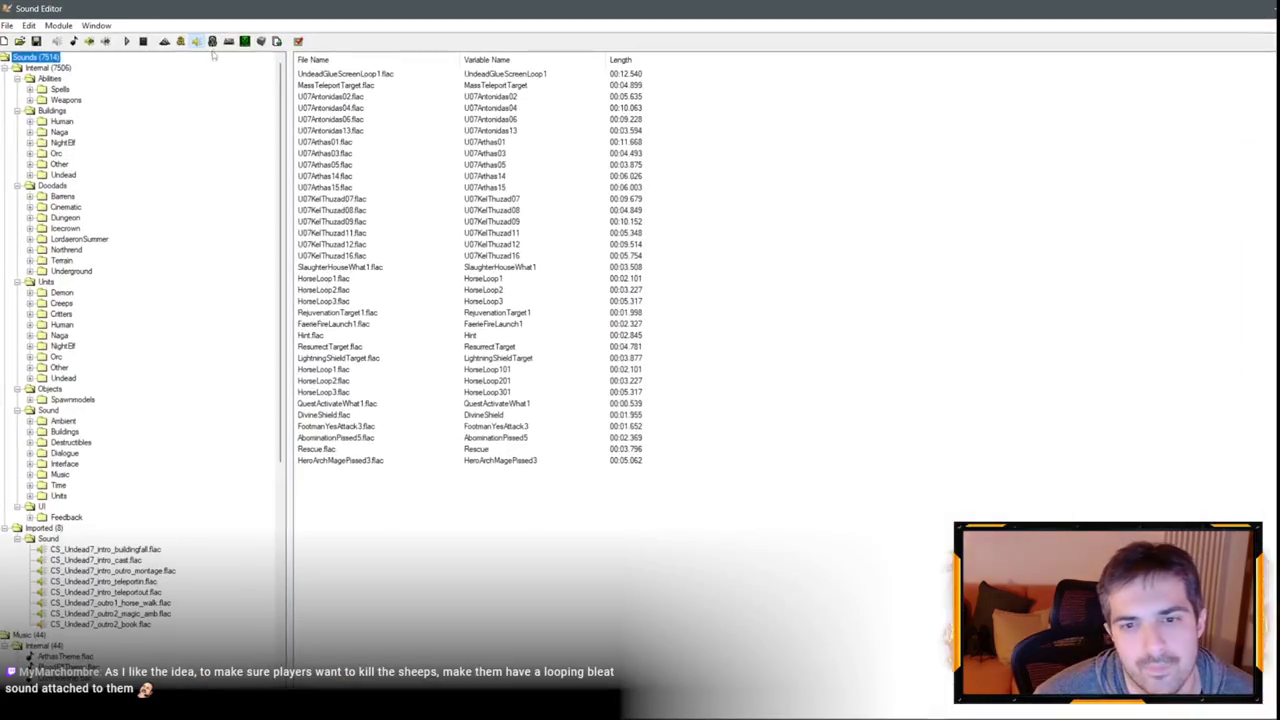
pyautogui.click(393, 100)
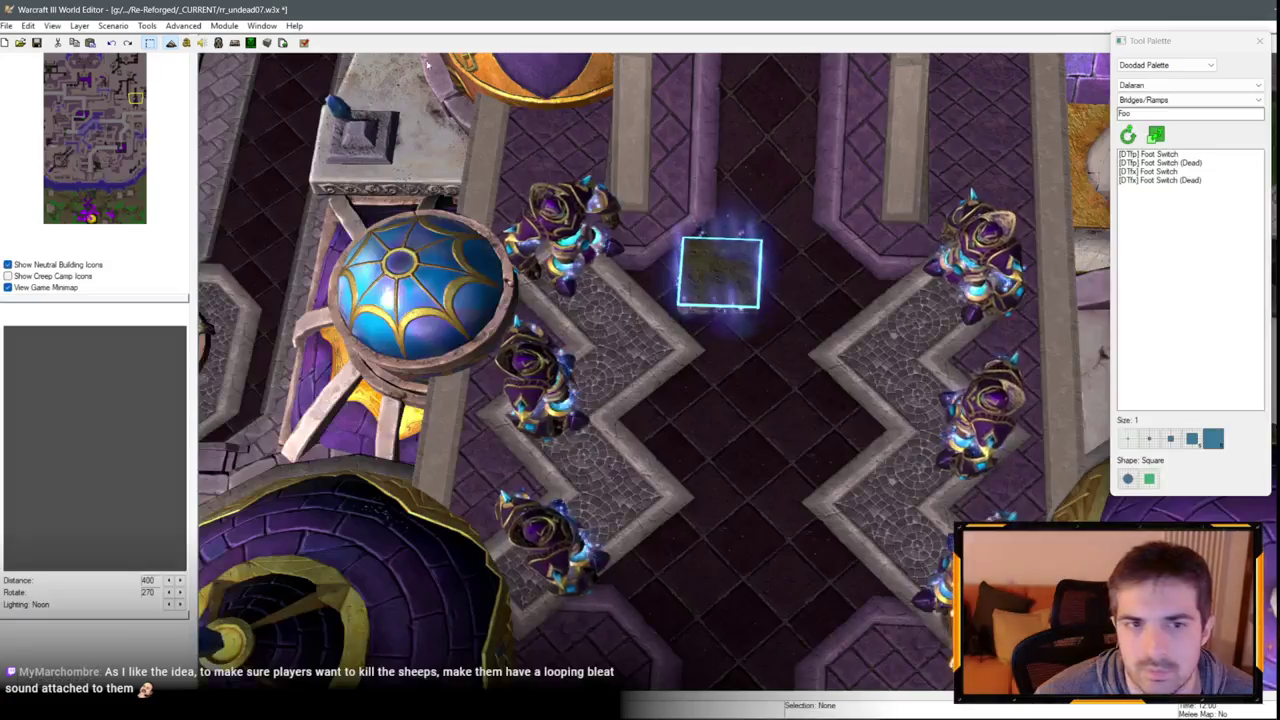
pyautogui.press('F6')
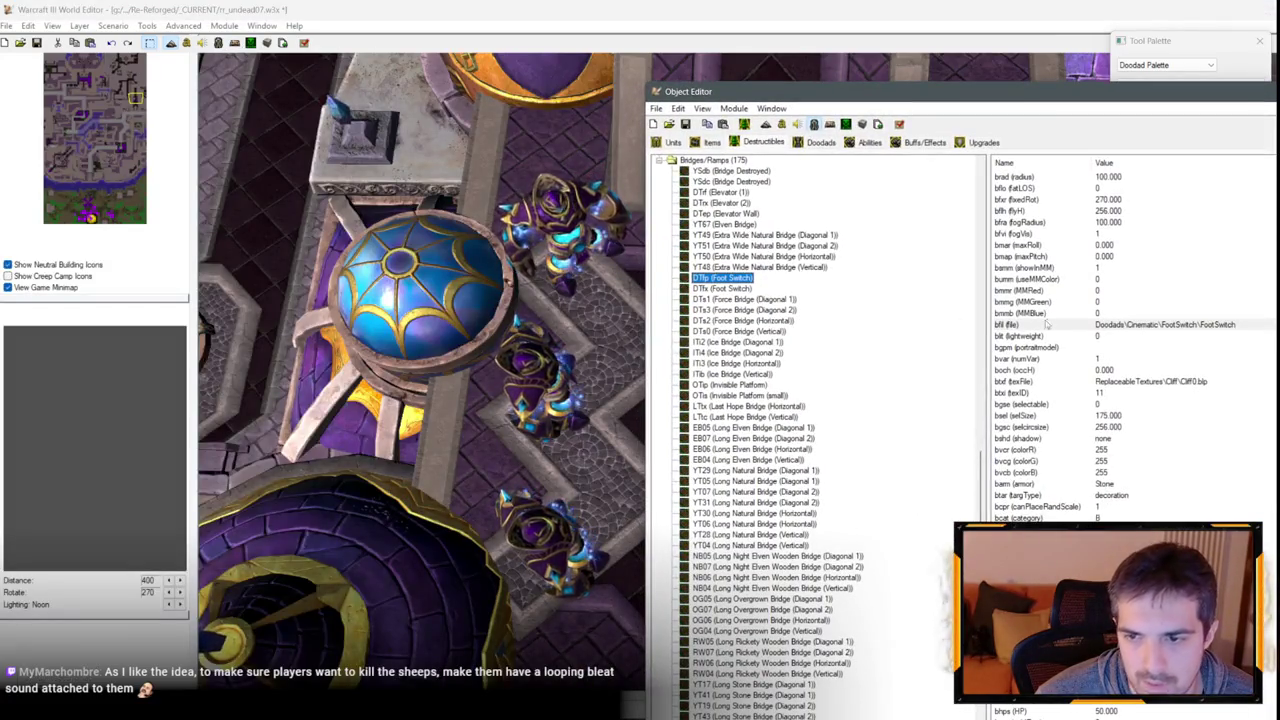
# Set the Foot Switch's fixed rotation to 45 and move the diamond pad down between the golem rows.
pyautogui.doubleClick(1108, 200)
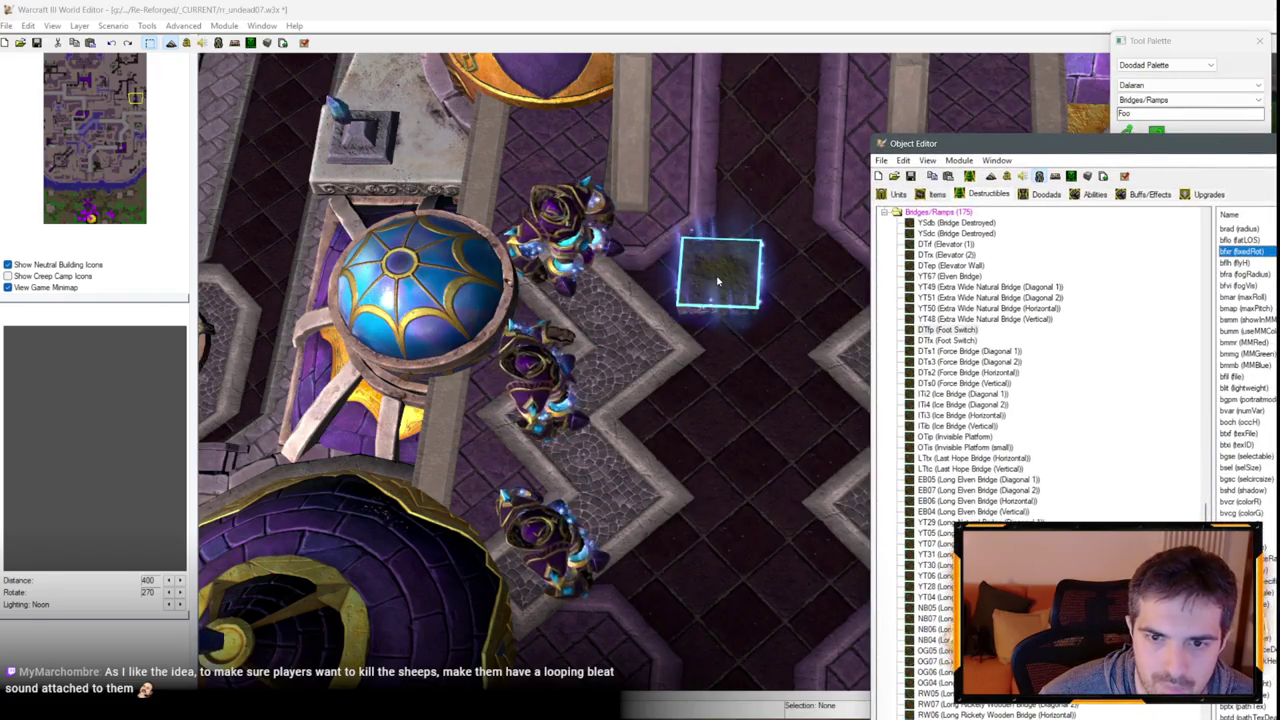
pyautogui.press('Return')
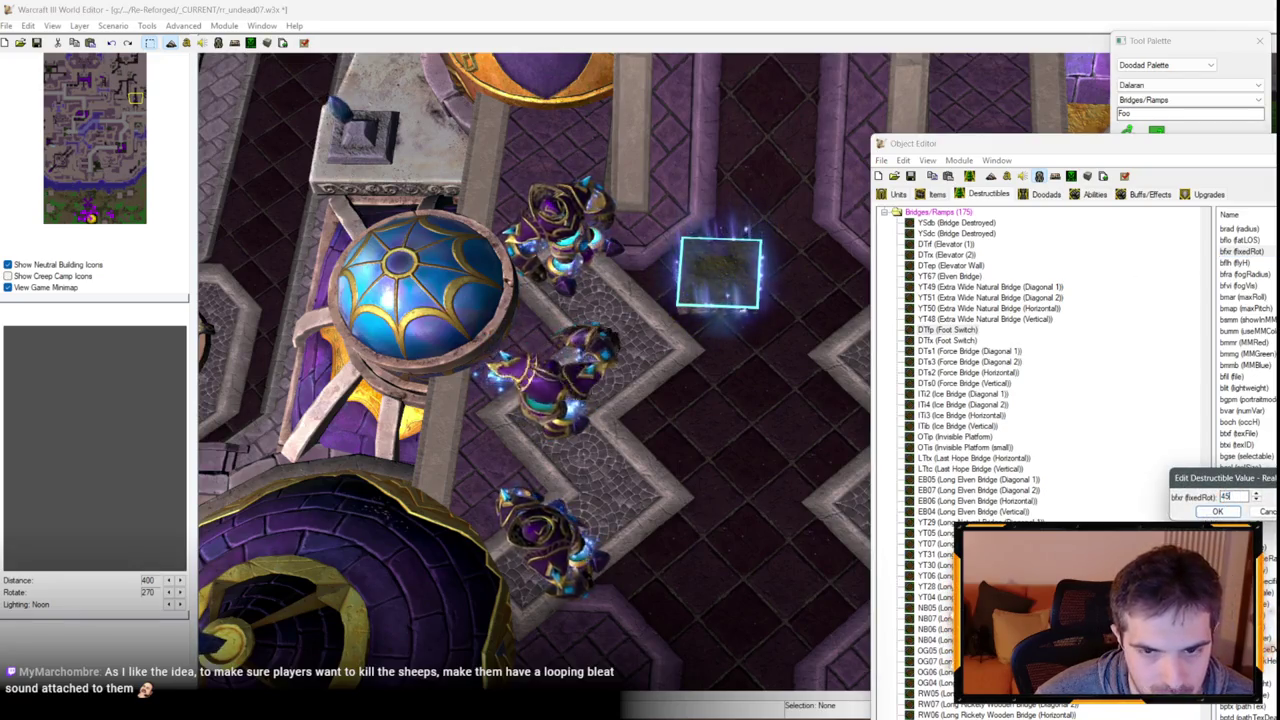
pyautogui.press('Return')
pyautogui.click(714, 275)
pyautogui.moveTo(714, 275); pyautogui.dragTo(674, 427)
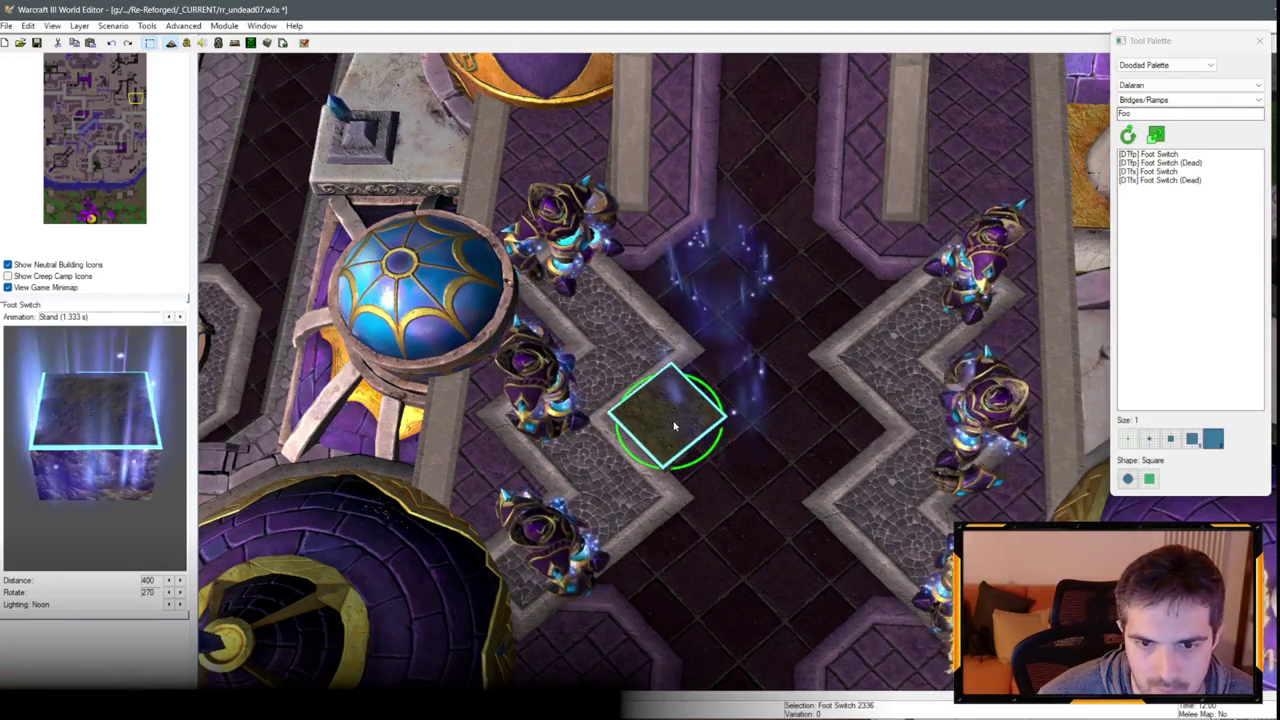
# Copy the Foot Switch and paste a second pad to its right.
pyautogui.hotkey('ctrl', 'c')
pyautogui.hotkey('ctrl', 'v')
pyautogui.click(829, 414)
pyautogui.scroll(1, 717, 343)
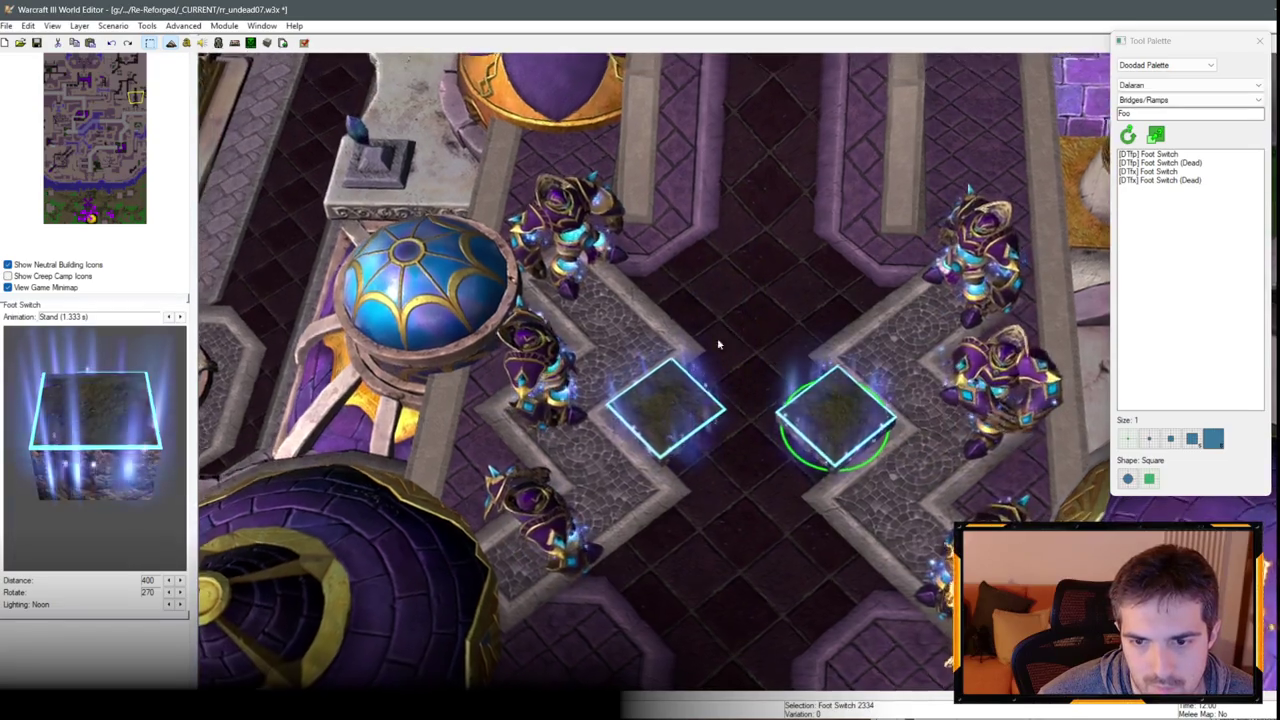
# Check the DTfp and DTfx Foot Switch texture entries in the object data, then return to the map.
pyautogui.press('F6')
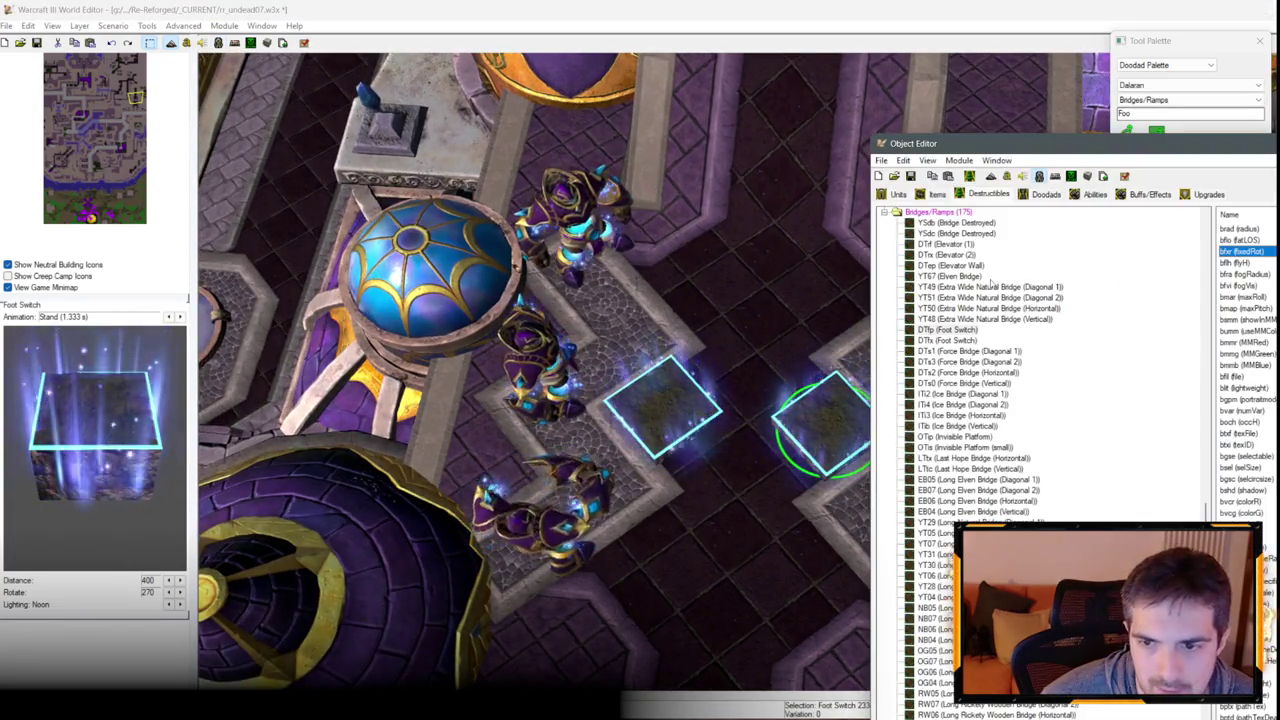
pyautogui.click(947, 329)
pyautogui.click(947, 340)
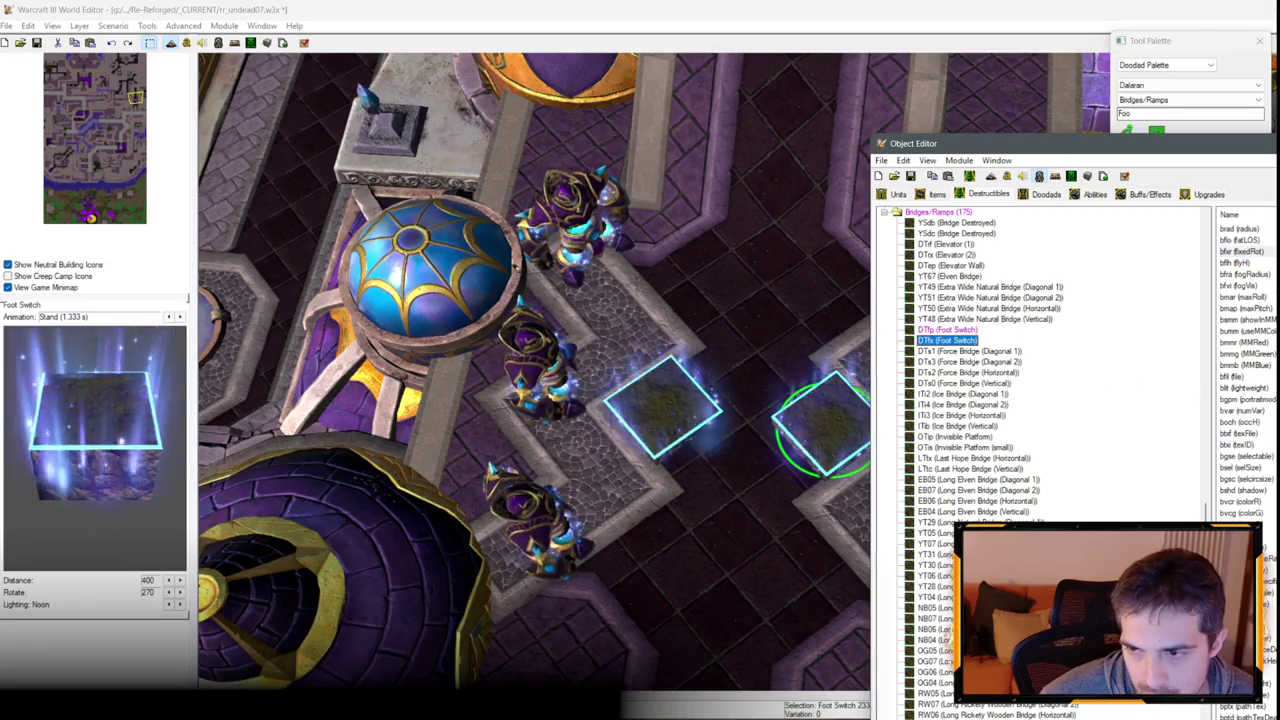
pyautogui.click(1238, 433)
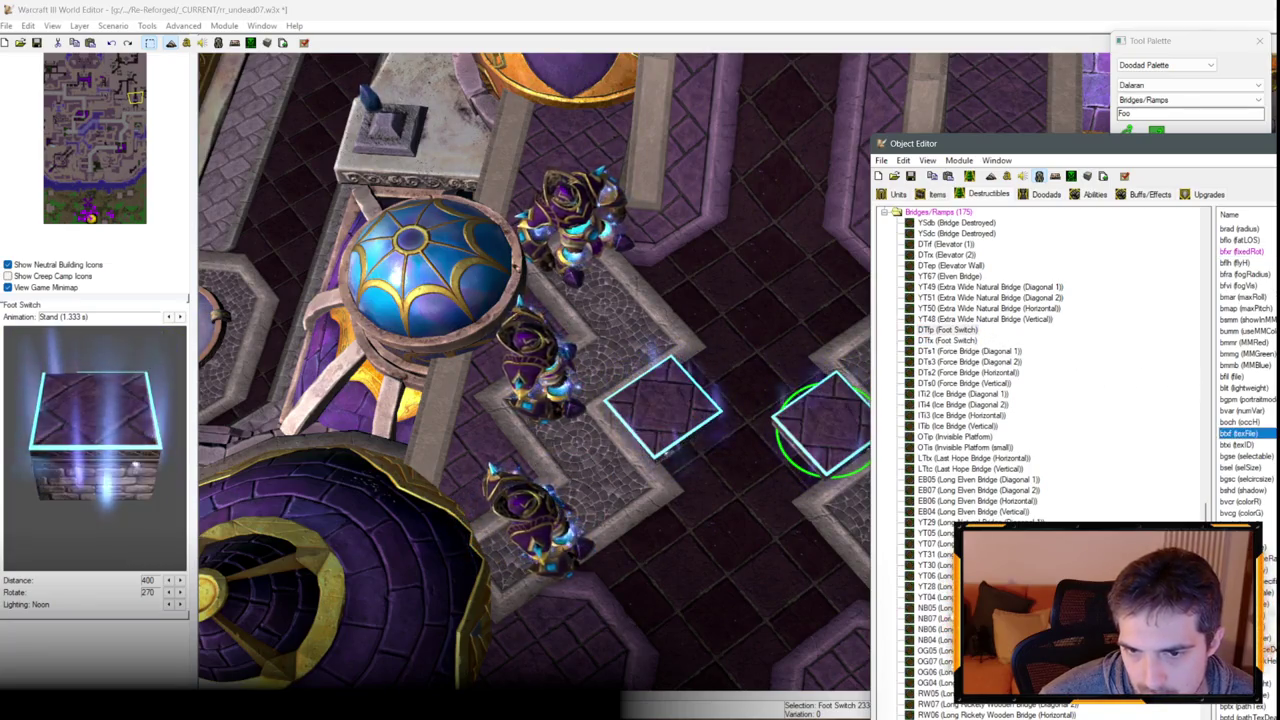
pyautogui.press('F6')
pyautogui.scroll(-3, 958, 155)
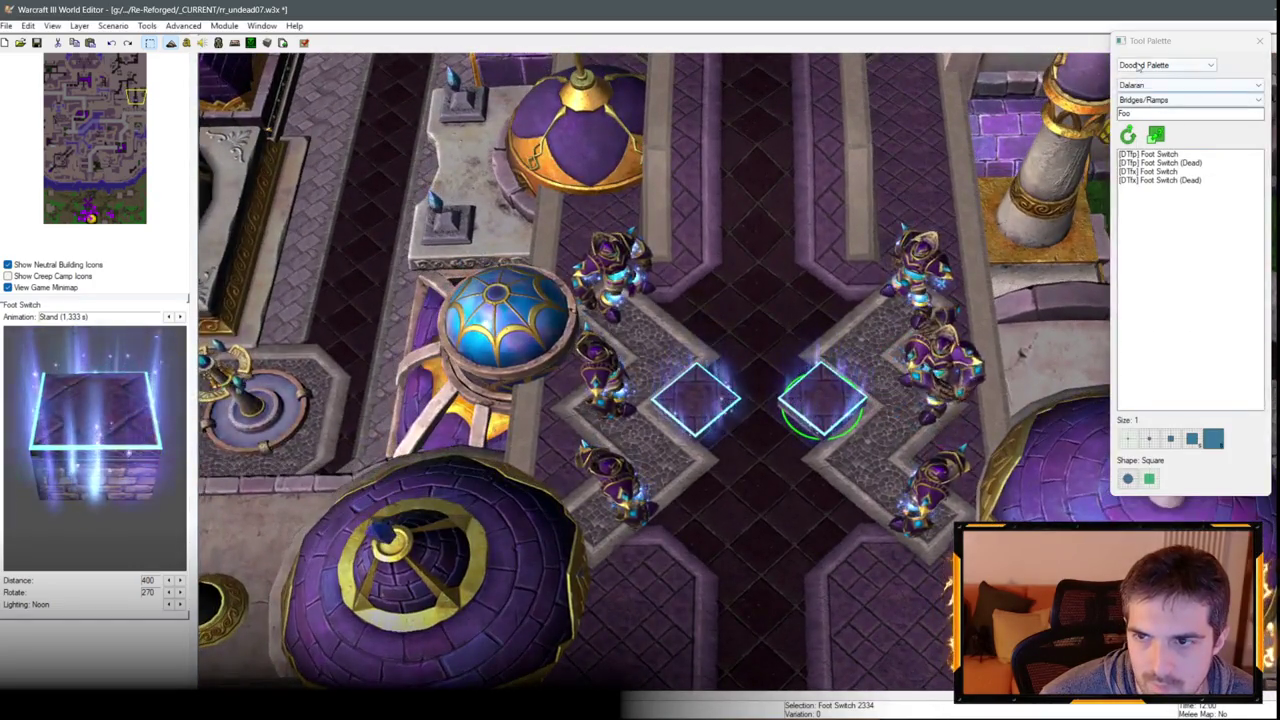
# Select the Square Tiles ground texture in the Terrain Palette.
pyautogui.press('t')
pyautogui.click(1168, 126)
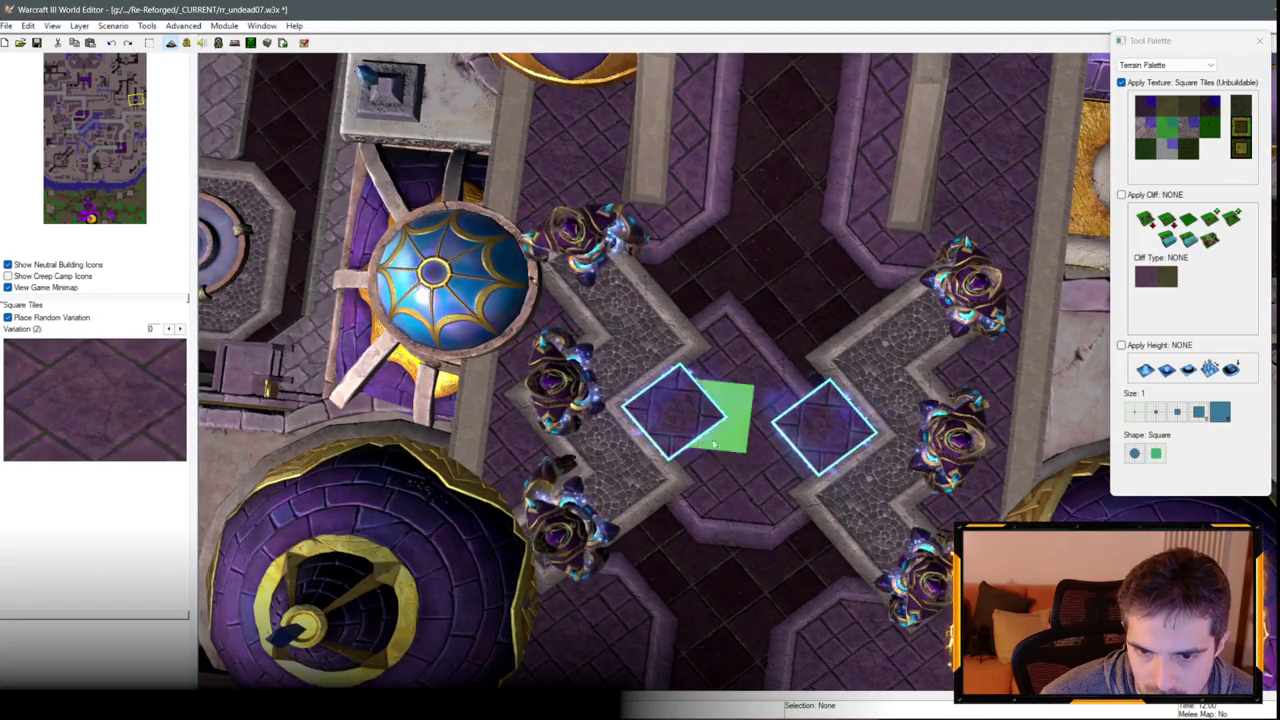
pyautogui.scroll(3, 814, 375)
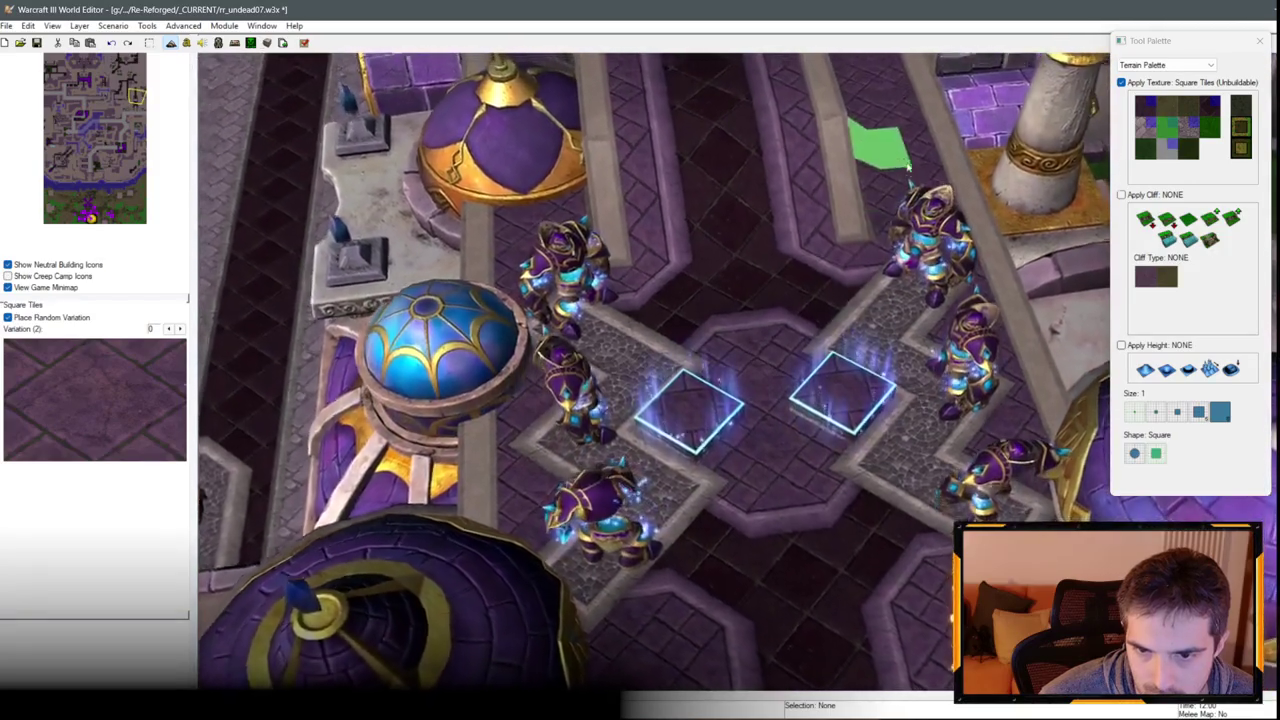
pyautogui.scroll(-3, 819, 162)
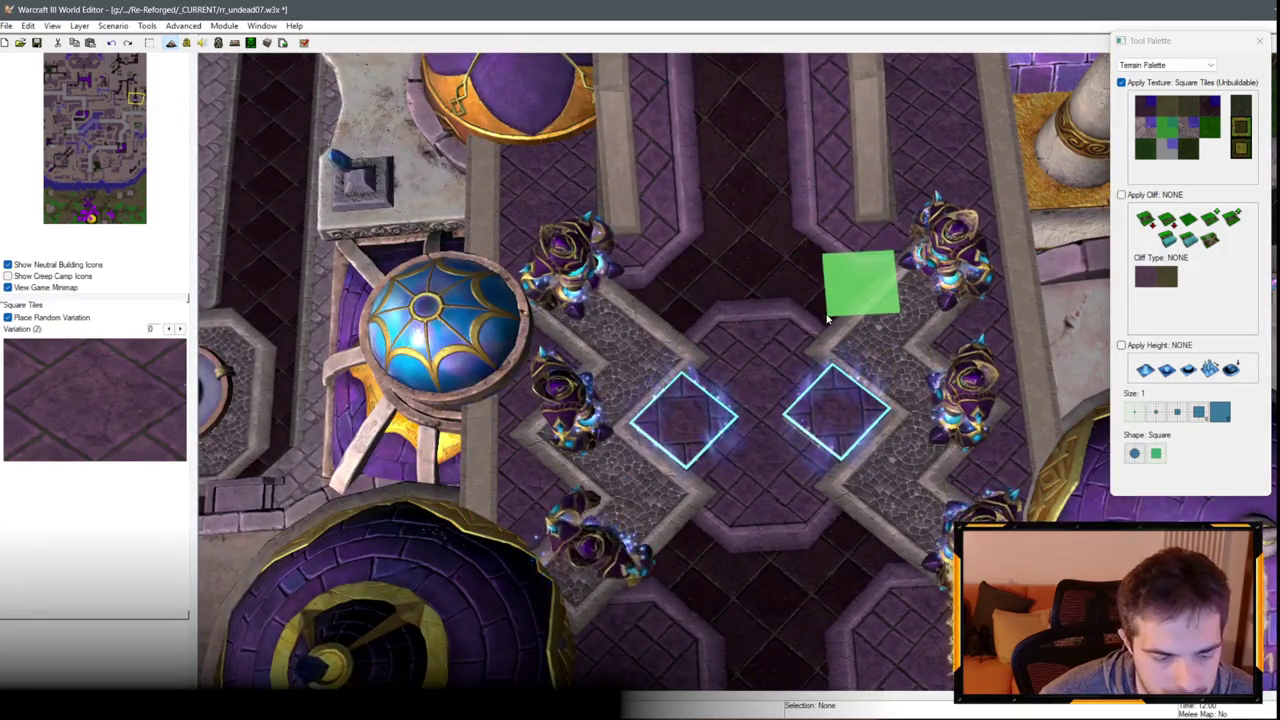
pyautogui.scroll(3, 823, 350)
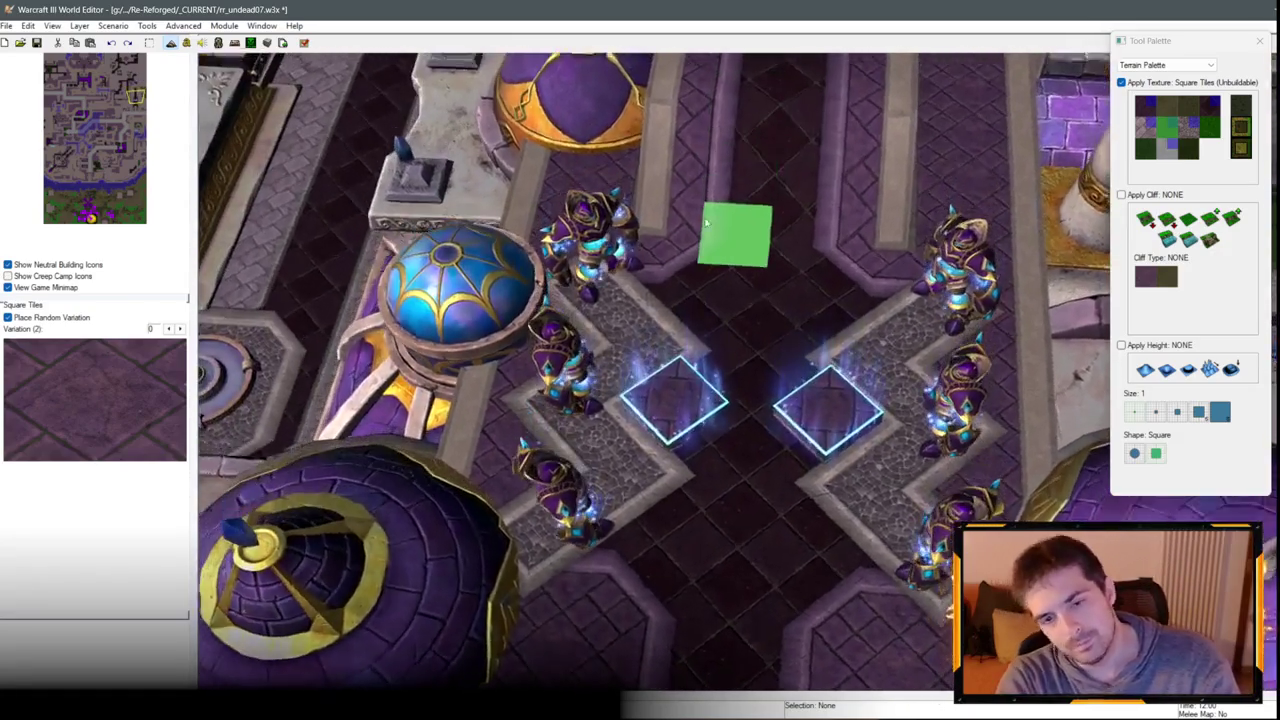
pyautogui.scroll(-2, 755, 205)
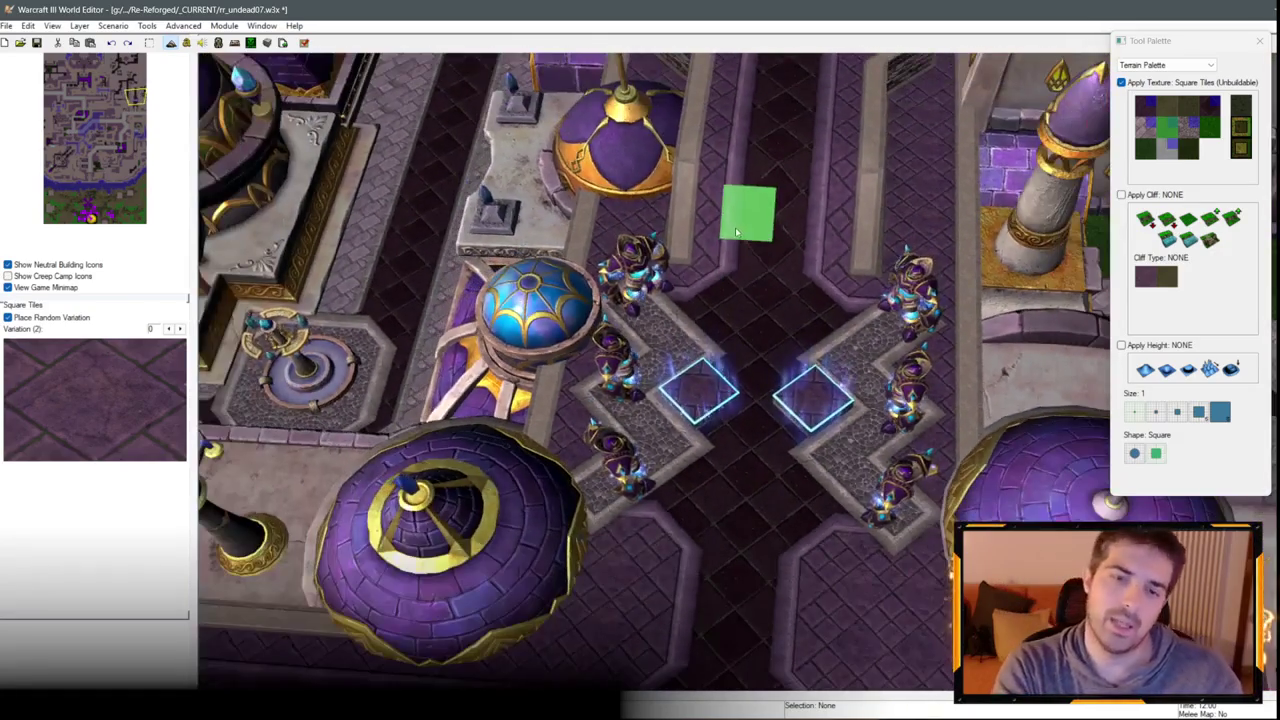
pyautogui.scroll(3, 806, 278)
# Drop the terrain brush and zoom out over the Dalaran district around the foot-switch plaza.
pyautogui.rightClick(806, 278)
pyautogui.scroll(-2, 808, 204)
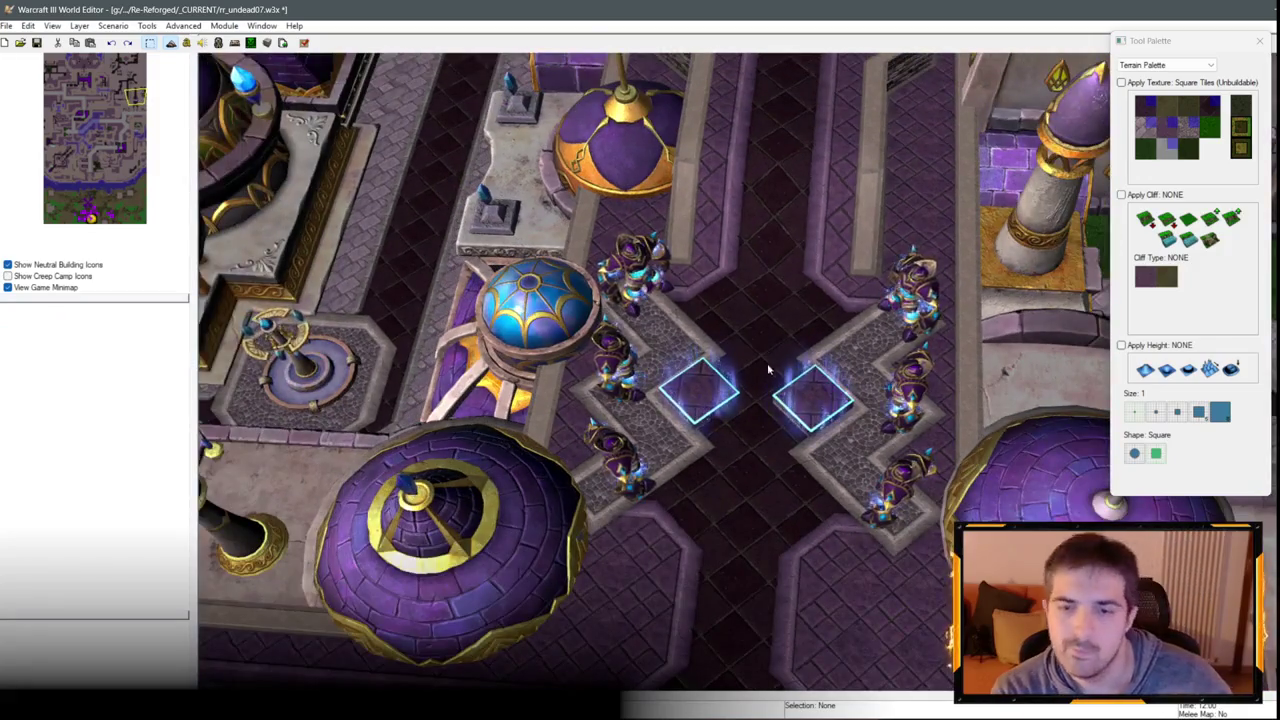
pyautogui.scroll(-2, 740, 375)
pyautogui.scroll(2, 706, 380)
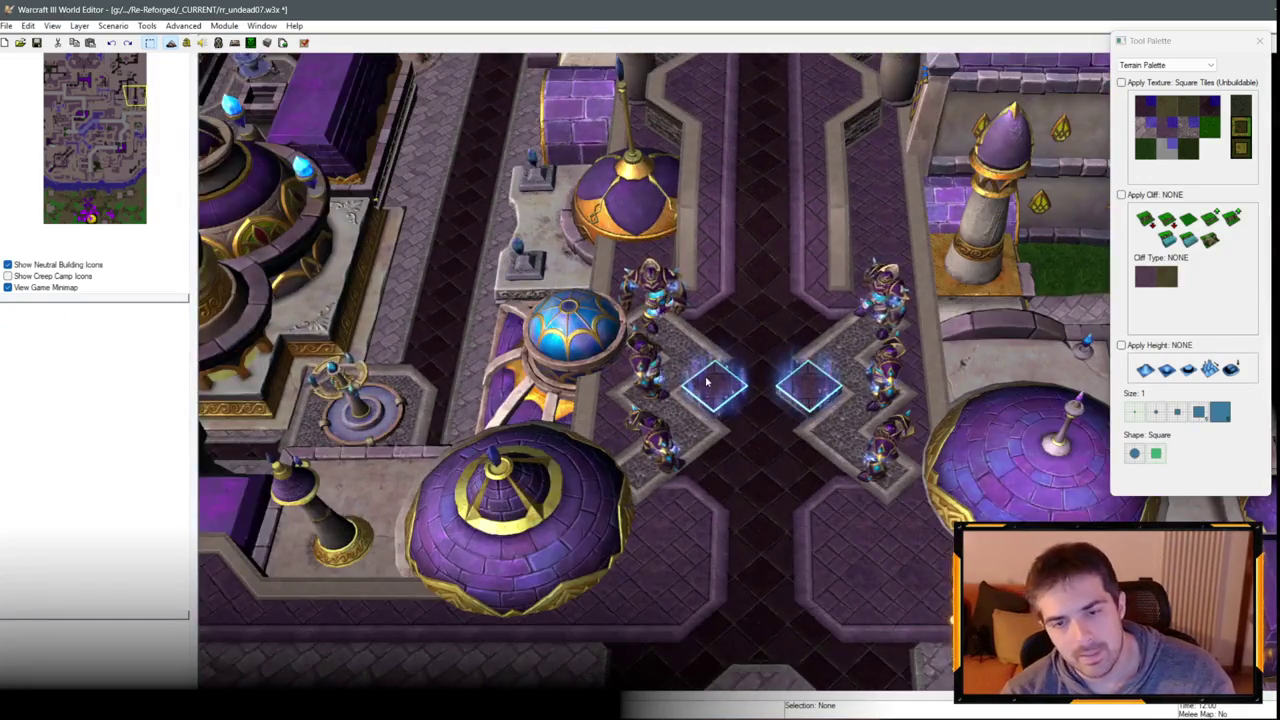
pyautogui.scroll(-2, 706, 380)
pyautogui.scroll(2, 775, 300)
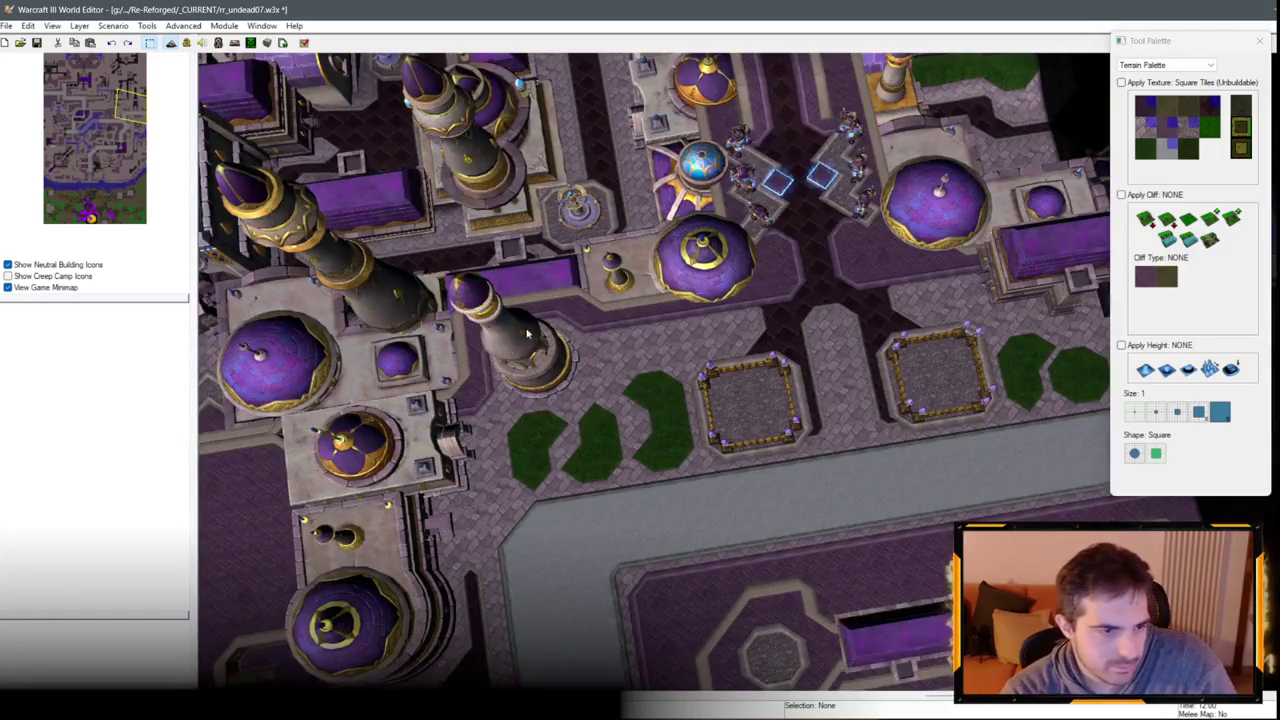
pyautogui.scroll(-2, 527, 333)
pyautogui.scroll(3, 650, 379)
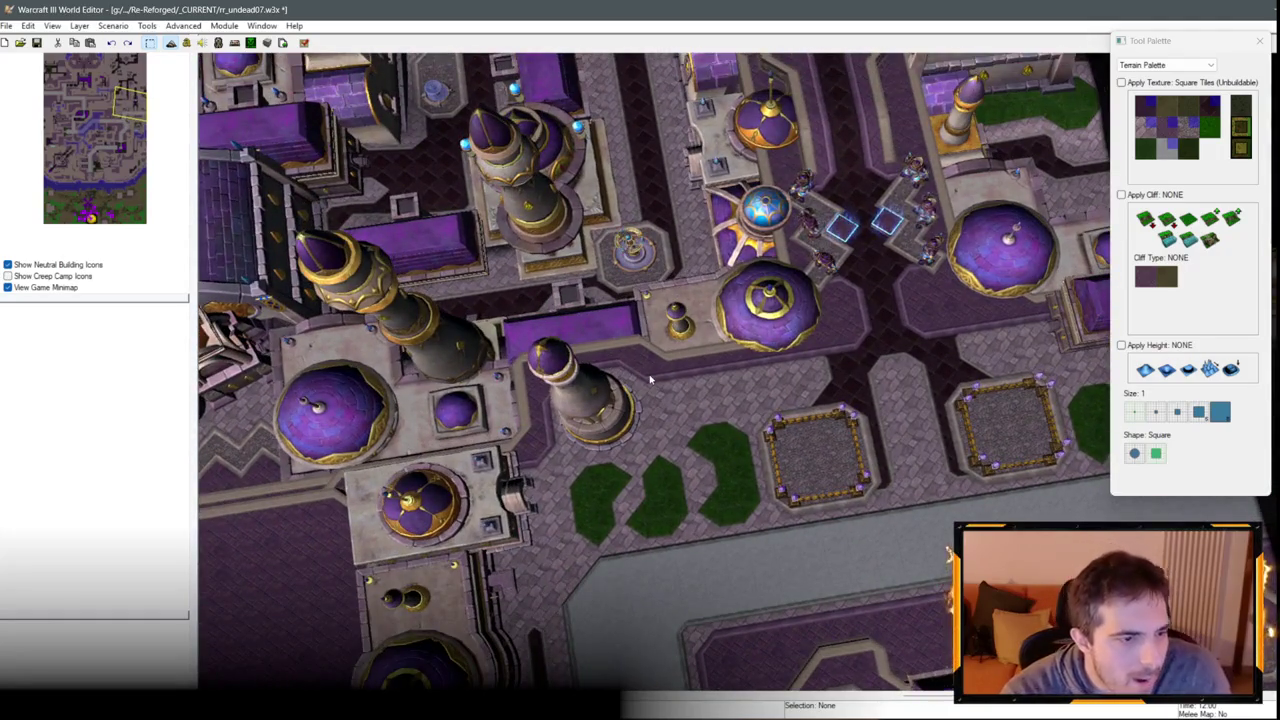
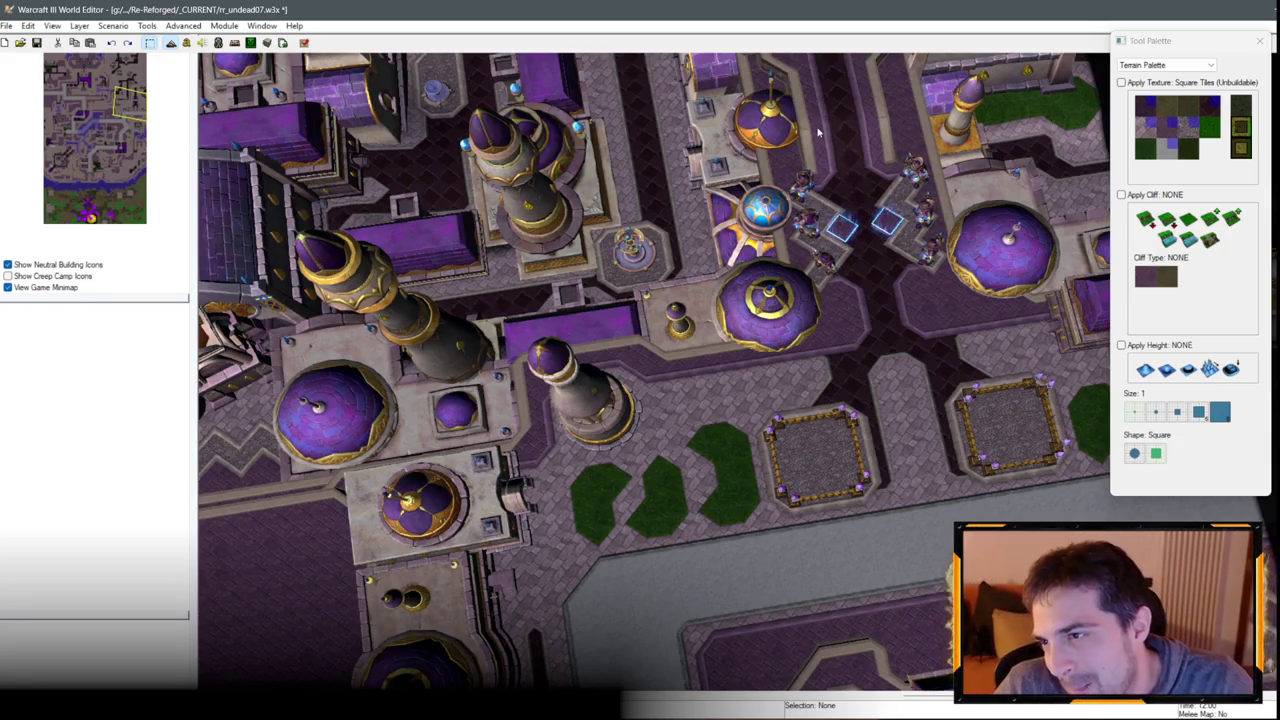
# Pan south over the city to the walled courtyard and switch to placing units.
pyautogui.press('Down')
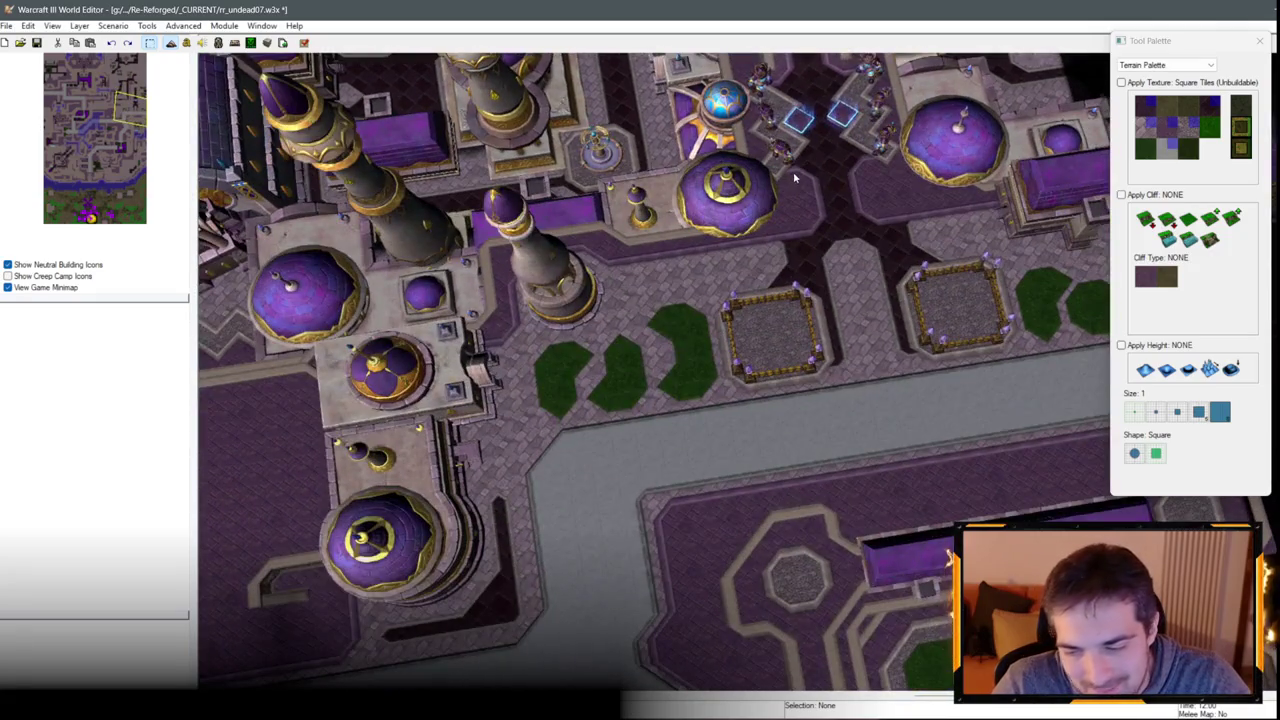
pyautogui.press('Down')
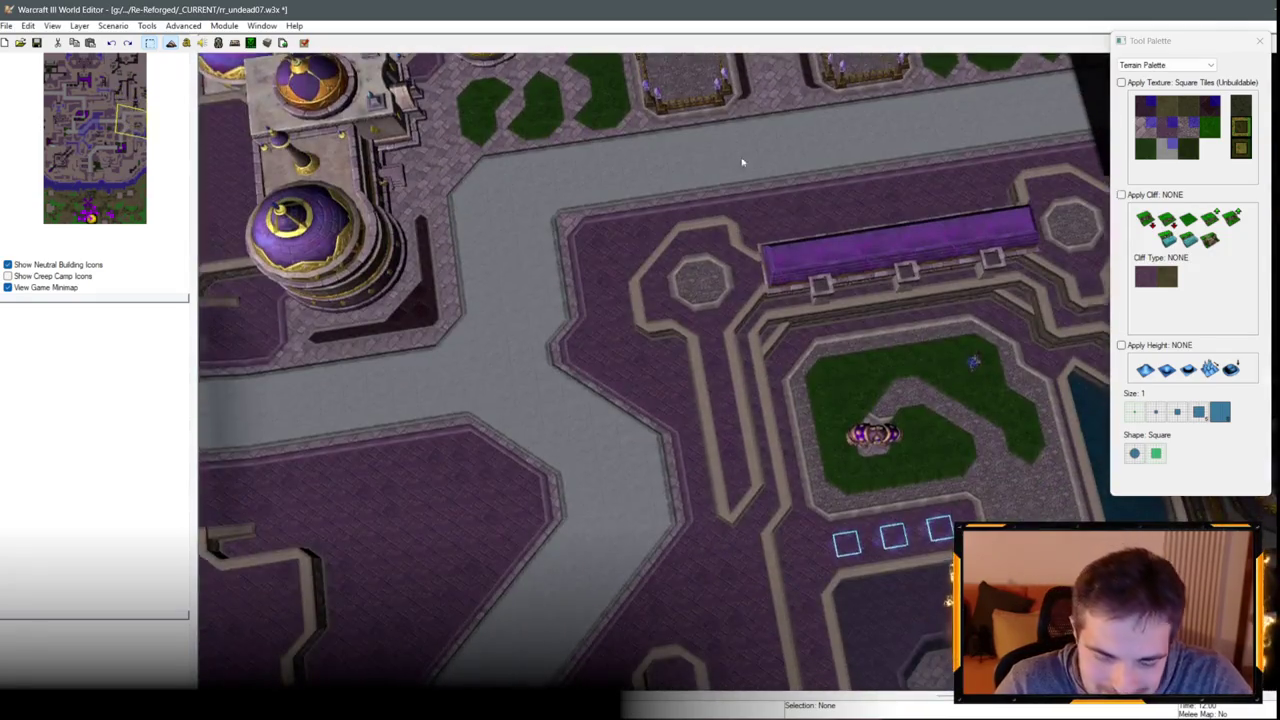
pyautogui.press('Up')
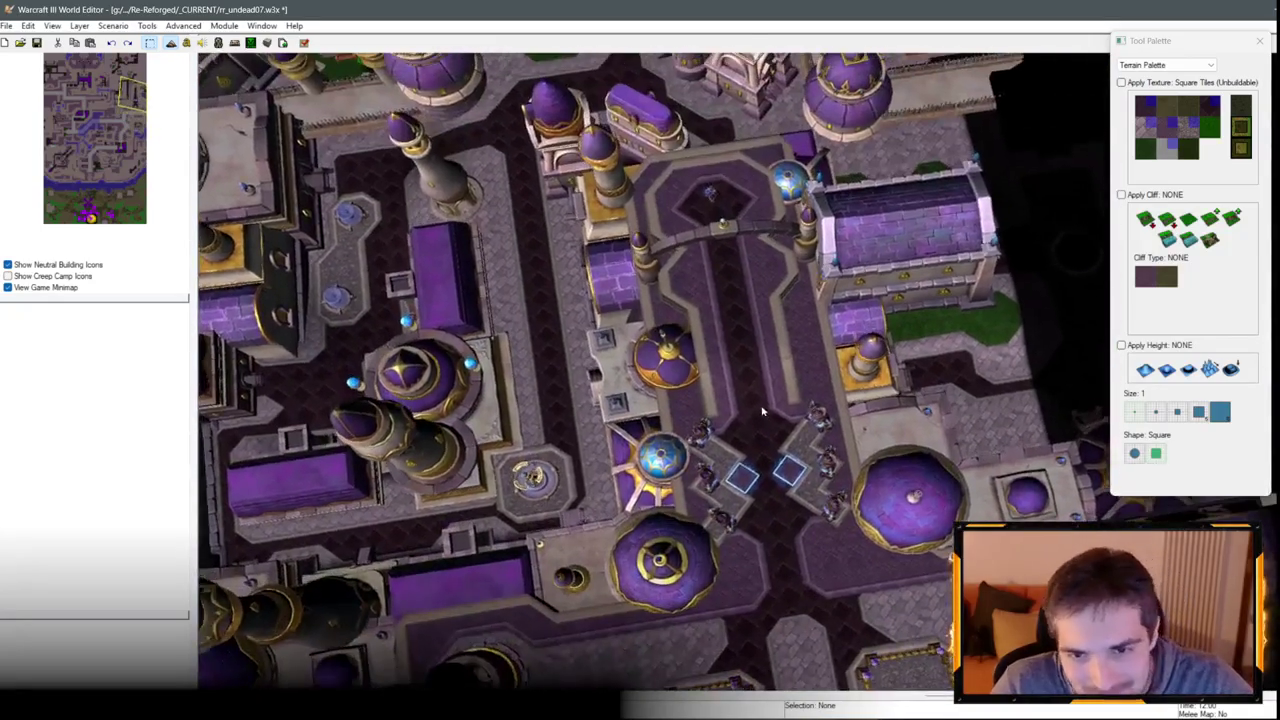
pyautogui.press('Up')
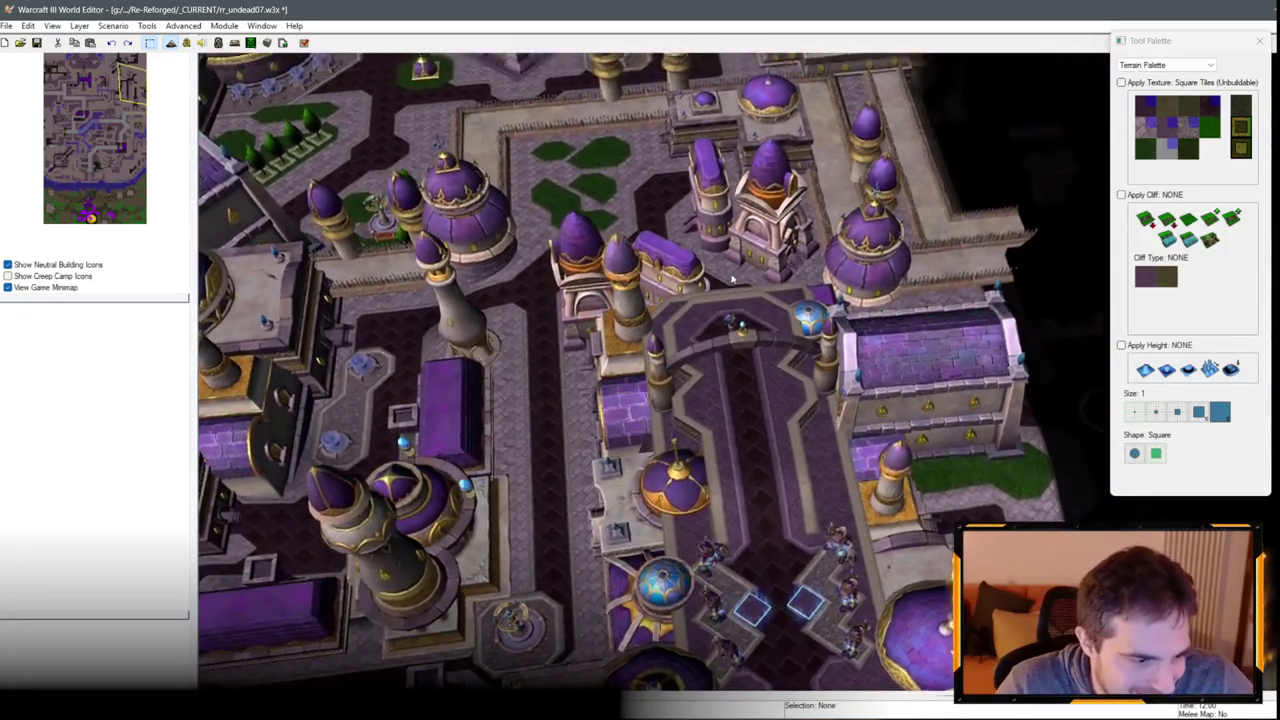
pyautogui.press('Down')
pyautogui.scroll(3, 650, 370)
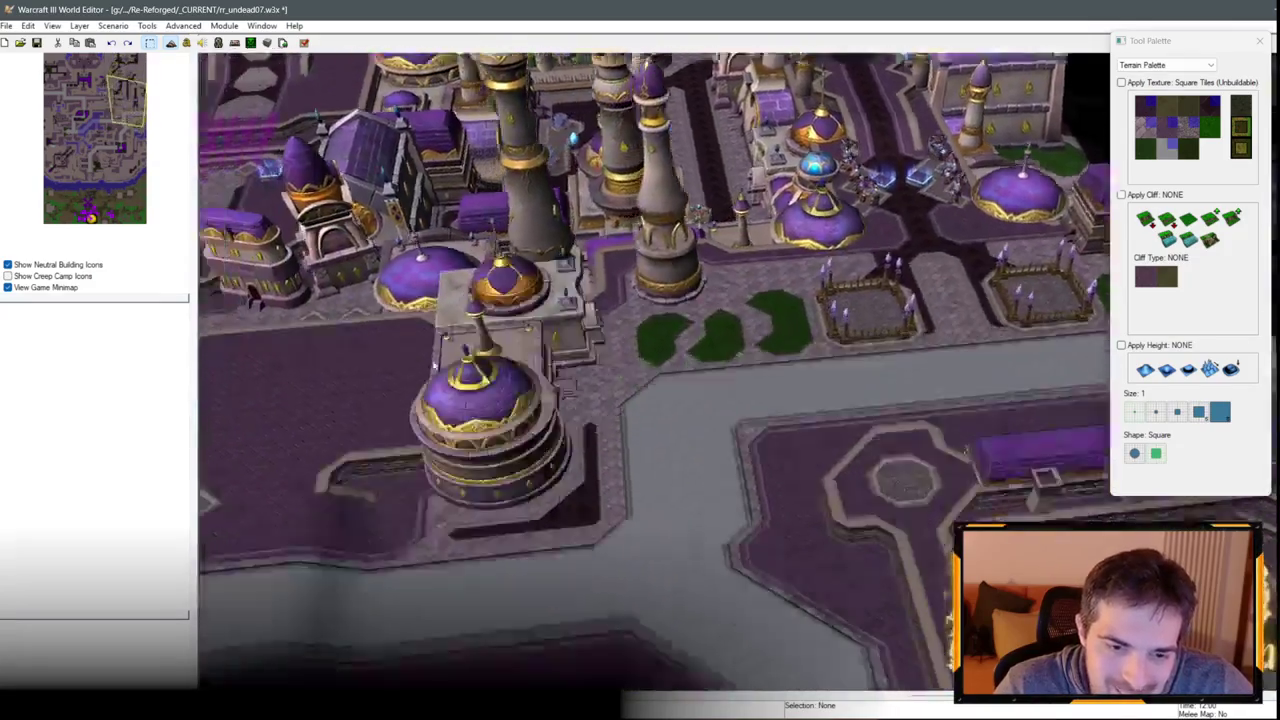
pyautogui.press('Down')
pyautogui.scroll(-3, 565, 429)
pyautogui.scroll(3, 565, 429)
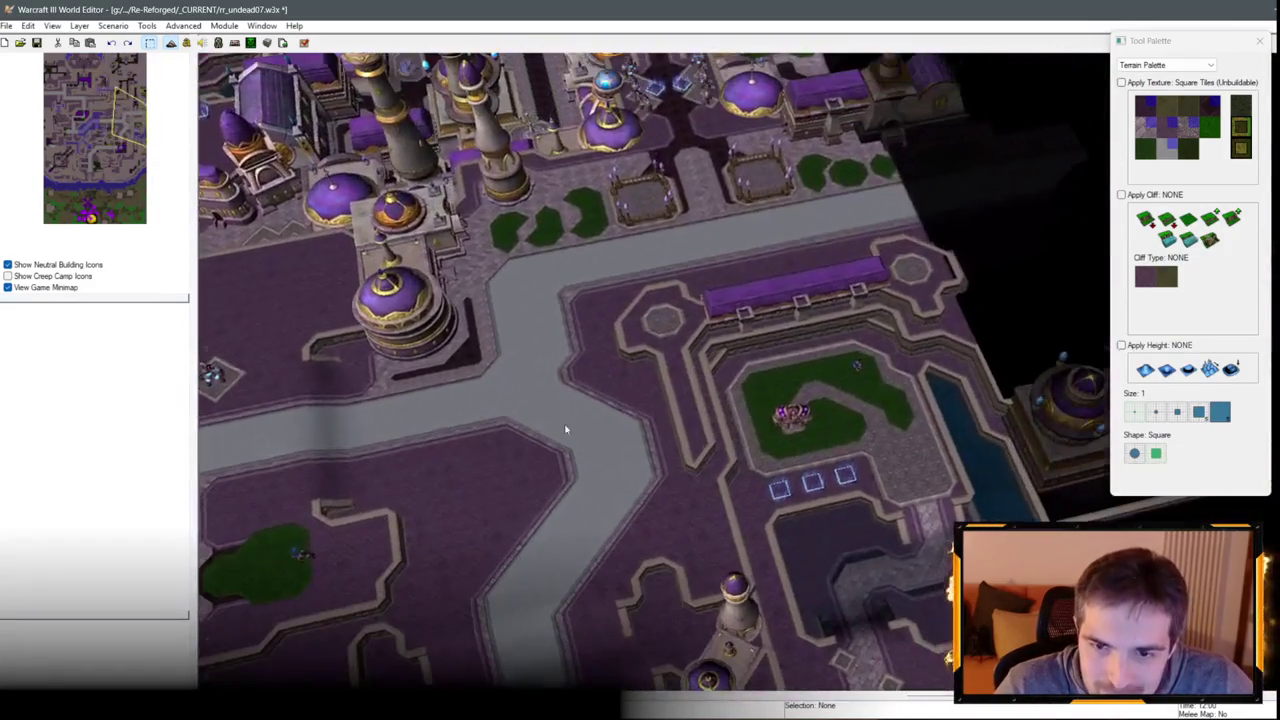
pyautogui.press('Up')
pyautogui.press('Right')
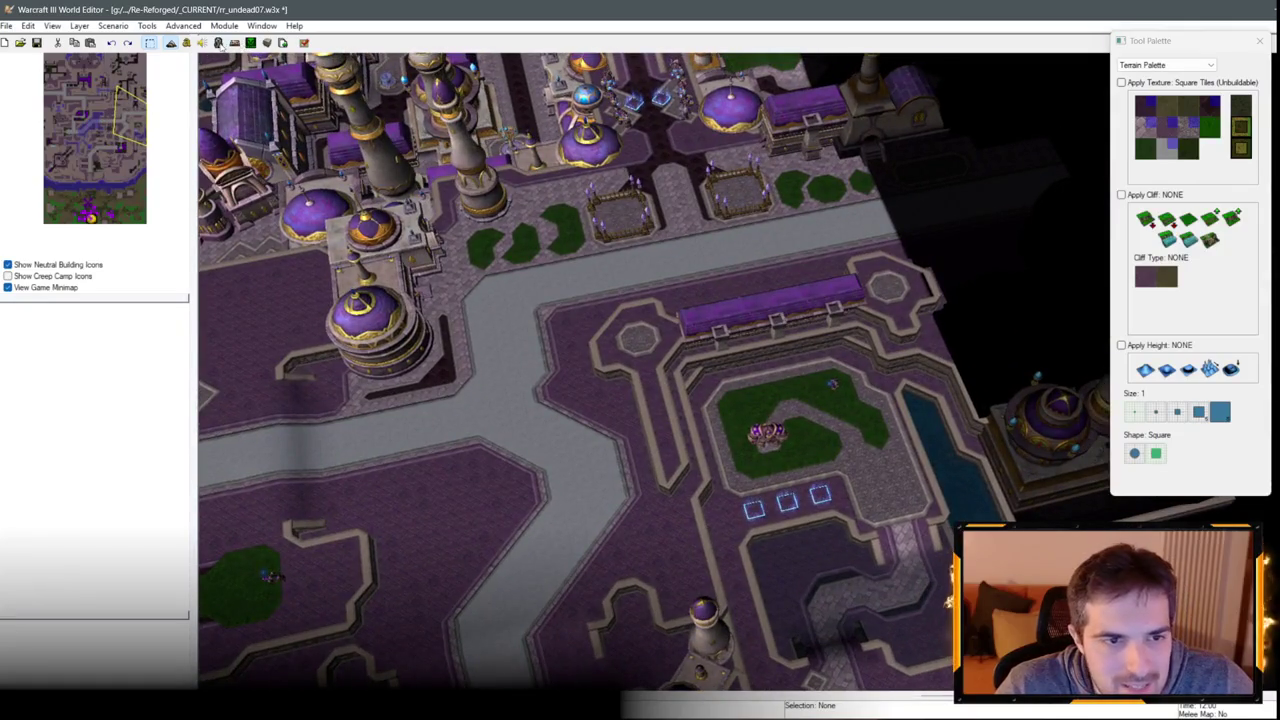
pyautogui.press('Down')
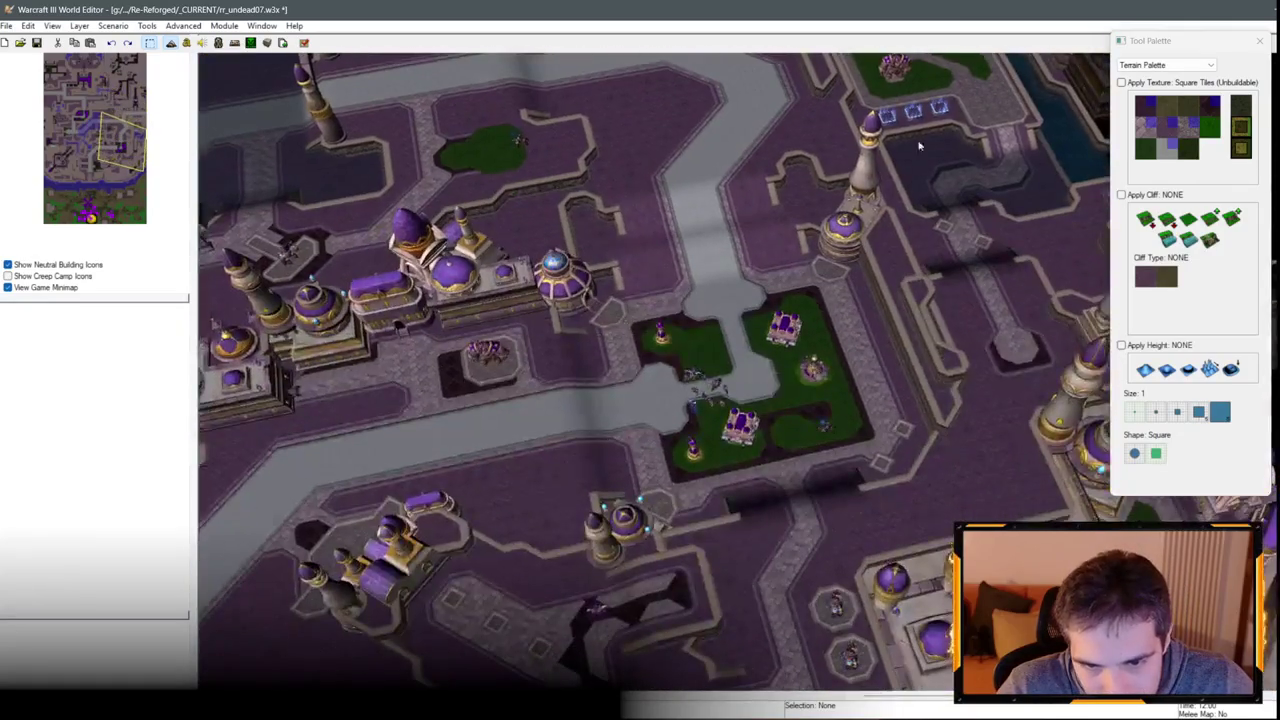
pyautogui.click(1190, 66)
pyautogui.click(1150, 92)
# Place Dalaran Guard Towers on the circular platform and the right platform.
pyautogui.scroll(5, 660, 340)
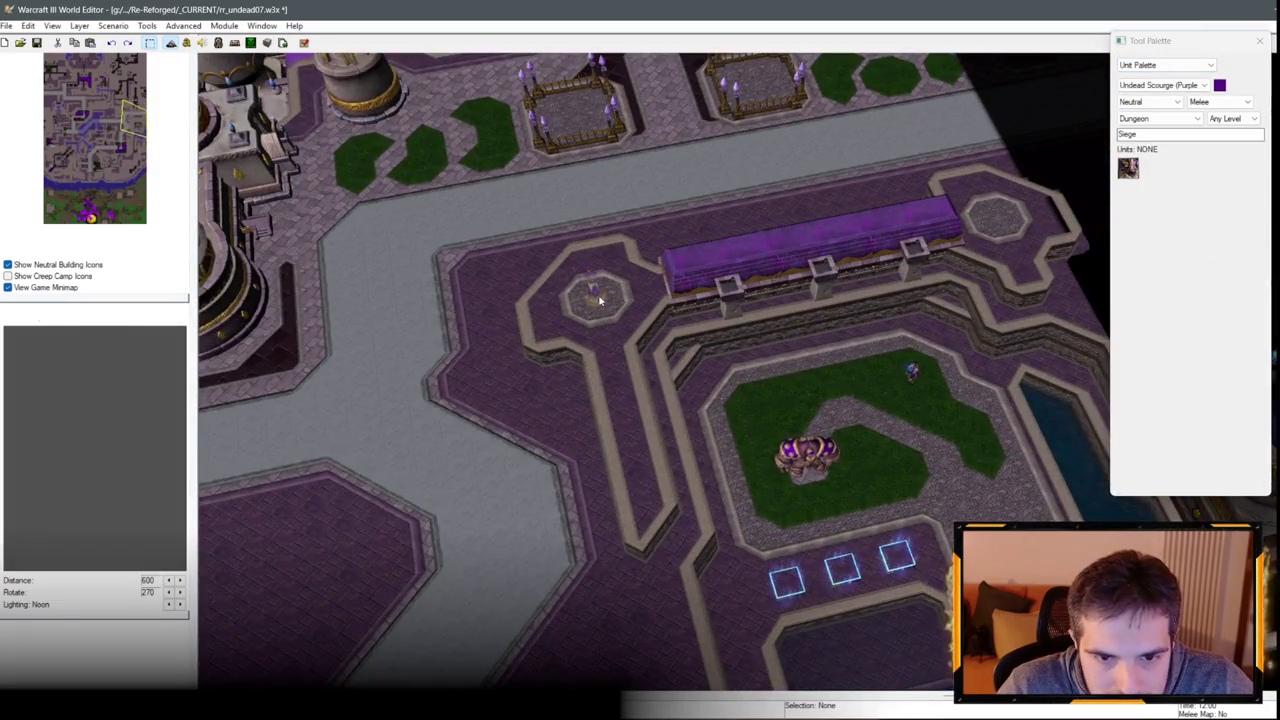
pyautogui.click(600, 300)
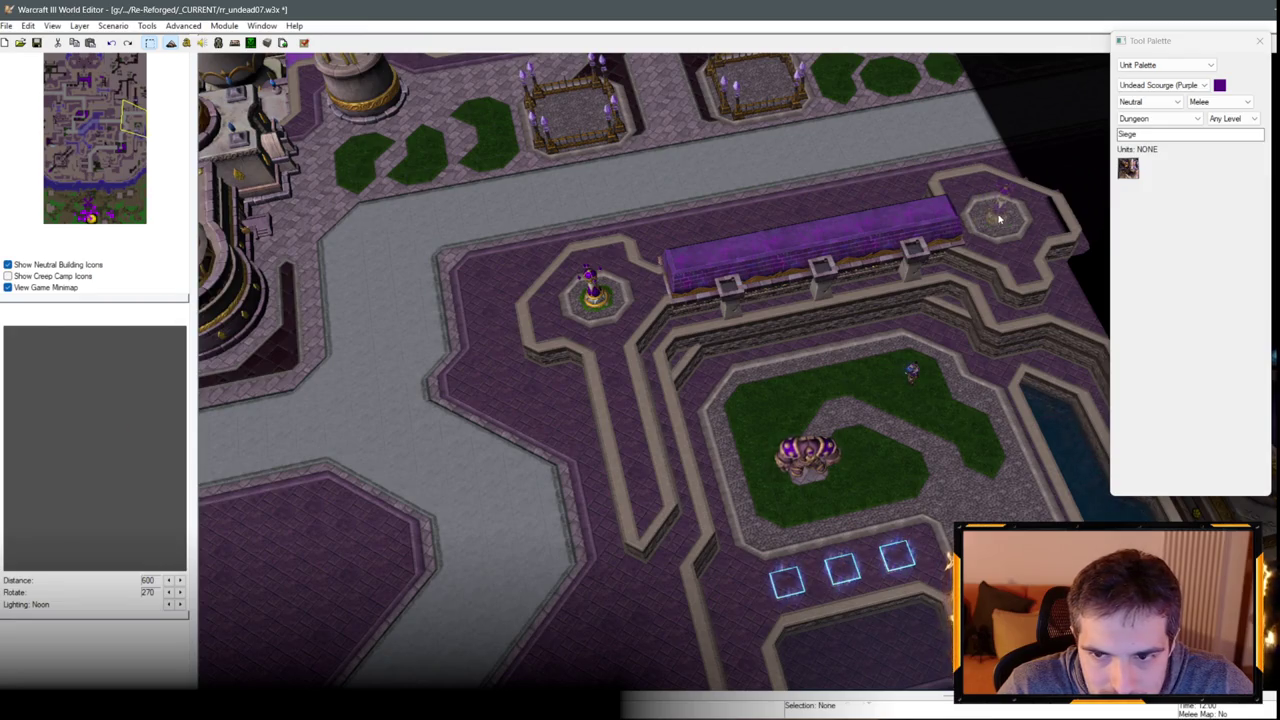
pyautogui.click(998, 218)
pyautogui.scroll(-2, 834, 325)
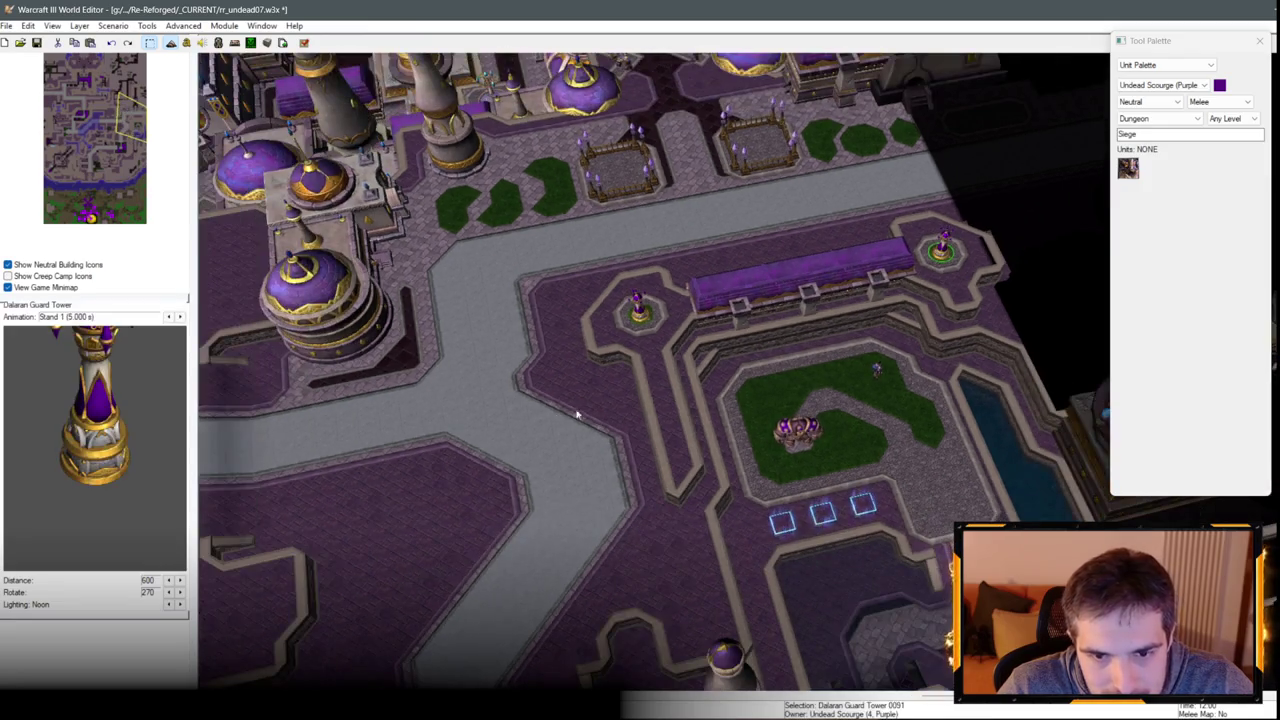
# Paste another Dalaran Guard Tower onto the small green patch.
pyautogui.press('Left')
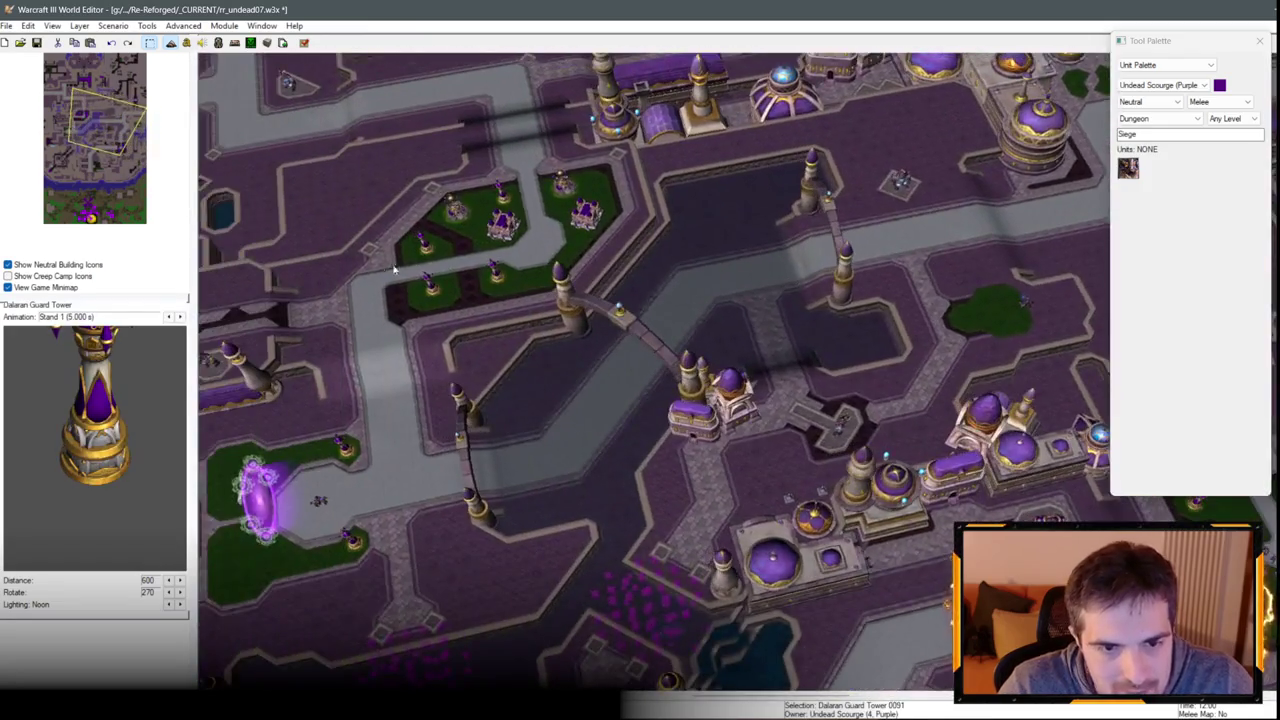
pyautogui.press('Left')
pyautogui.press('Down')
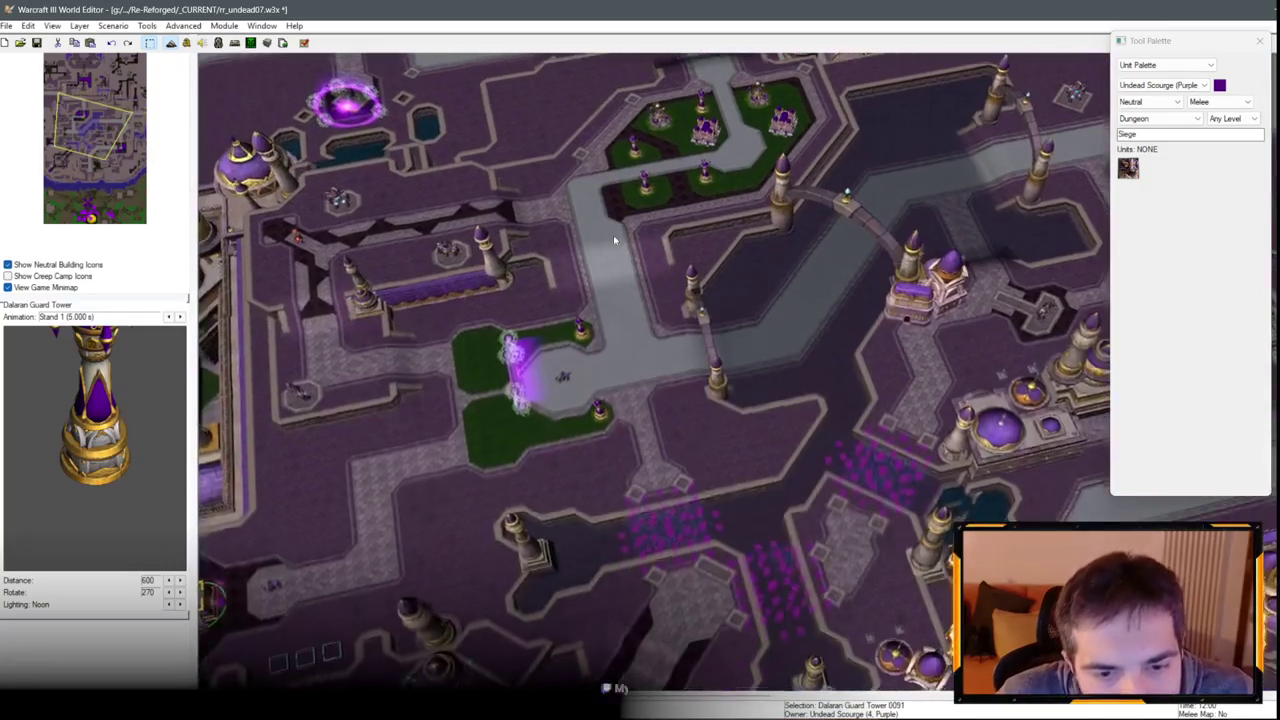
pyautogui.press('Right')
pyautogui.press('Up')
pyautogui.scroll(5, 676, 349)
pyautogui.press('Right')
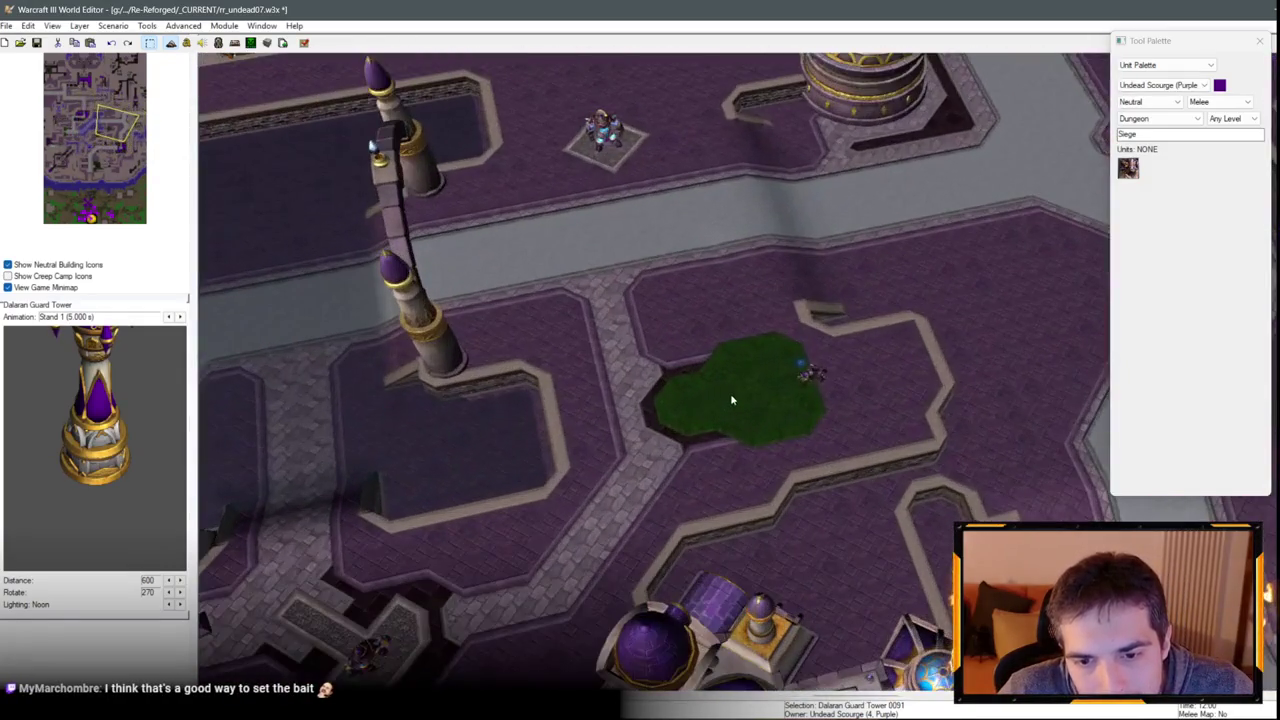
pyautogui.hotkey('ctrl', 'v')
pyautogui.click(690, 398)
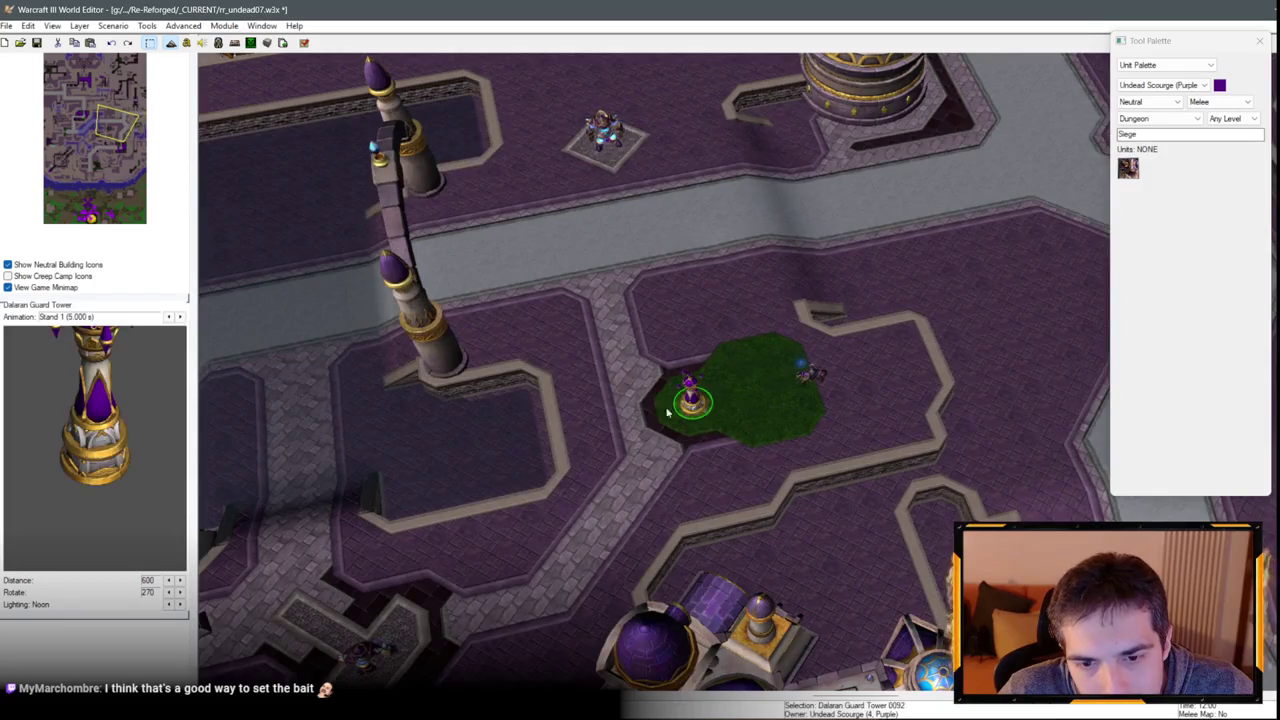
# Centre the new tower's green patch in view and deselect the tower.
pyautogui.press('Up')
pyautogui.press('Left')
pyautogui.press('Up')
pyautogui.press('Left')
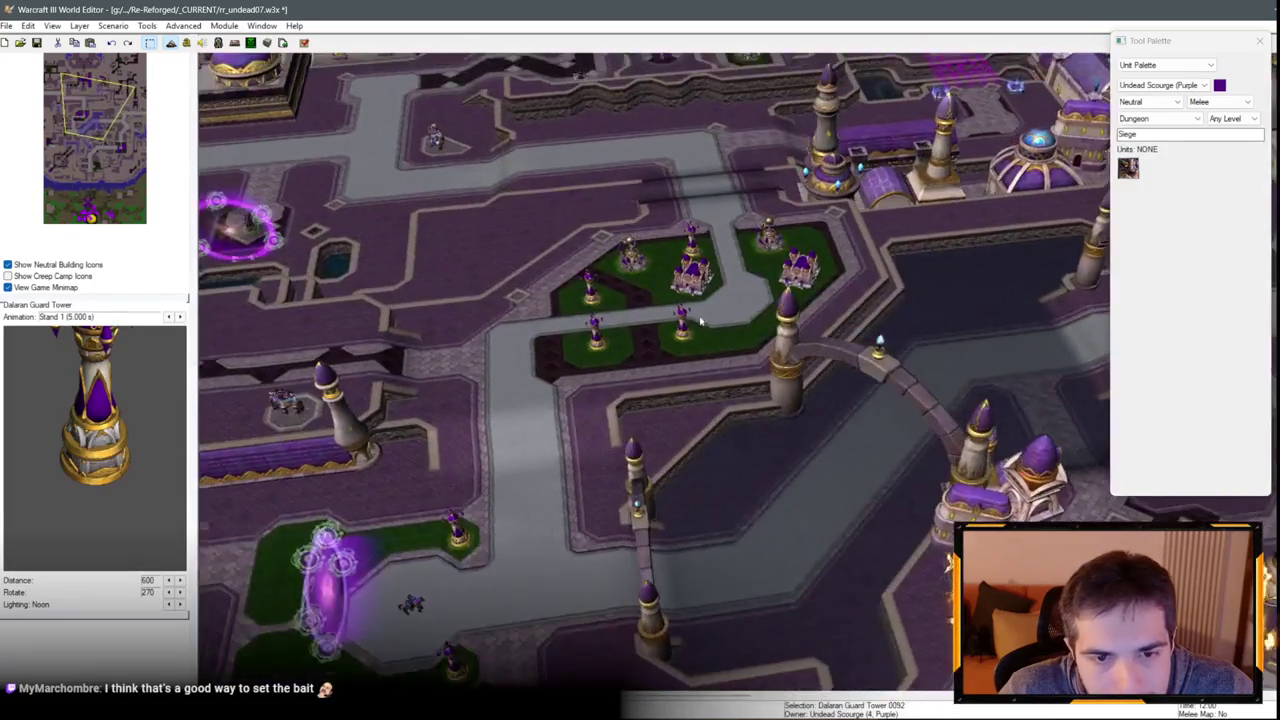
pyautogui.press('Down')
pyautogui.press('Left')
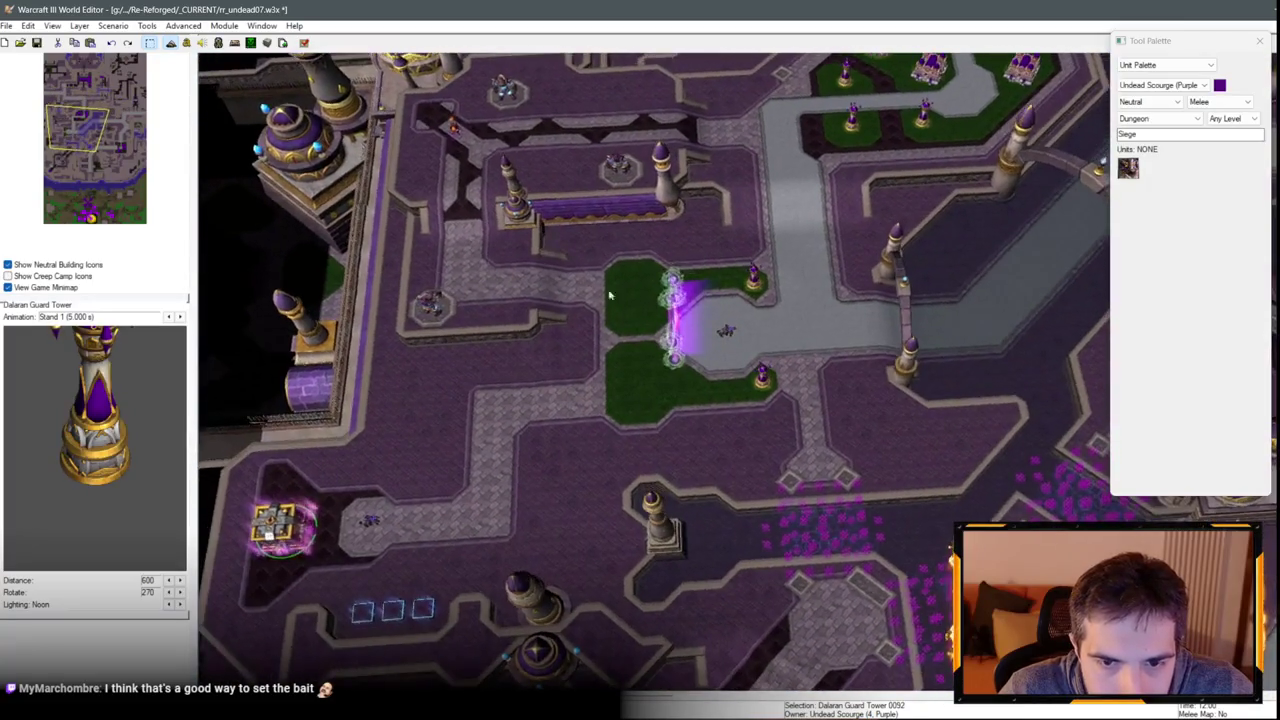
pyautogui.click(815, 316)
# Survey the streets, domed buildings and other bases, then open the Object Editor with F6.
pyautogui.scroll(3, 815, 316)
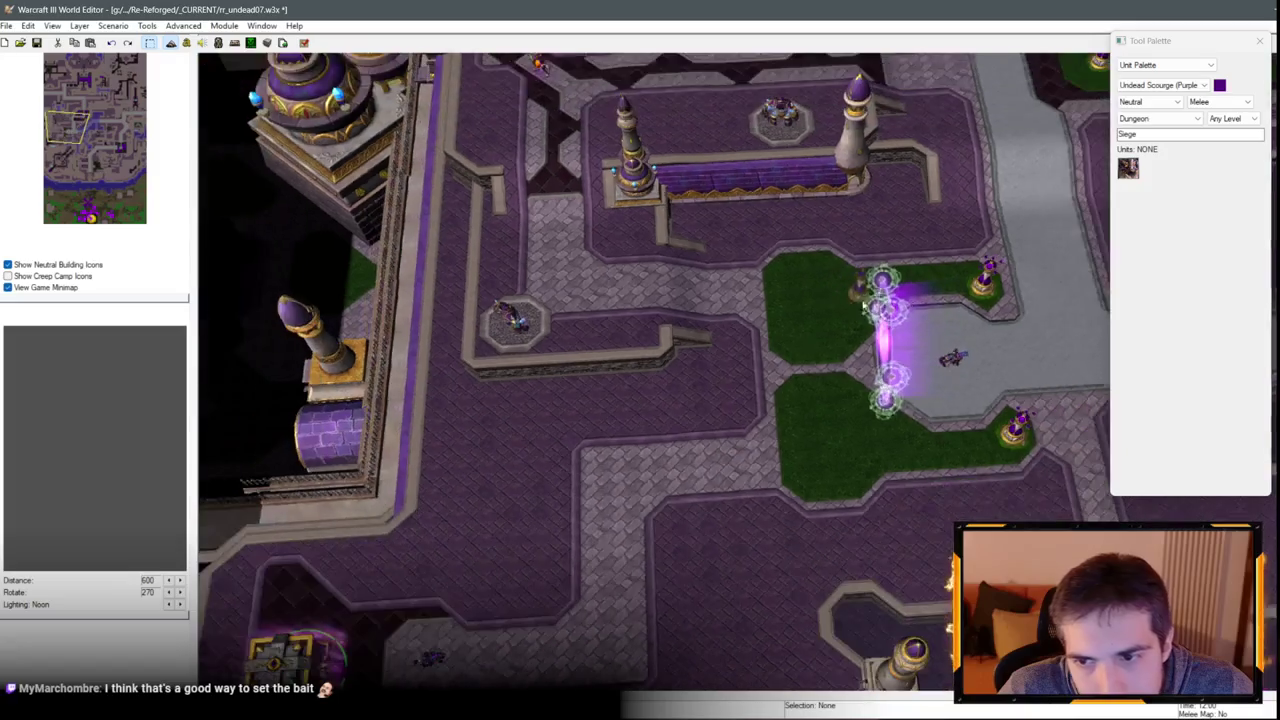
pyautogui.press('Right')
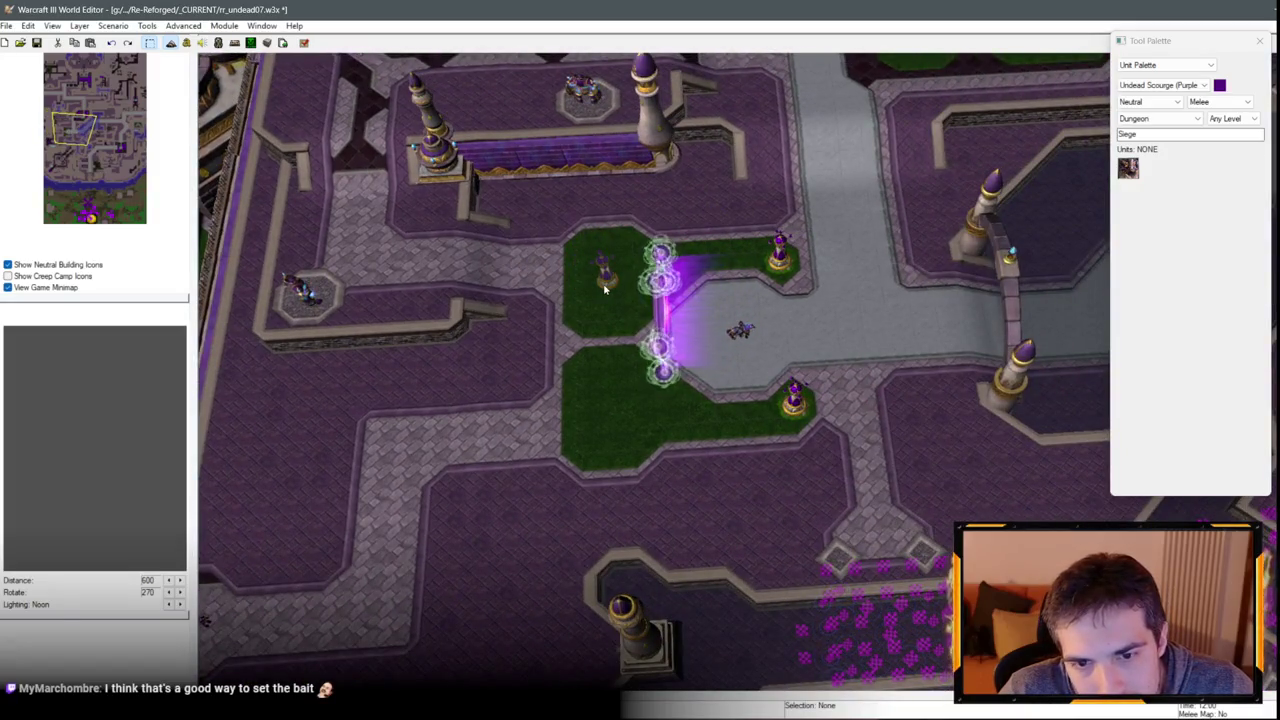
pyautogui.press('Up')
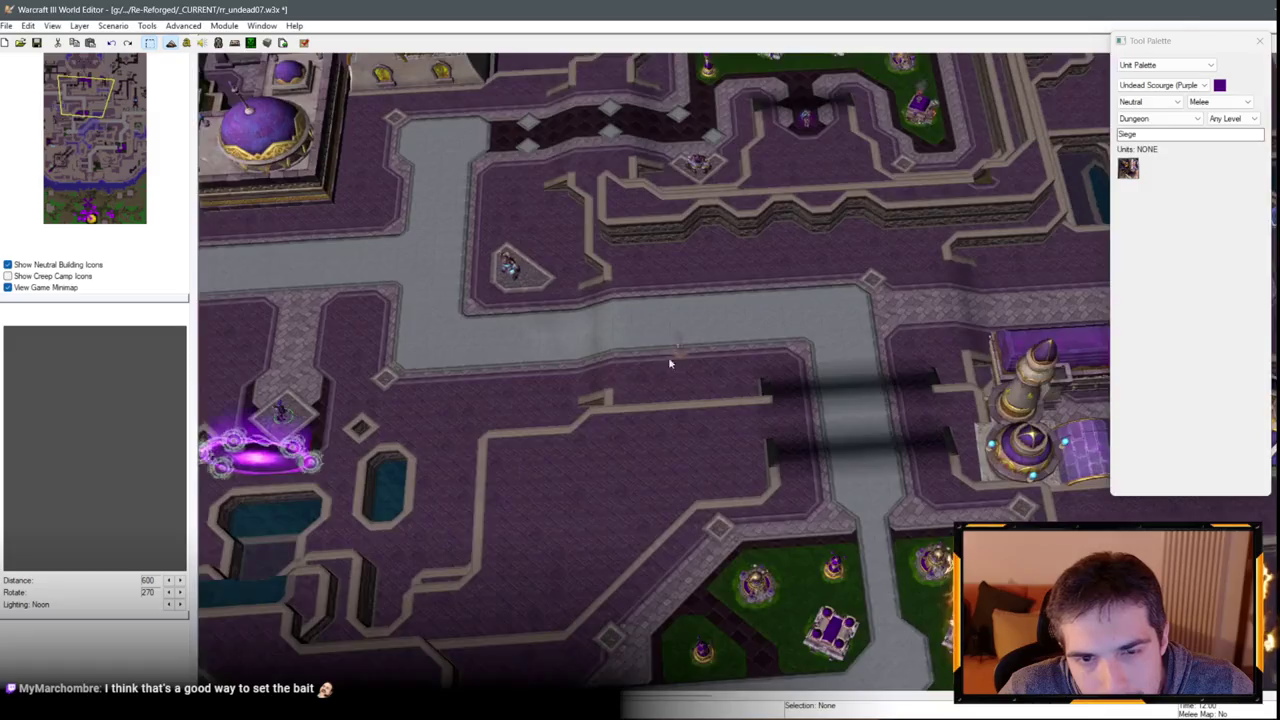
pyautogui.press('Up')
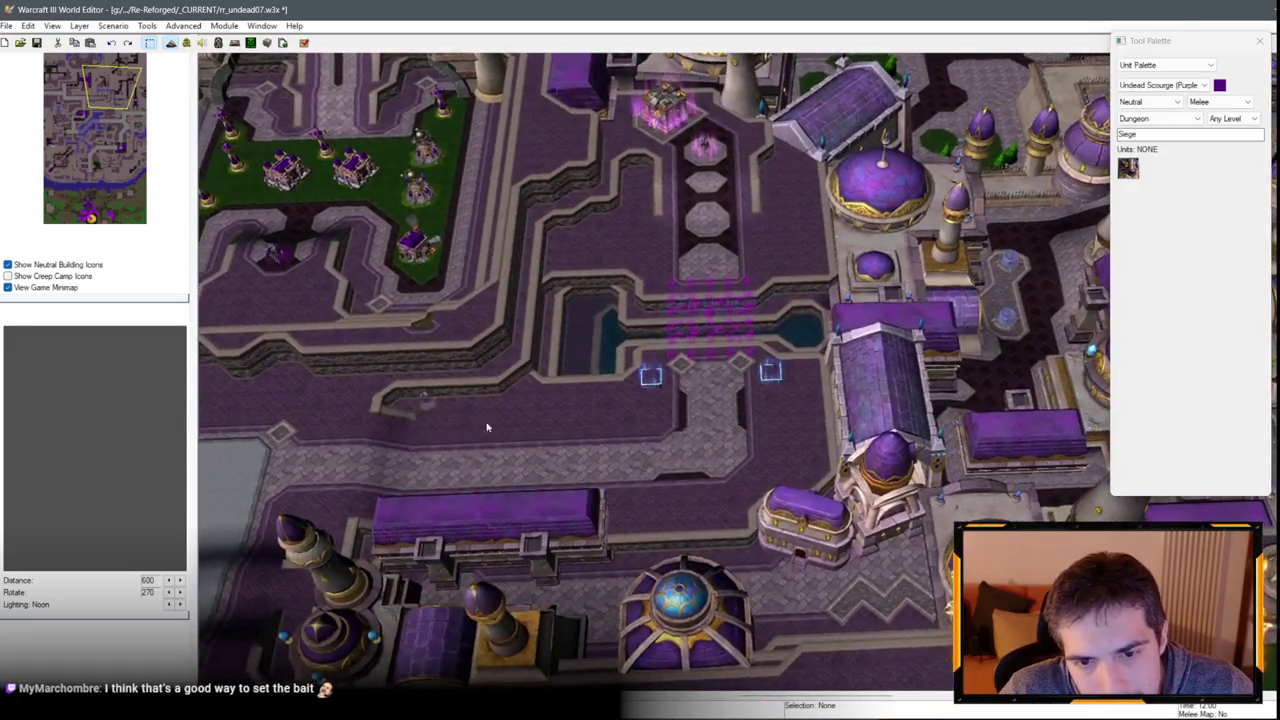
pyautogui.press('Down')
pyautogui.press('Left')
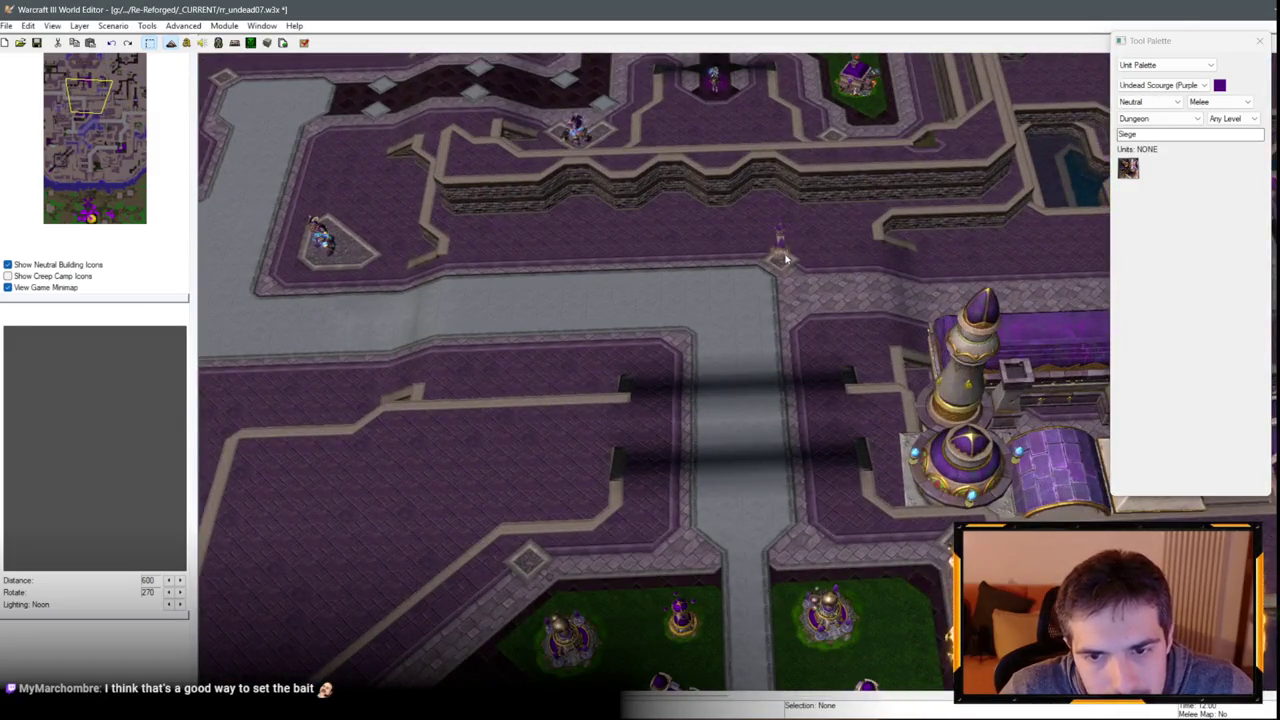
pyautogui.press('Left')
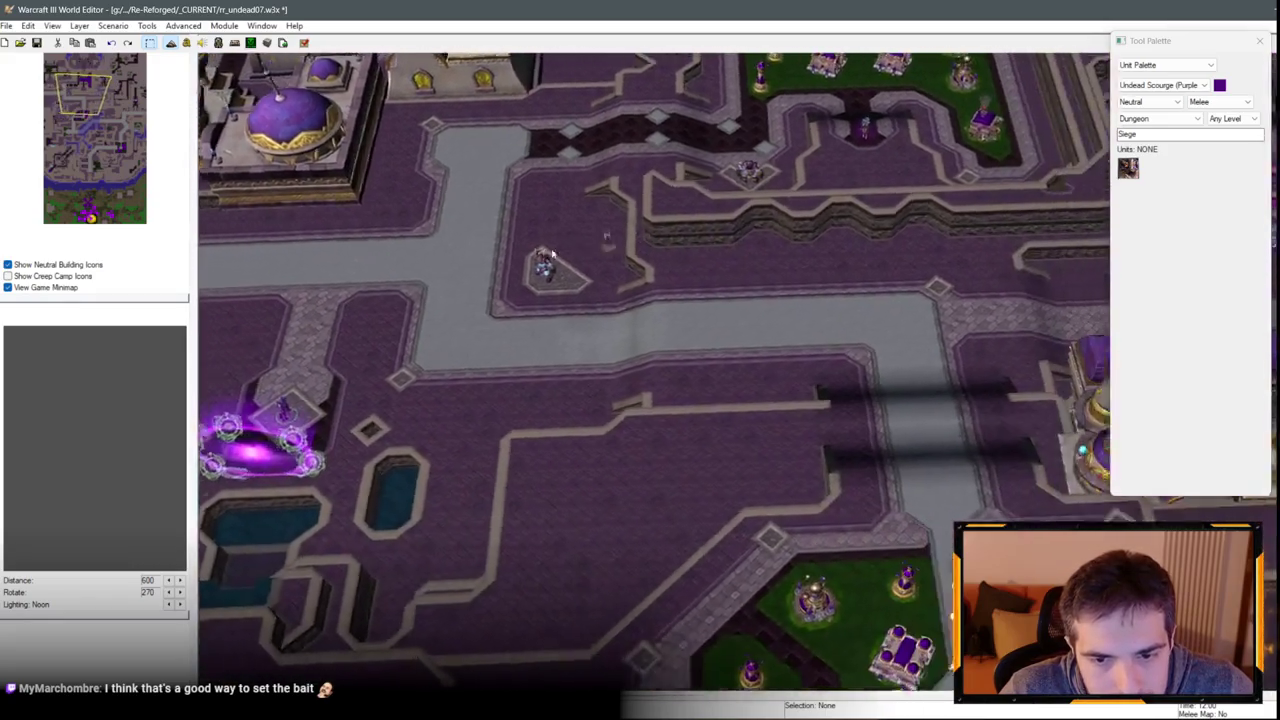
pyautogui.press('Down')
pyautogui.press('Right')
pyautogui.press('Up')
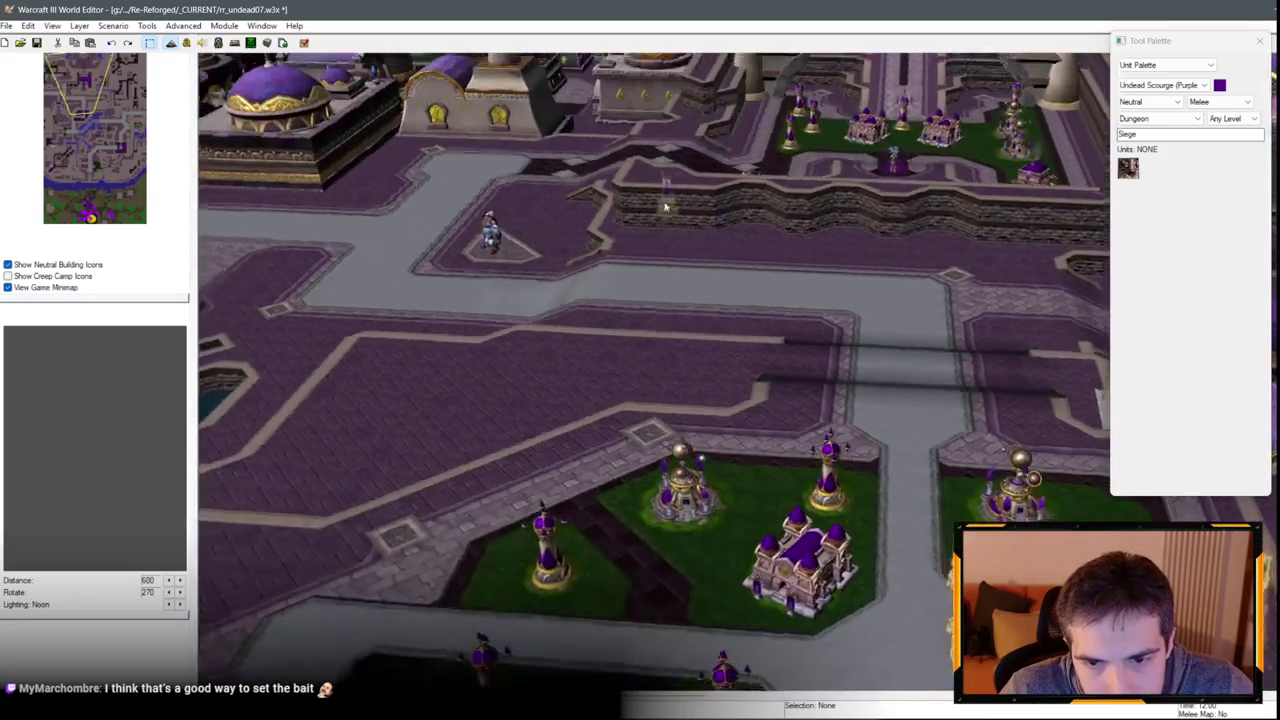
pyautogui.press('Down')
pyautogui.press('Up')
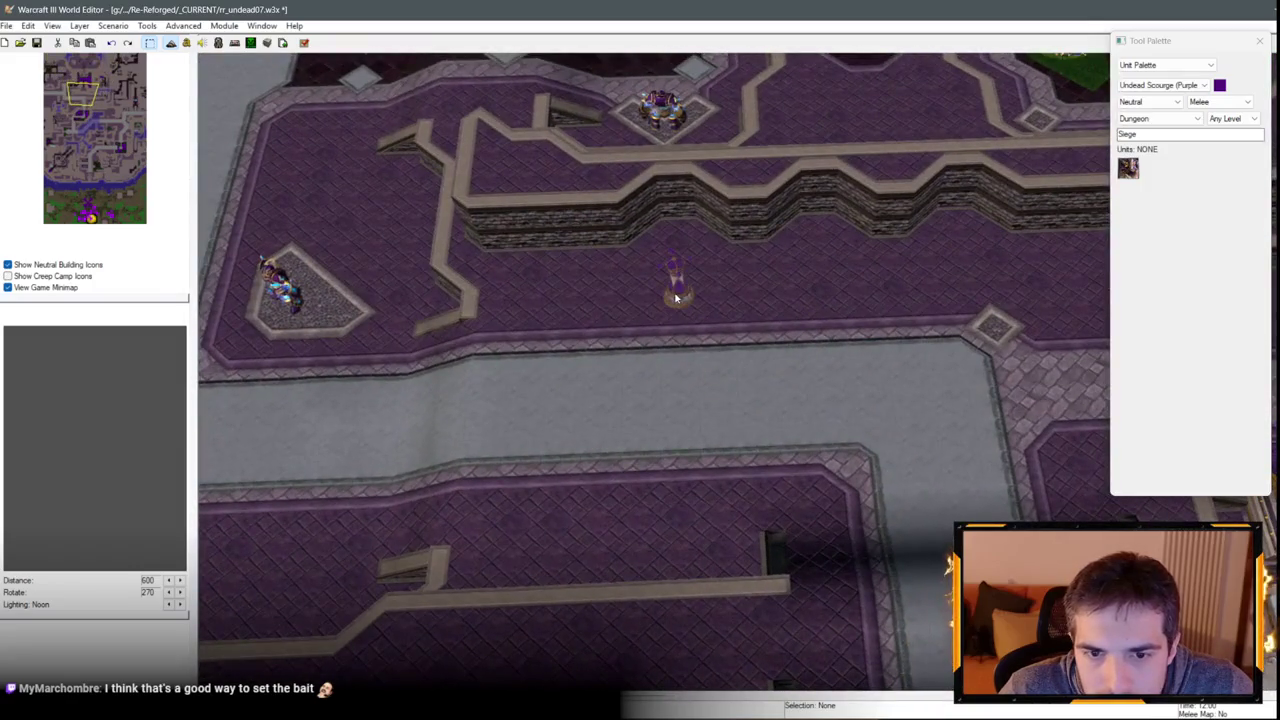
pyautogui.press('Left')
pyautogui.press('Up')
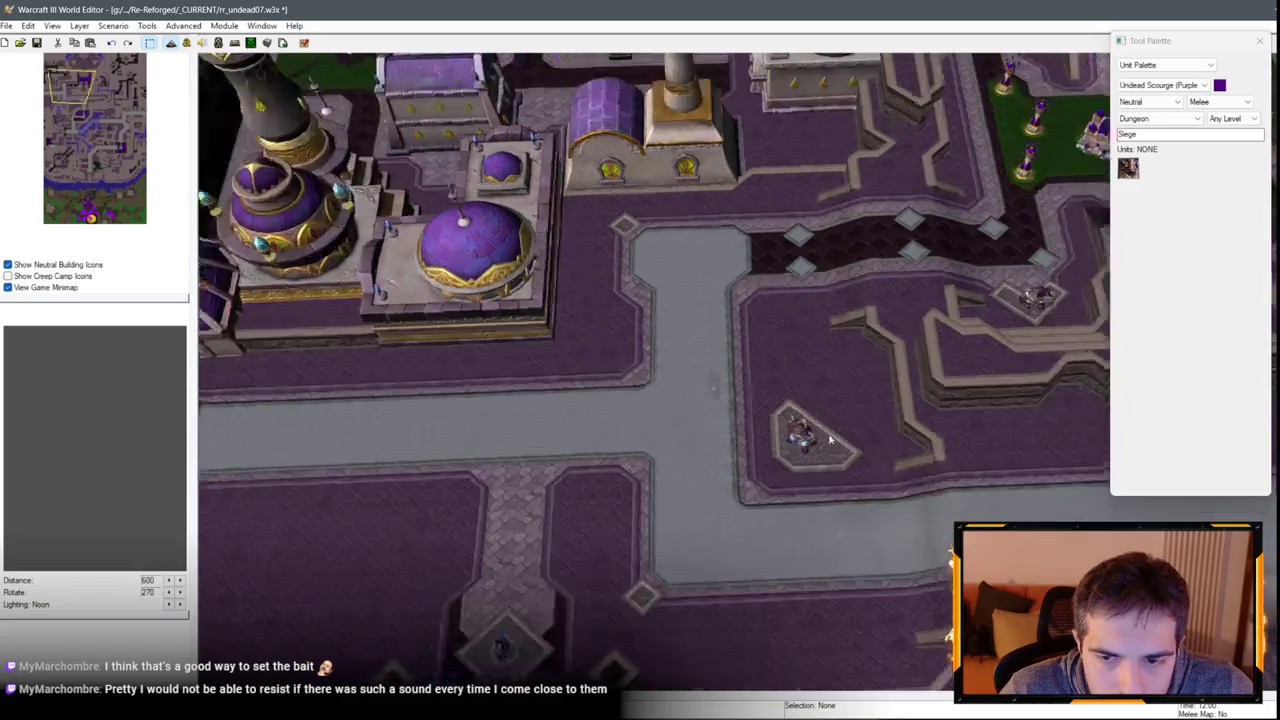
pyautogui.press('Up')
pyautogui.press('Right')
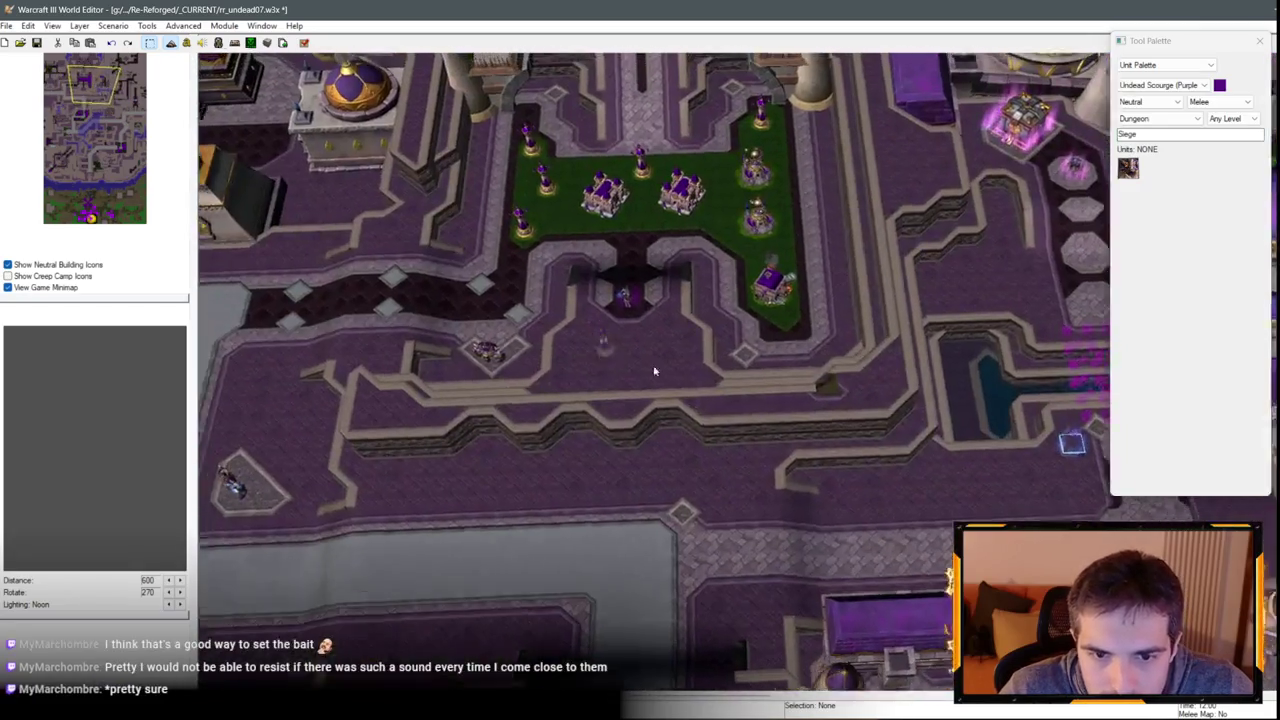
pyautogui.scroll(3, 654, 371)
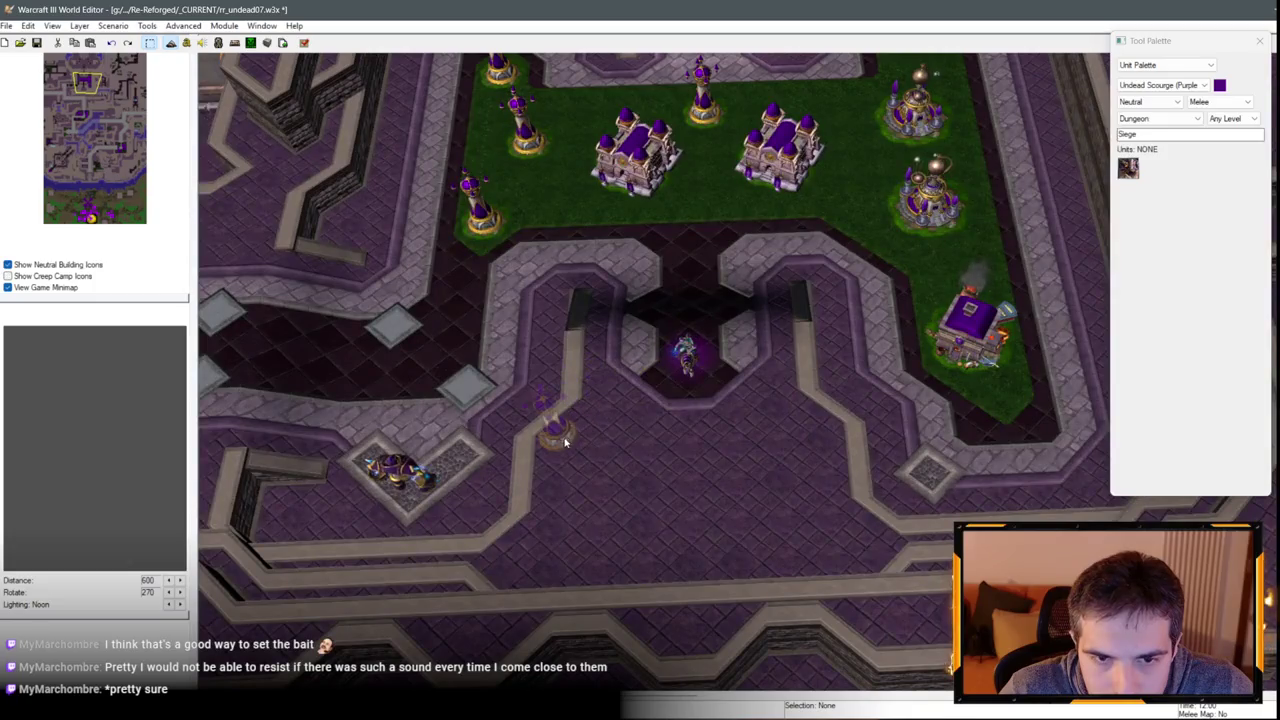
pyautogui.press('Down')
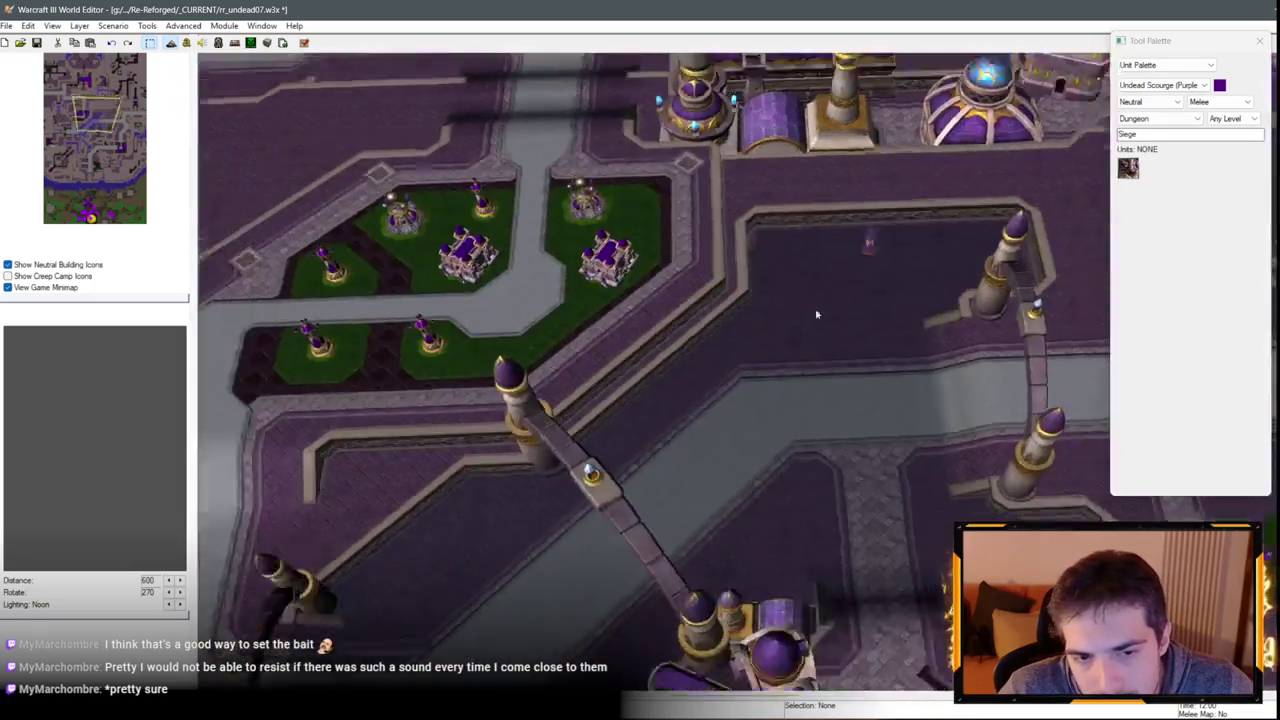
pyautogui.press('Down')
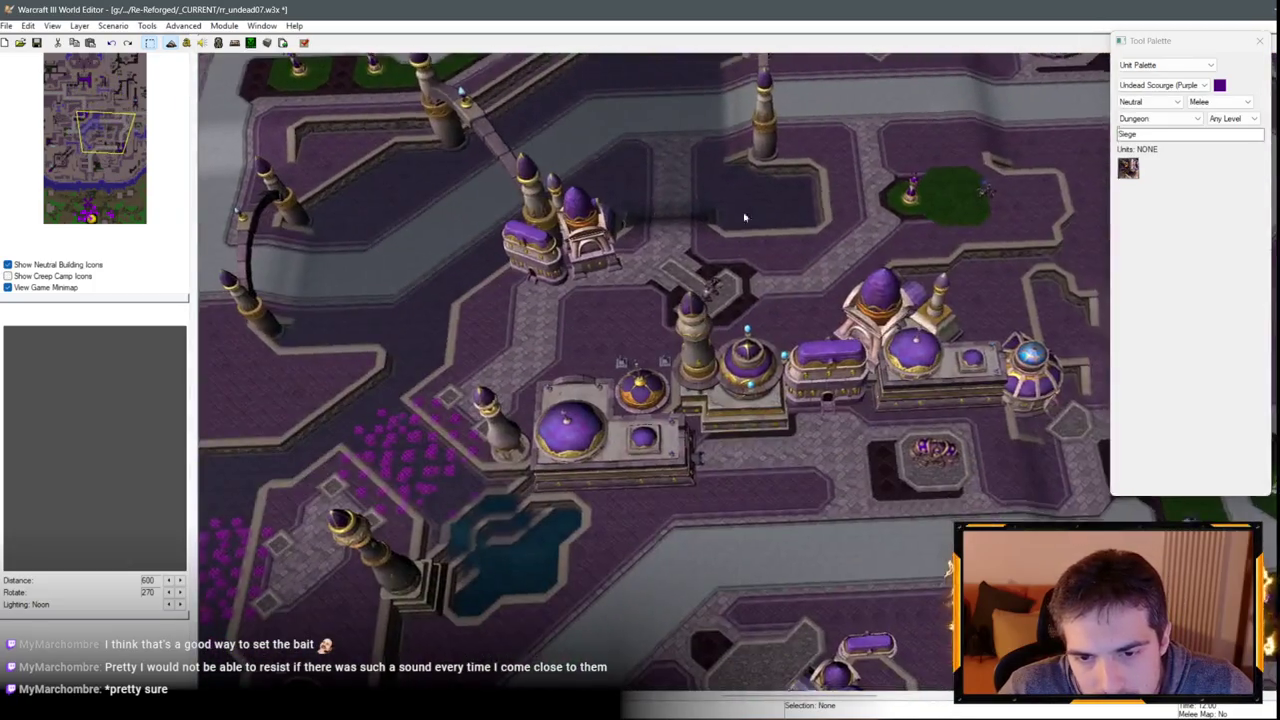
pyautogui.press('Left')
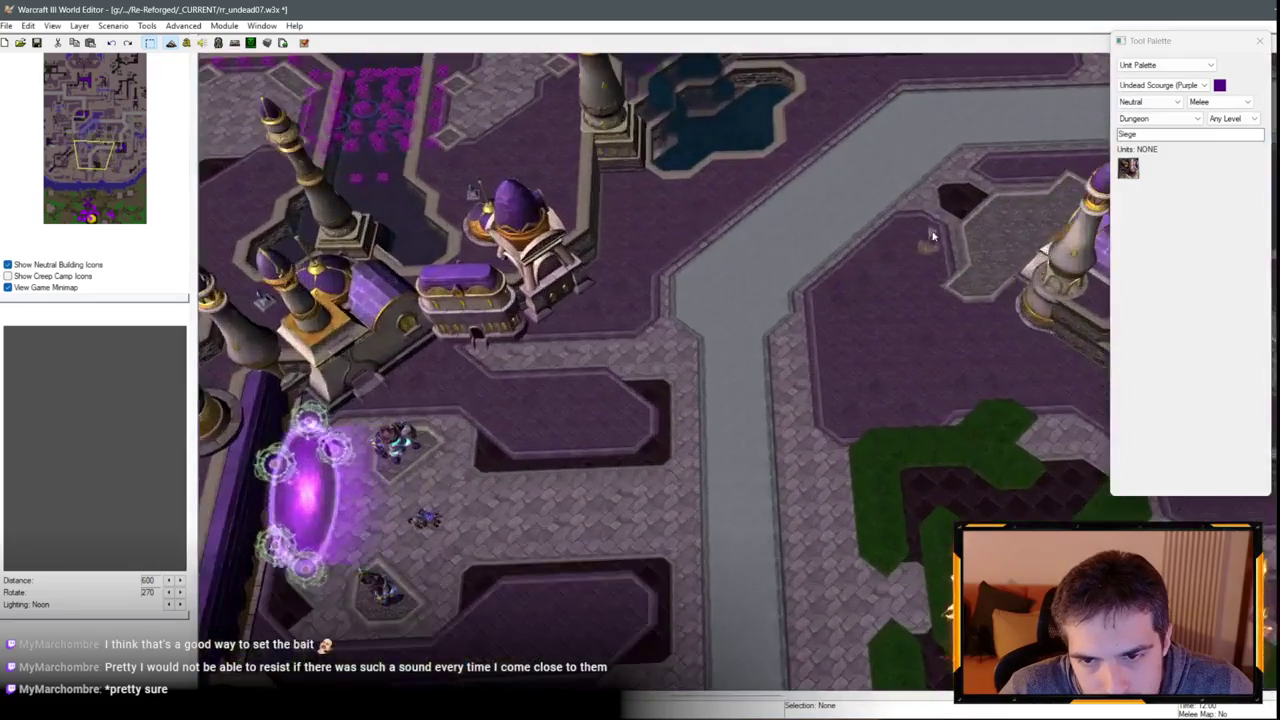
pyautogui.scroll(-5, 727, 372)
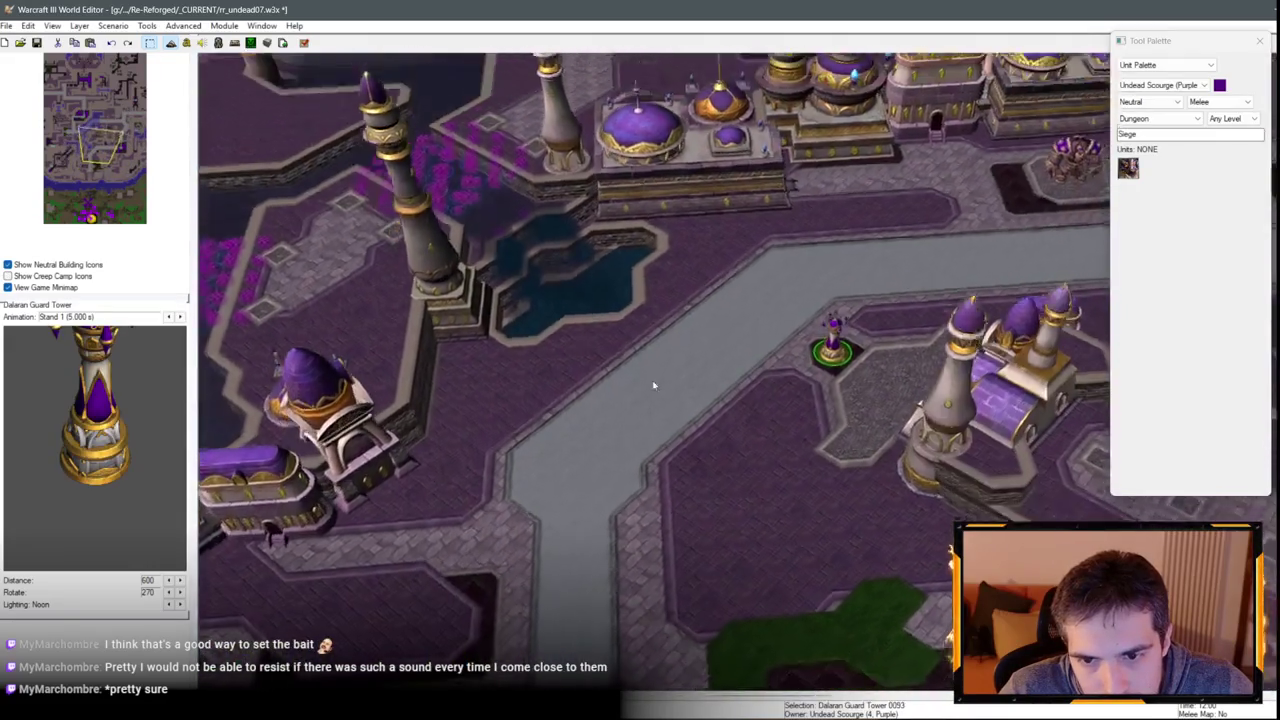
pyautogui.scroll(5, 662, 299)
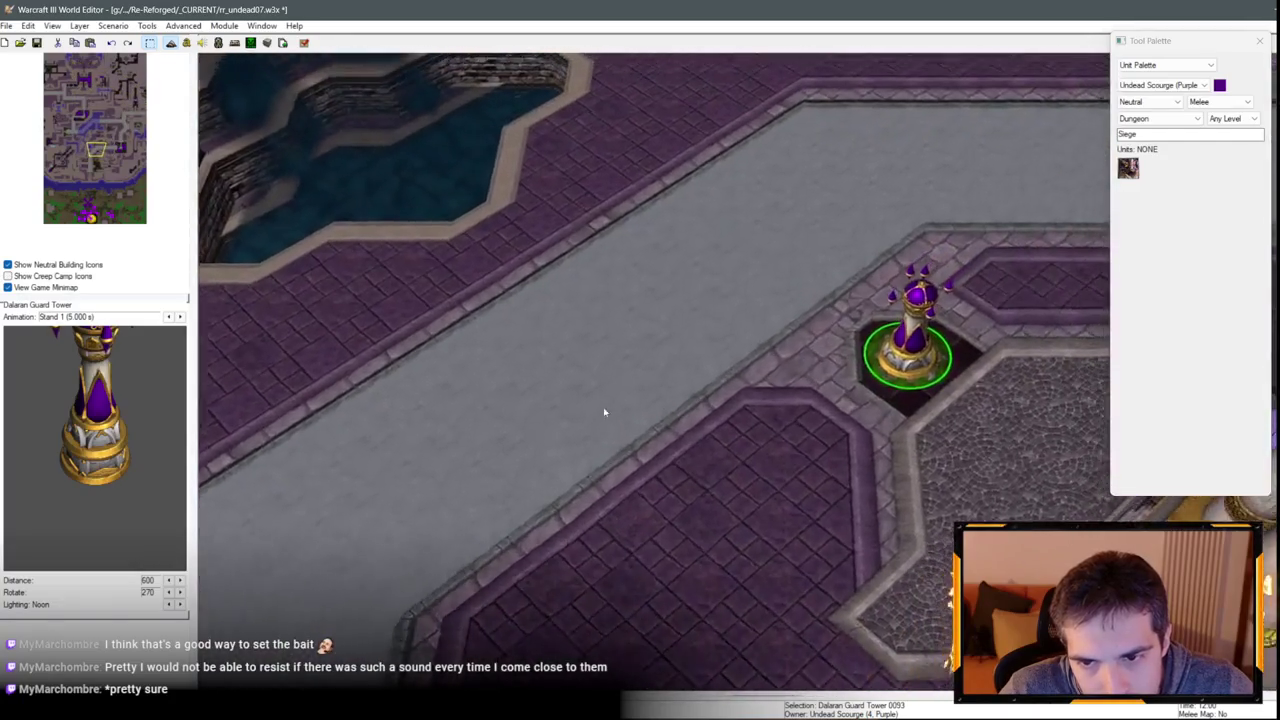
pyautogui.scroll(-4, 595, 418)
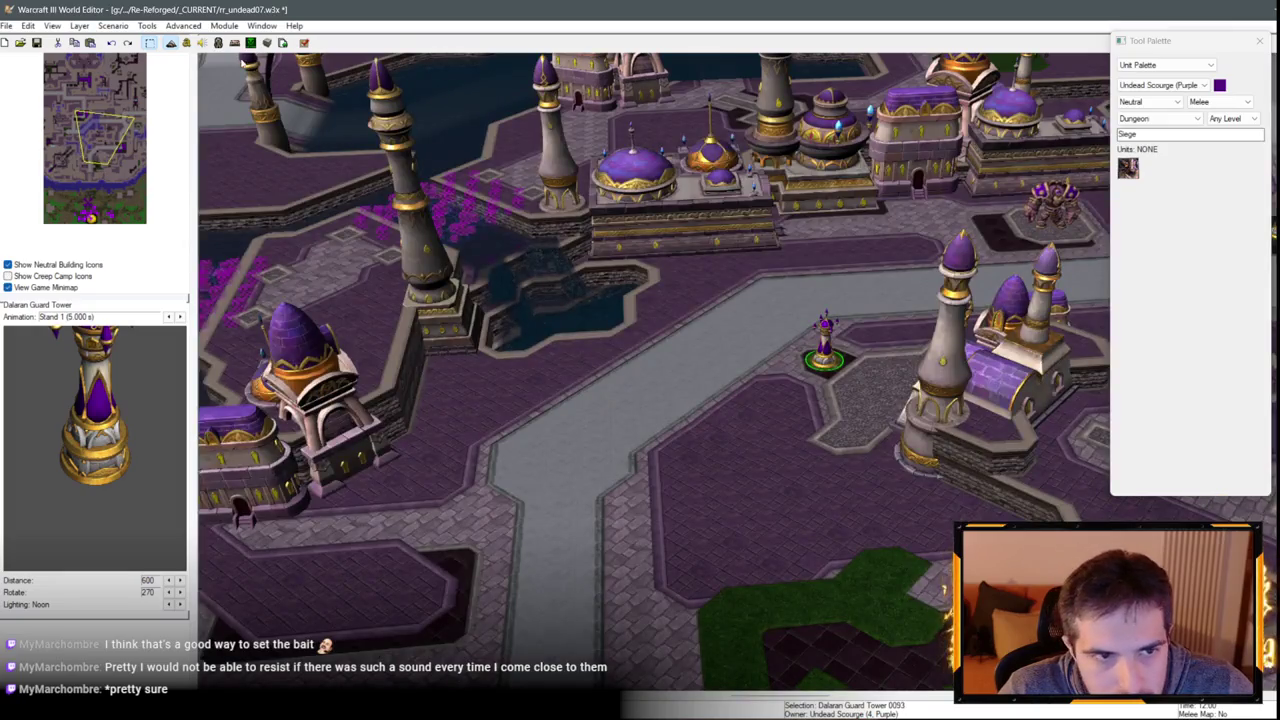
pyautogui.press('F6')
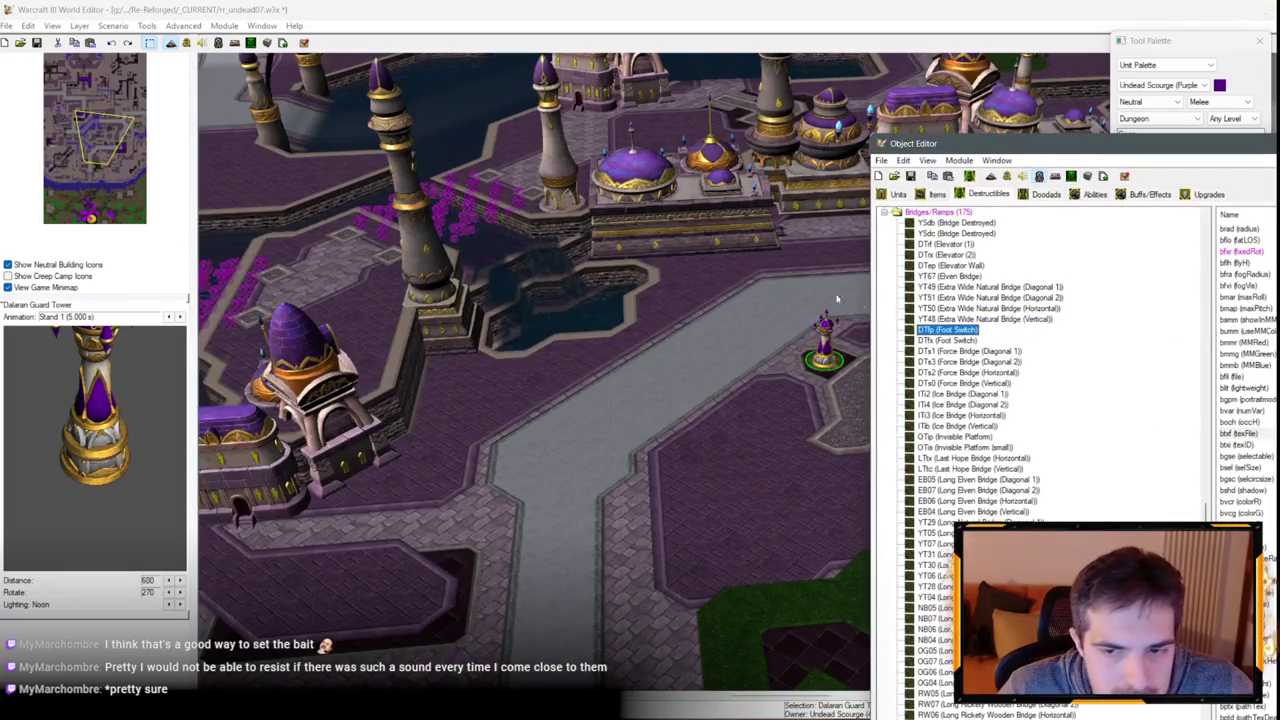
# Find the Dalaran Guard Tower in the Units list, edit its scale, and move the tower.
pyautogui.click(895, 194)
pyautogui.write('Dalaran Guar')
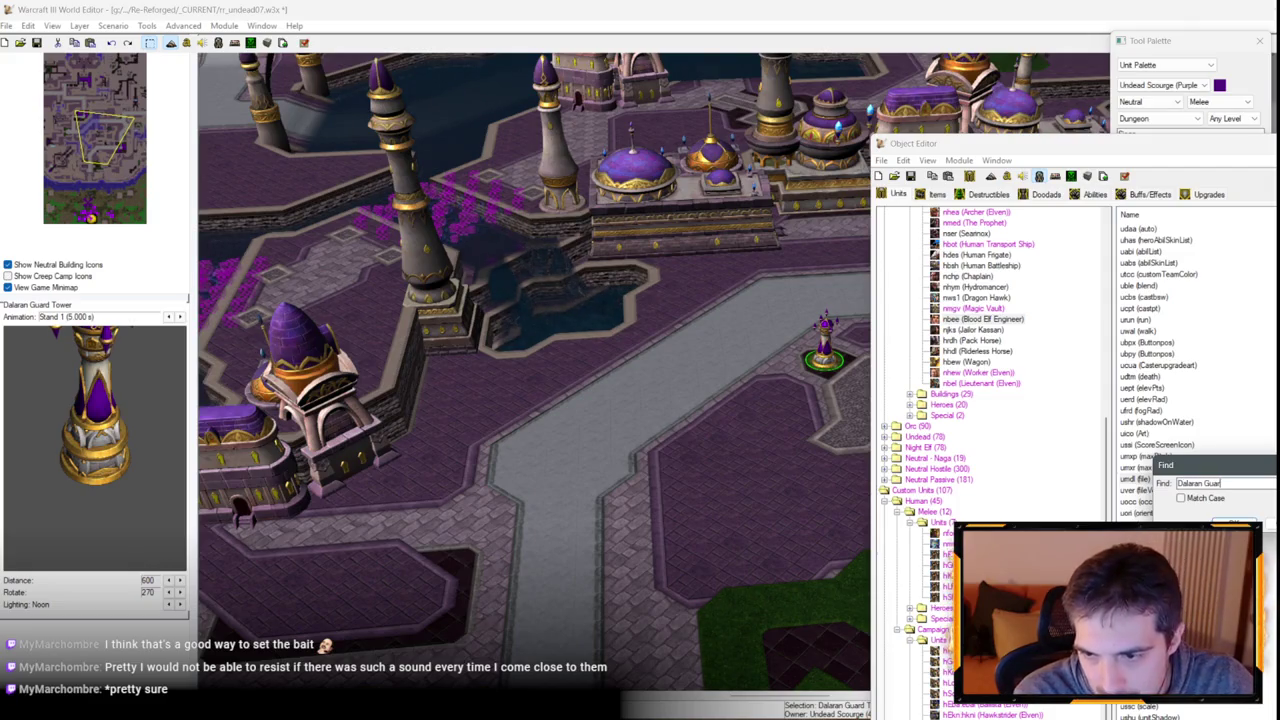
pyautogui.press('Return')
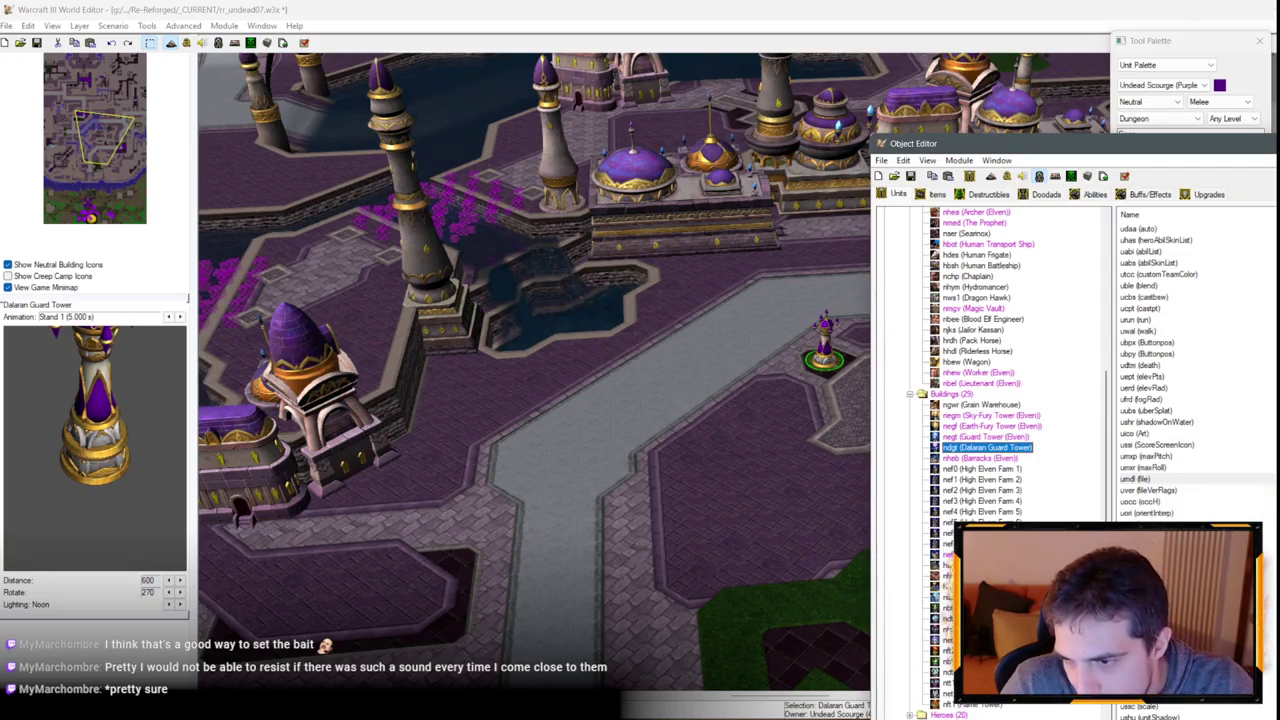
pyautogui.scroll(-5, 1190, 370)
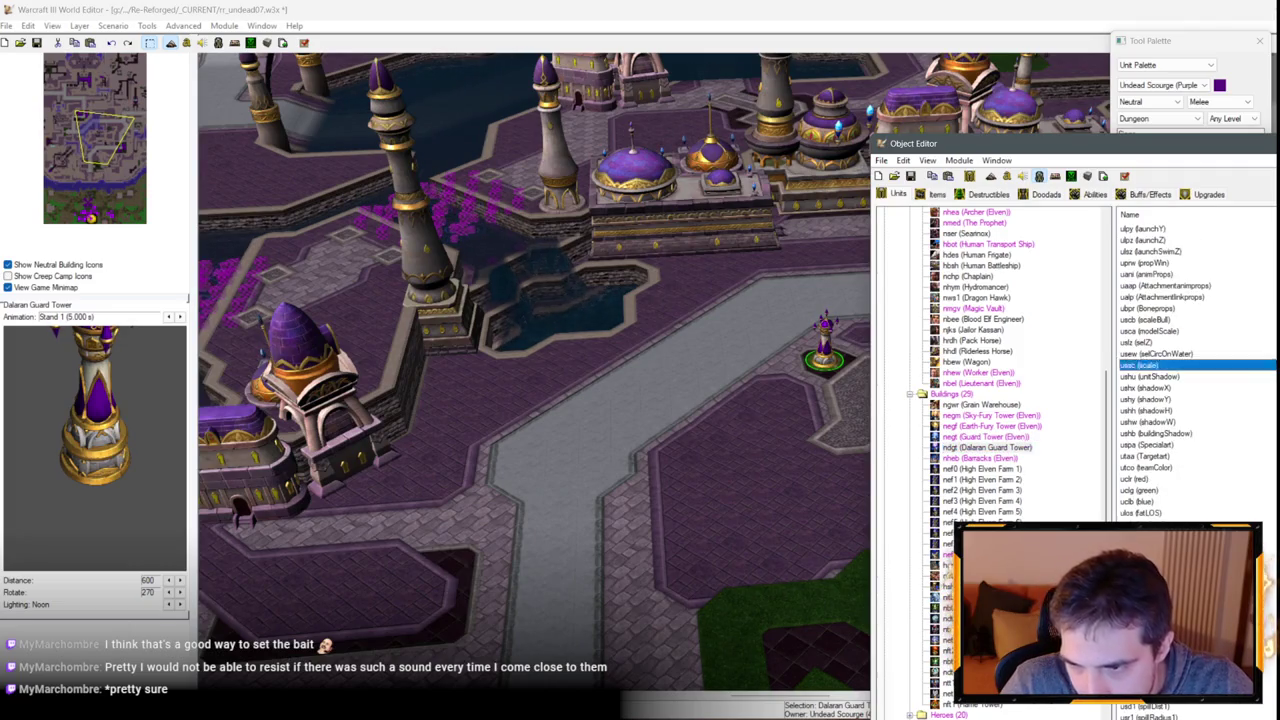
pyautogui.press('Return')
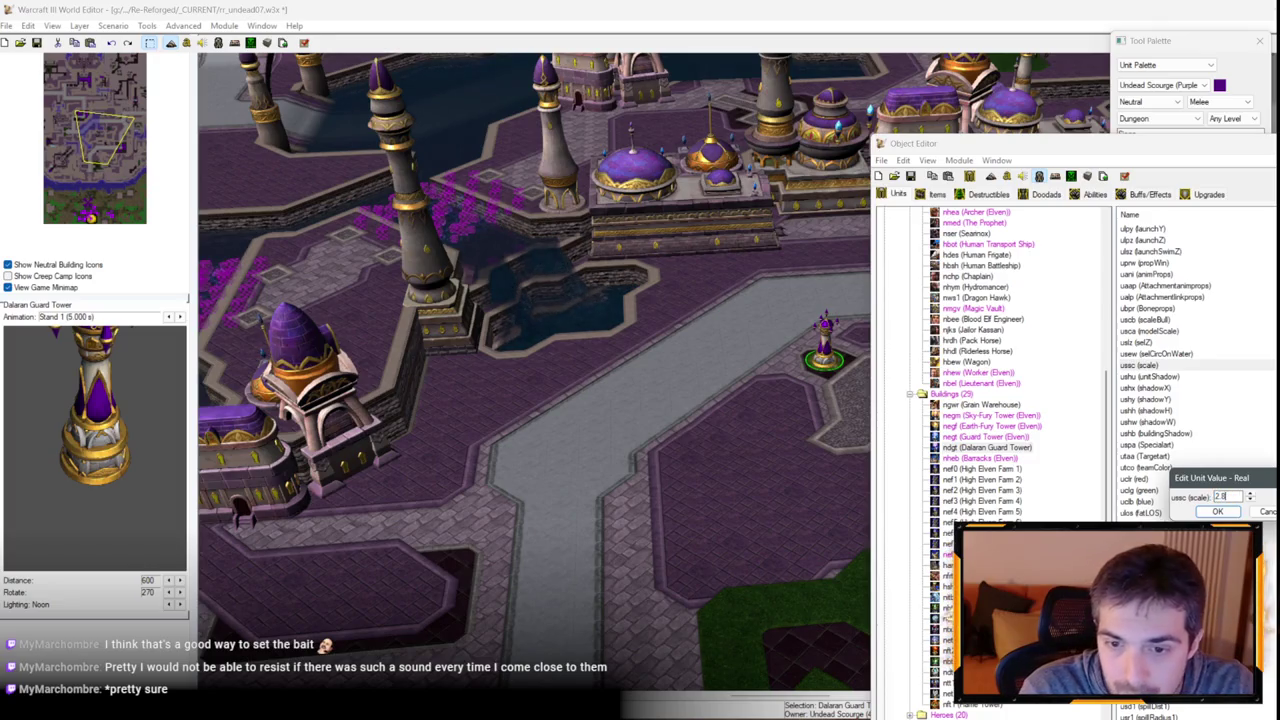
pyautogui.press('Return')
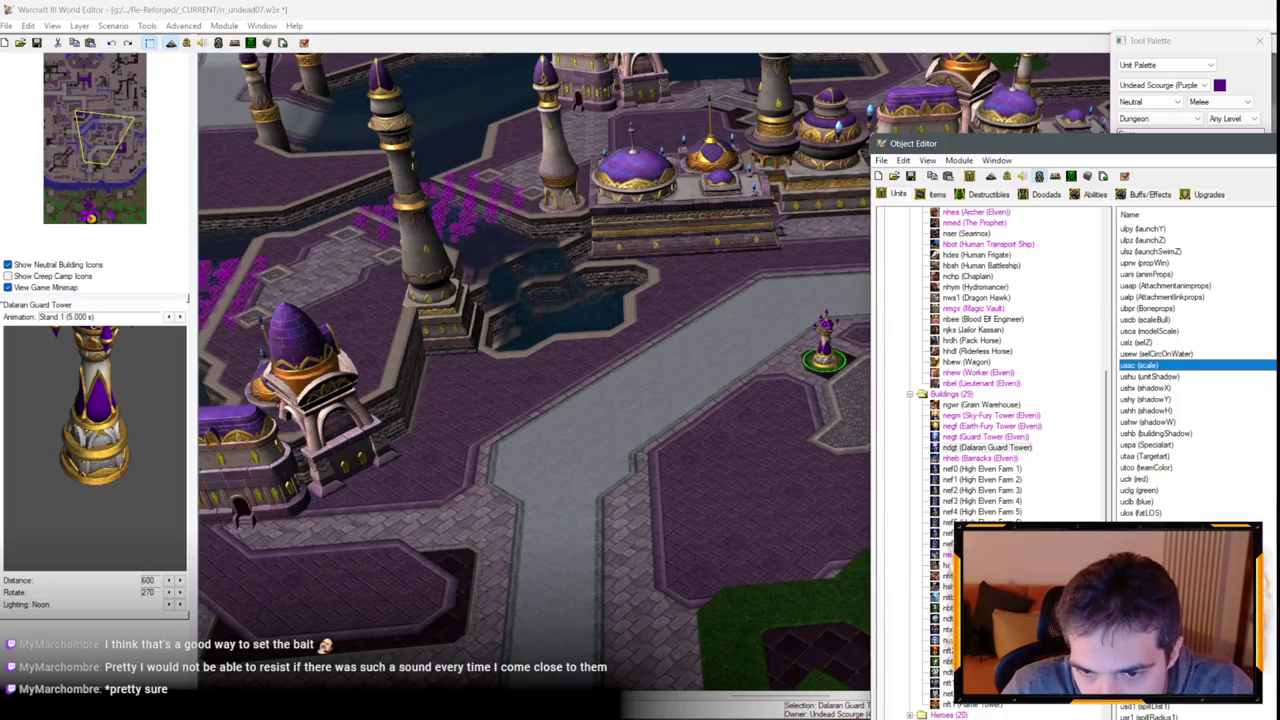
pyautogui.scroll(3, 825, 345)
pyautogui.moveTo(660, 350)
pyautogui.mouseDown()
pyautogui.moveTo(610, 414)
pyautogui.moveTo(678, 430)
pyautogui.mouseUp()
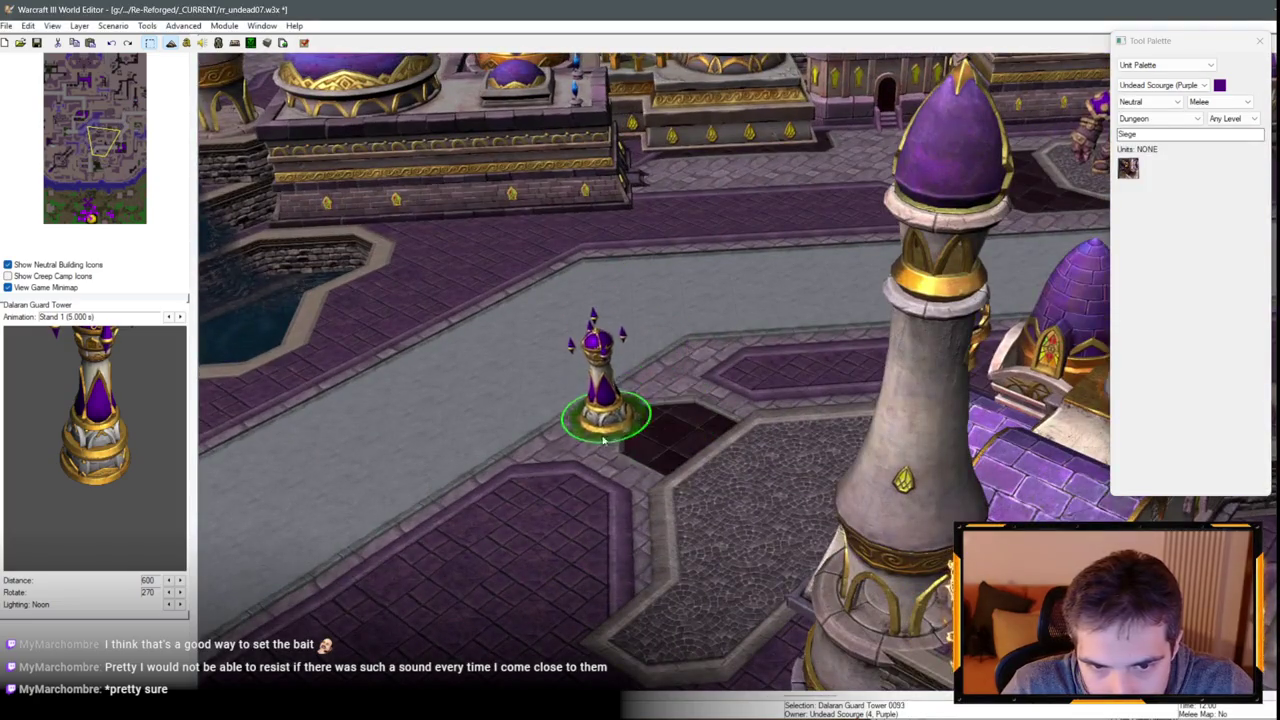
# Show readable field names and adjust the tower's Art - Scaling Value to enlarge it.
pyautogui.click(216, 44)
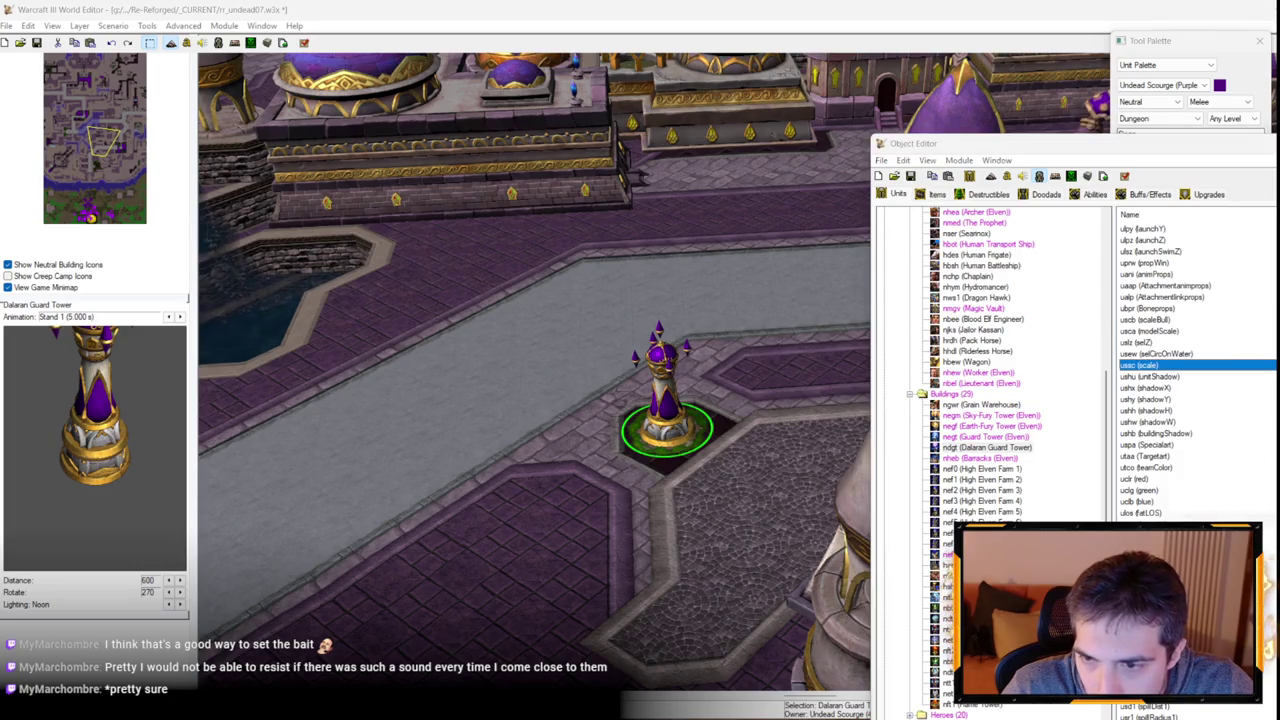
pyautogui.click(1224, 513)
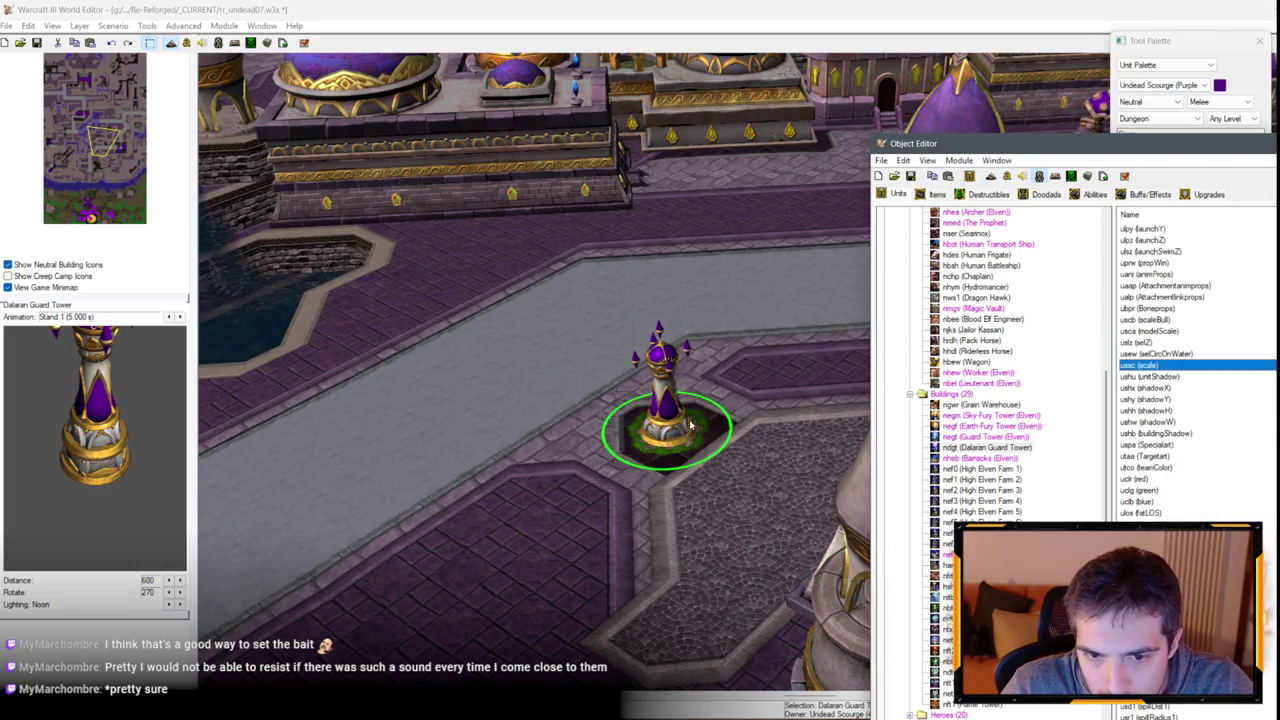
pyautogui.hotkey('ctrl', 'd')
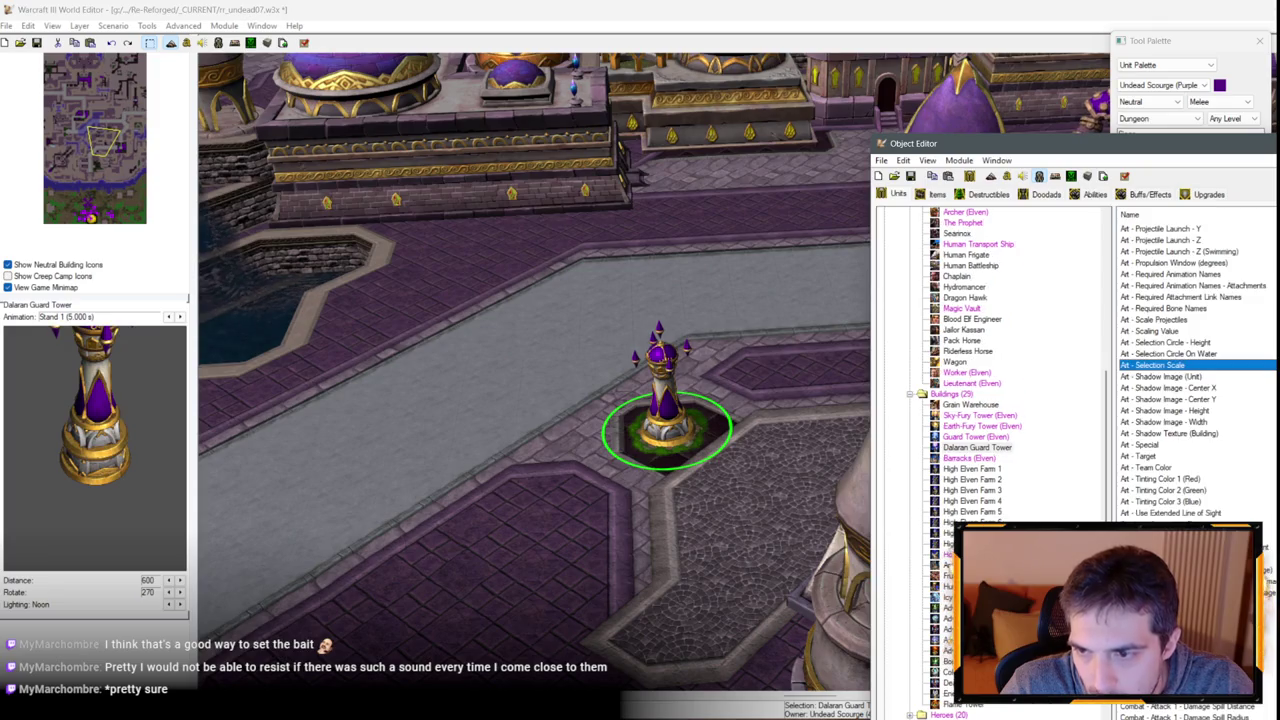
pyautogui.doubleClick(1150, 331)
pyautogui.write('1.5')
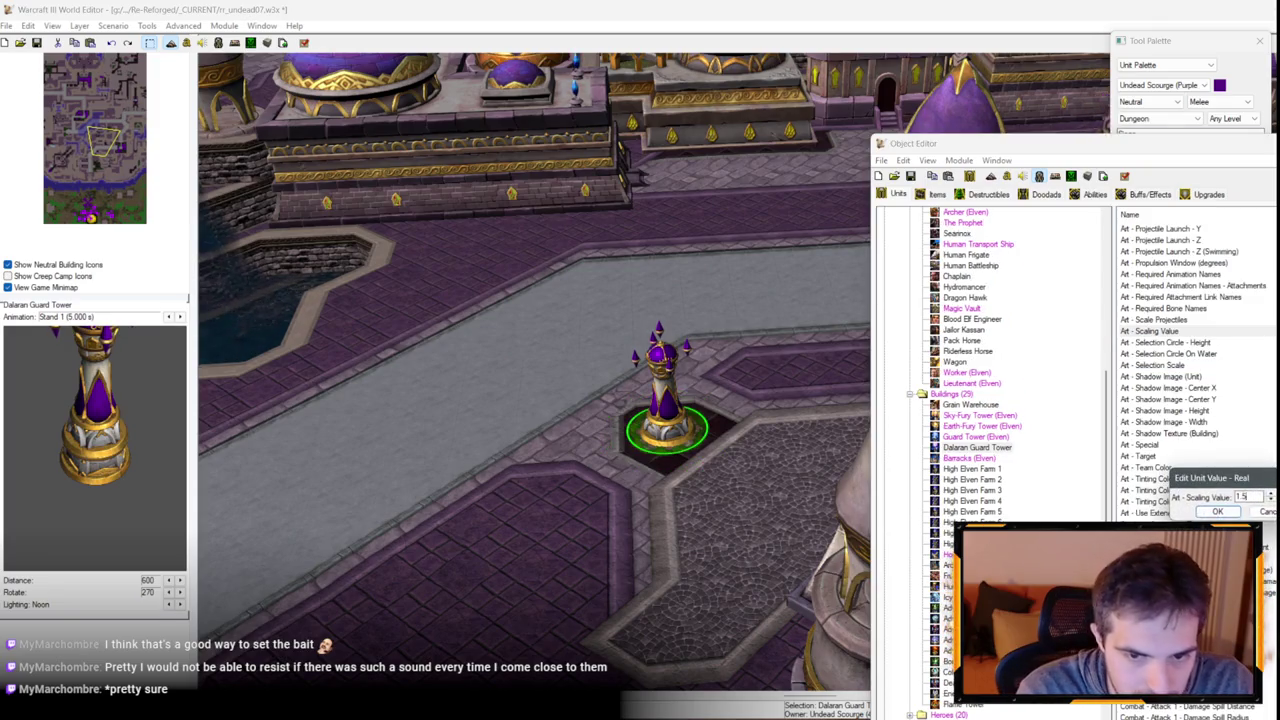
pyautogui.press('Return')
pyautogui.press('Return')
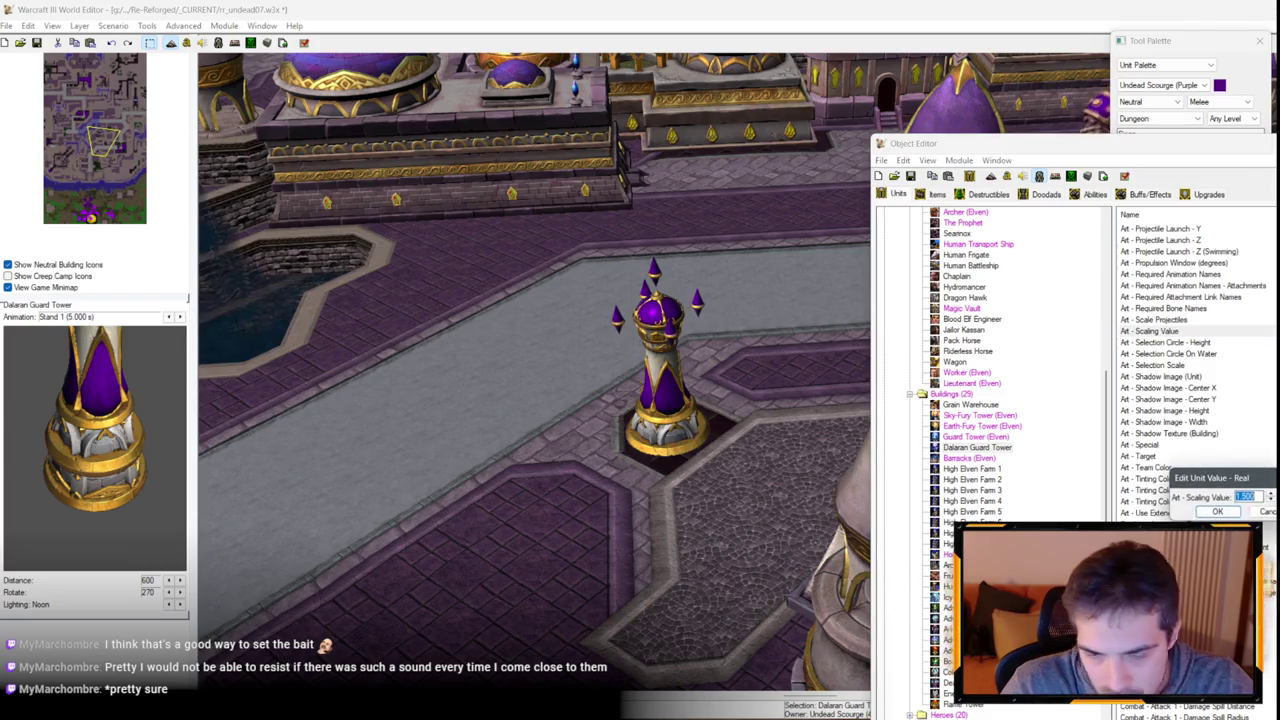
pyautogui.press('Return')
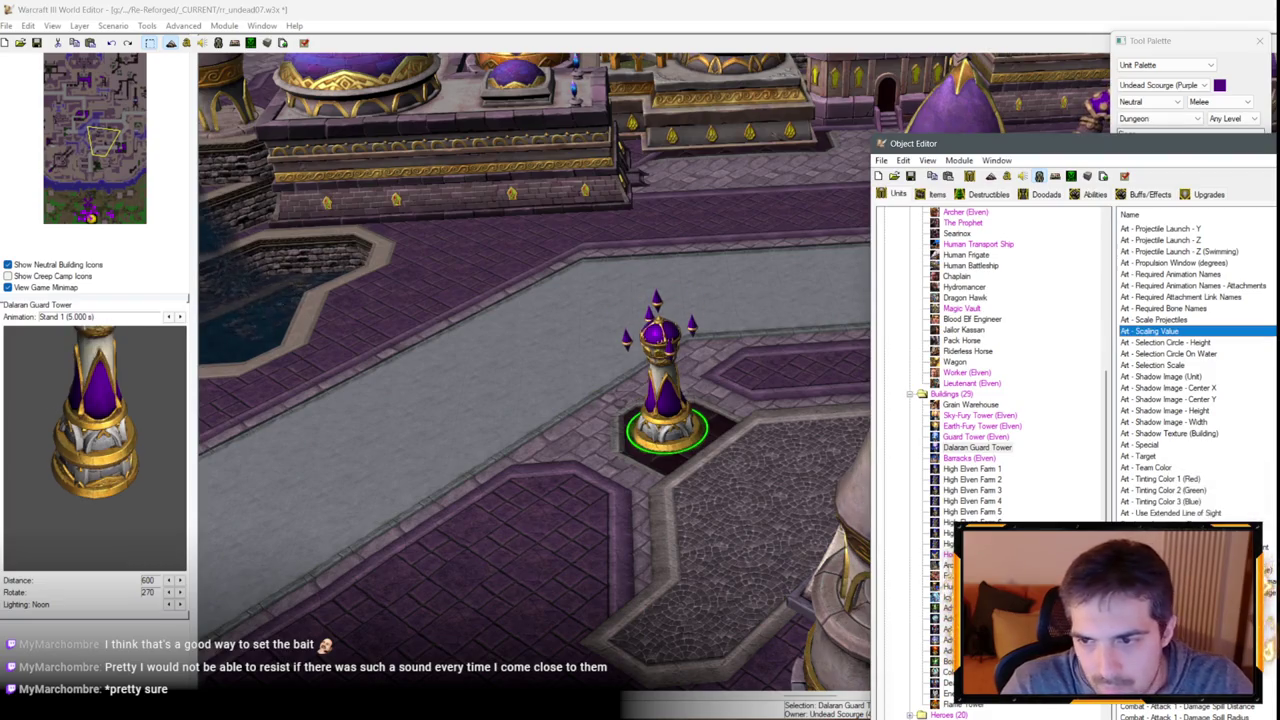
pyautogui.press('Return')
pyautogui.press('Return')
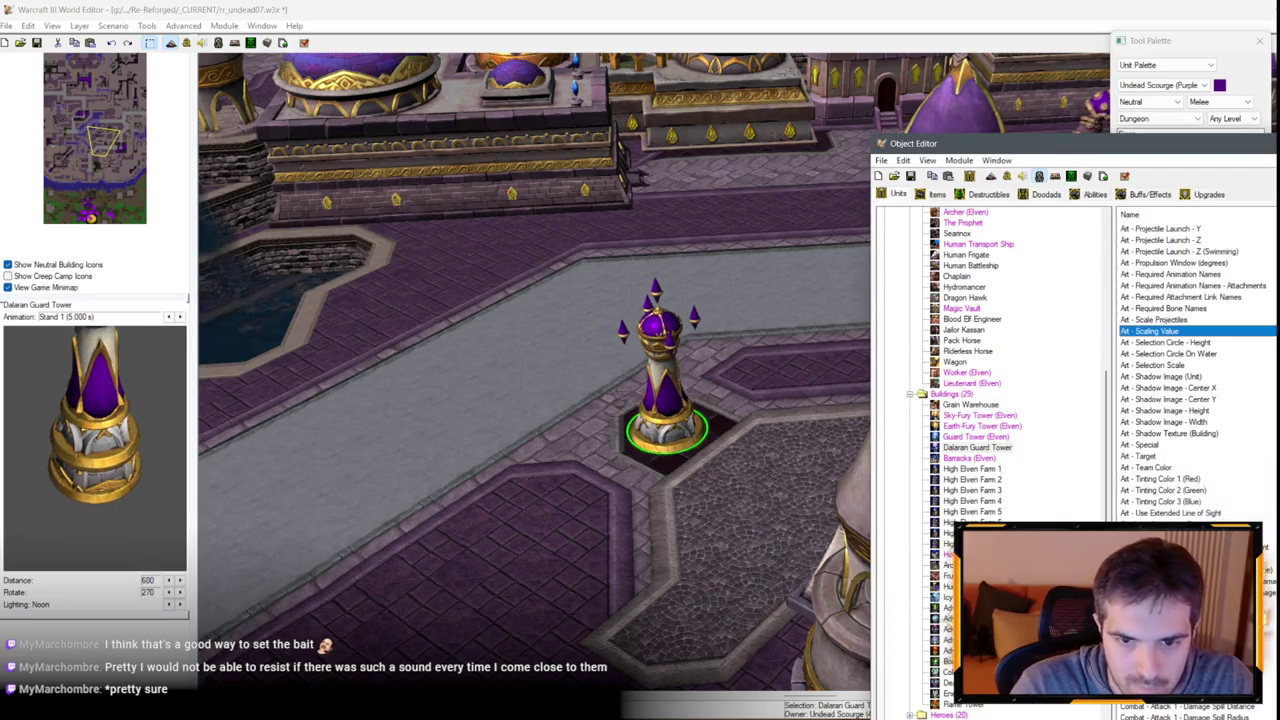
pyautogui.press('Down')
# Set the tower's Art - Selection Scale to 3.25 and view it on the map.
pyautogui.press('Return')
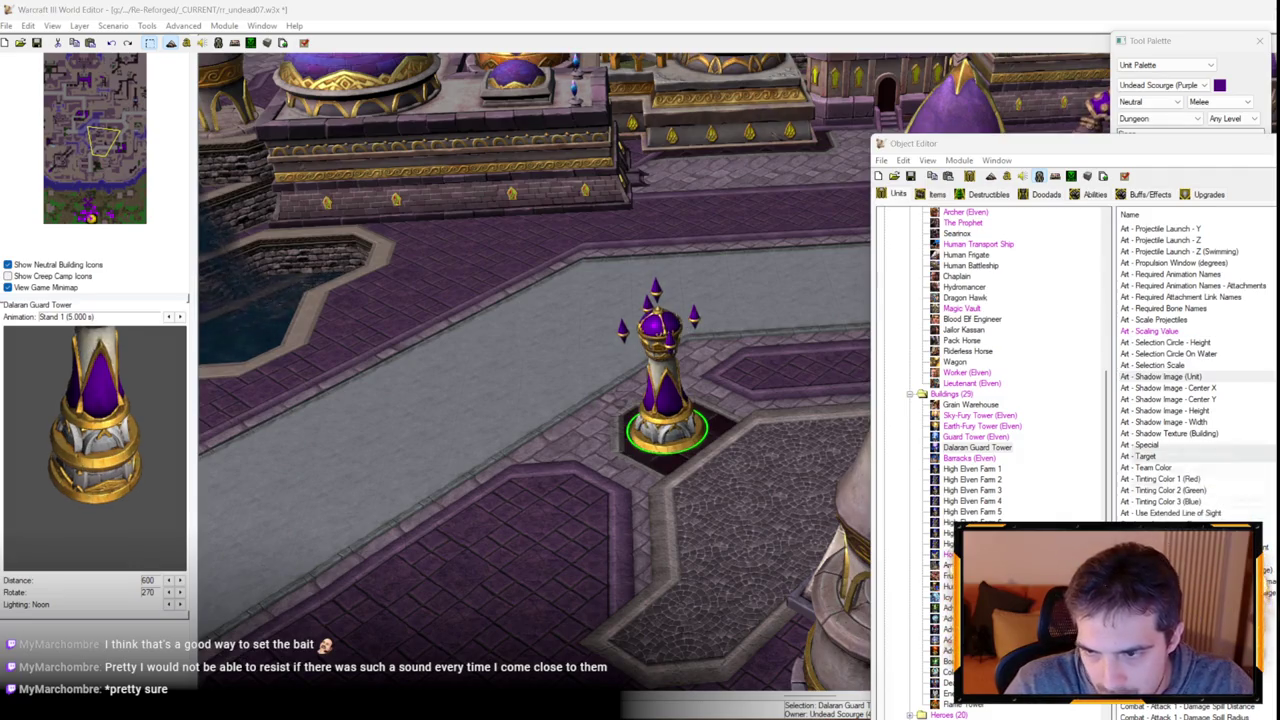
pyautogui.press('Escape')
pyautogui.press('Up')
pyautogui.press('Return')
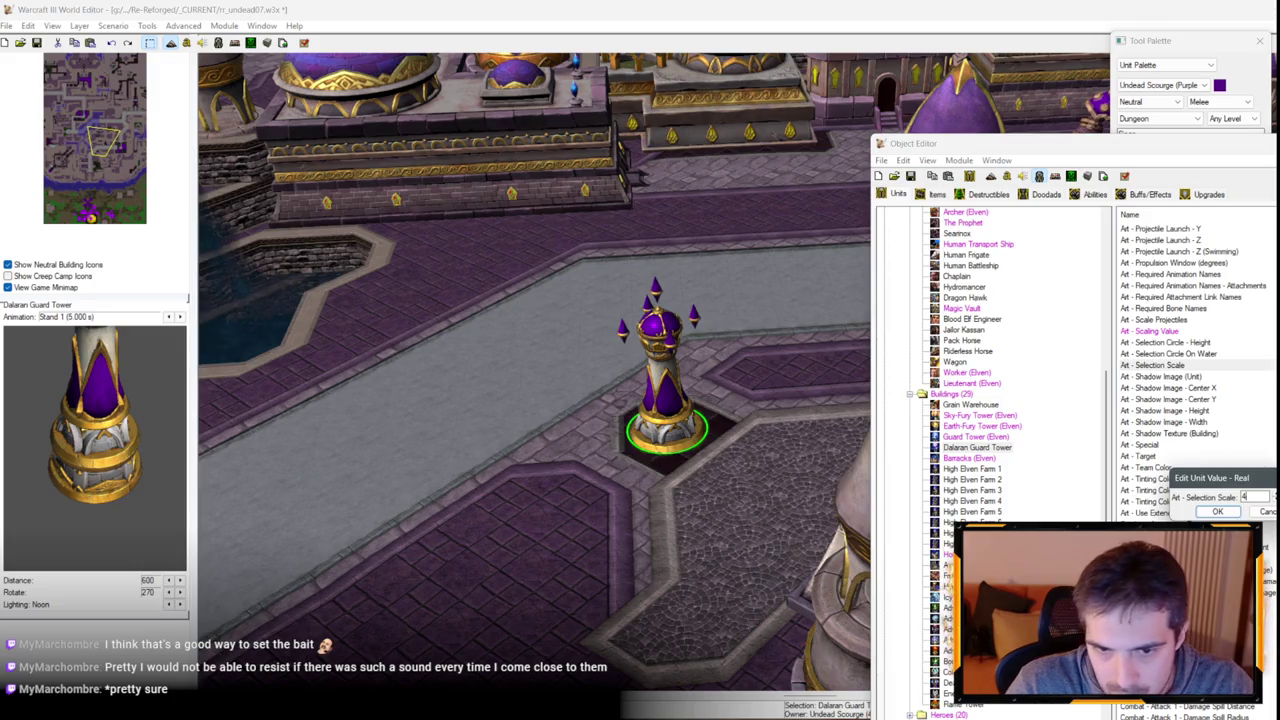
pyautogui.press('Return')
pyautogui.press('Return')
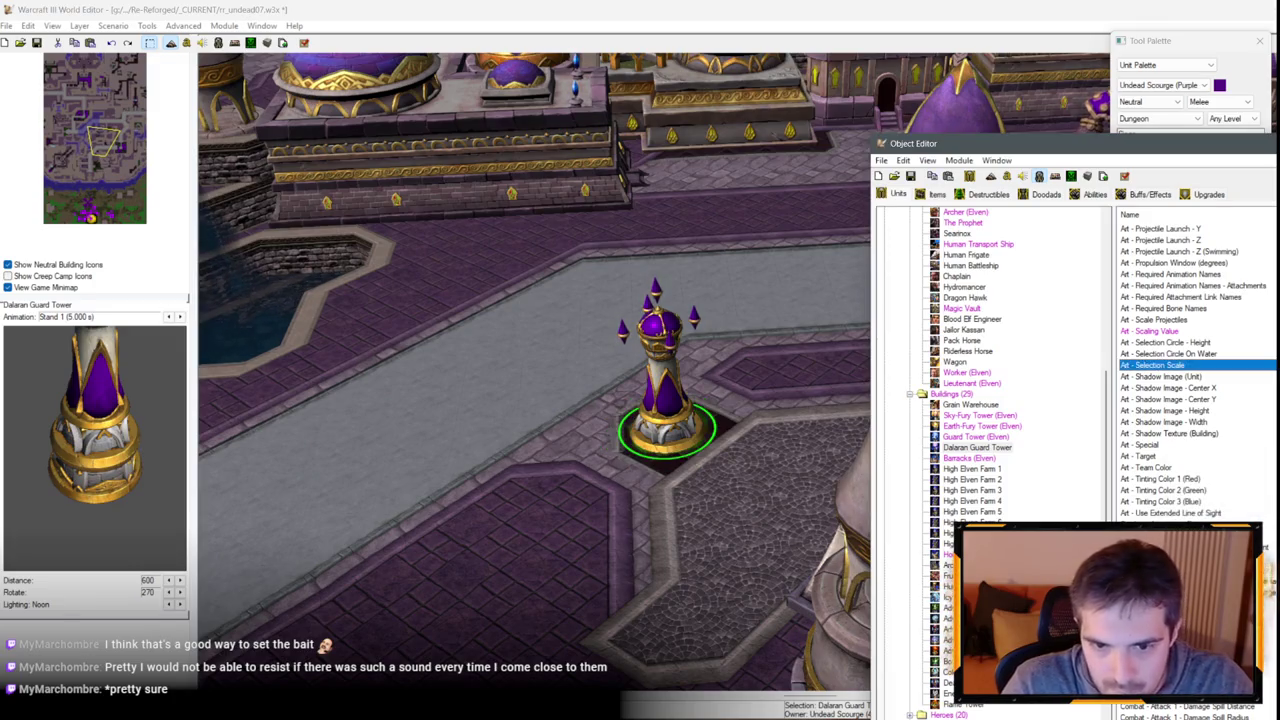
pyautogui.press('Return')
pyautogui.write('3.25')
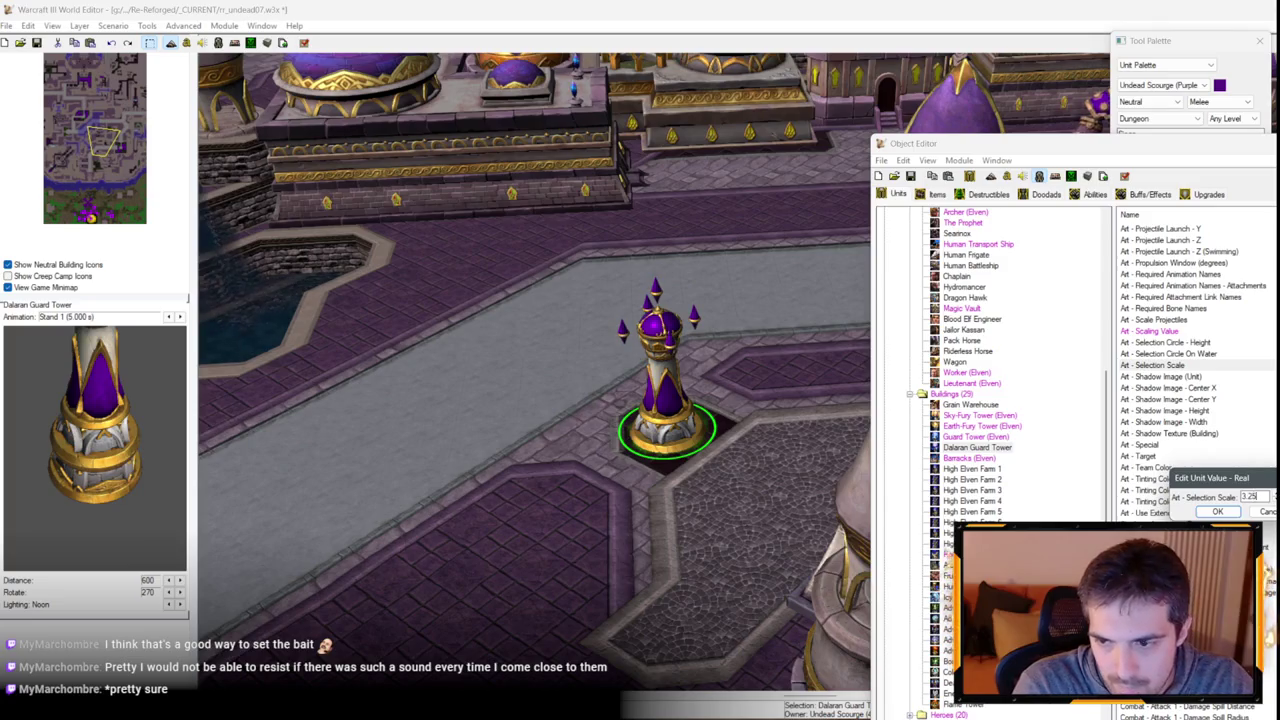
pyautogui.press('Return')
pyautogui.click(812, 354)
pyautogui.scroll(-3, 529, 437)
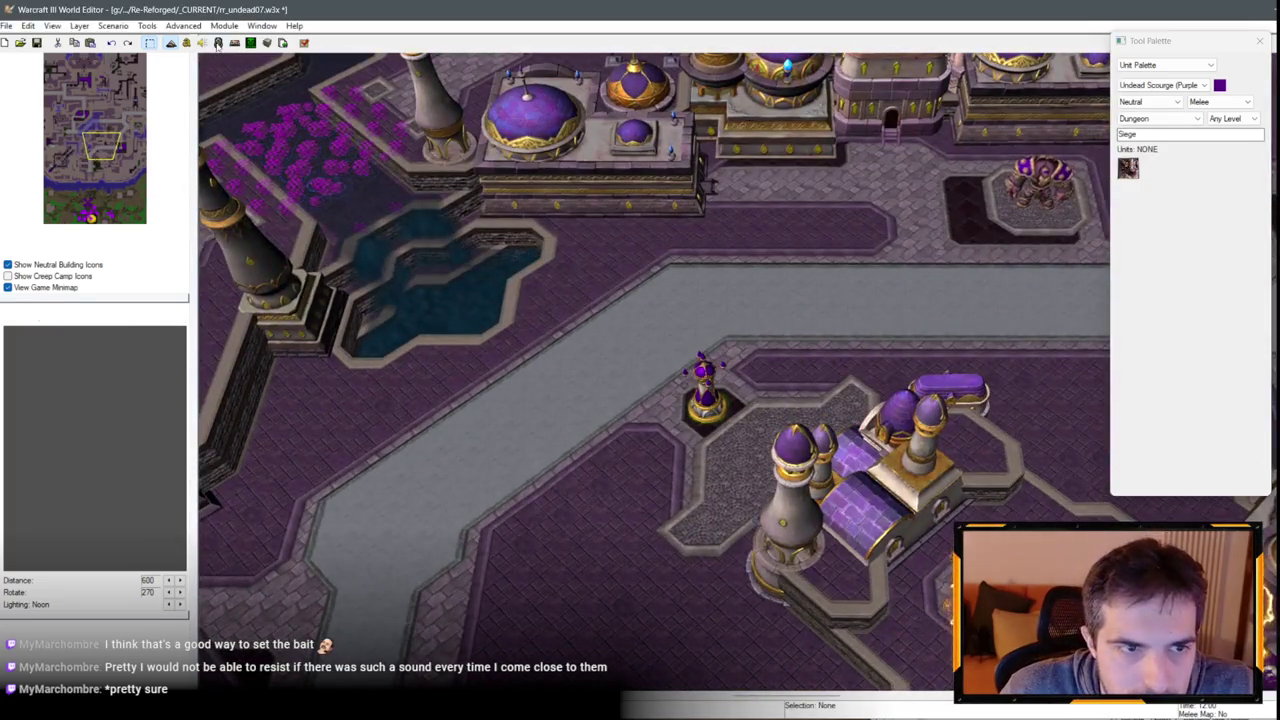
# Inspect the tower's Ground Texture setting without changes, then return to the map view.
pyautogui.click(218, 43)
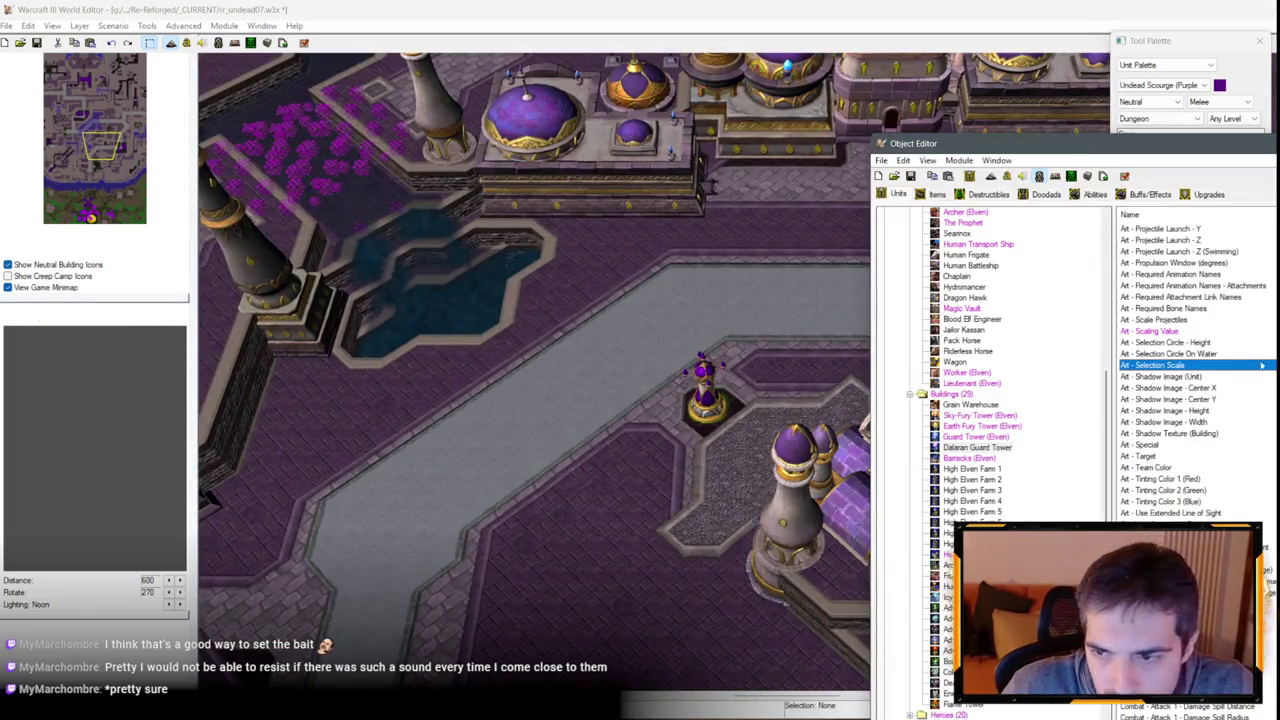
pyautogui.scroll(6, 1190, 370)
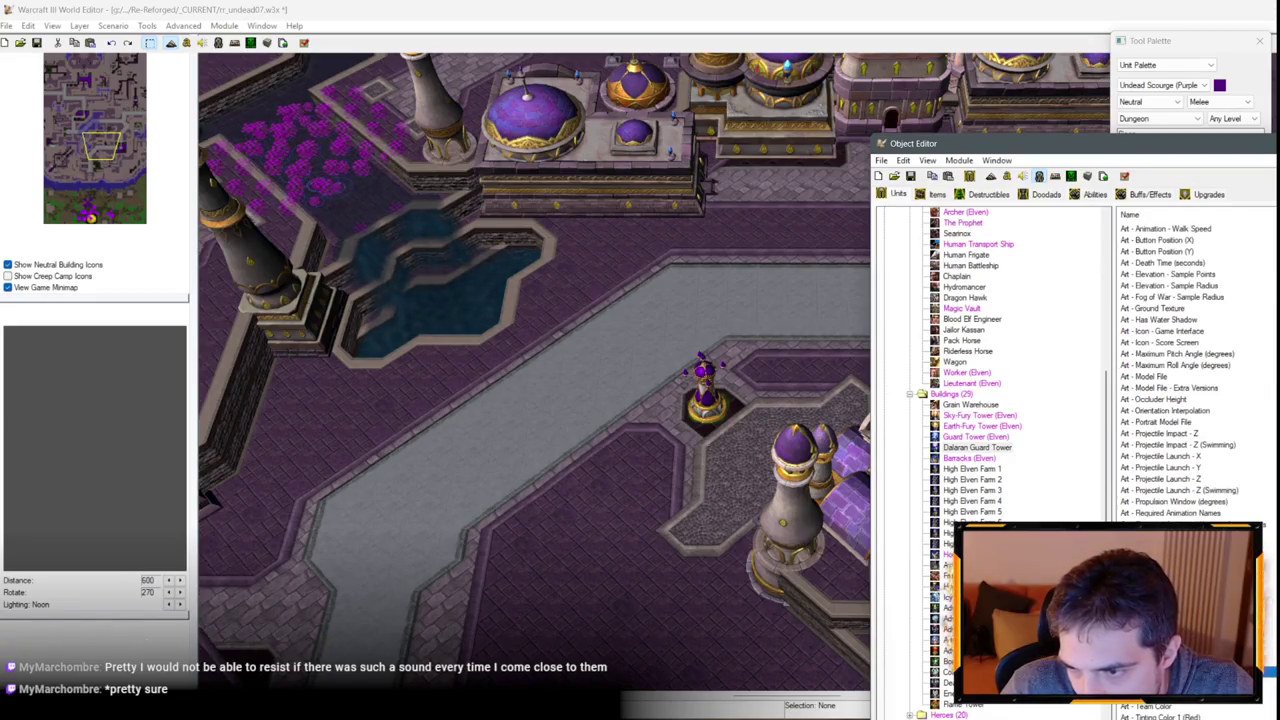
pyautogui.doubleClick(1155, 308)
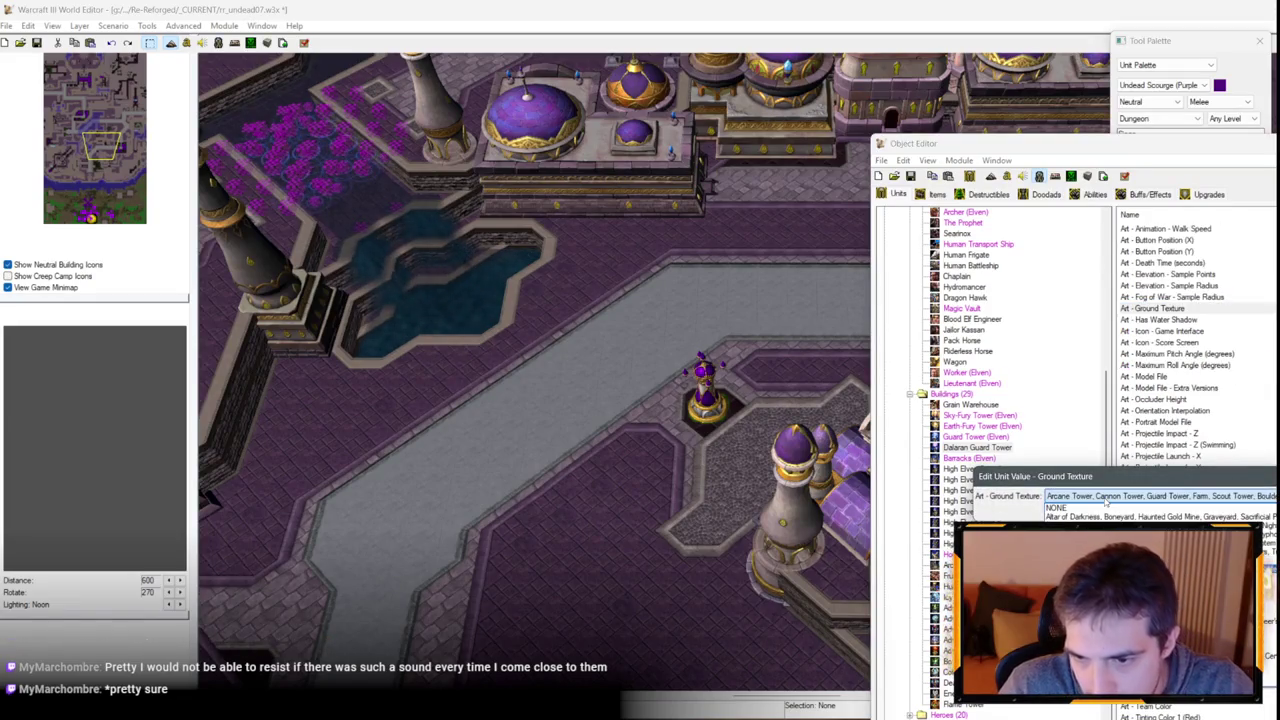
pyautogui.press('Escape')
pyautogui.click(688, 492)
pyautogui.scroll(-3, 688, 492)
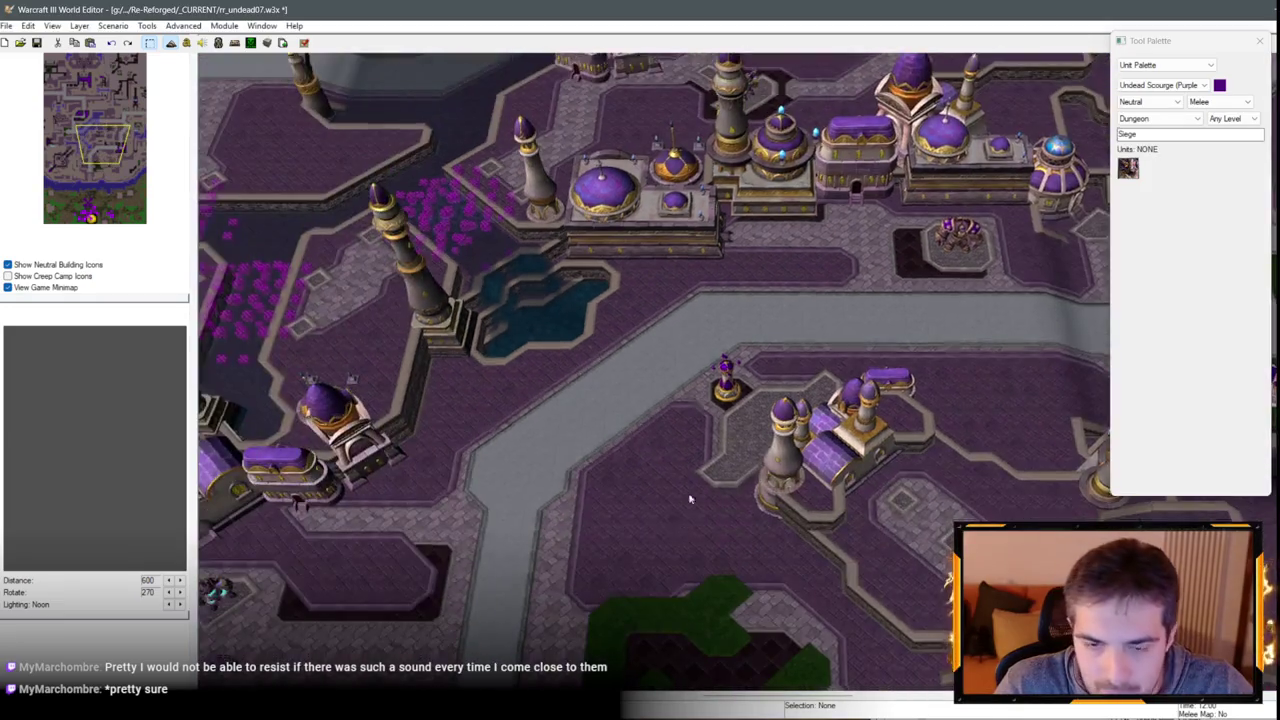
pyautogui.click(738, 290)
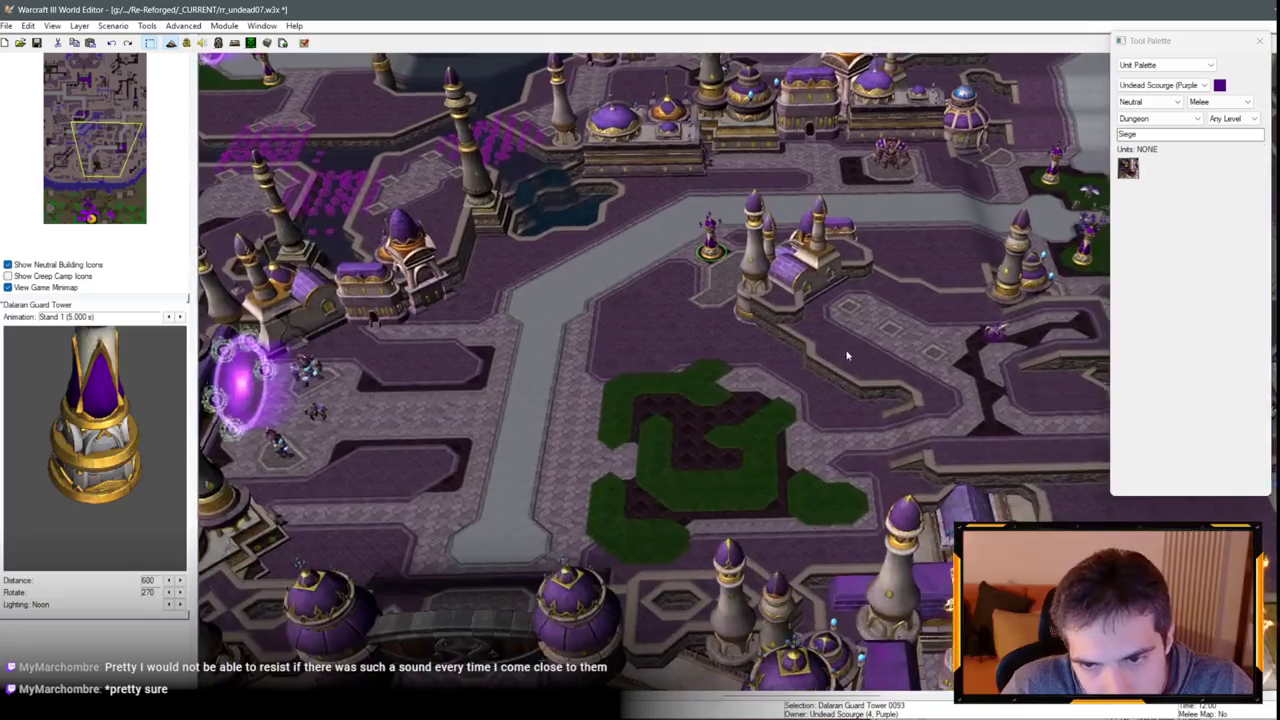
pyautogui.scroll(3, 846, 355)
pyautogui.press('Up')
pyautogui.press('Up')
pyautogui.press('Up')
pyautogui.press('Right')
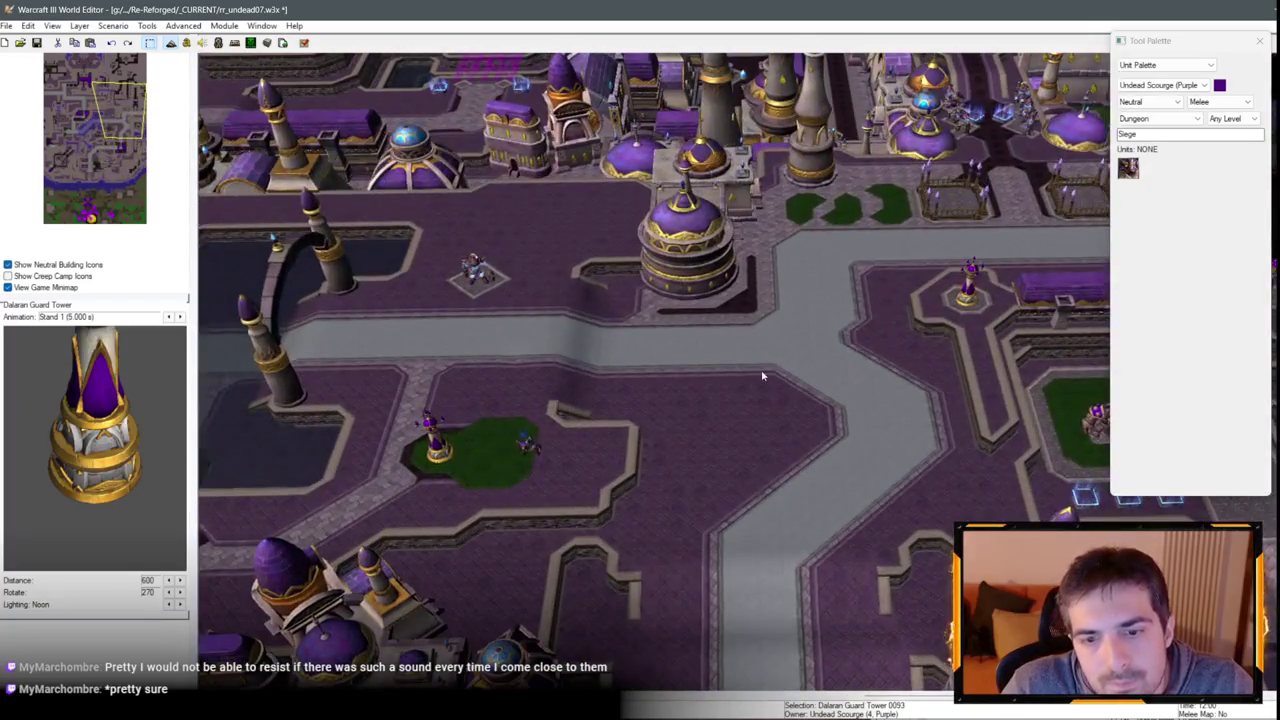
pyautogui.click(762, 376)
pyautogui.press('Left')
pyautogui.press('Left')
pyautogui.press('Left')
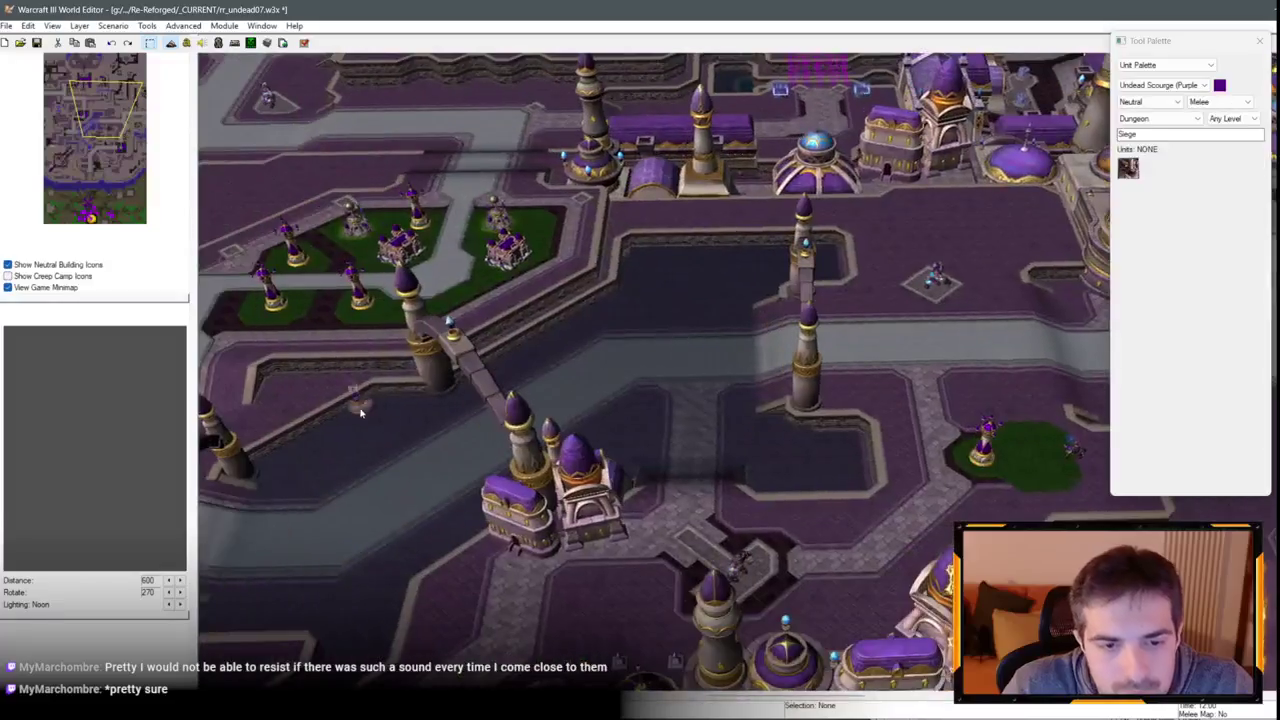
pyautogui.press('Up')
pyautogui.press('Up')
pyautogui.press('Up')
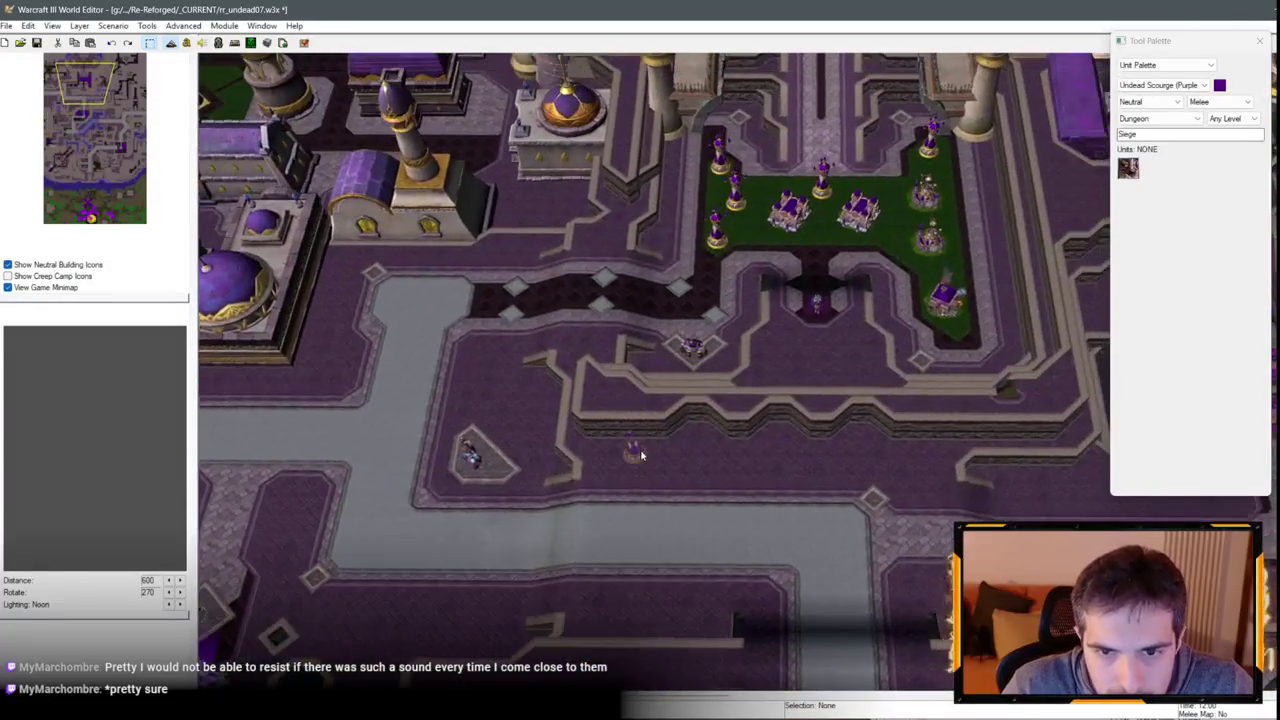
pyautogui.press('Down')
pyautogui.press('Down')
pyautogui.press('Left')
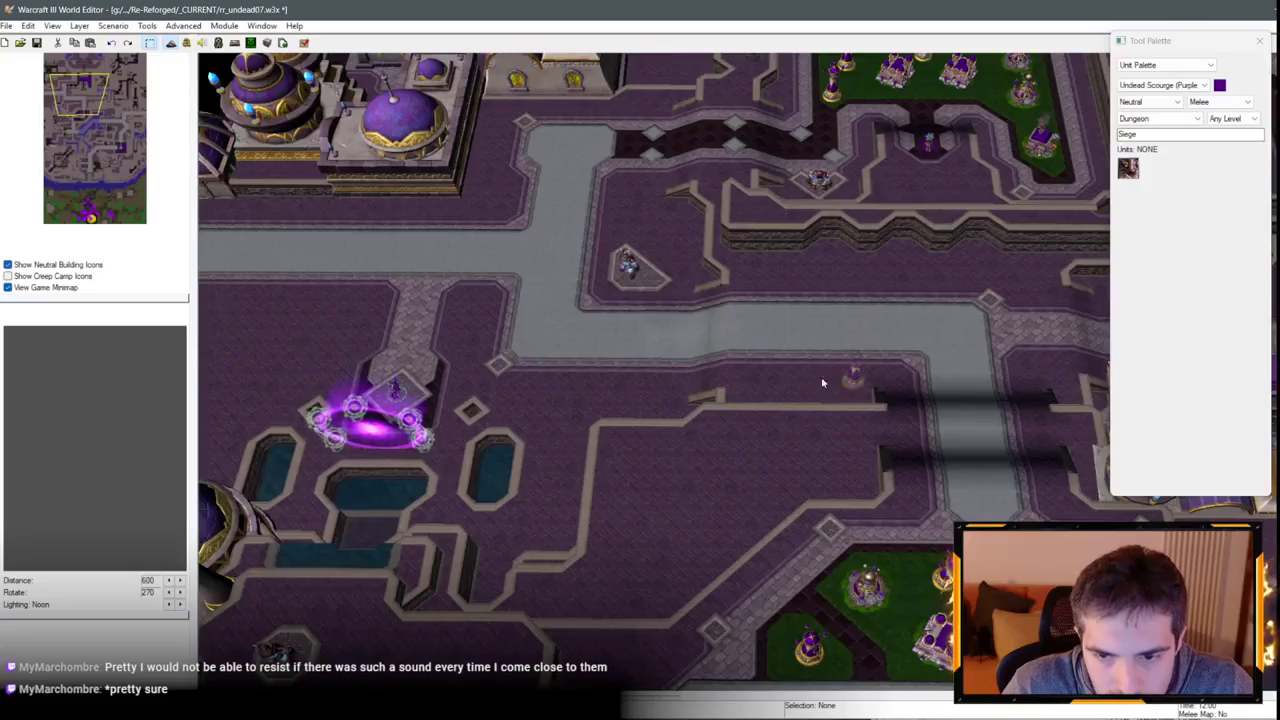
pyautogui.press('Right')
pyautogui.press('Right')
pyautogui.press('Right')
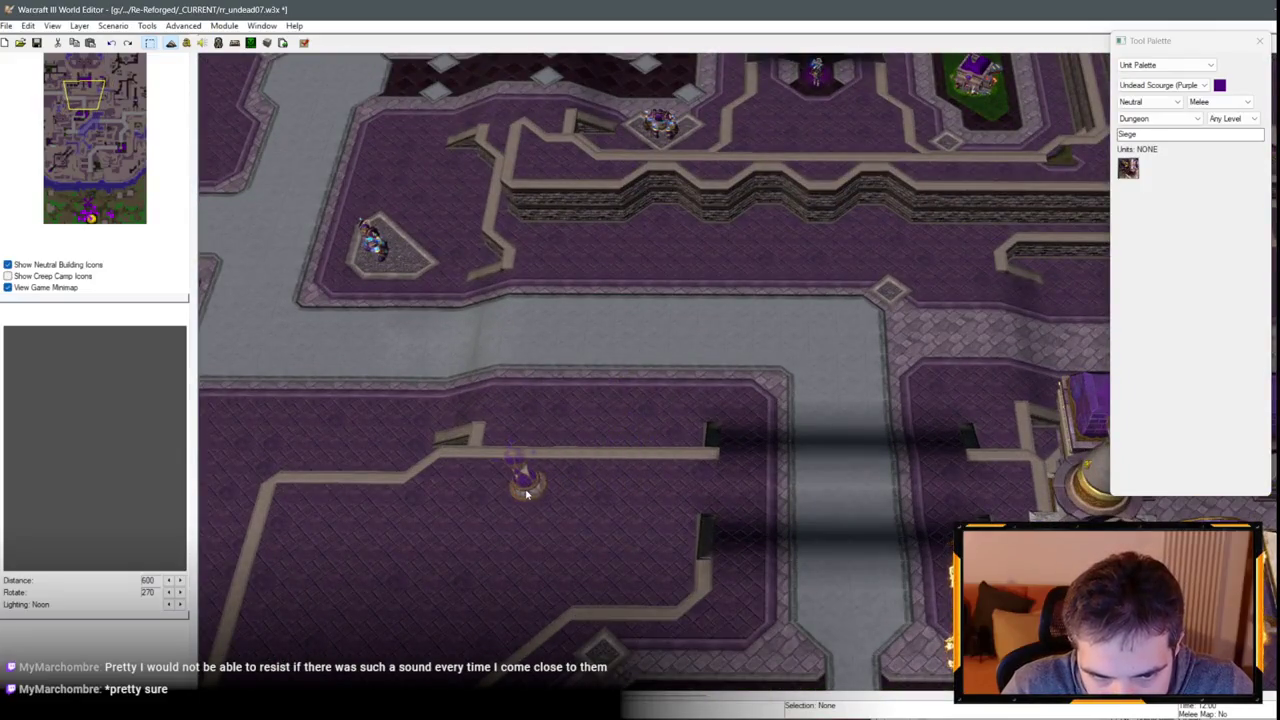
pyautogui.press('Right')
pyautogui.press('Down')
pyautogui.press('Down')
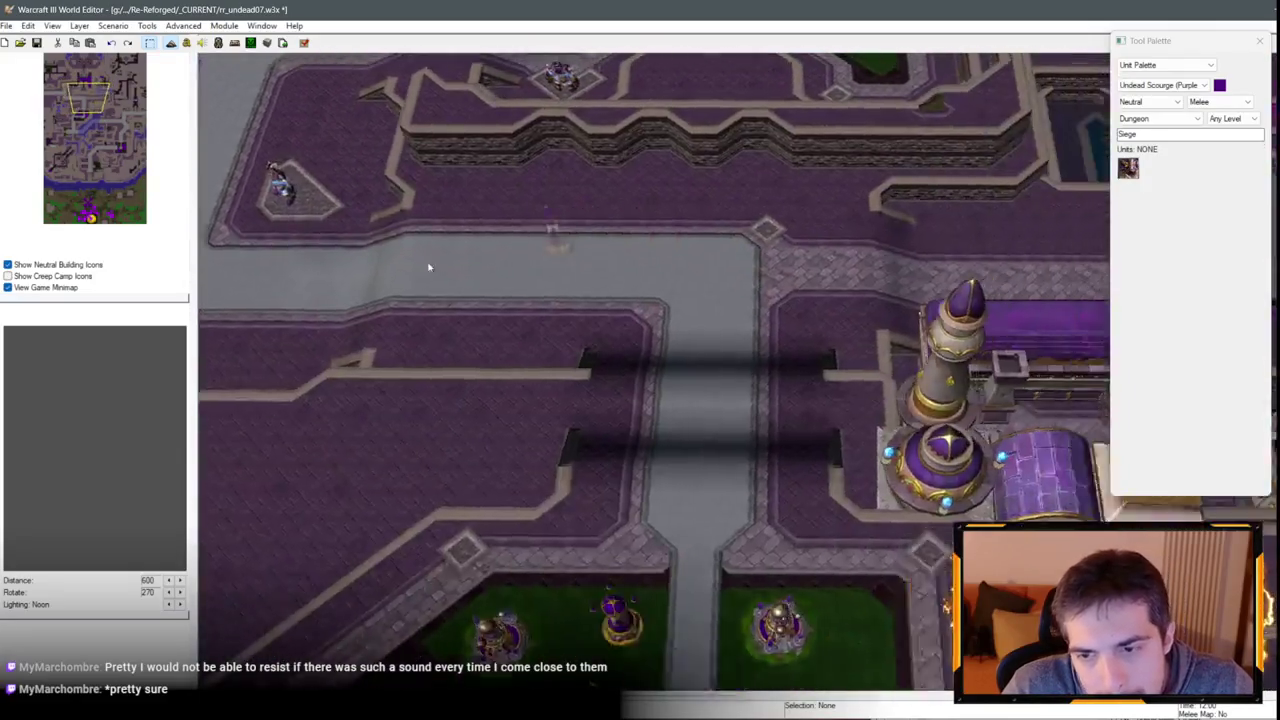
pyautogui.press('Right')
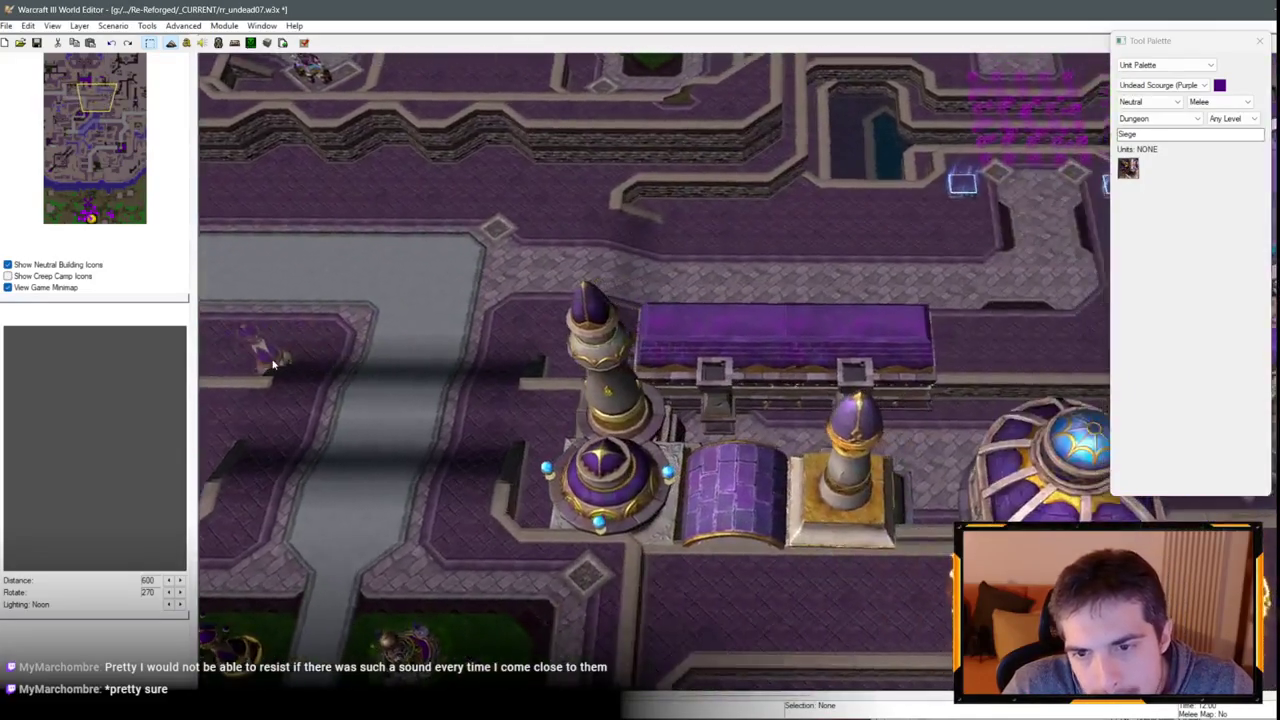
pyautogui.press('Left')
pyautogui.press('Up')
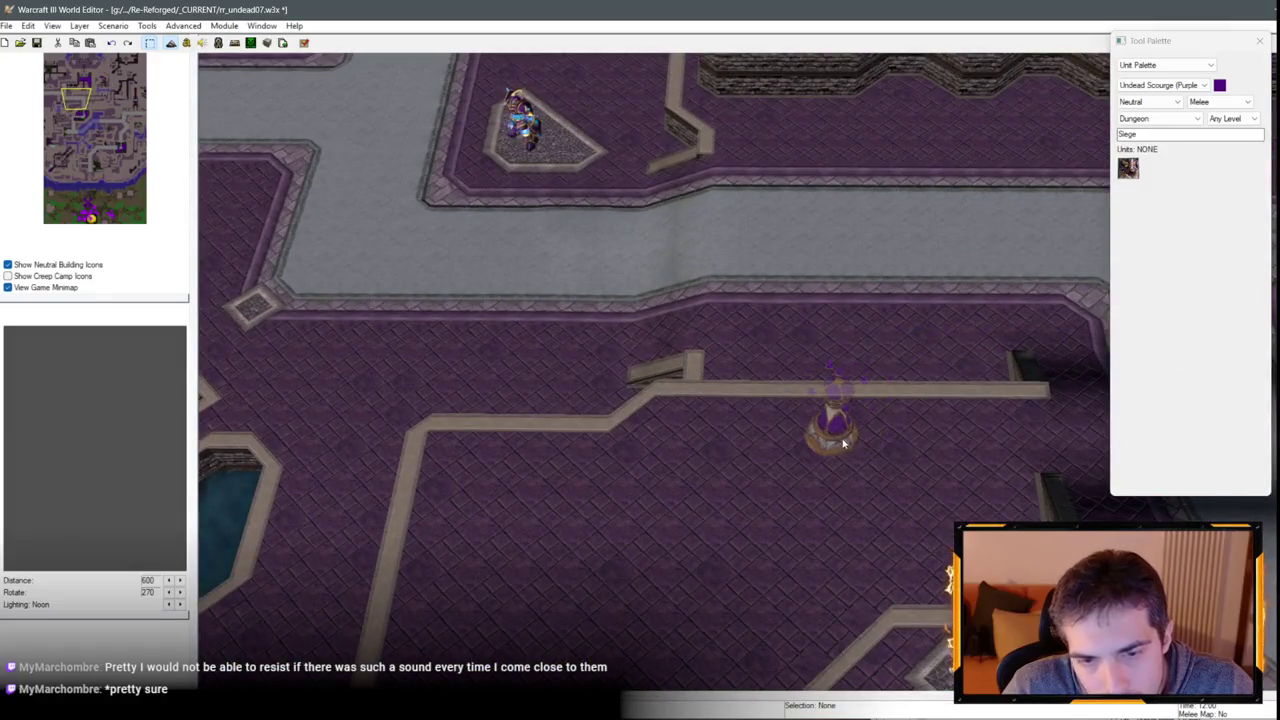
pyautogui.press('Down')
pyautogui.press('Down')
pyautogui.press('Down')
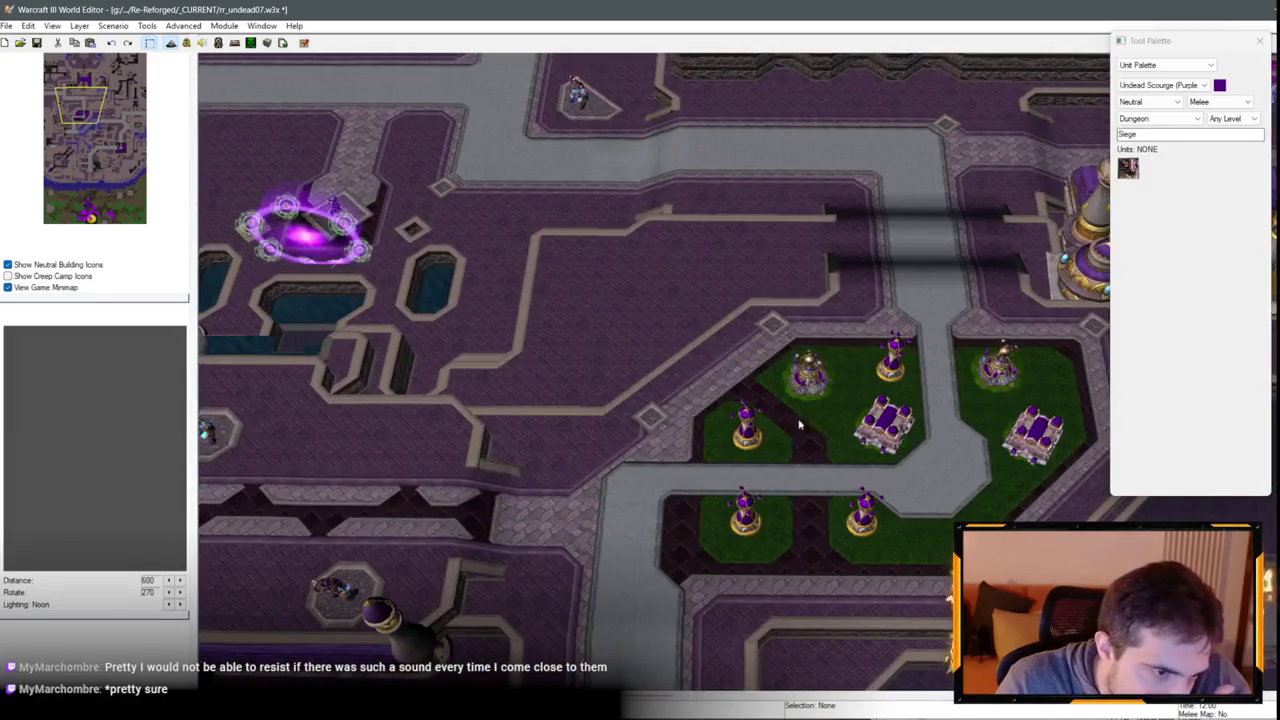
pyautogui.press('Right')
pyautogui.press('Down')
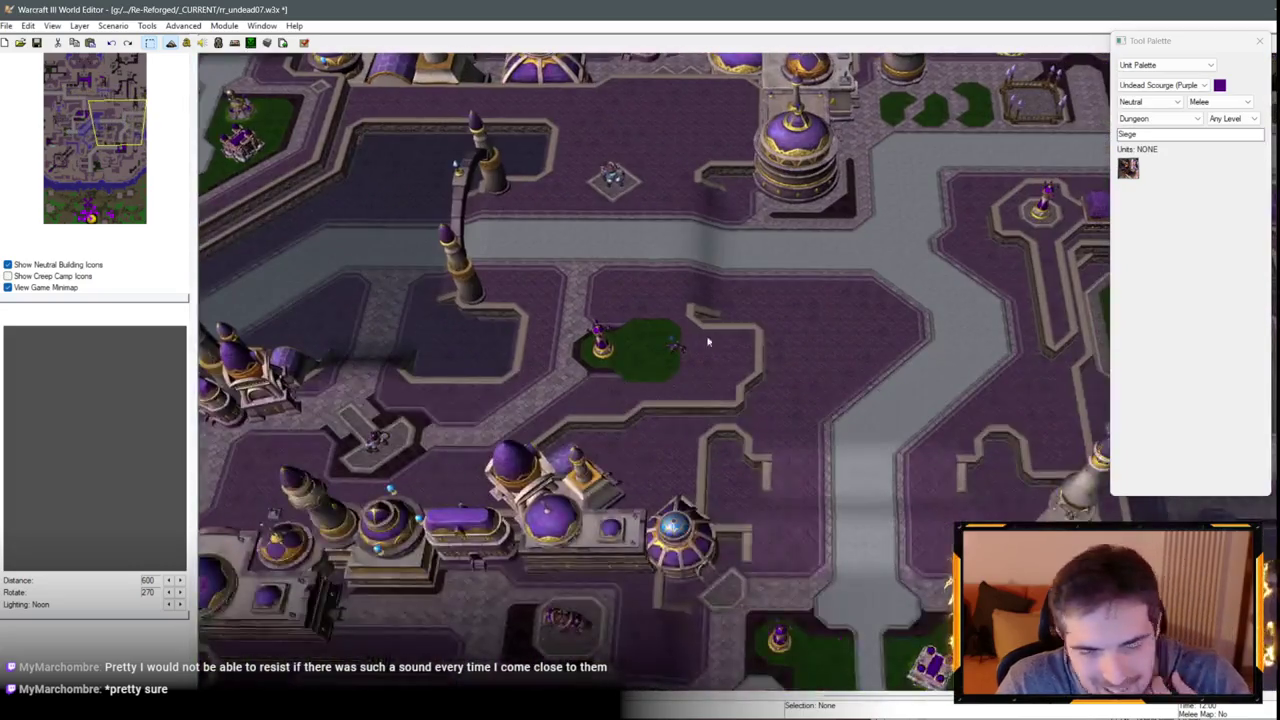
pyautogui.press('Up')
pyautogui.press('Up')
pyautogui.press('Up')
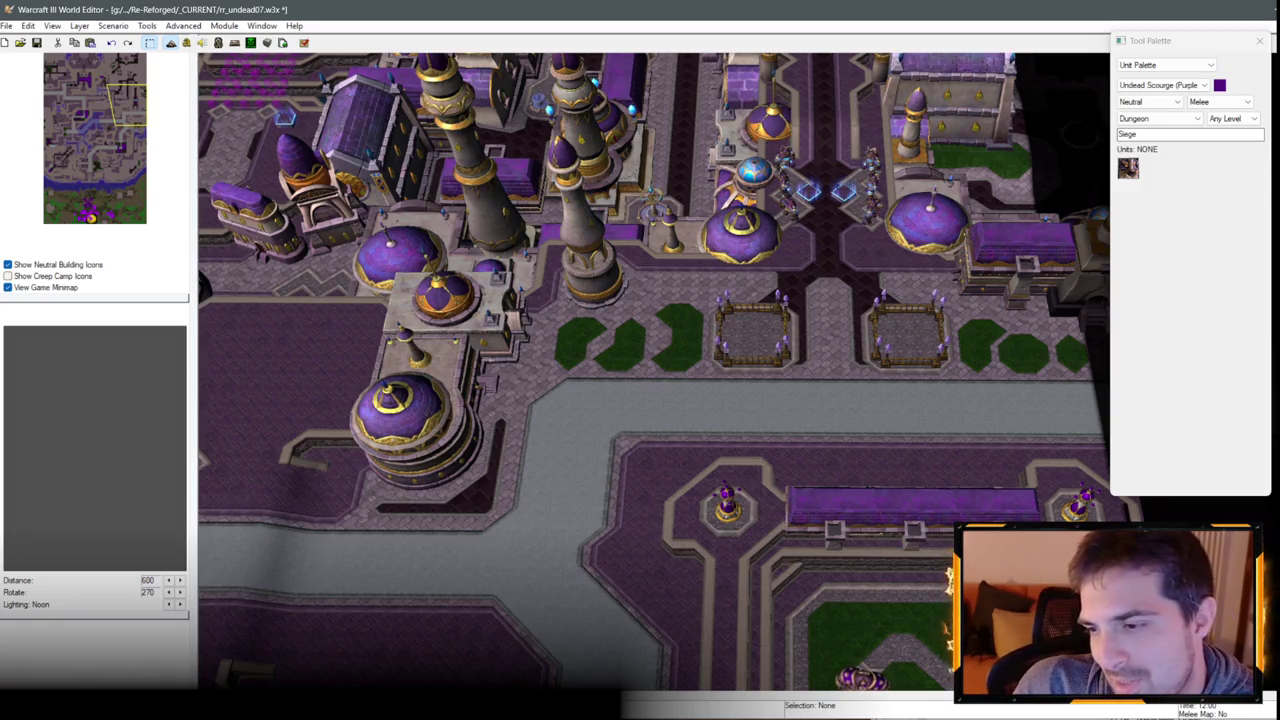
pyautogui.press('F6')
pyautogui.moveTo(1023, 90); pyautogui.dragTo(590, 20)
pyautogui.click(712, 9)
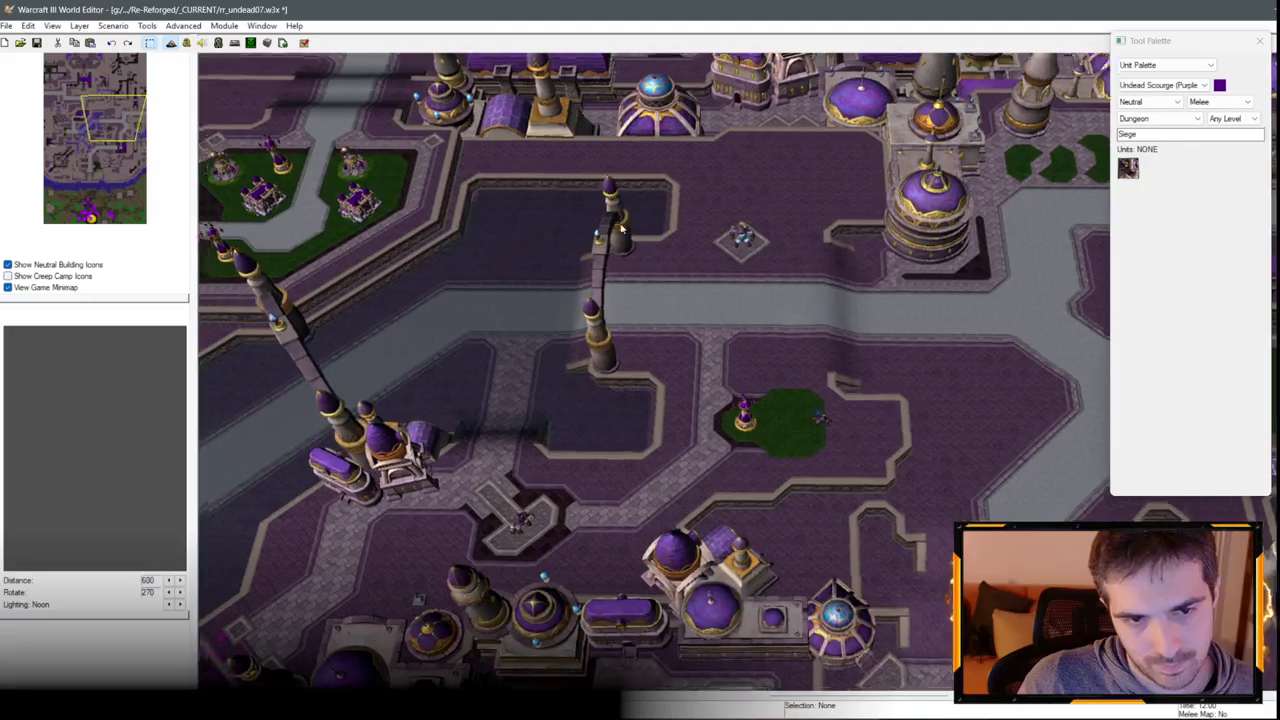
pyautogui.press('Left')
pyautogui.press('Down')
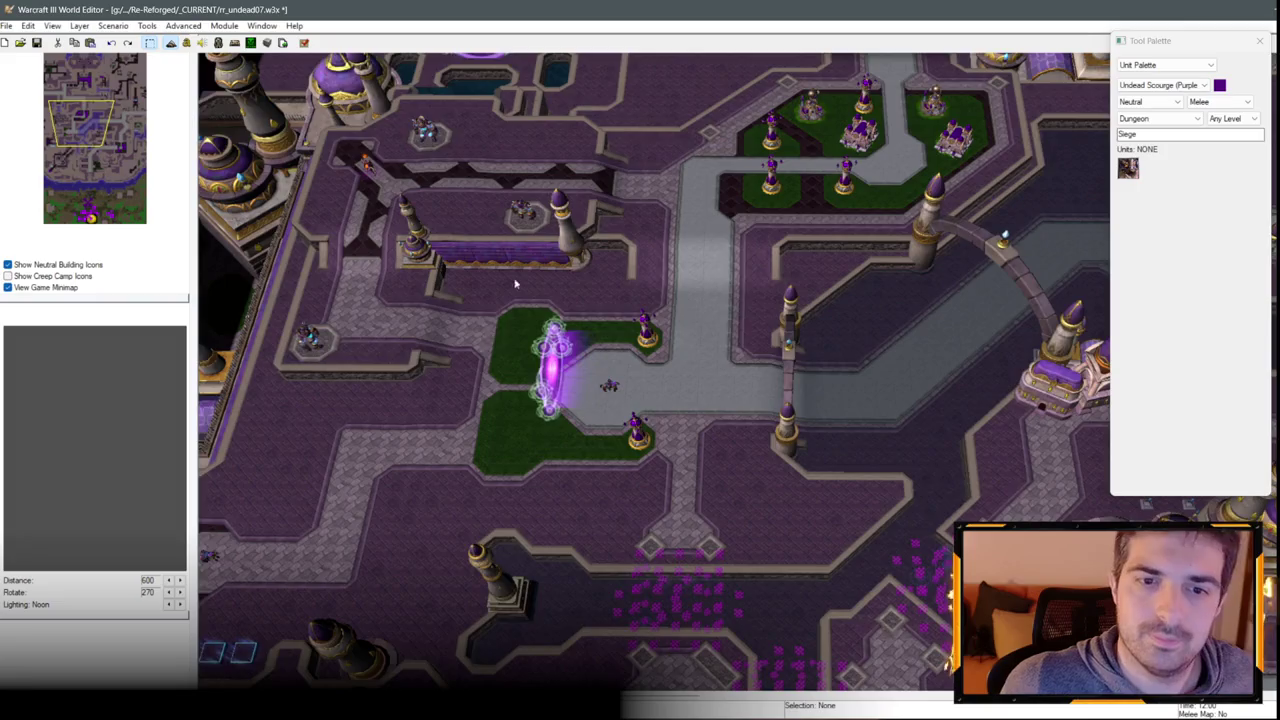
pyautogui.press('Up')
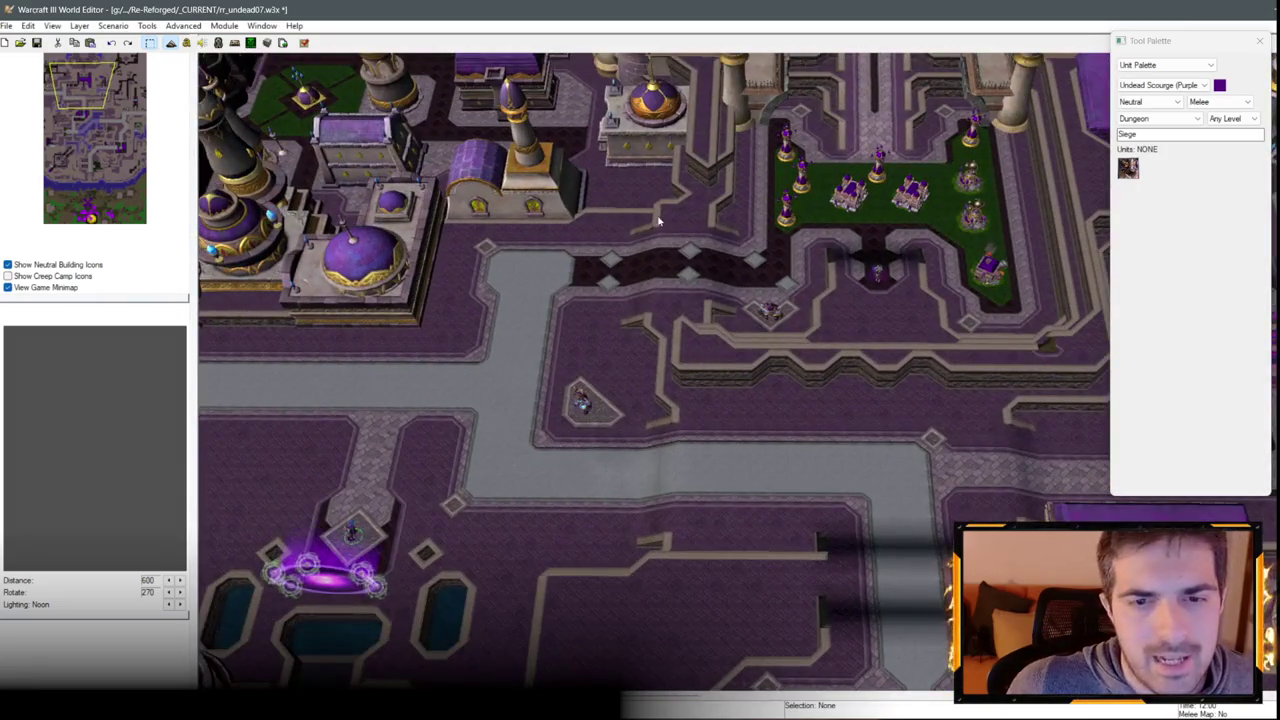
pyautogui.click(1165, 64)
# Switch to the Doodad Palette and move the camera around the domed Dalaran buildings.
pyautogui.click(1140, 86)
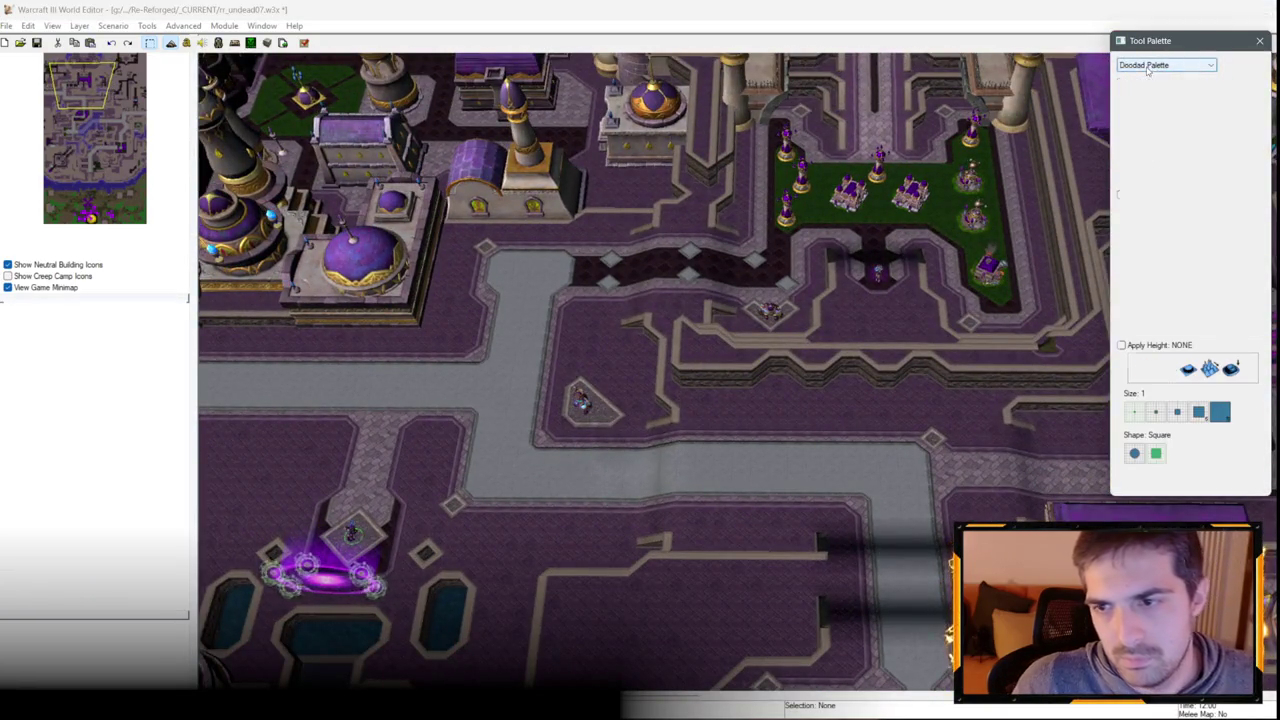
pyautogui.moveTo(461, 320)
pyautogui.mouseDown()
pyautogui.moveTo(845, 155)
pyautogui.moveTo(238, 423)
pyautogui.moveTo(903, 303)
pyautogui.moveTo(749, 280)
pyautogui.moveTo(581, 467)
pyautogui.moveTo(502, 316)
pyautogui.moveTo(250, 179)
pyautogui.mouseUp()
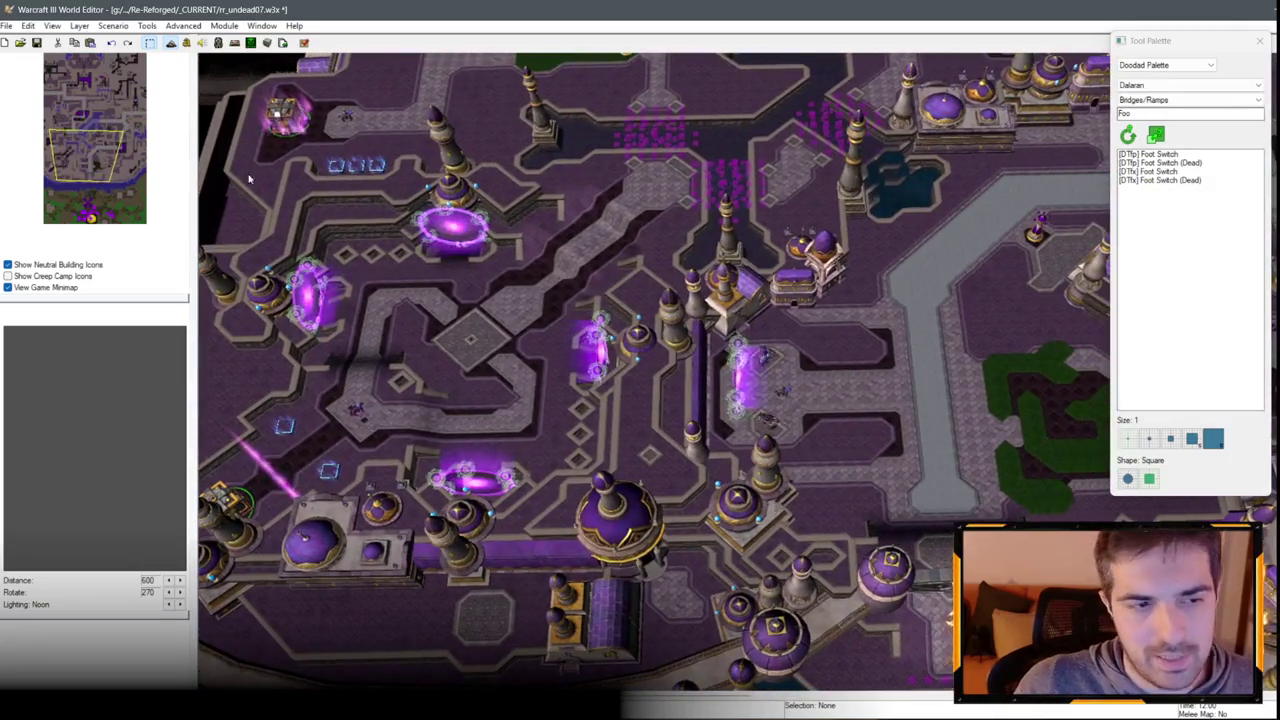
pyautogui.moveTo(90, 150)
pyautogui.mouseDown()
pyautogui.moveTo(93, 100)
pyautogui.moveTo(76, 128)
pyautogui.moveTo(102, 123)
pyautogui.mouseUp()
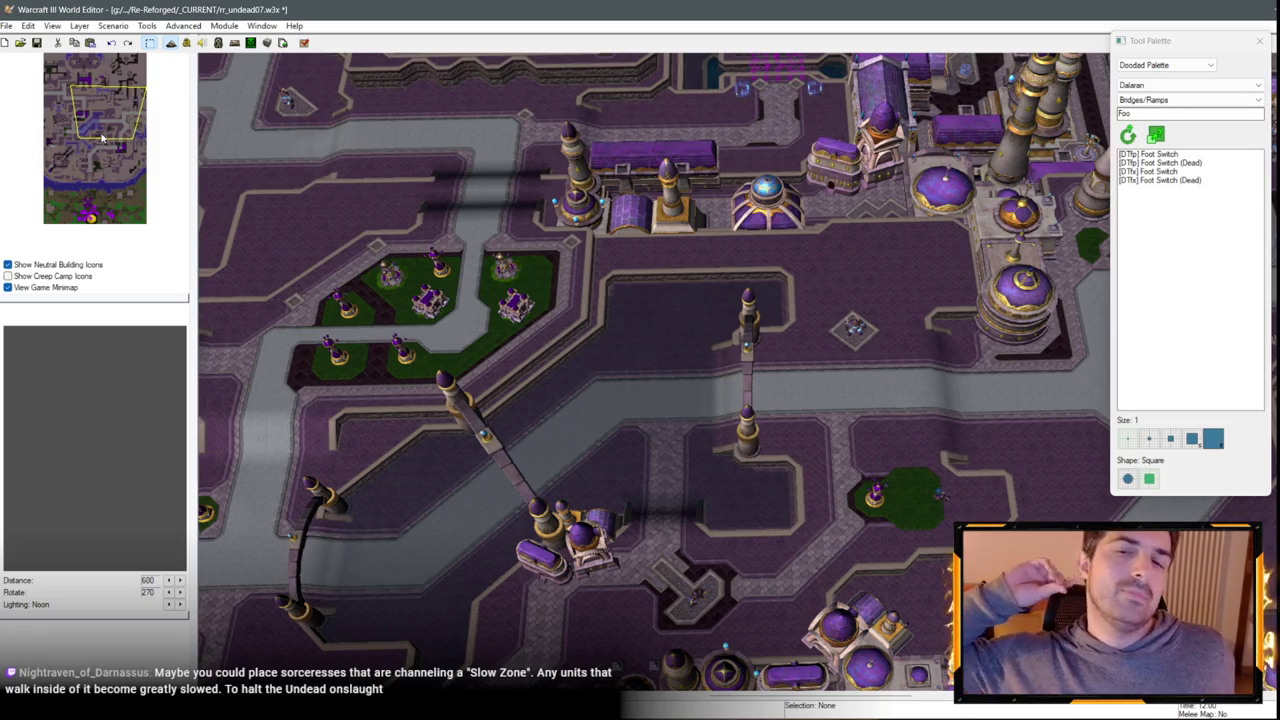
pyautogui.press('Right')
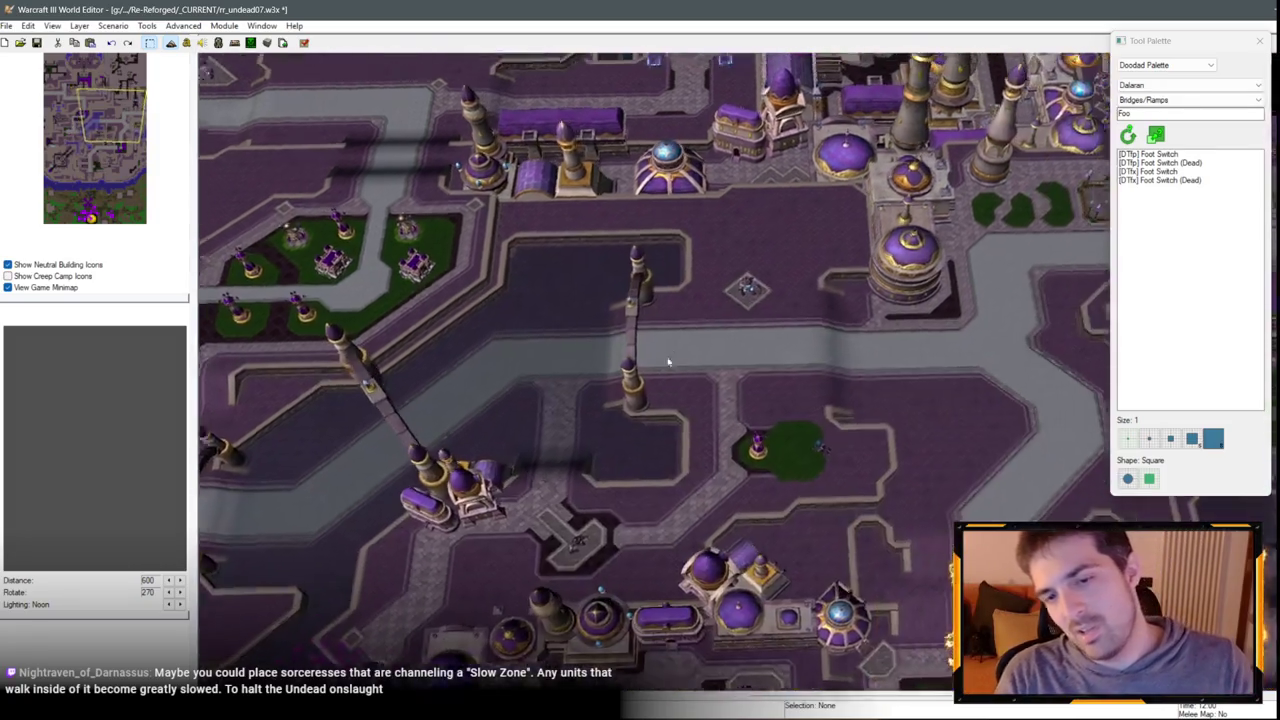
pyautogui.press('Left')
pyautogui.press('Up')
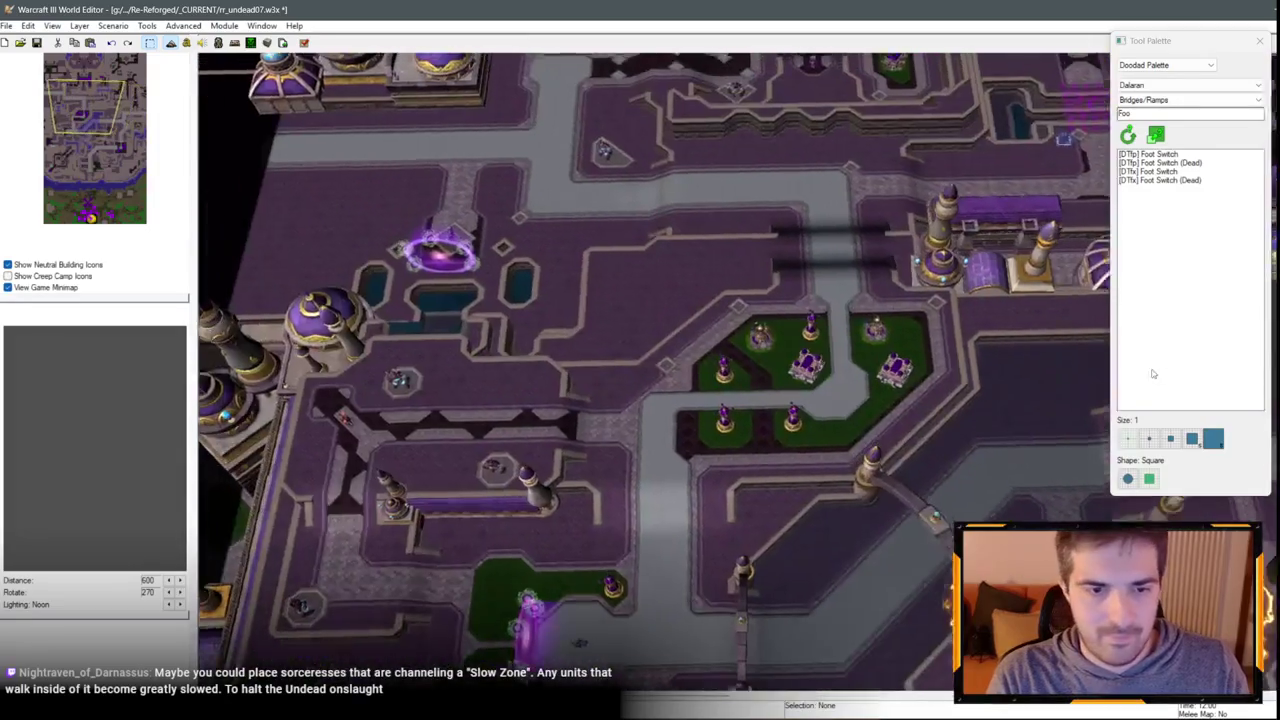
pyautogui.press('Right')
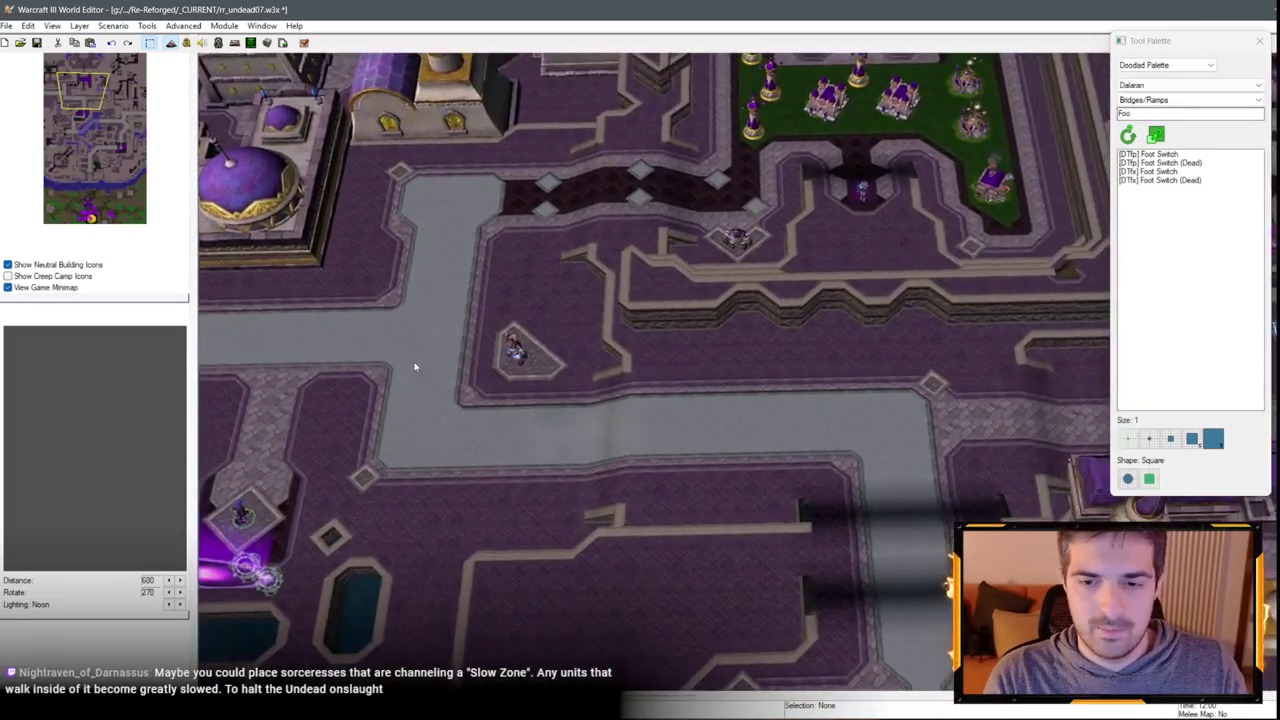
pyautogui.press('Down')
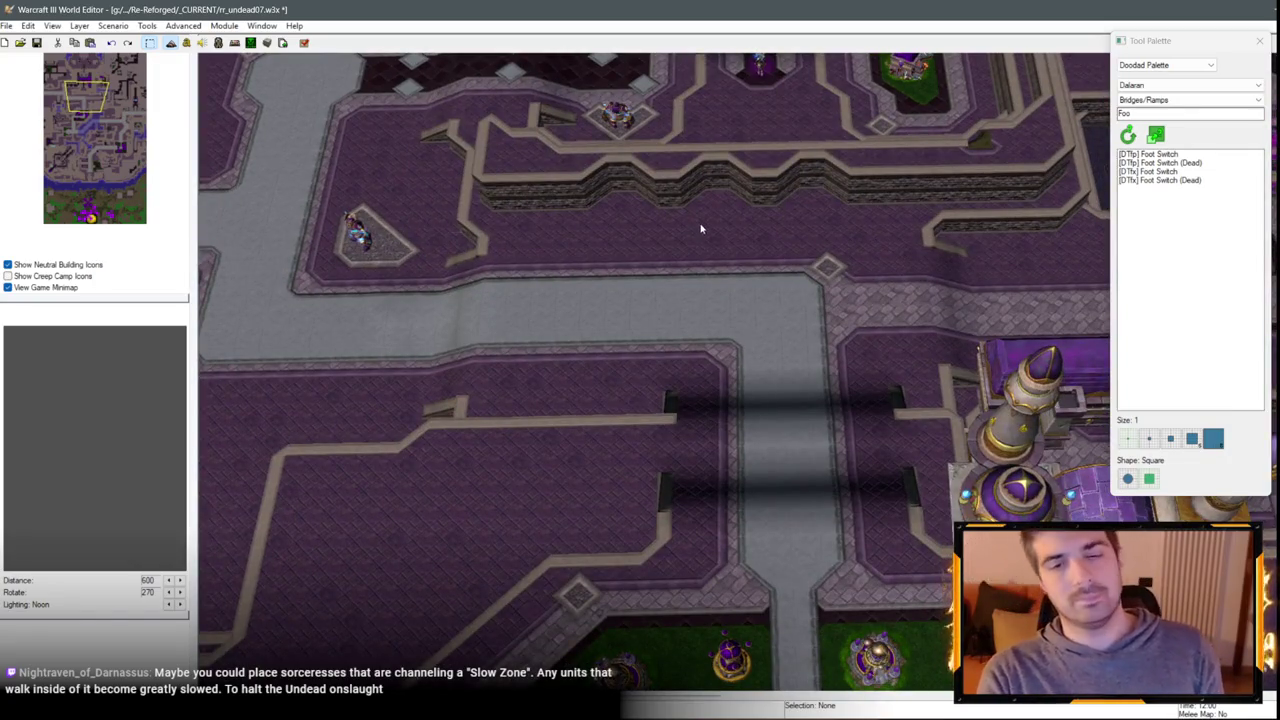
pyautogui.press('Up')
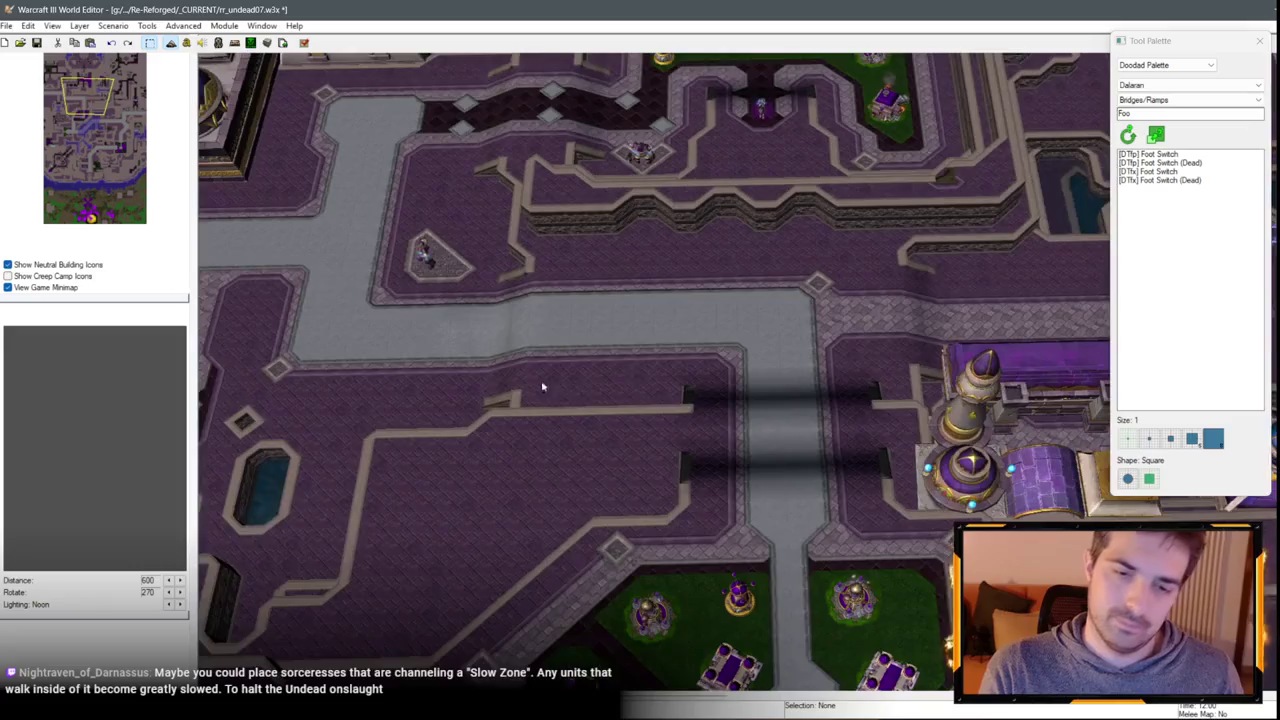
pyautogui.hotkey('ctrl', 'Left')
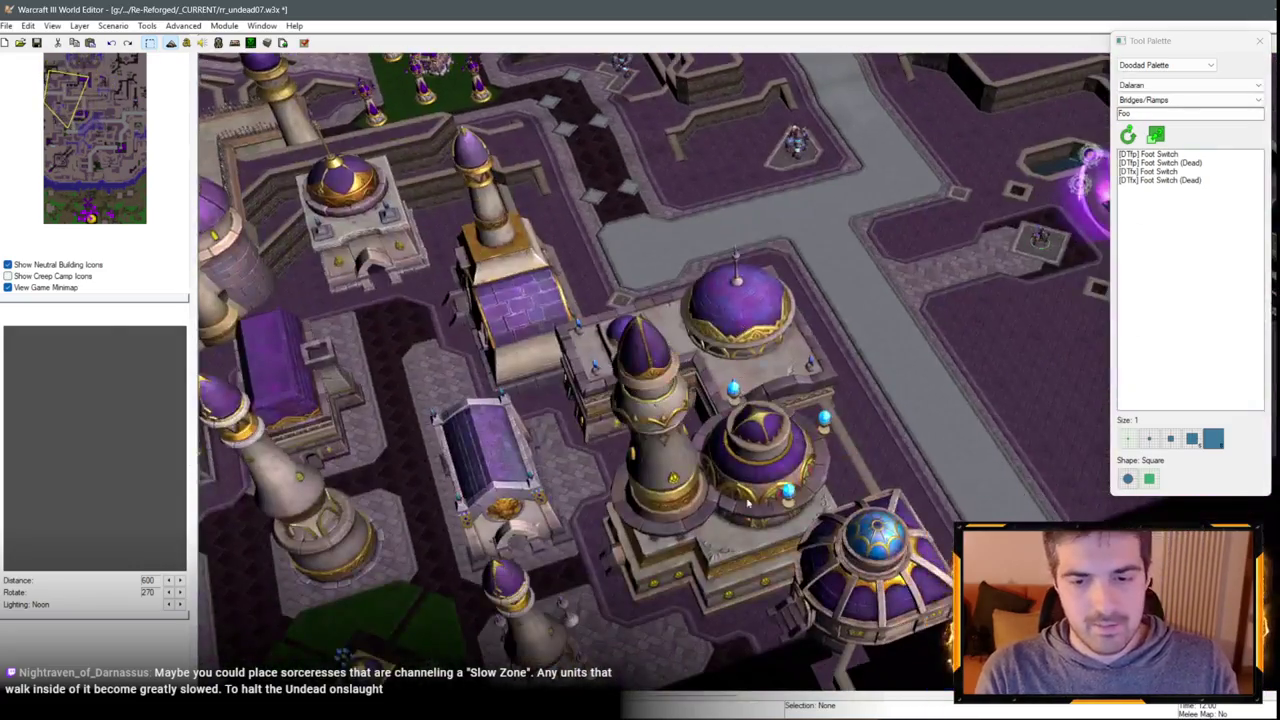
pyautogui.click(747, 503)
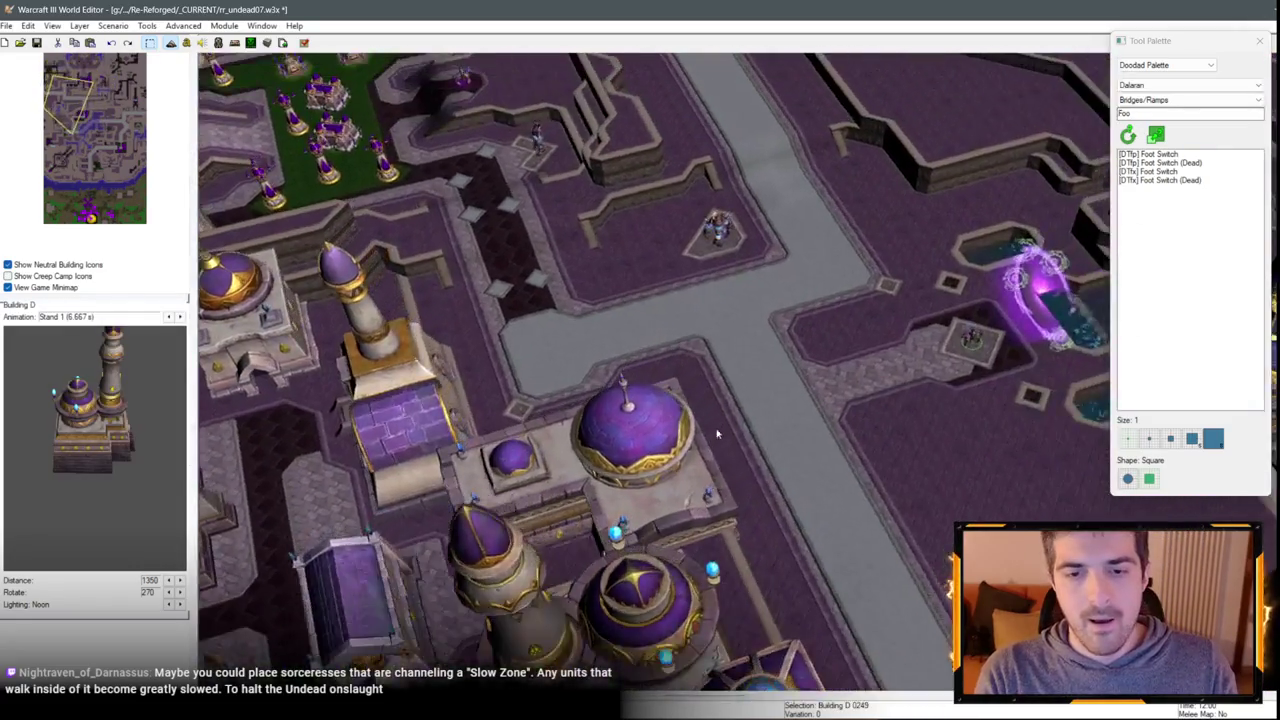
pyautogui.scroll(-5, 790, 400)
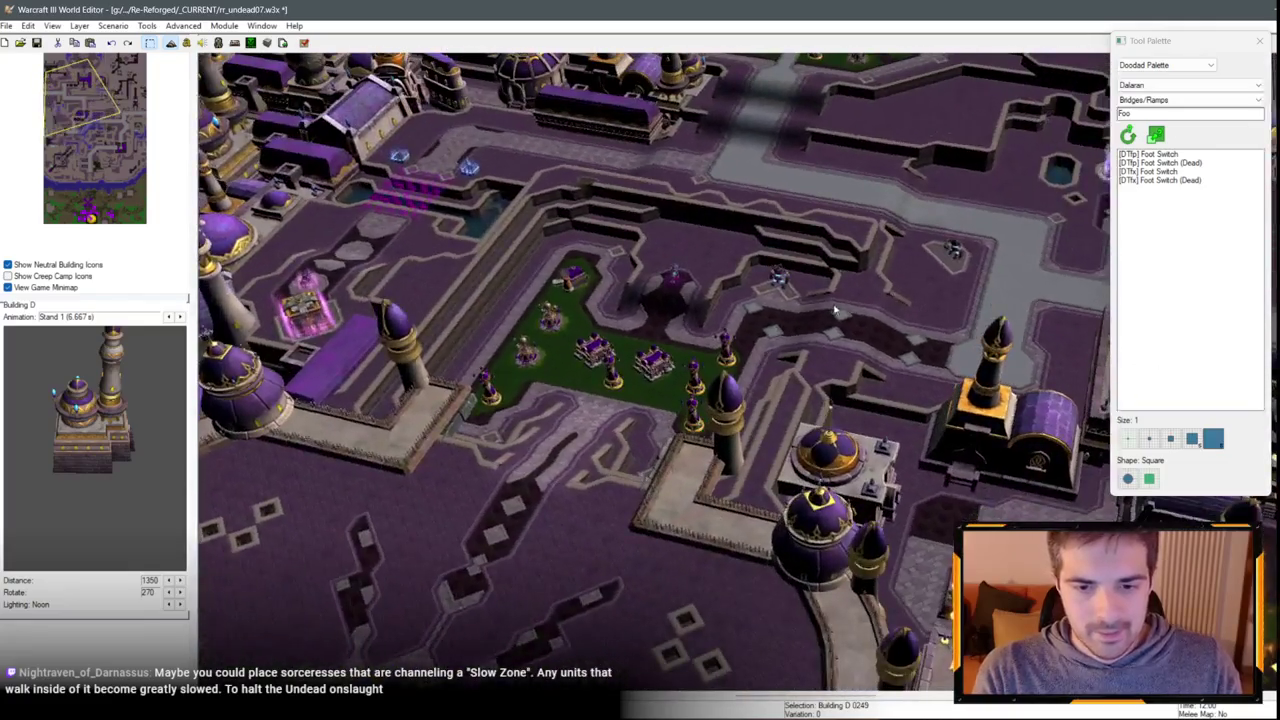
pyautogui.press('Escape')
pyautogui.press('Down')
pyautogui.press('Down')
pyautogui.press('Down')
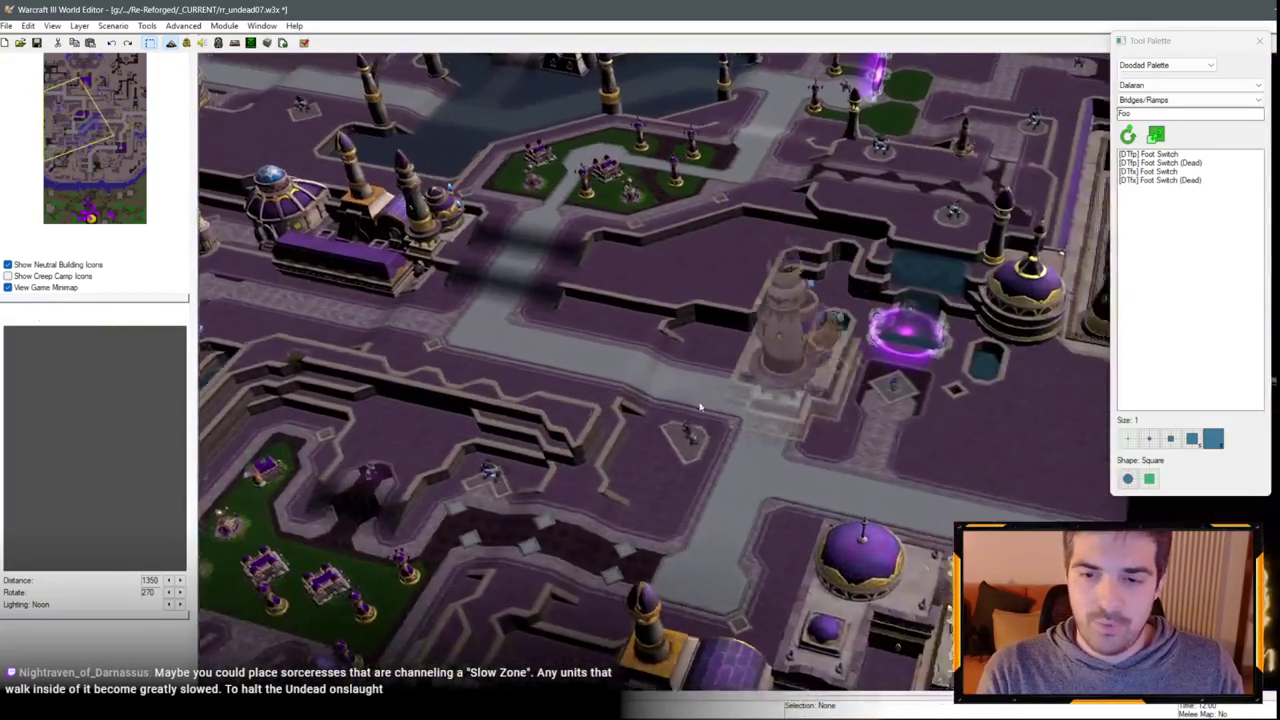
pyautogui.press('Up')
pyautogui.press('Up')
pyautogui.press('Up')
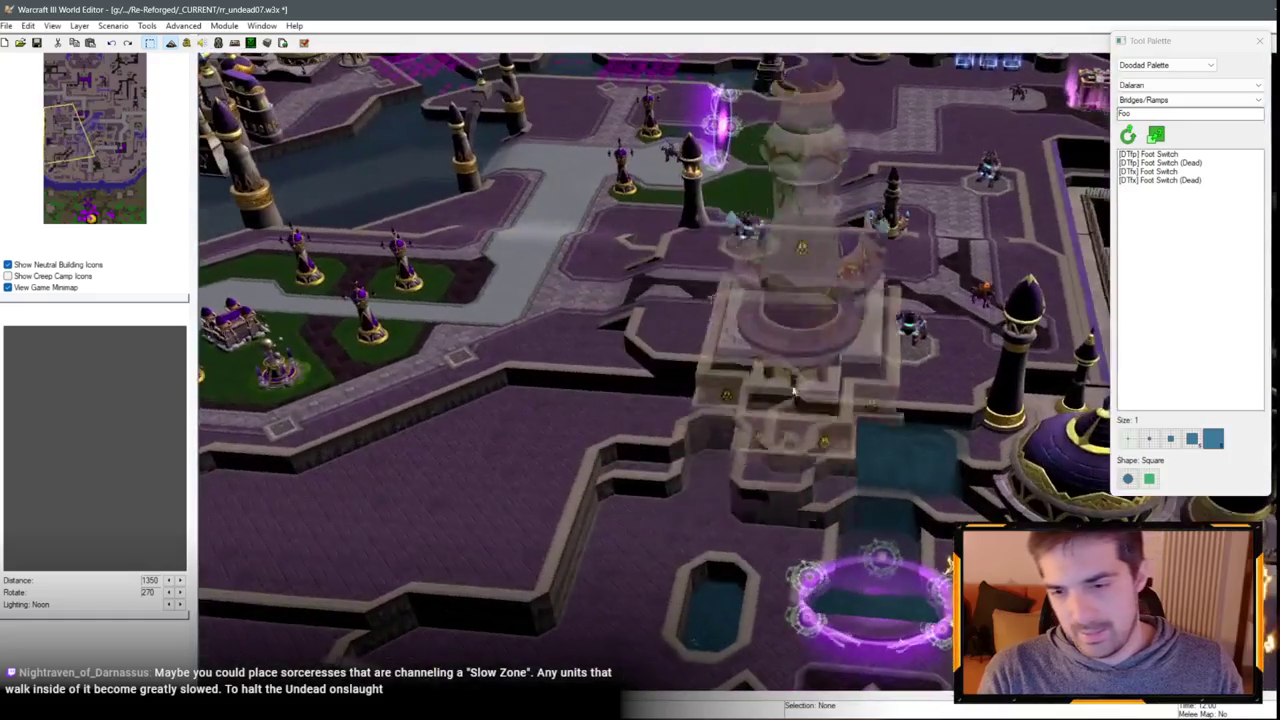
pyautogui.click(737, 441)
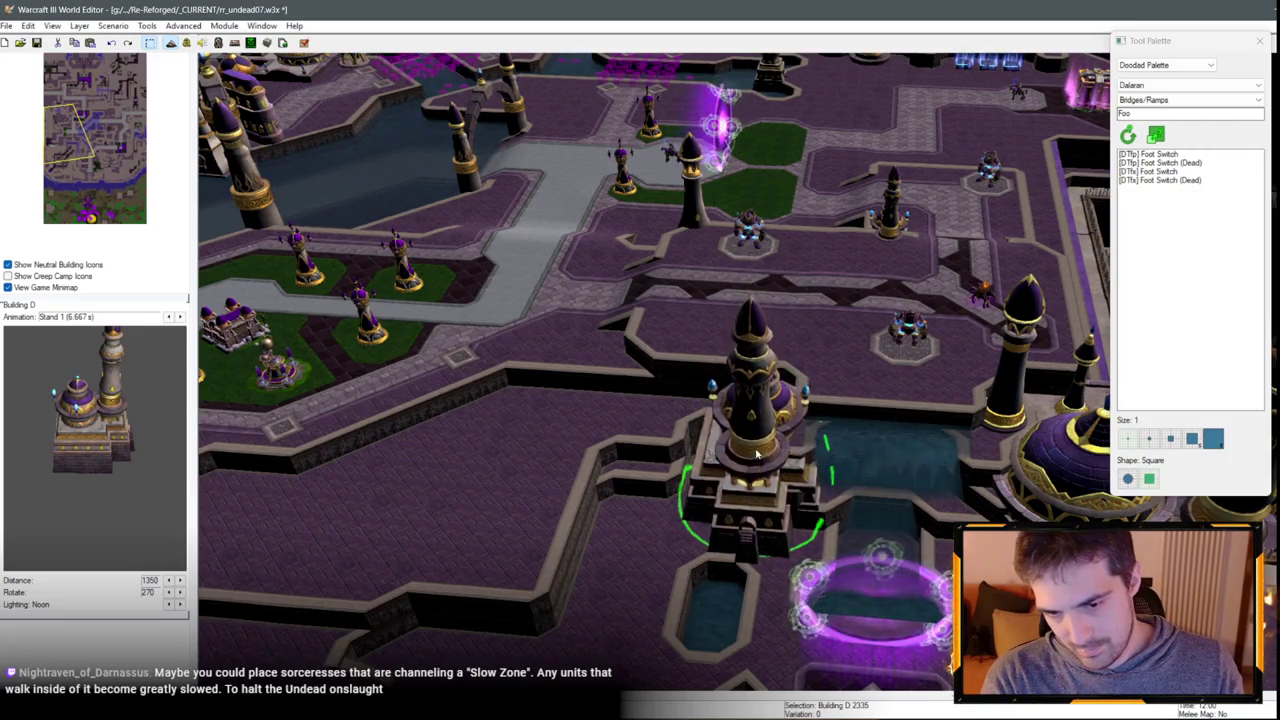
pyautogui.scroll(3, 757, 453)
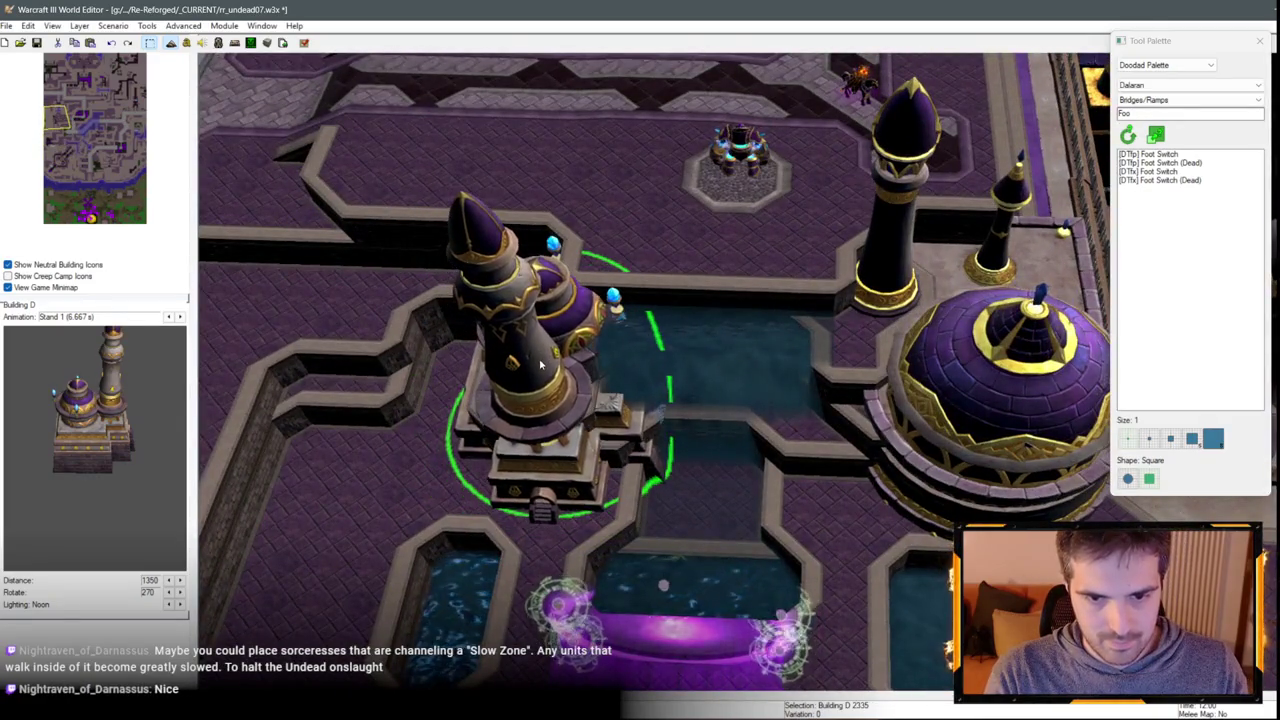
pyautogui.scroll(2, 683, 266)
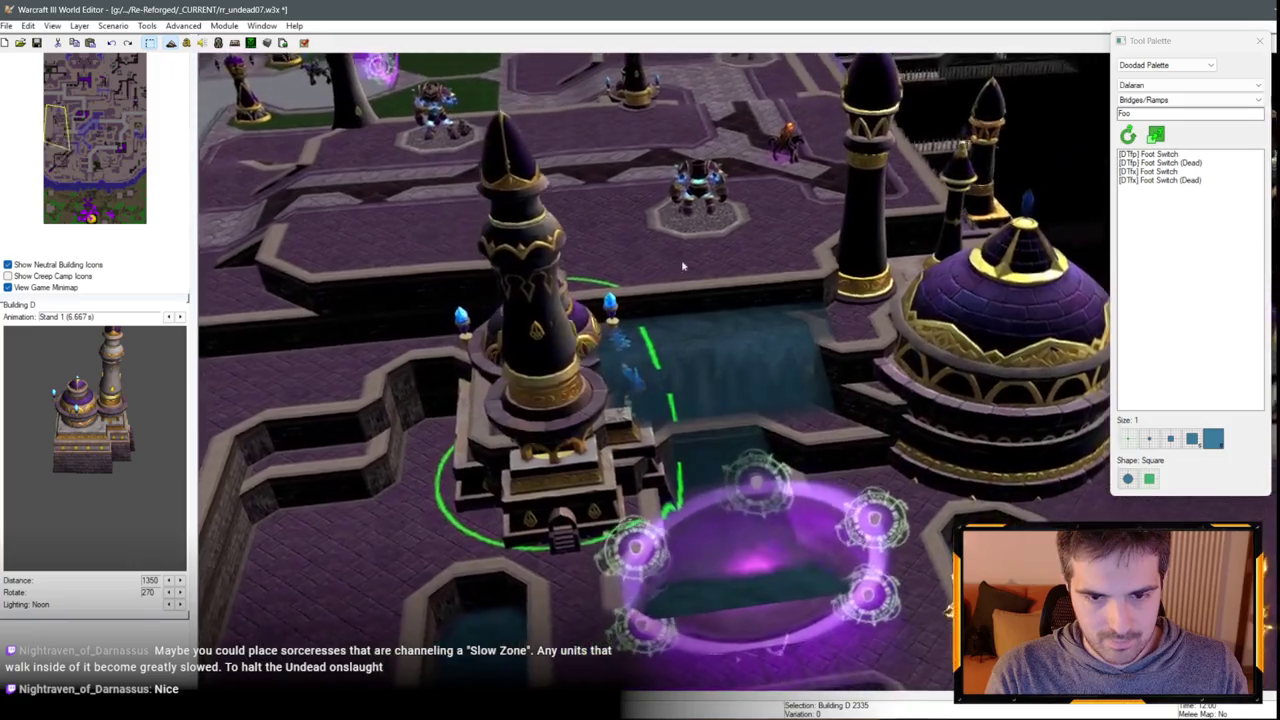
pyautogui.scroll(5, 683, 266)
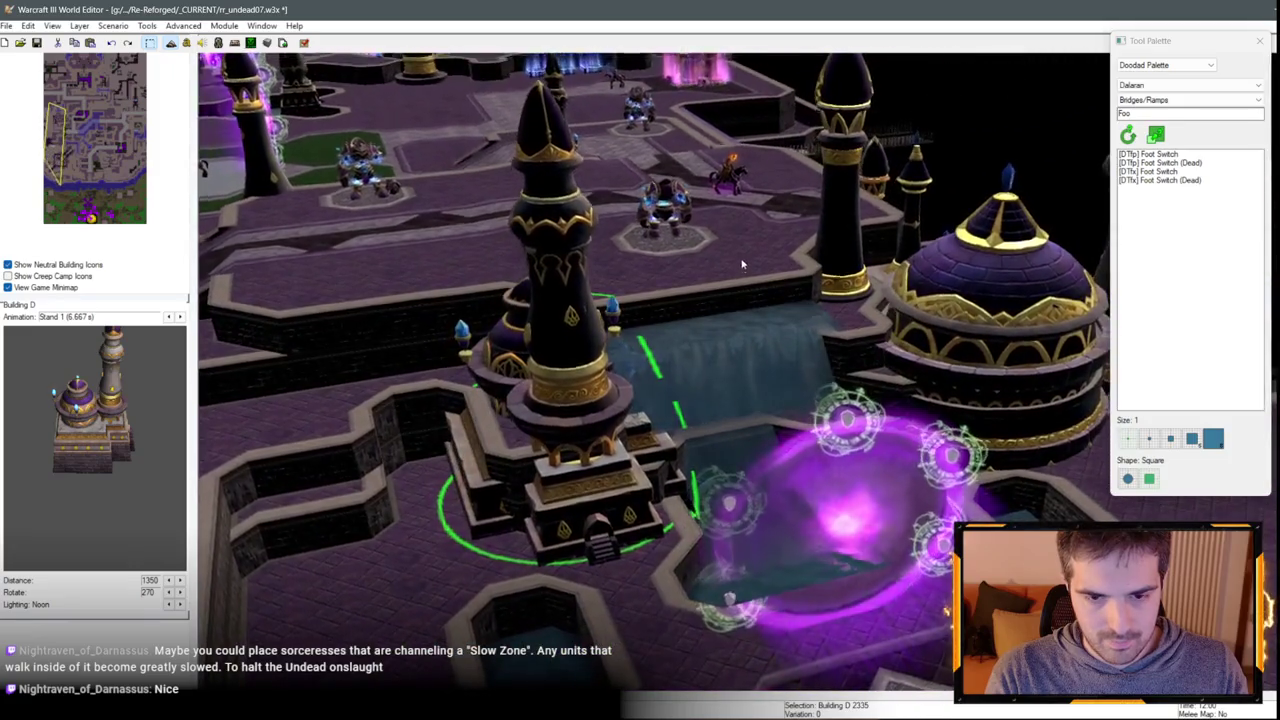
pyautogui.scroll(-5, 661, 158)
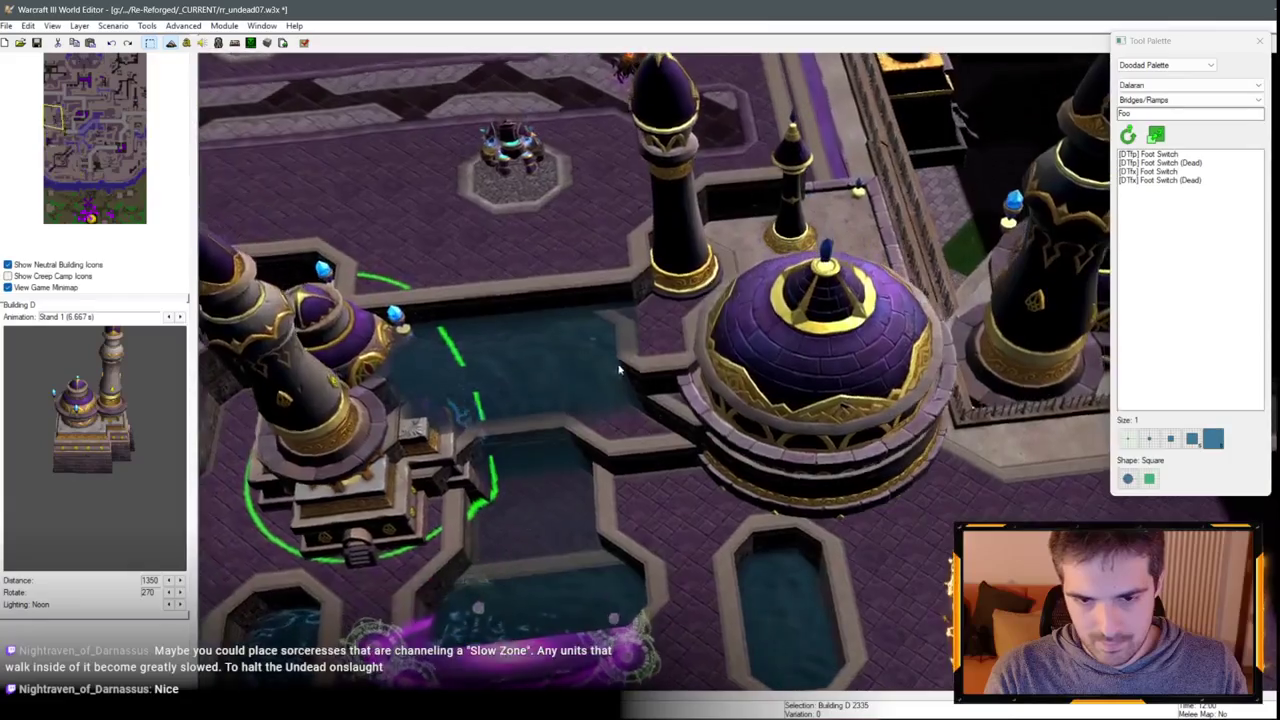
pyautogui.click(617, 360)
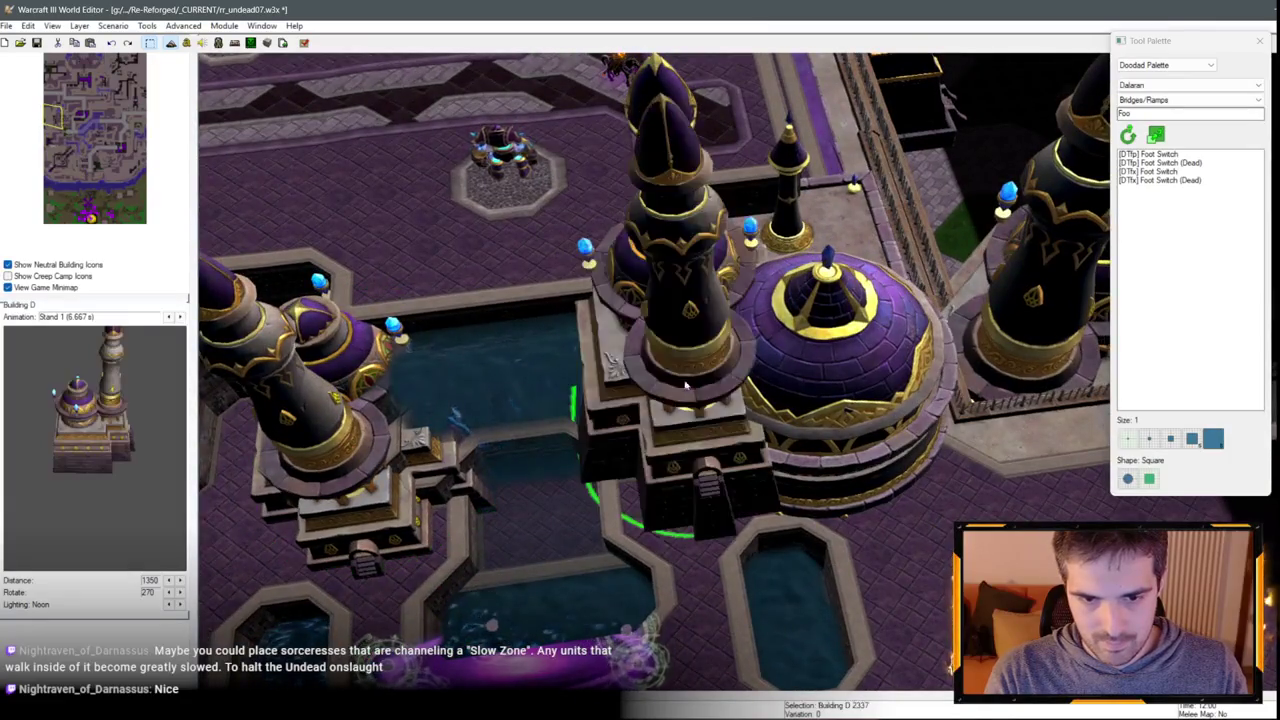
pyautogui.hotkey('ctrl', 'z')
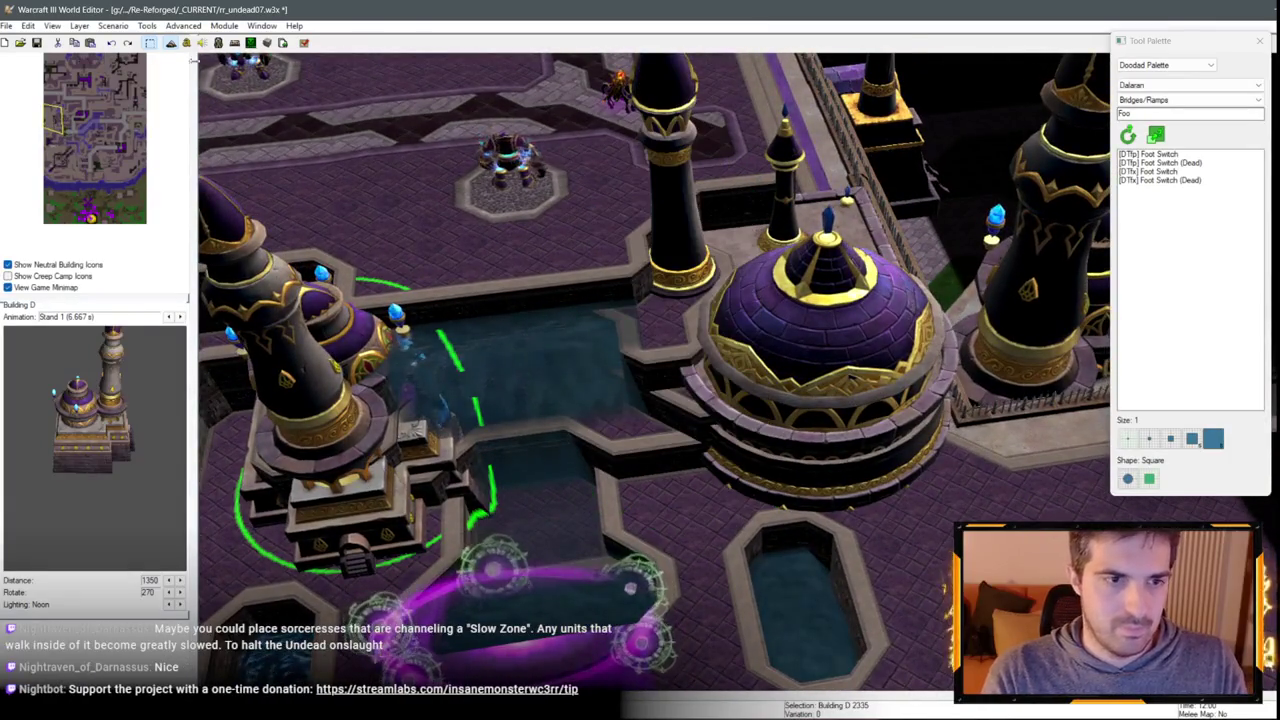
pyautogui.click(183, 25)
pyautogui.click(232, 339)
pyautogui.hotkey('ctrl', 'v')
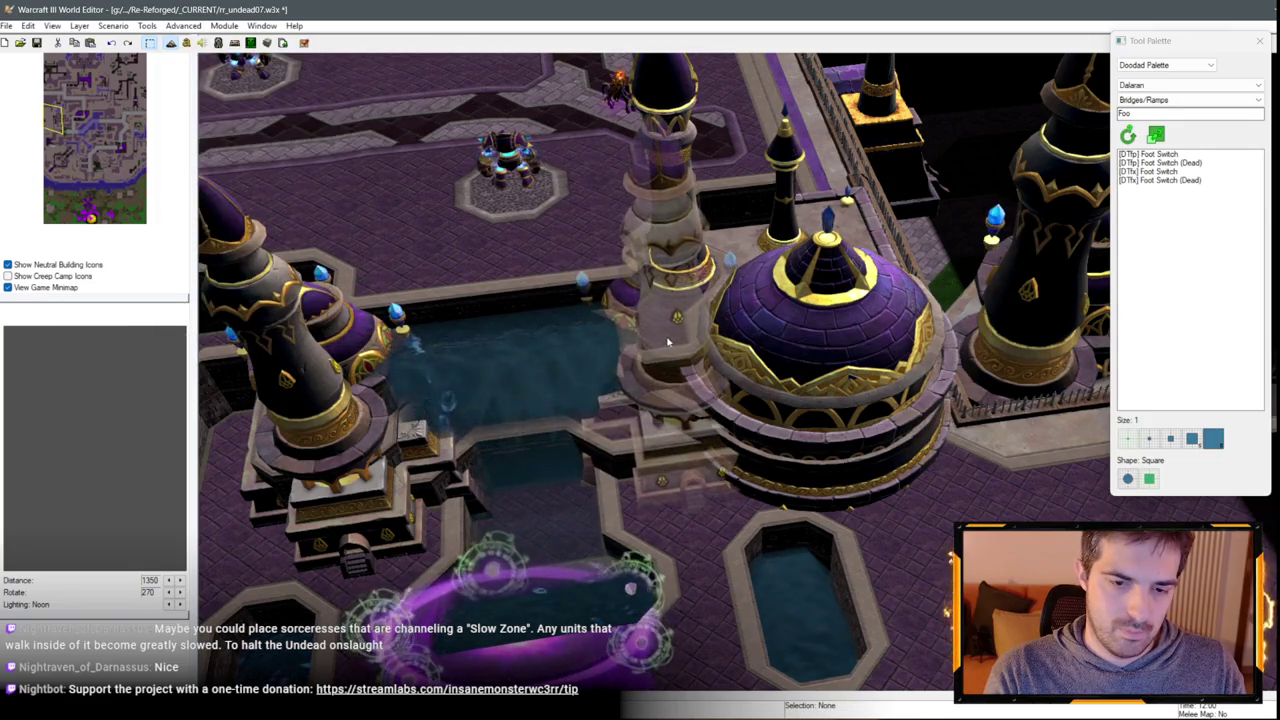
pyautogui.click(660, 352)
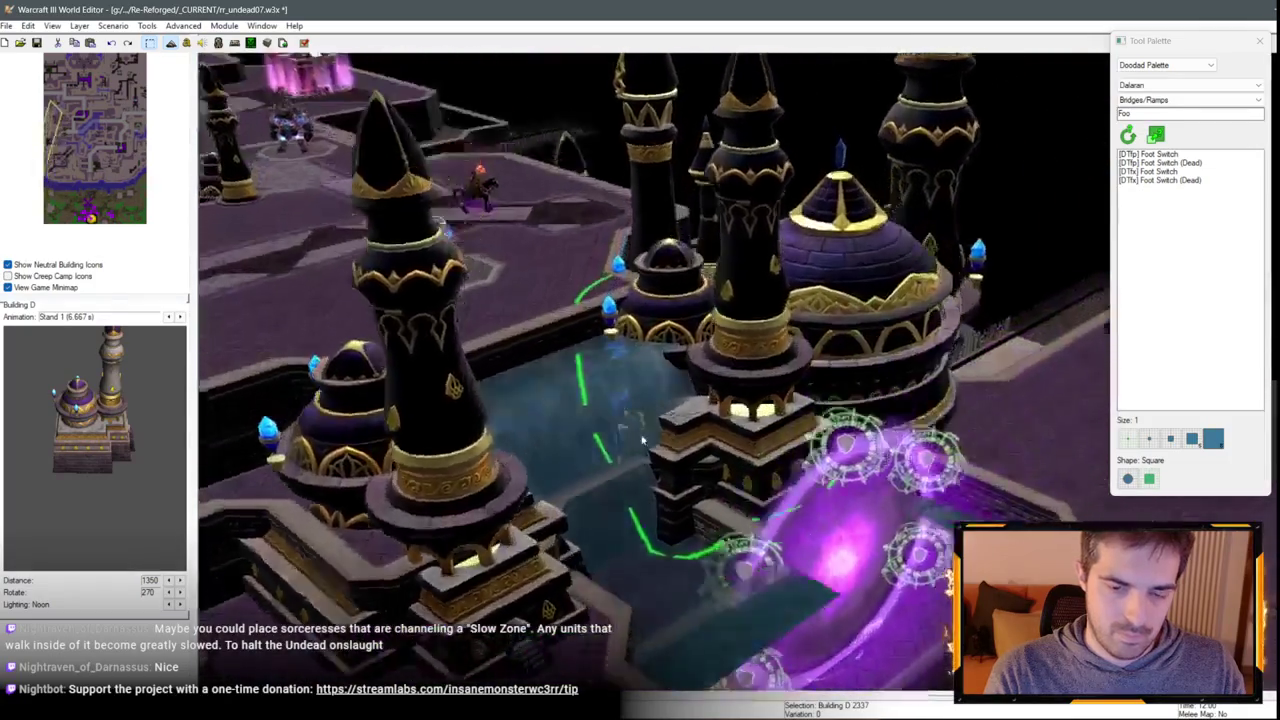
pyautogui.moveTo(643, 440)
pyautogui.mouseDown()
pyautogui.moveTo(500, 437)
pyautogui.moveTo(544, 343)
pyautogui.mouseUp()
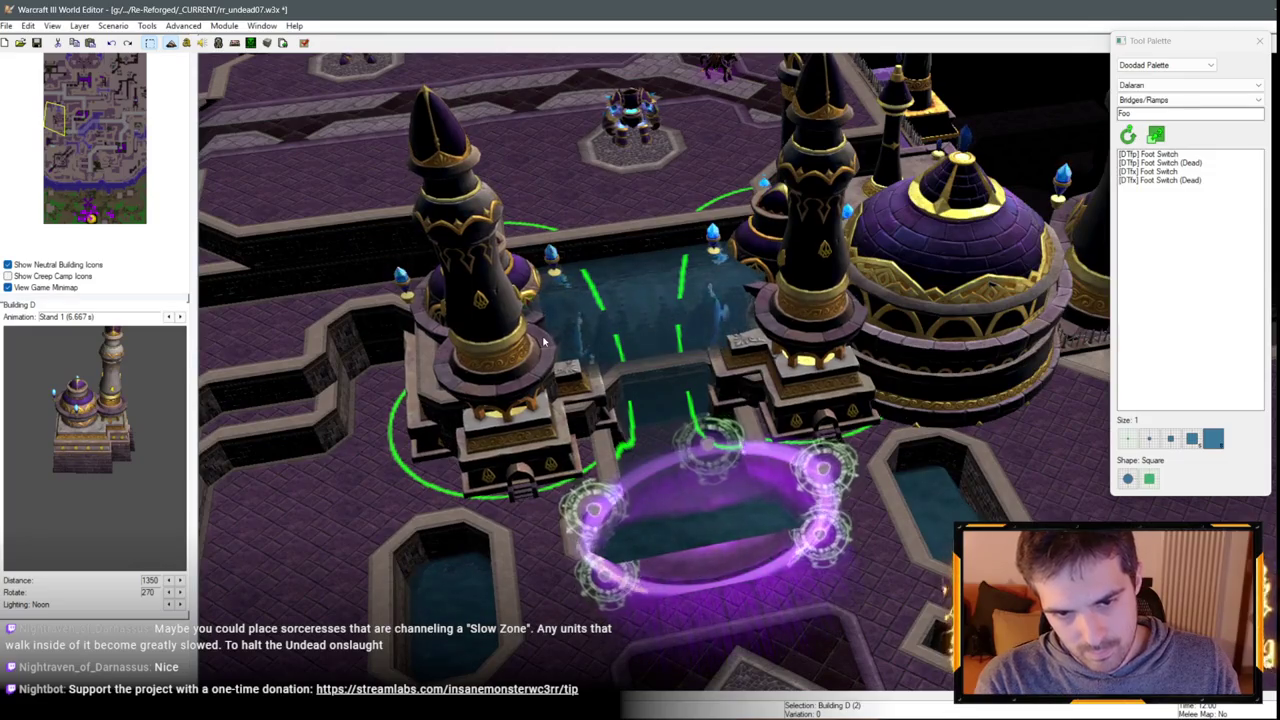
pyautogui.moveTo(544, 343)
pyautogui.mouseDown()
pyautogui.moveTo(875, 495)
pyautogui.moveTo(778, 472)
pyautogui.moveTo(910, 430)
pyautogui.moveTo(692, 440)
pyautogui.moveTo(915, 323)
pyautogui.moveTo(789, 370)
pyautogui.moveTo(847, 444)
pyautogui.mouseUp()
pyautogui.moveTo(563, 398)
pyautogui.mouseDown()
pyautogui.moveTo(520, 374)
pyautogui.moveTo(634, 447)
pyautogui.moveTo(750, 407)
pyautogui.mouseUp()
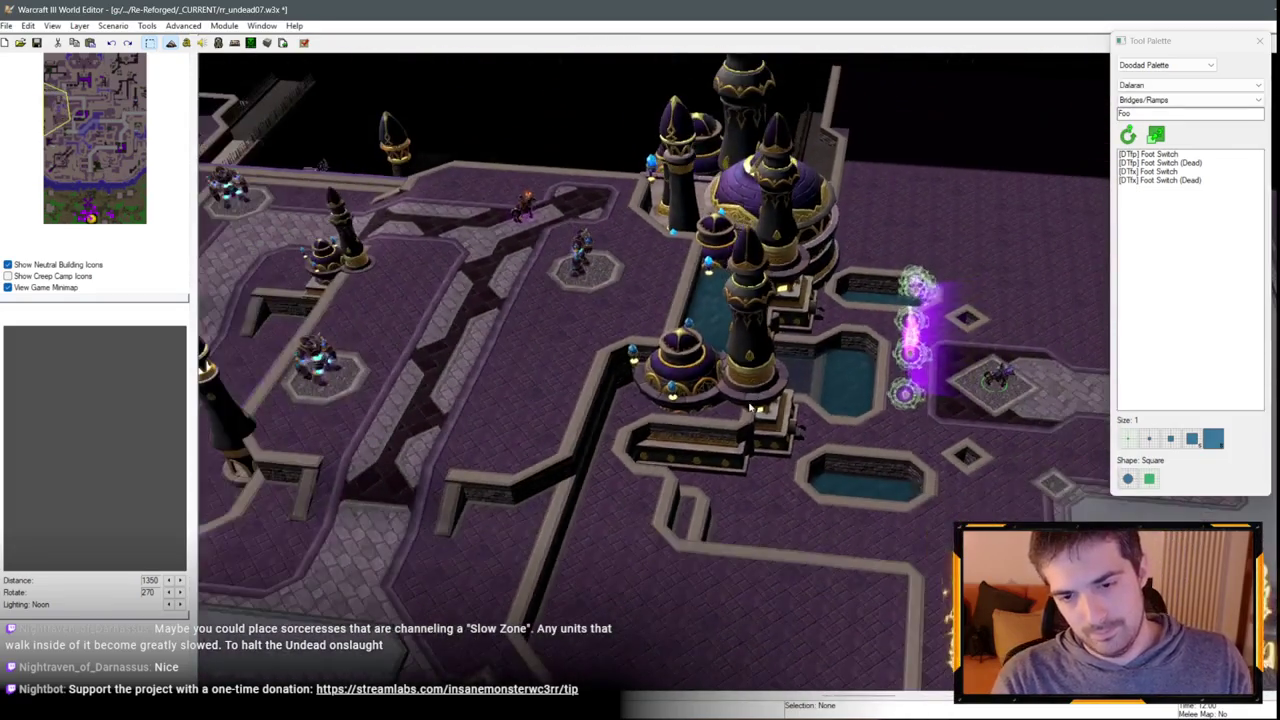
# Select the Building D tower beside the lane and shift it slightly up-left on the walkway.
pyautogui.click(750, 407)
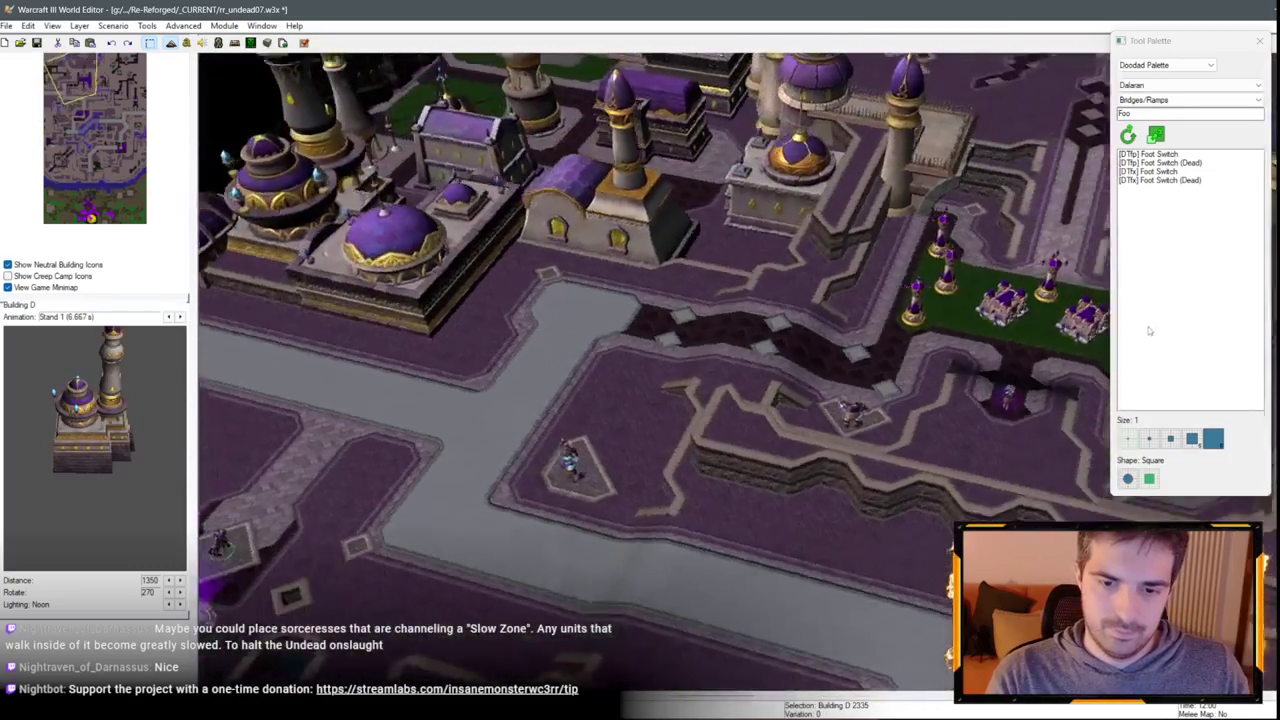
pyautogui.moveTo(1000, 320)
pyautogui.mouseDown()
pyautogui.moveTo(594, 266)
pyautogui.moveTo(877, 363)
pyautogui.moveTo(663, 414)
pyautogui.moveTo(769, 493)
pyautogui.moveTo(792, 450)
pyautogui.mouseUp()
pyautogui.click(797, 441)
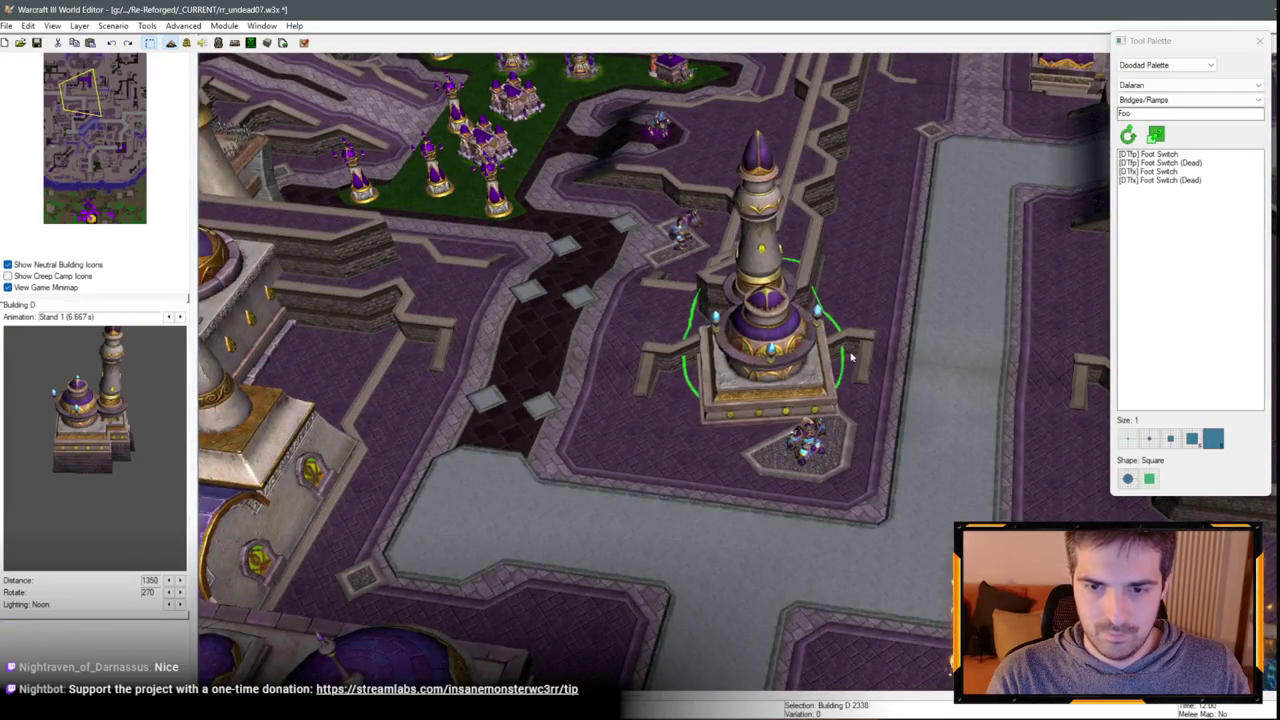
pyautogui.moveTo(757, 374)
pyautogui.mouseDown()
pyautogui.moveTo(781, 228)
pyautogui.moveTo(701, 464)
pyautogui.moveTo(988, 303)
pyautogui.moveTo(679, 452)
pyautogui.moveTo(883, 326)
pyautogui.moveTo(763, 329)
pyautogui.moveTo(826, 213)
pyautogui.moveTo(750, 360)
pyautogui.moveTo(729, 437)
pyautogui.moveTo(661, 448)
pyautogui.moveTo(626, 160)
pyautogui.moveTo(571, 271)
pyautogui.moveTo(666, 186)
pyautogui.moveTo(466, 251)
pyautogui.moveTo(614, 223)
pyautogui.moveTo(672, 193)
pyautogui.moveTo(697, 123)
pyautogui.moveTo(849, 211)
pyautogui.moveTo(763, 172)
pyautogui.mouseUp()
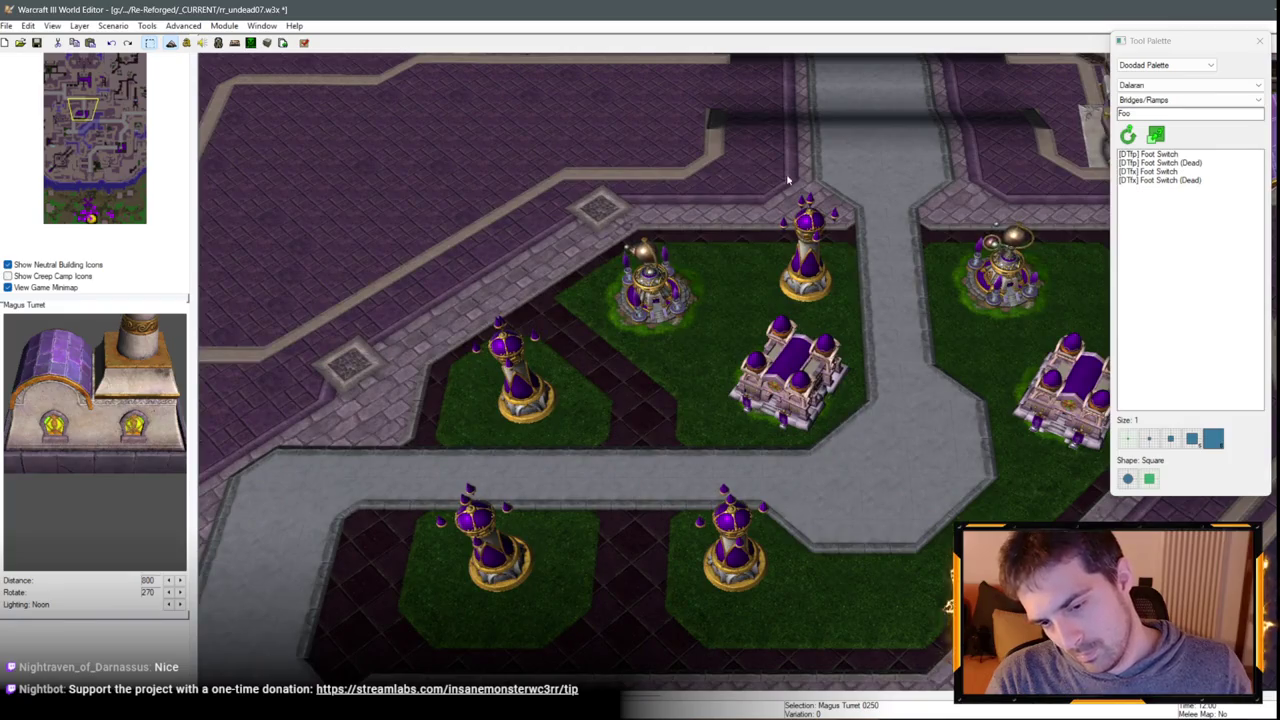
pyautogui.scroll(5, 787, 180)
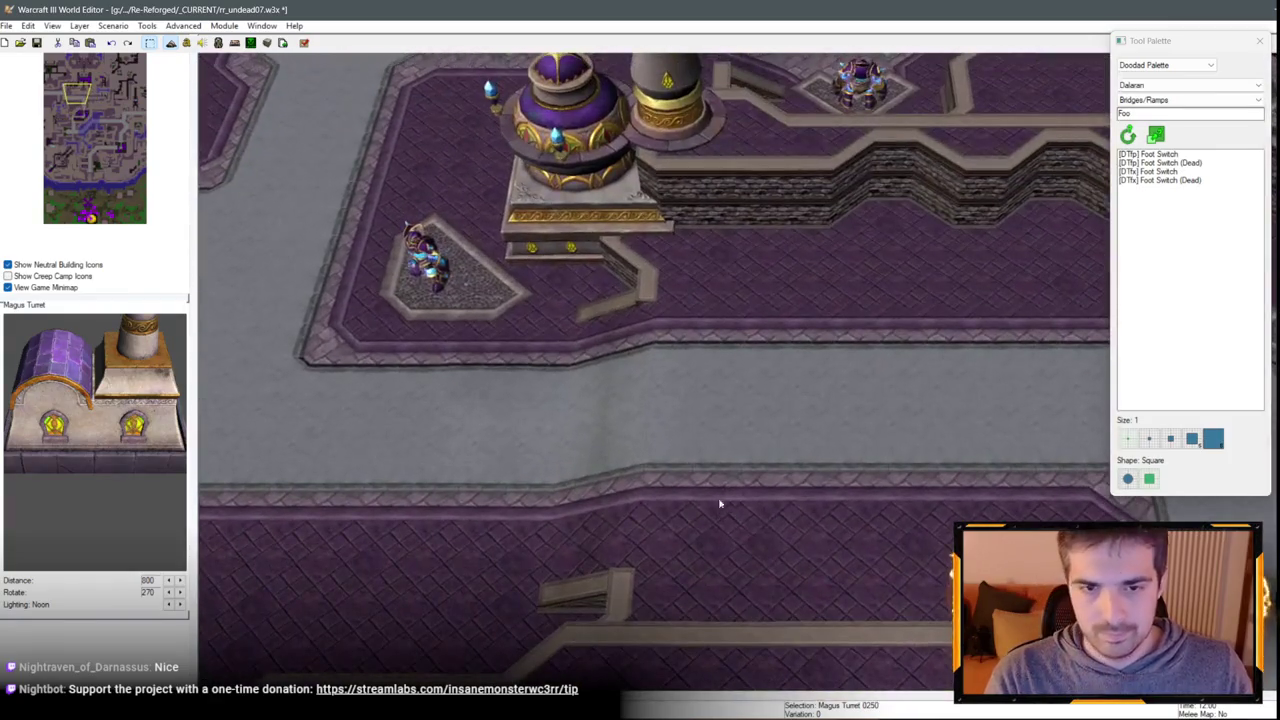
# Paste a Magus Turret onto the purple walkway and move it down-right into the wall corner.
pyautogui.hotkey('ctrl', 'v')
pyautogui.scroll(-3, 770, 456)
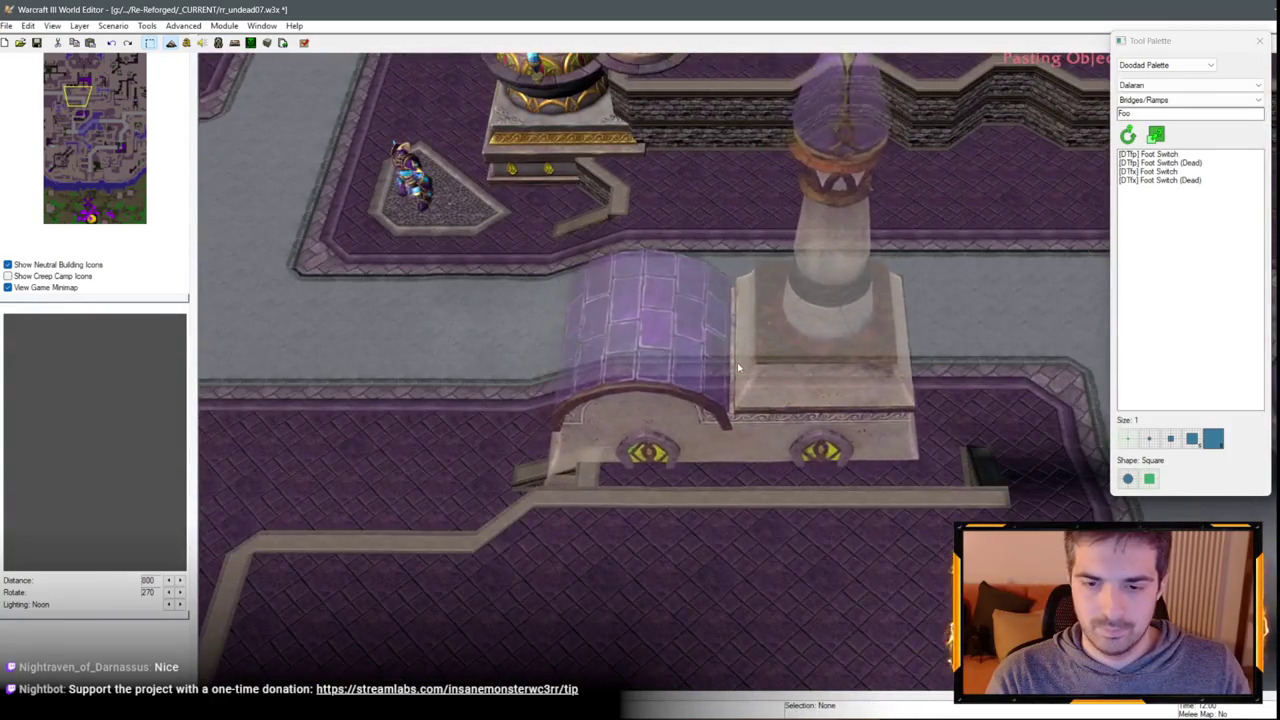
pyautogui.click(743, 366)
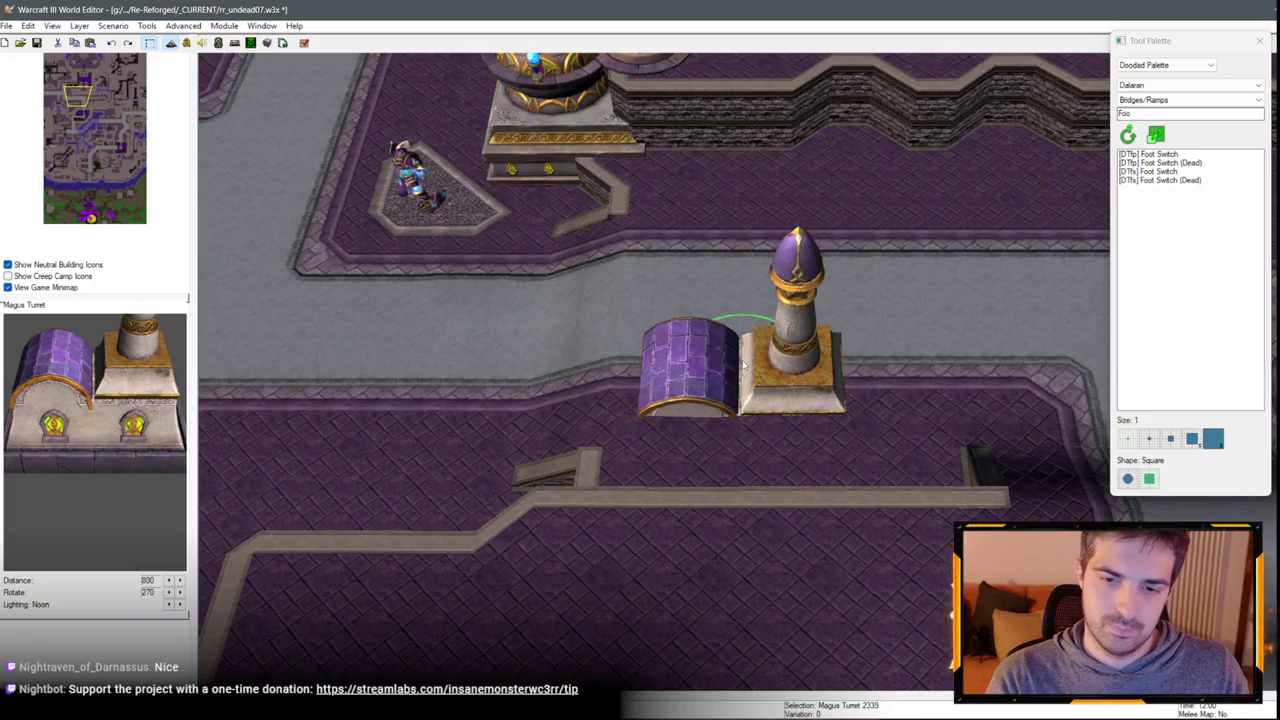
pyautogui.scroll(-2, 762, 304)
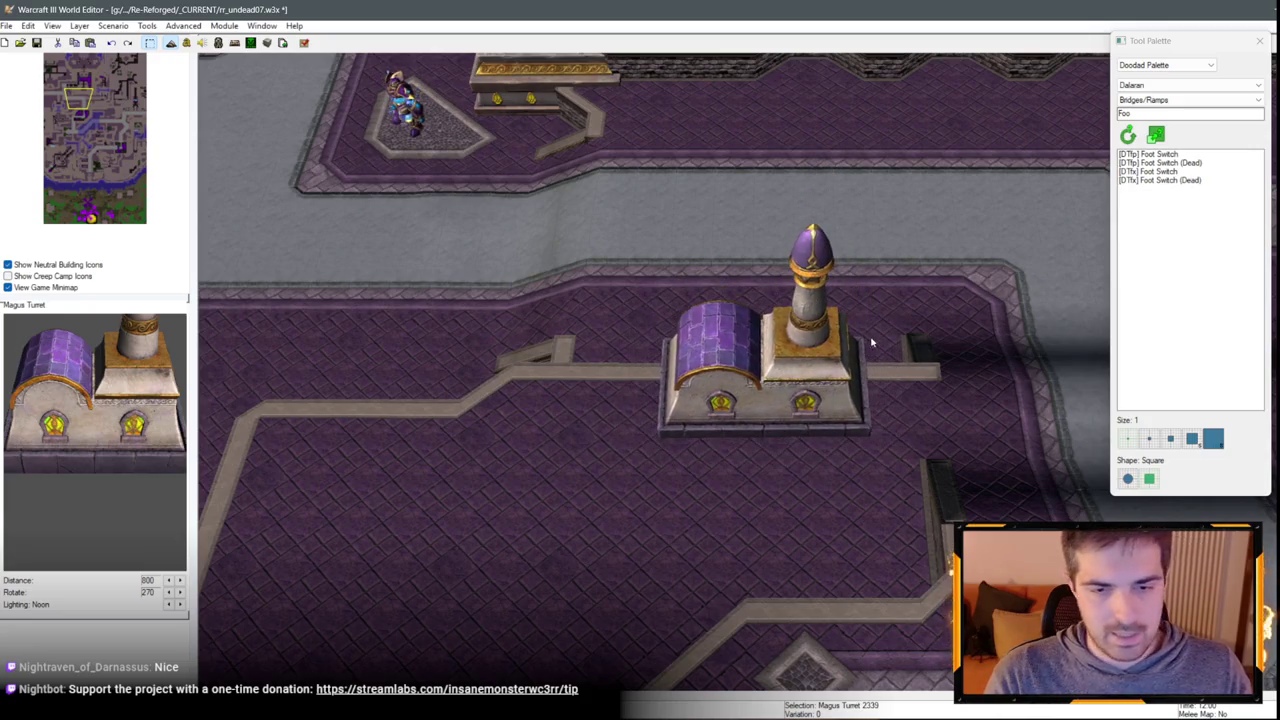
pyautogui.scroll(-5, 871, 342)
pyautogui.scroll(4, 614, 386)
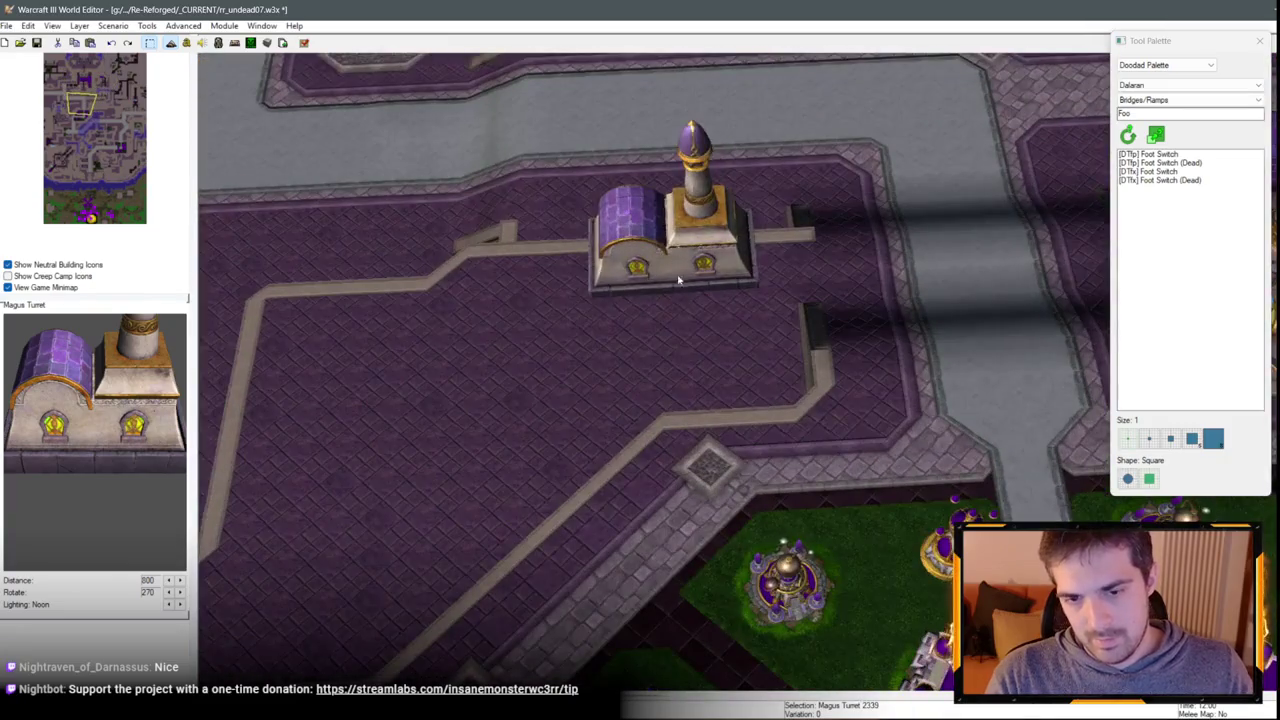
pyautogui.moveTo(678, 280); pyautogui.dragTo(713, 410)
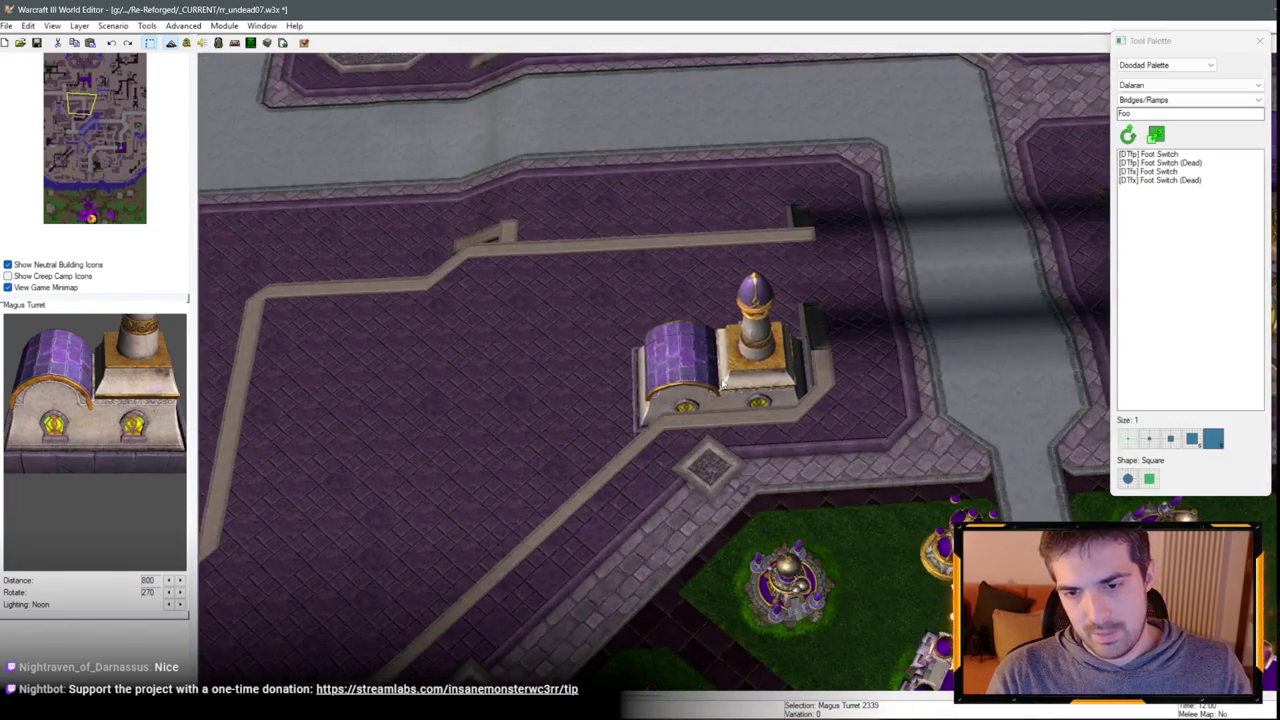
pyautogui.scroll(-5, 722, 383)
pyautogui.scroll(5, 651, 283)
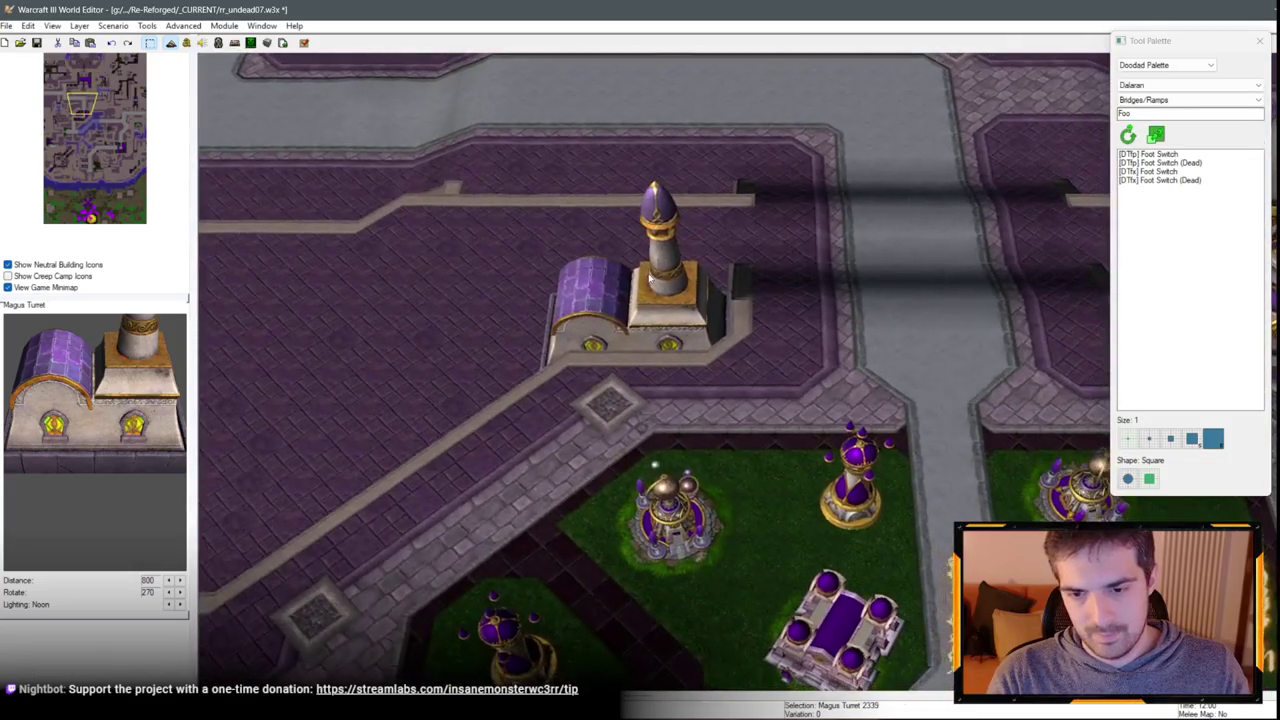
pyautogui.scroll(-3, 651, 283)
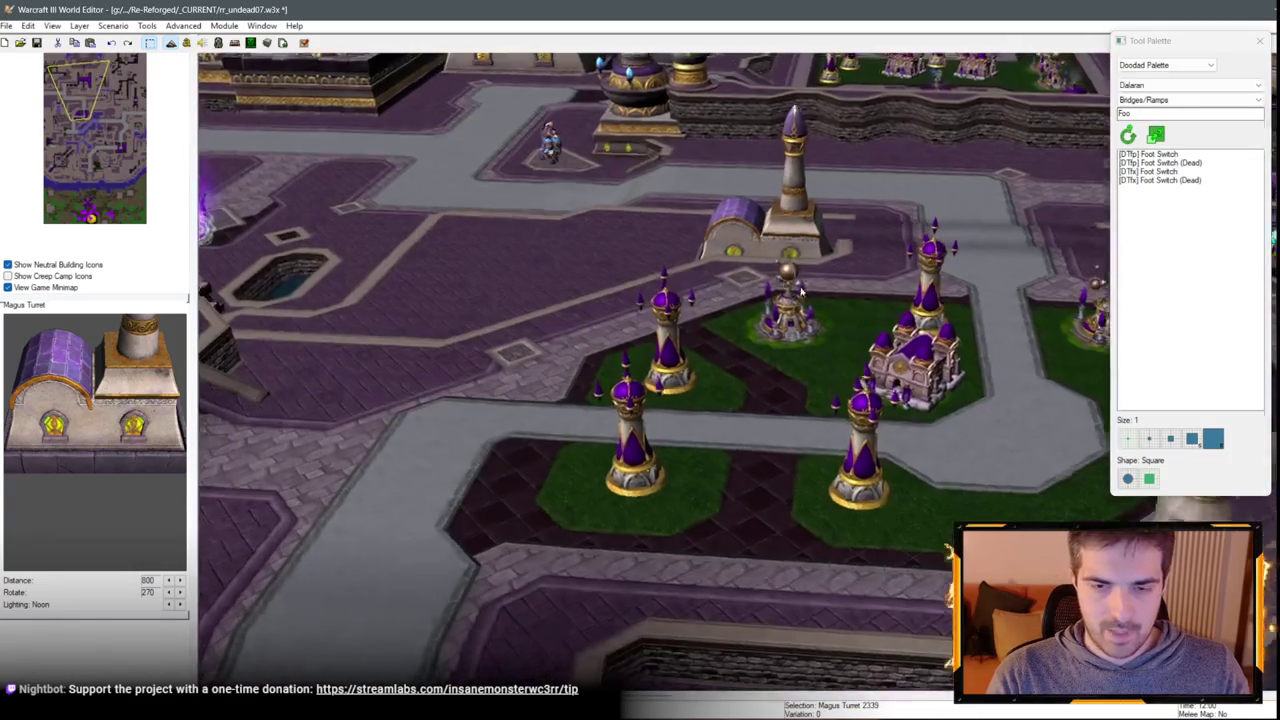
pyautogui.scroll(5, 800, 290)
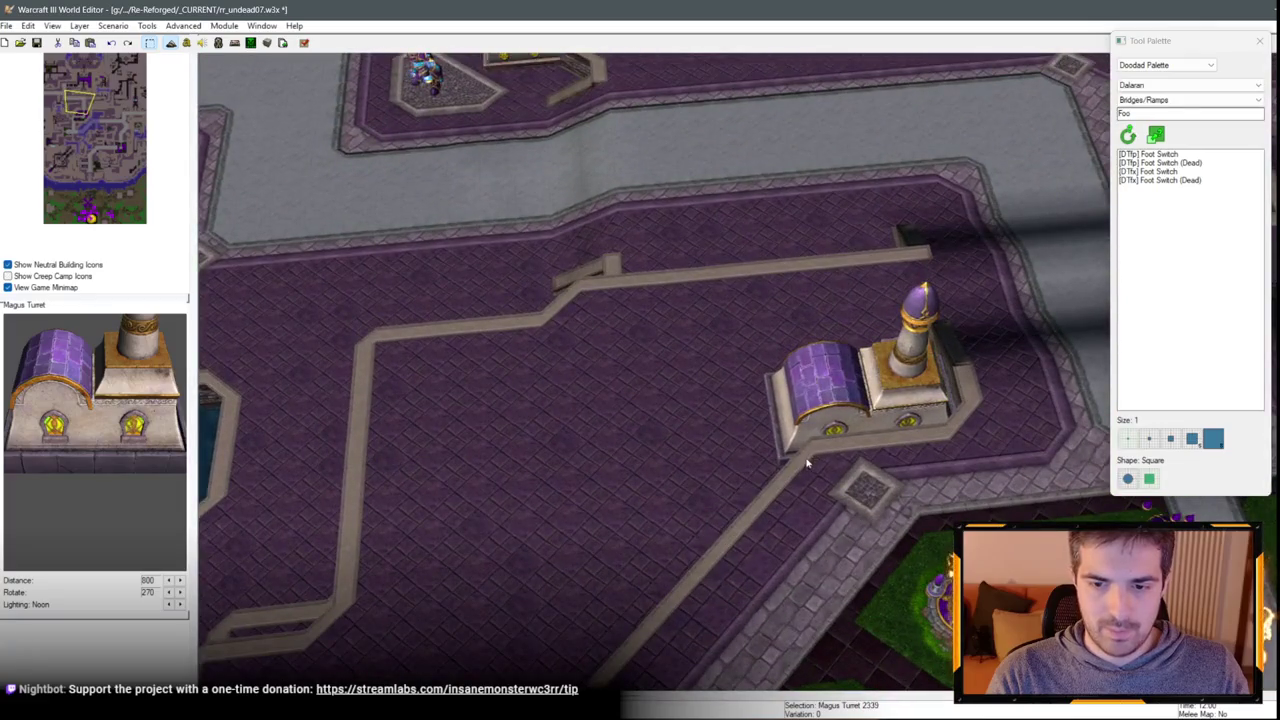
pyautogui.scroll(-5, 808, 462)
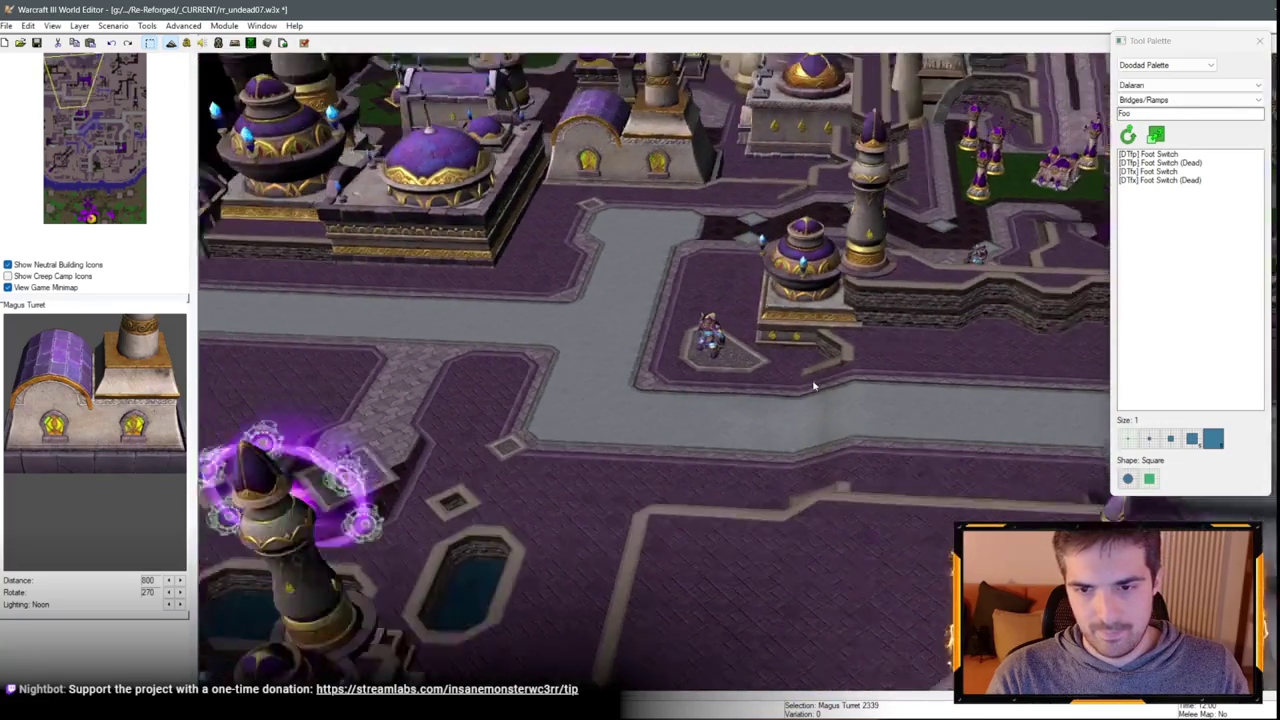
pyautogui.click(812, 300)
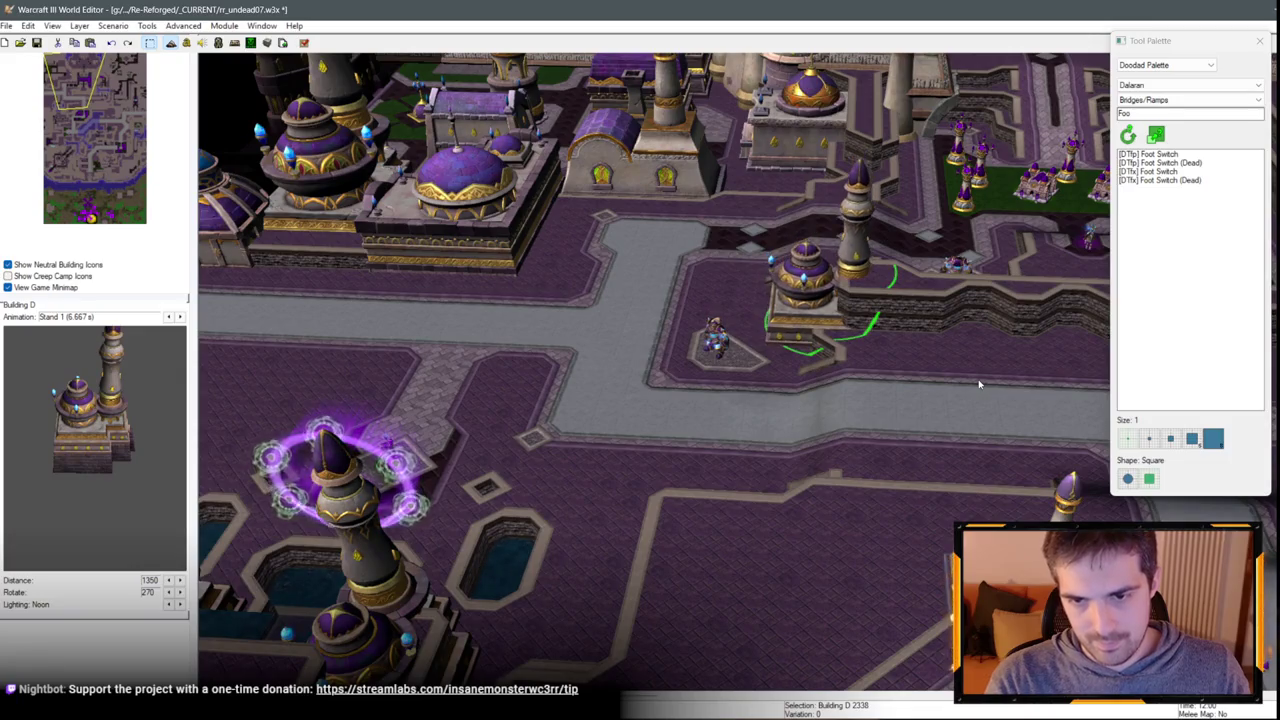
# Raise the Building D tower slightly off the ground and pan toward the green plaza.
pyautogui.scroll(4, 979, 384)
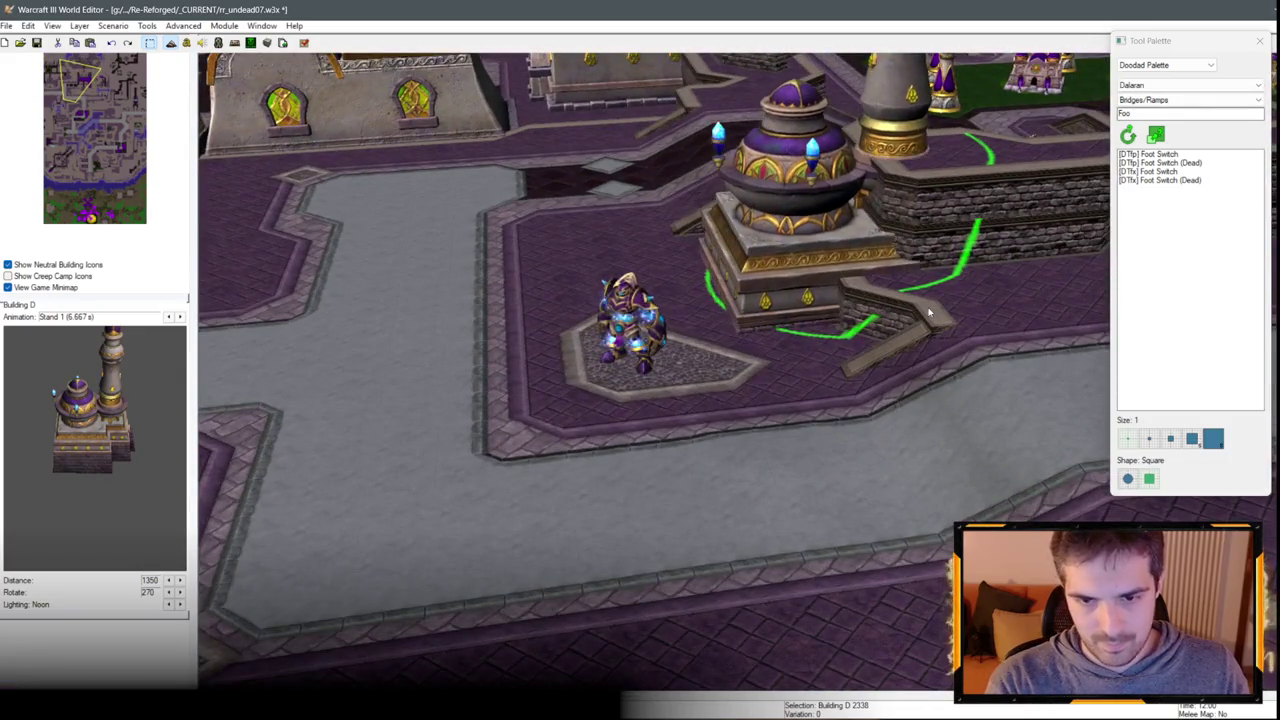
pyautogui.press('pageup')
pyautogui.press('pageup')
pyautogui.press('pageup')
pyautogui.press('pageup')
pyautogui.press('pageup')
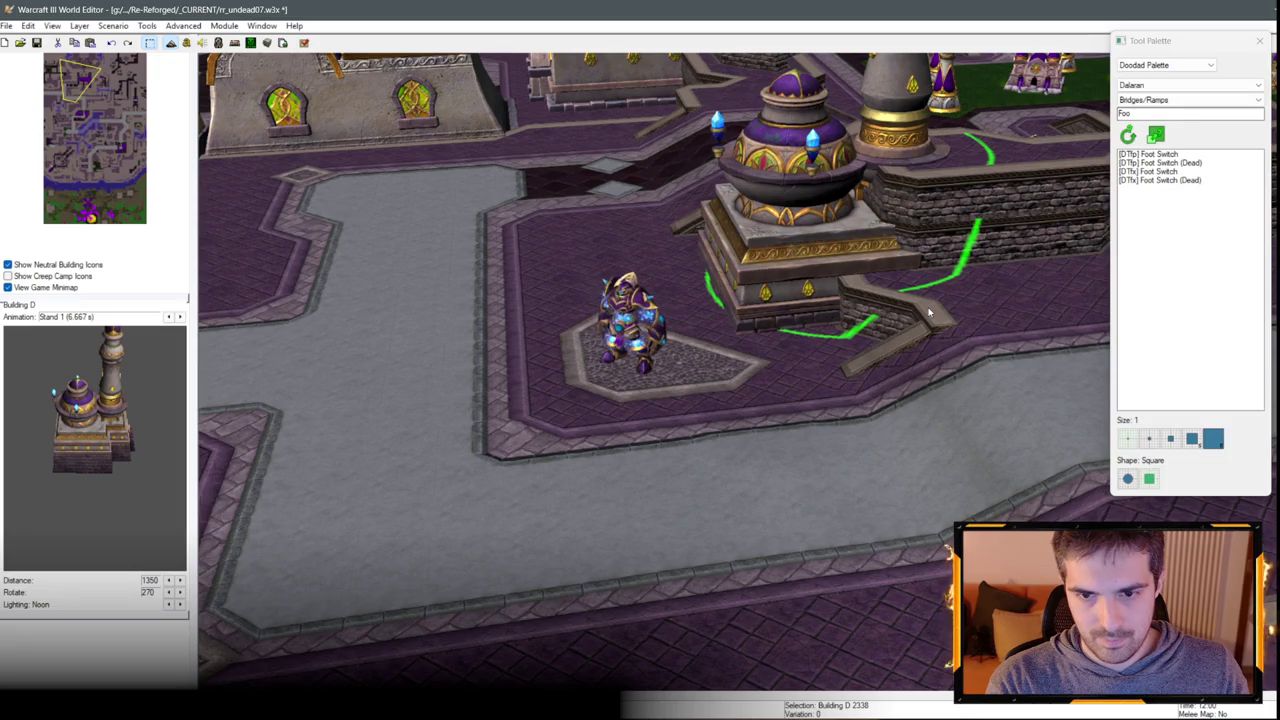
pyautogui.press('pageup')
pyautogui.press('pageup')
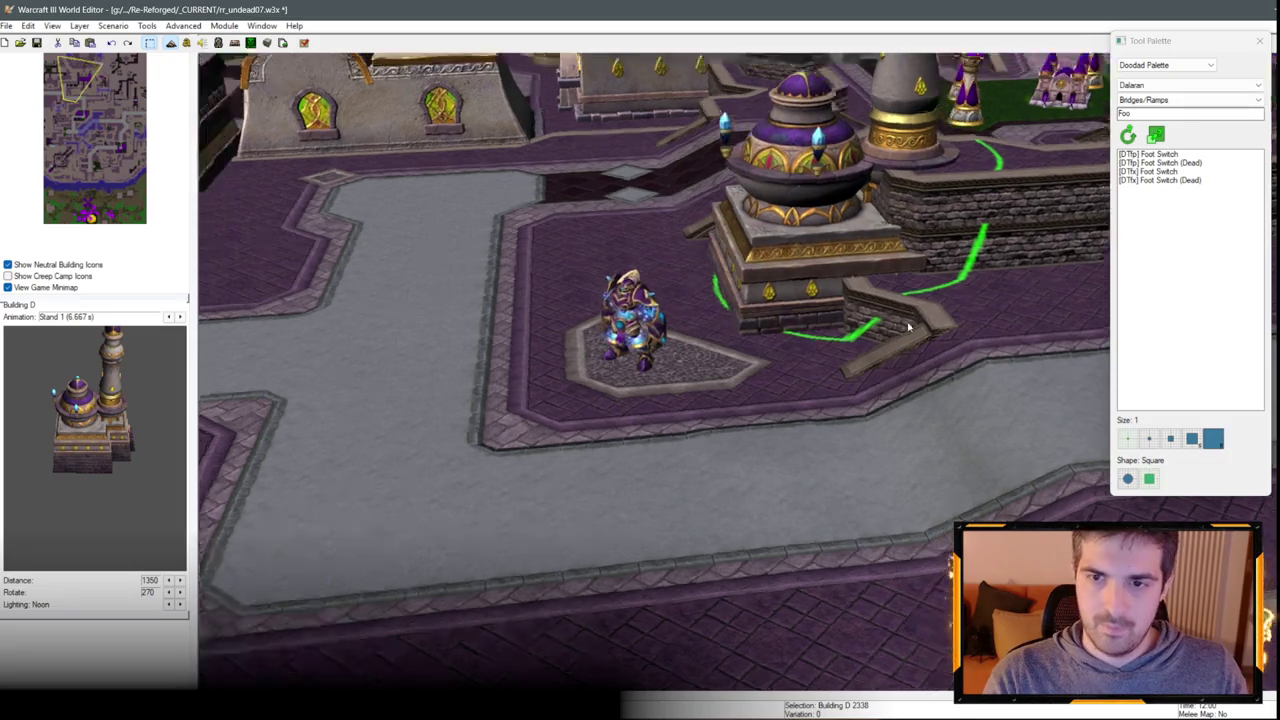
pyautogui.press('pagedown')
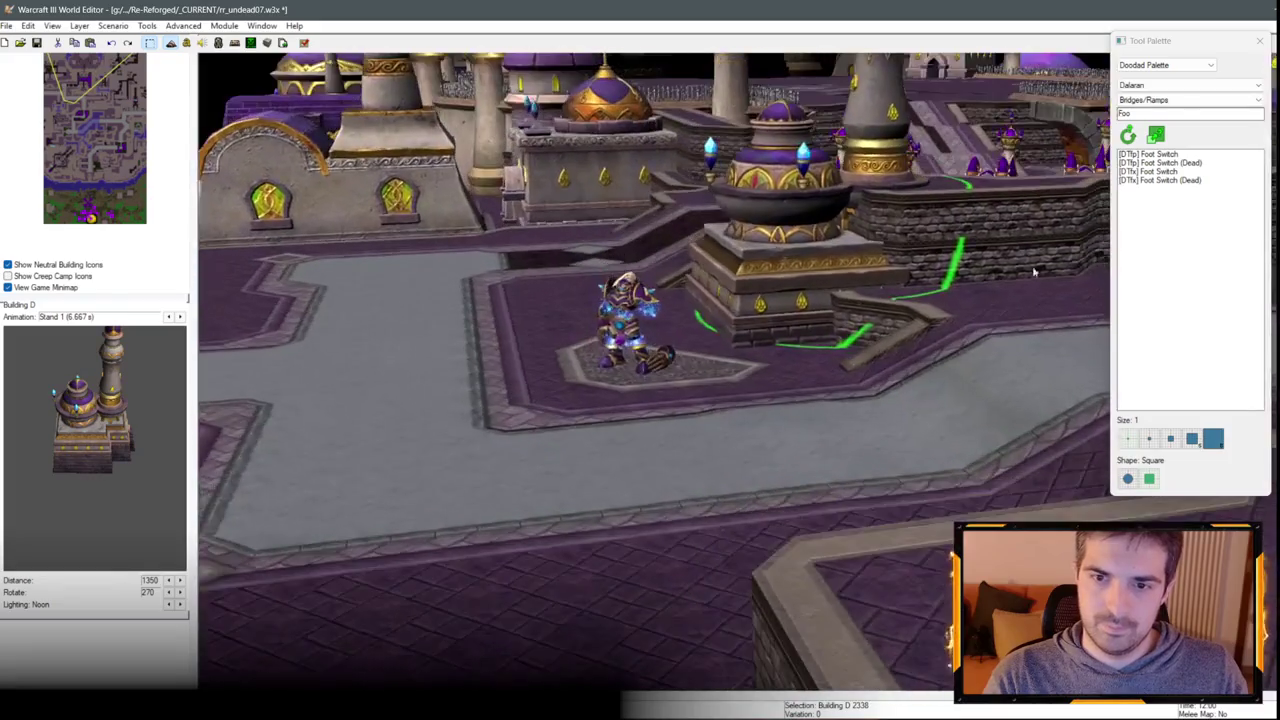
pyautogui.press('Down')
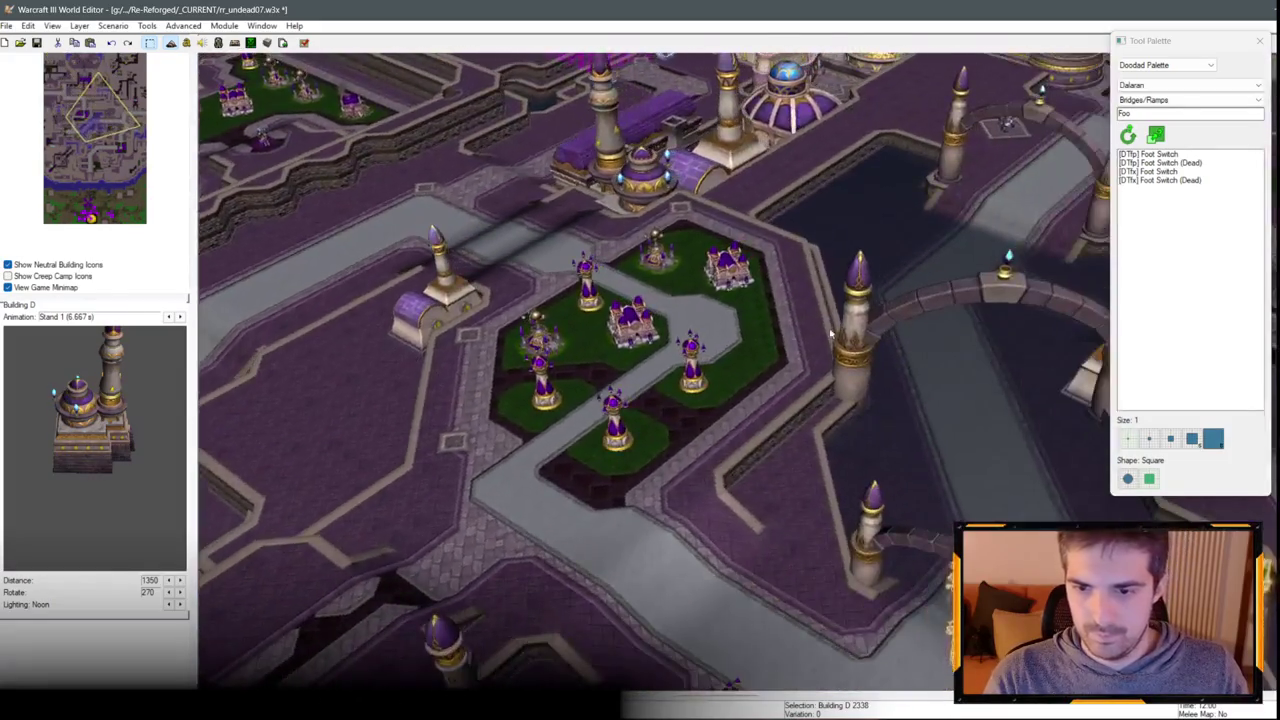
pyautogui.press('Right')
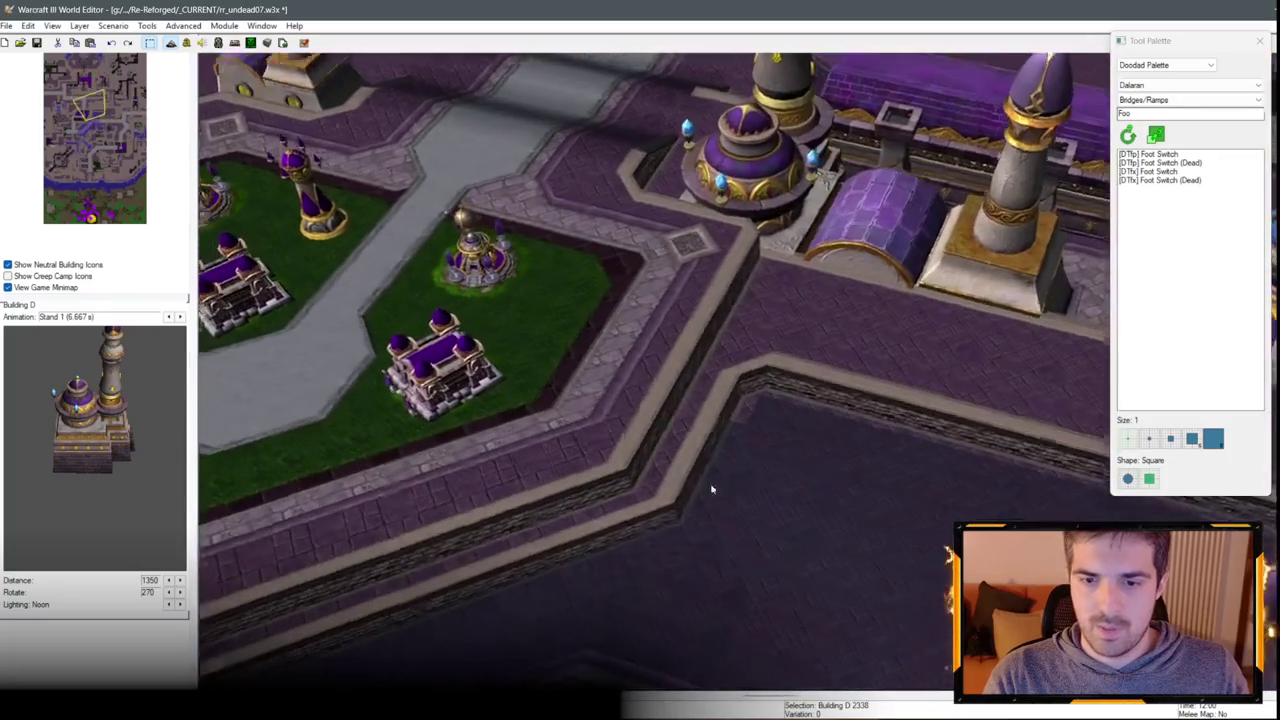
# Place a copy of Building D at the wall corner, rotated so its dome faces front.
pyautogui.hotkey('ctrl', 'v')
pyautogui.click(712, 350)
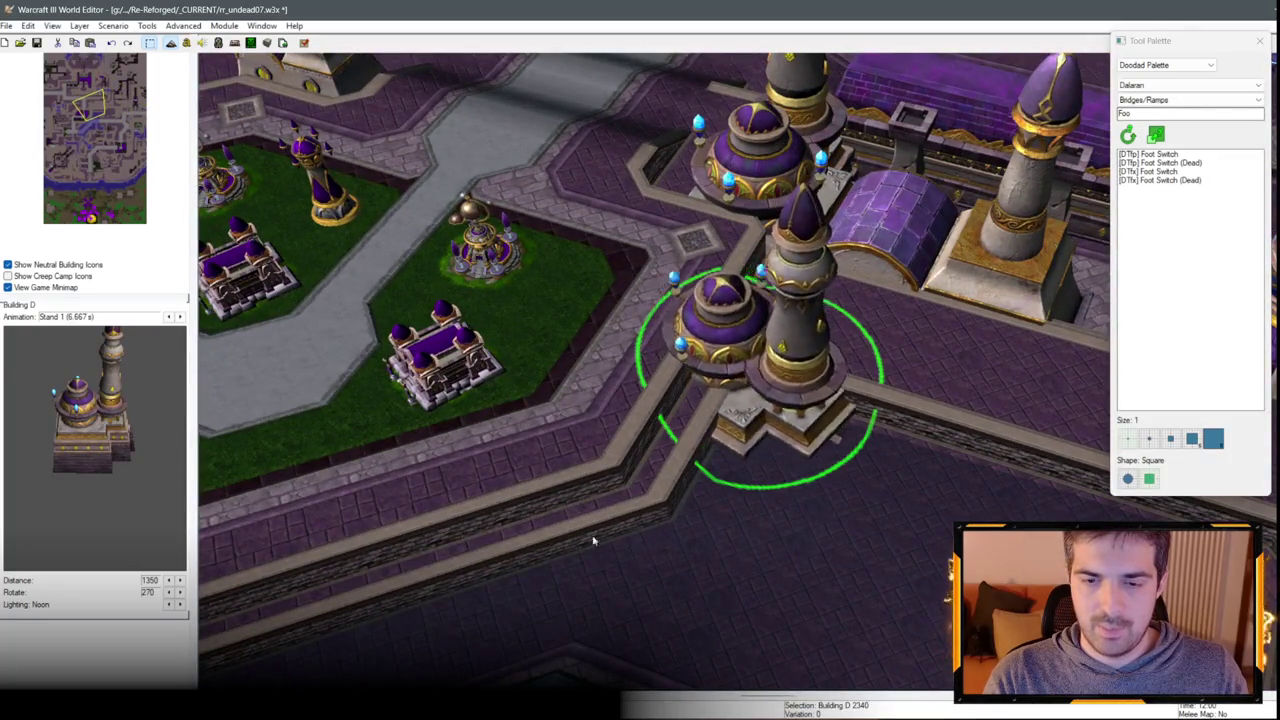
pyautogui.keyDown('ctrl'); pyautogui.rightClick(797, 340); pyautogui.keyUp('ctrl')
pyautogui.keyDown('ctrl'); pyautogui.rightClick(822, 305); pyautogui.keyUp('ctrl')
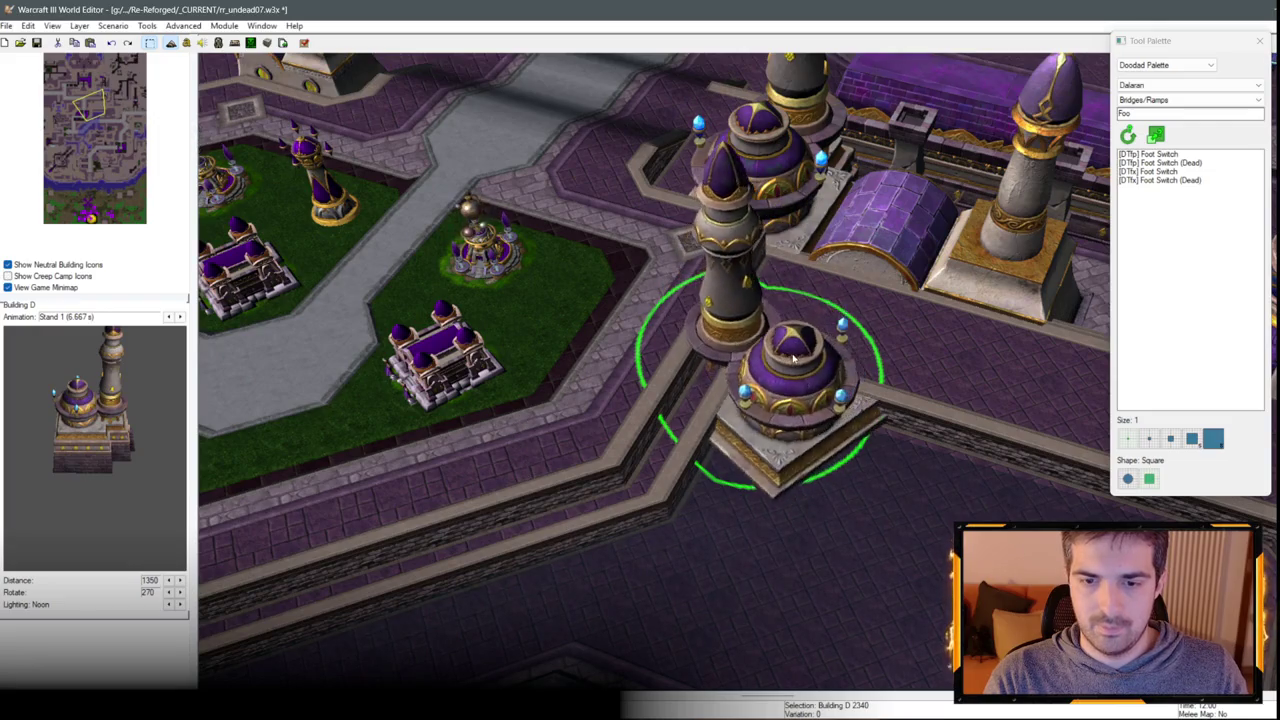
pyautogui.scroll(-1, 822, 305)
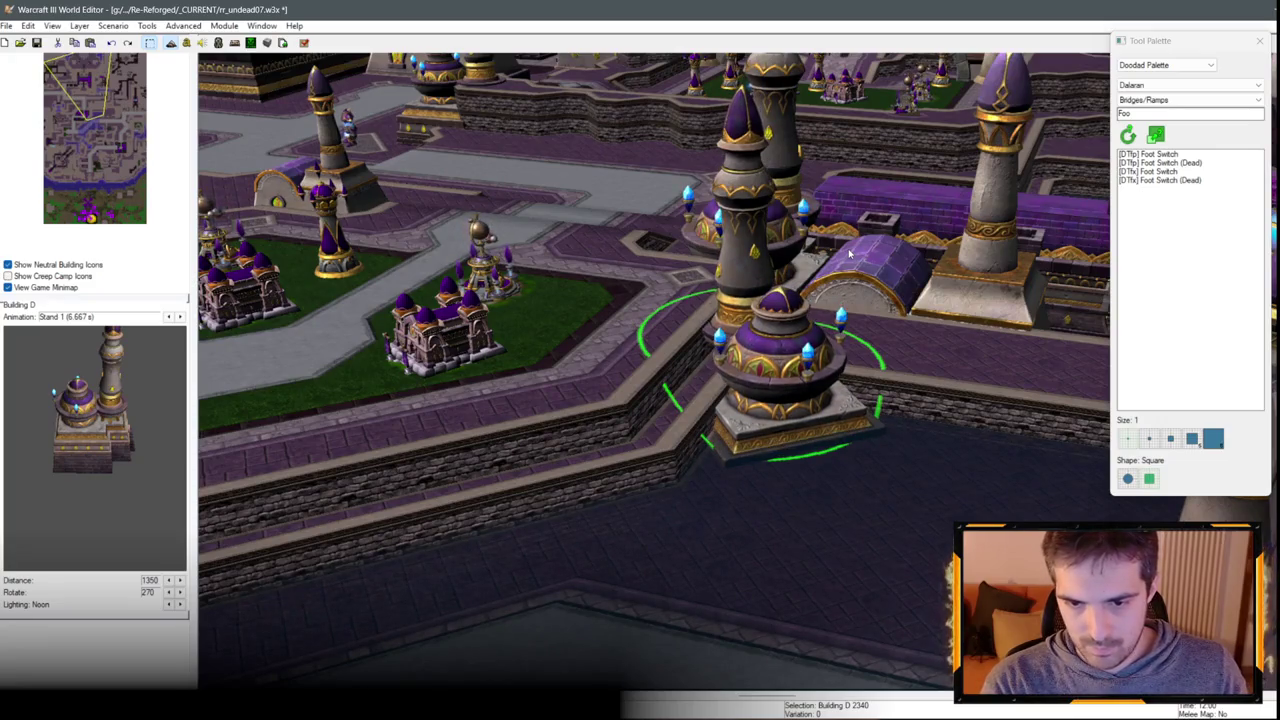
pyautogui.keyDown('ctrl'); pyautogui.rightClick(849, 254); pyautogui.keyUp('ctrl')
pyautogui.press('Left')
pyautogui.press('Up')
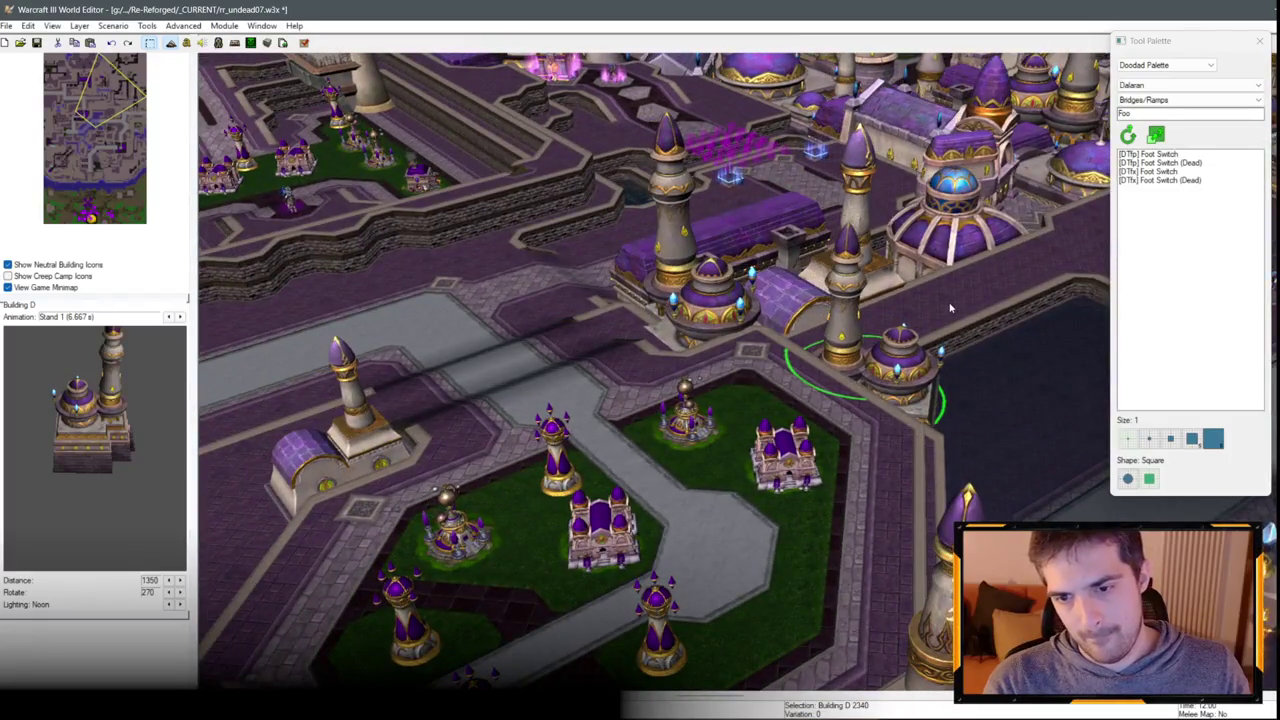
pyautogui.moveTo(950, 308); pyautogui.dragTo(688, 338)
pyautogui.press('Right')
pyautogui.press('Up')
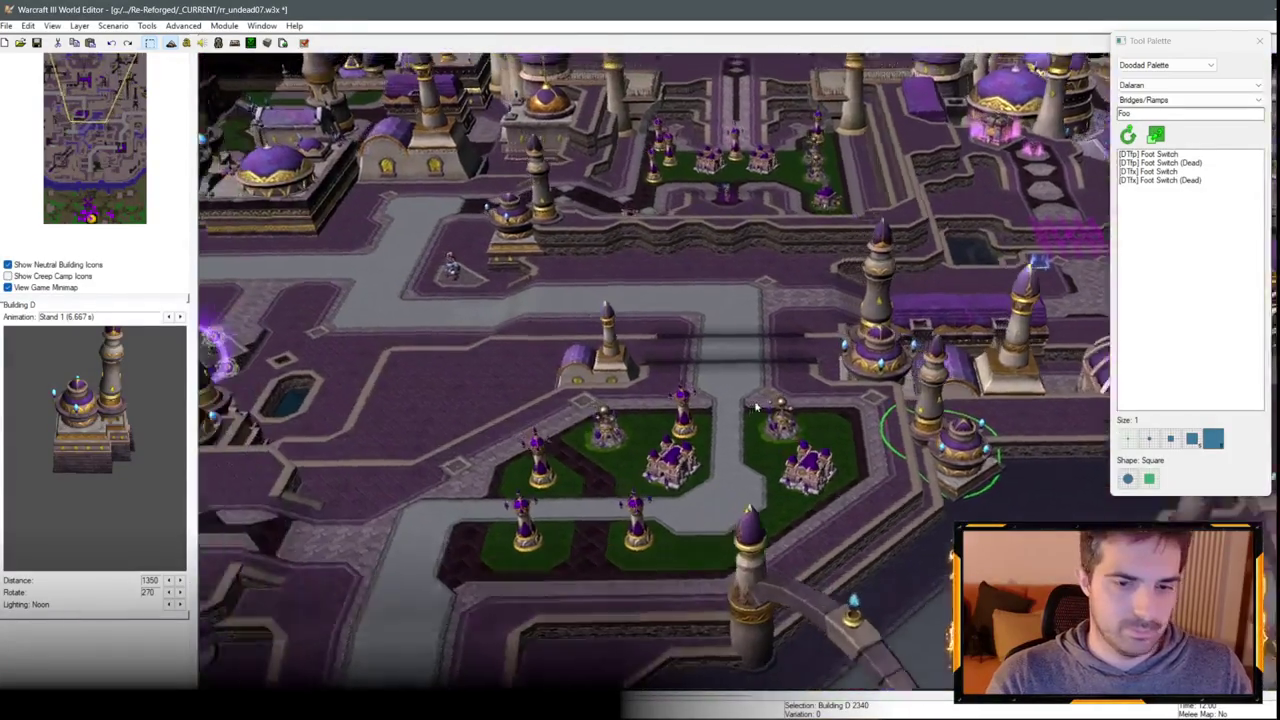
pyautogui.scroll(2, 691, 440)
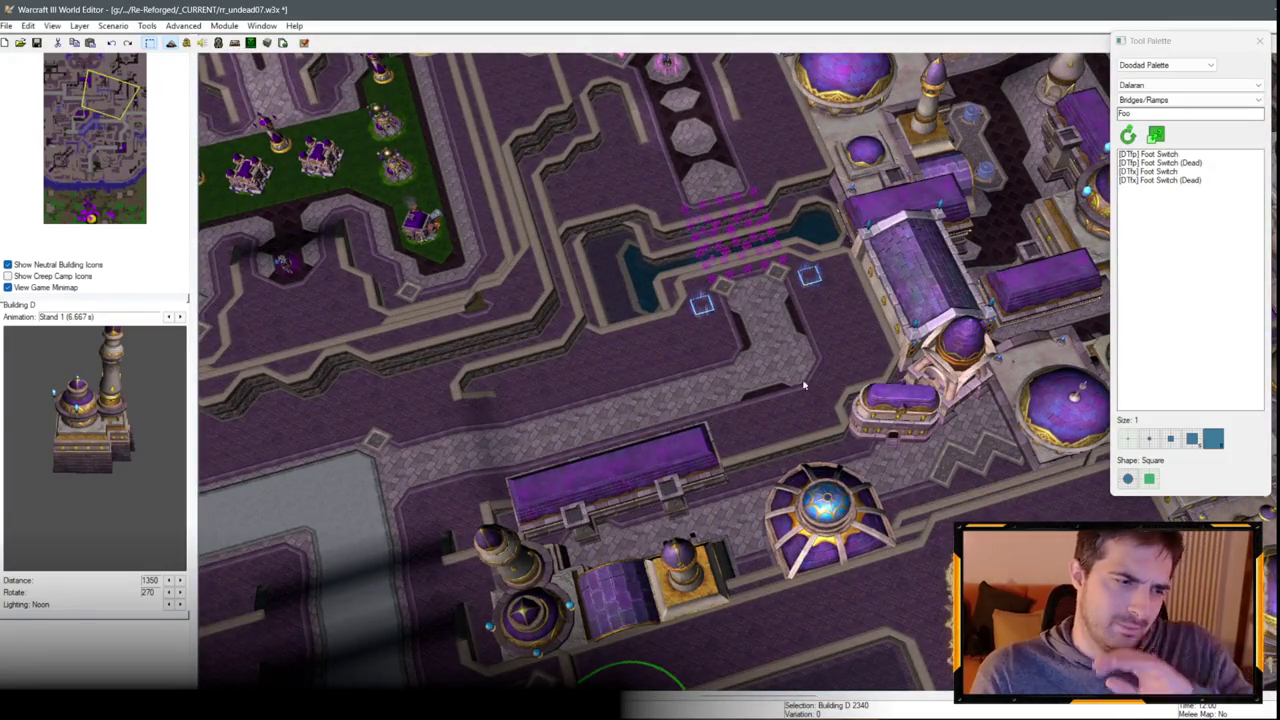
pyautogui.scroll(3, 758, 370)
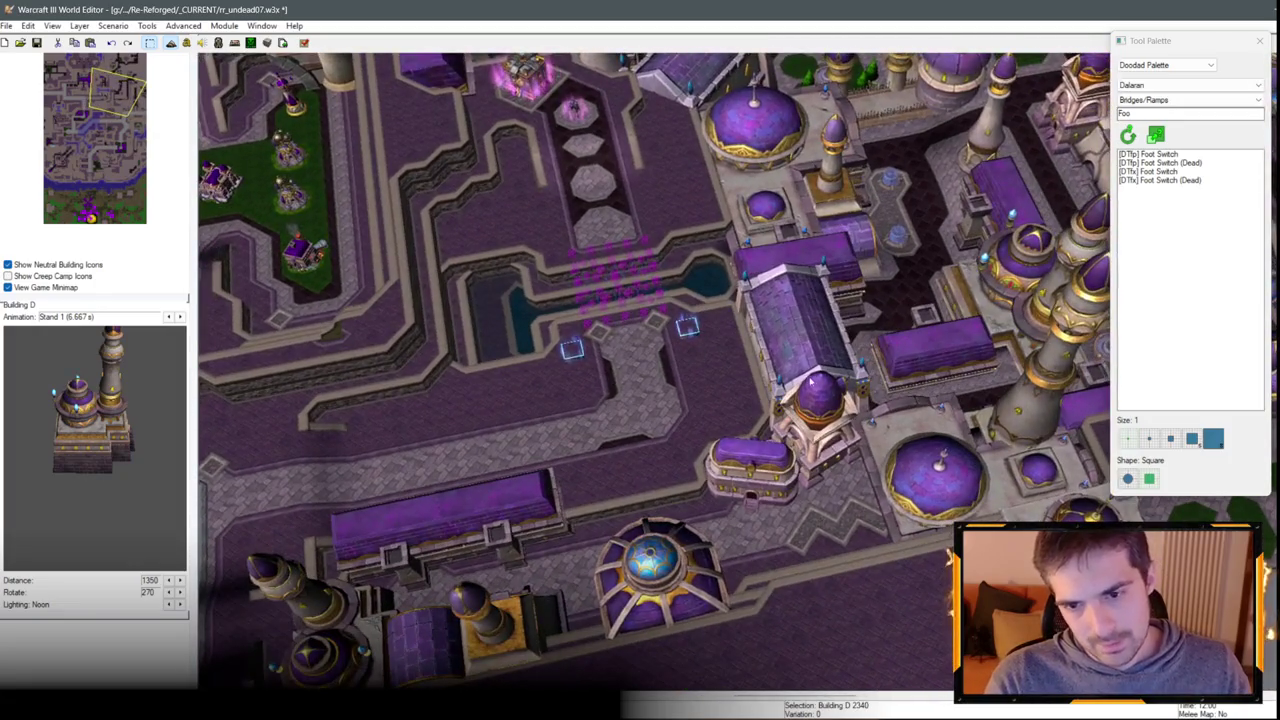
# Copy the Magus Highrise and place the copy on the empty walkway.
pyautogui.click(1066, 92)
pyautogui.press('Left')
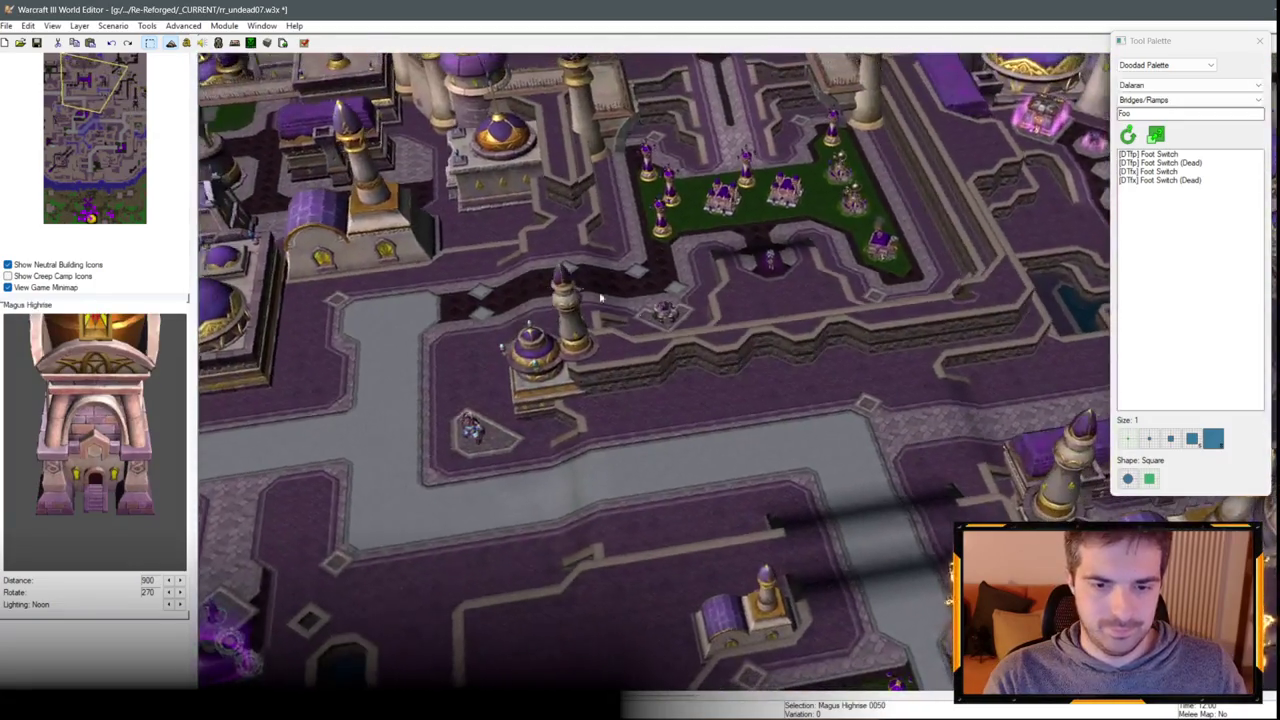
pyautogui.press('Down')
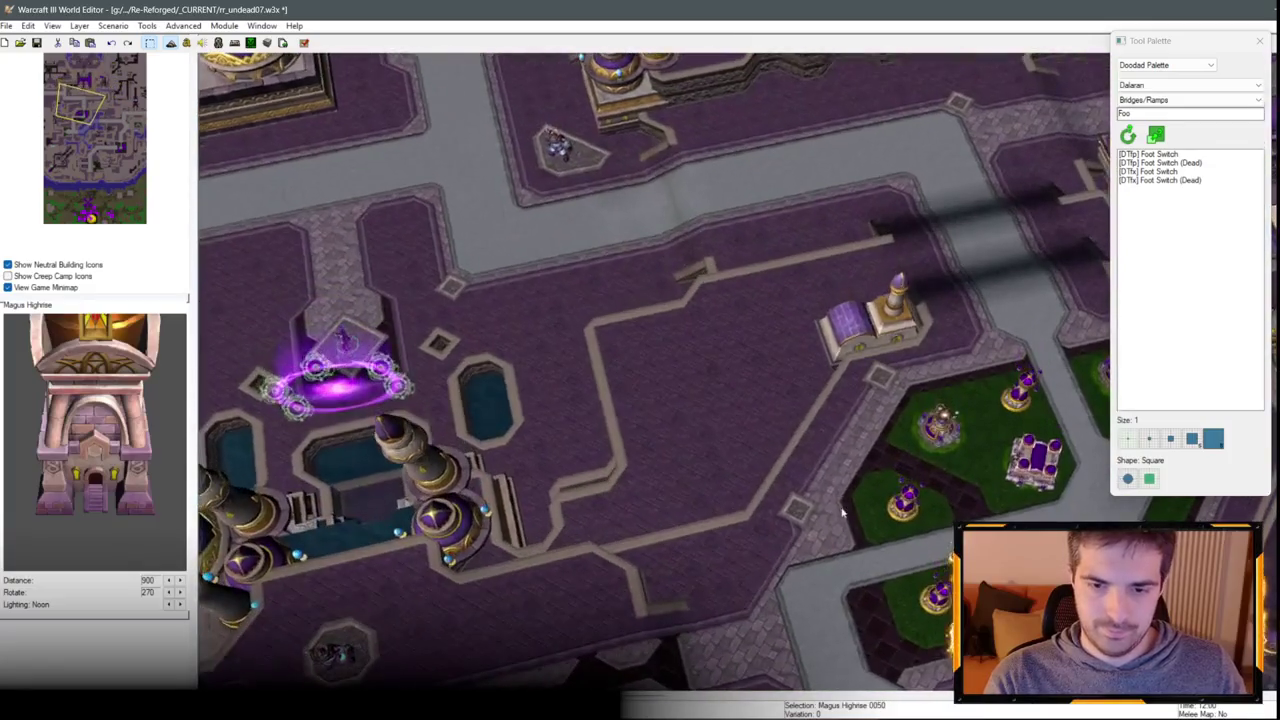
pyautogui.press('Escape')
pyautogui.press('Right')
pyautogui.click(660, 440)
pyautogui.press('Up')
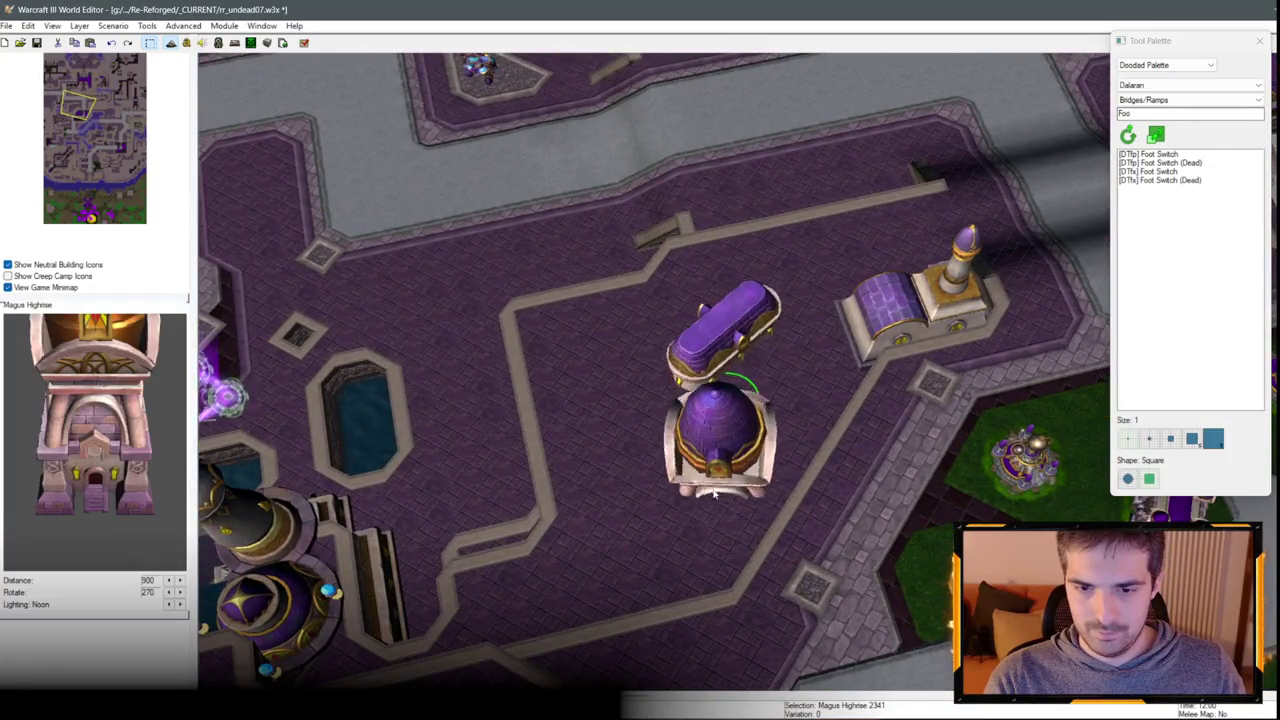
# Zoom and pan the view up and left to another part of the city.
pyautogui.scroll(-2, 720, 483)
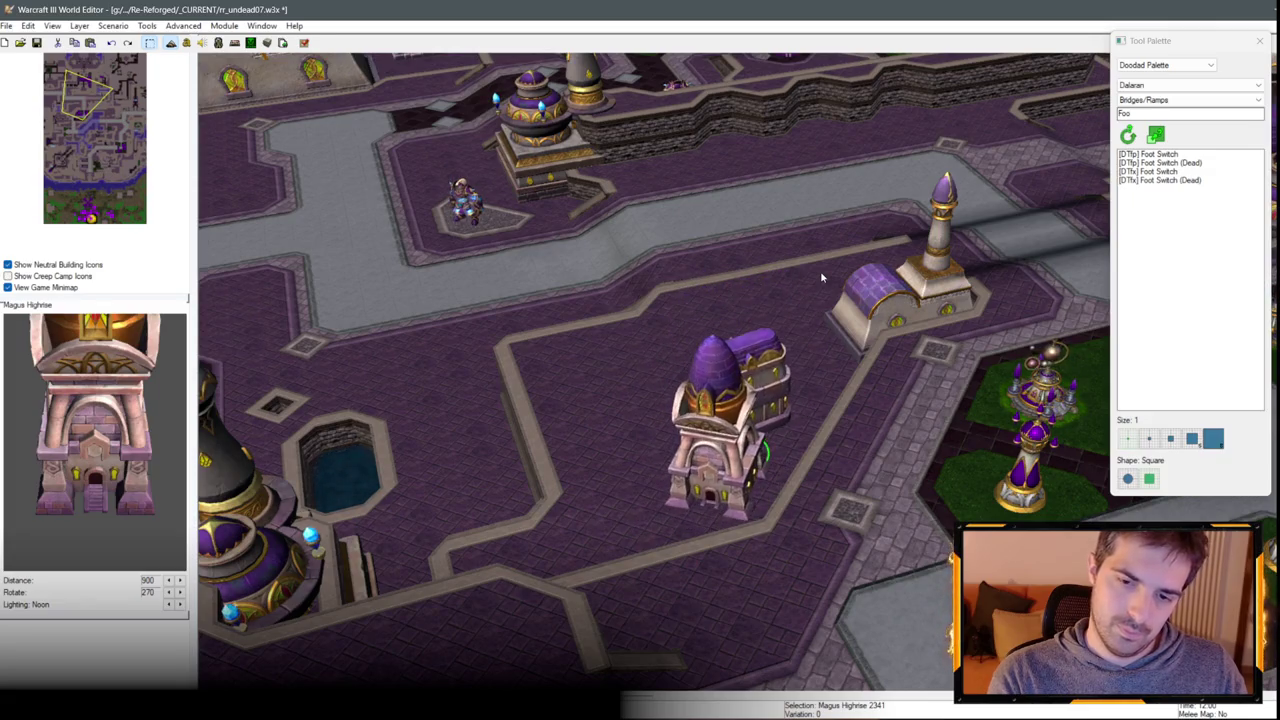
pyautogui.scroll(2, 822, 277)
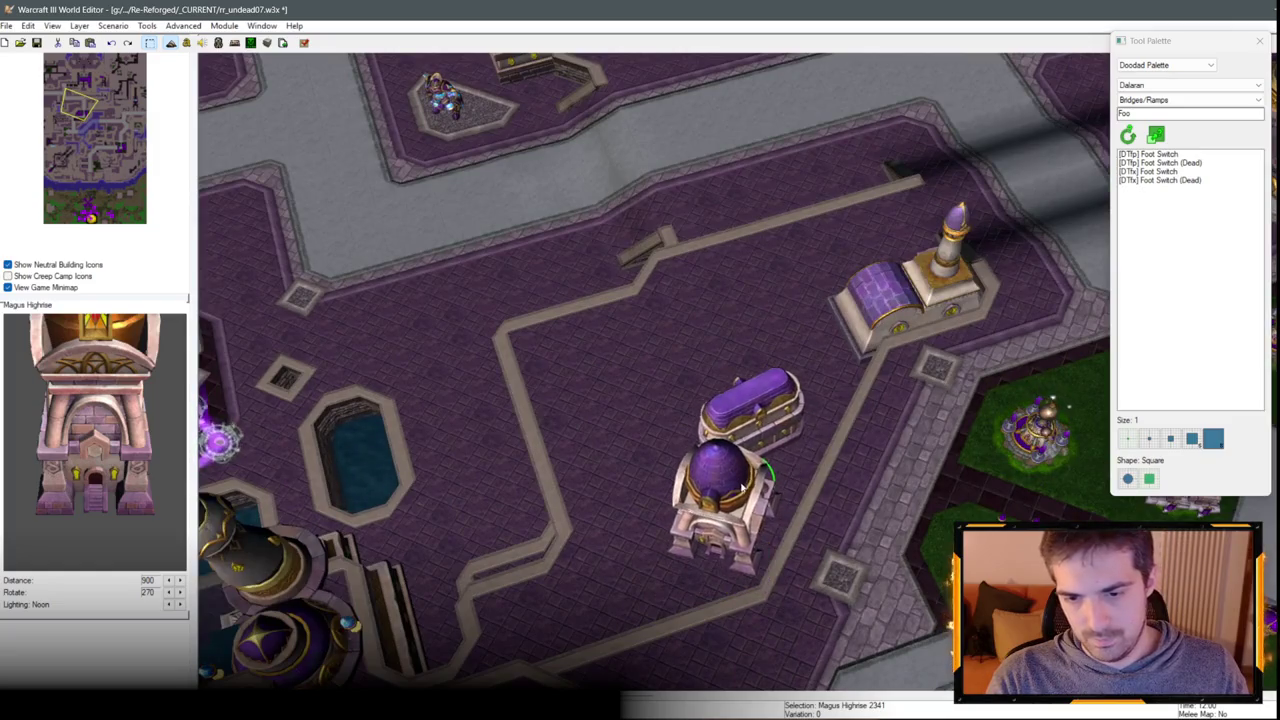
pyautogui.scroll(-2, 752, 497)
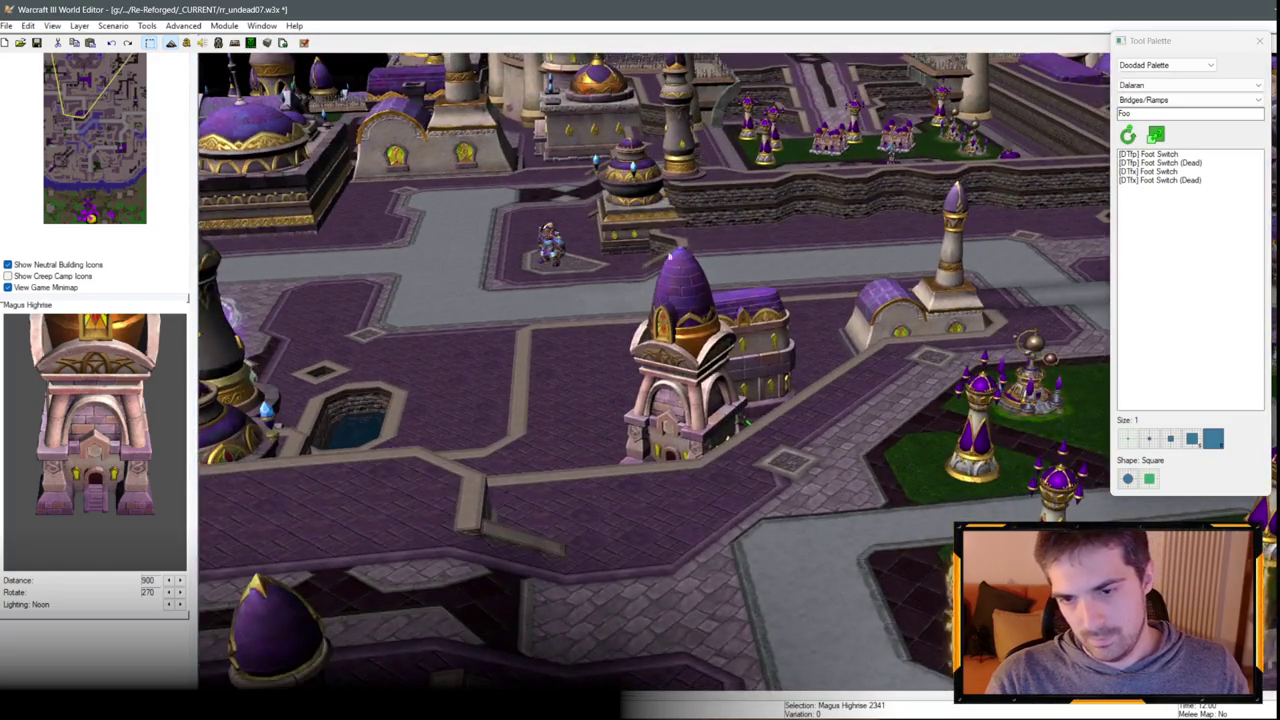
pyautogui.press('Left')
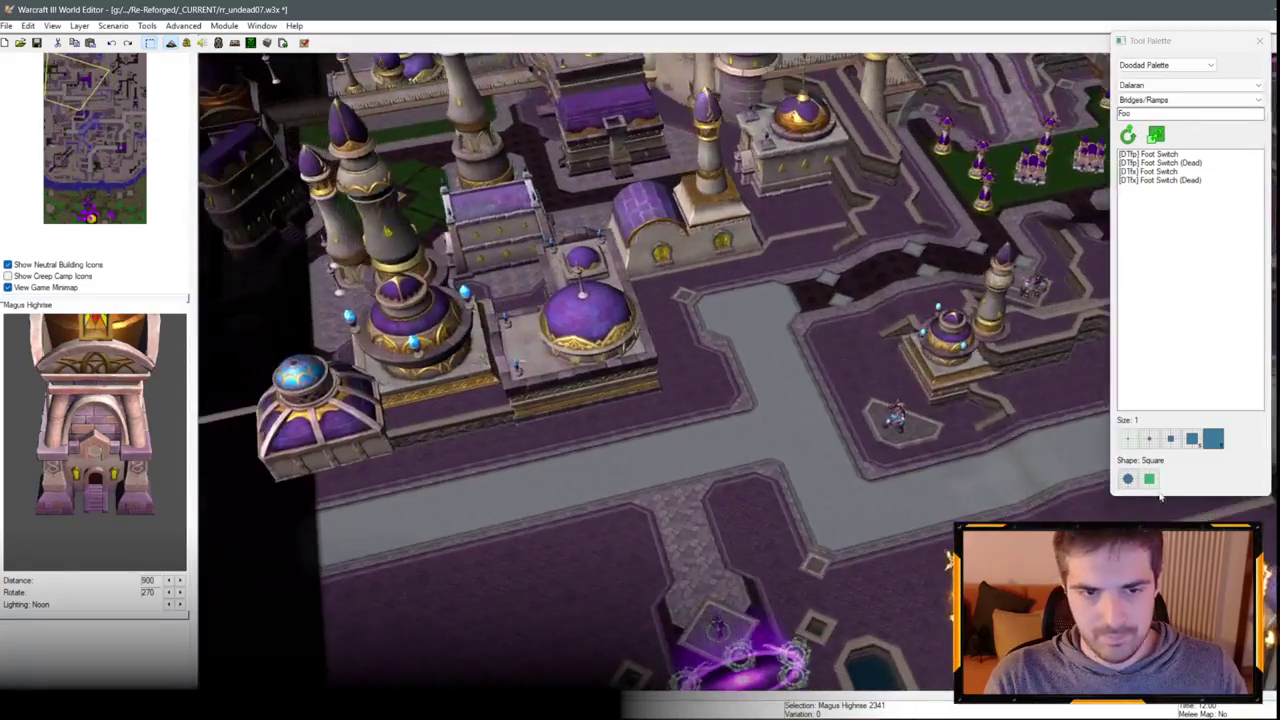
pyautogui.press('Up')
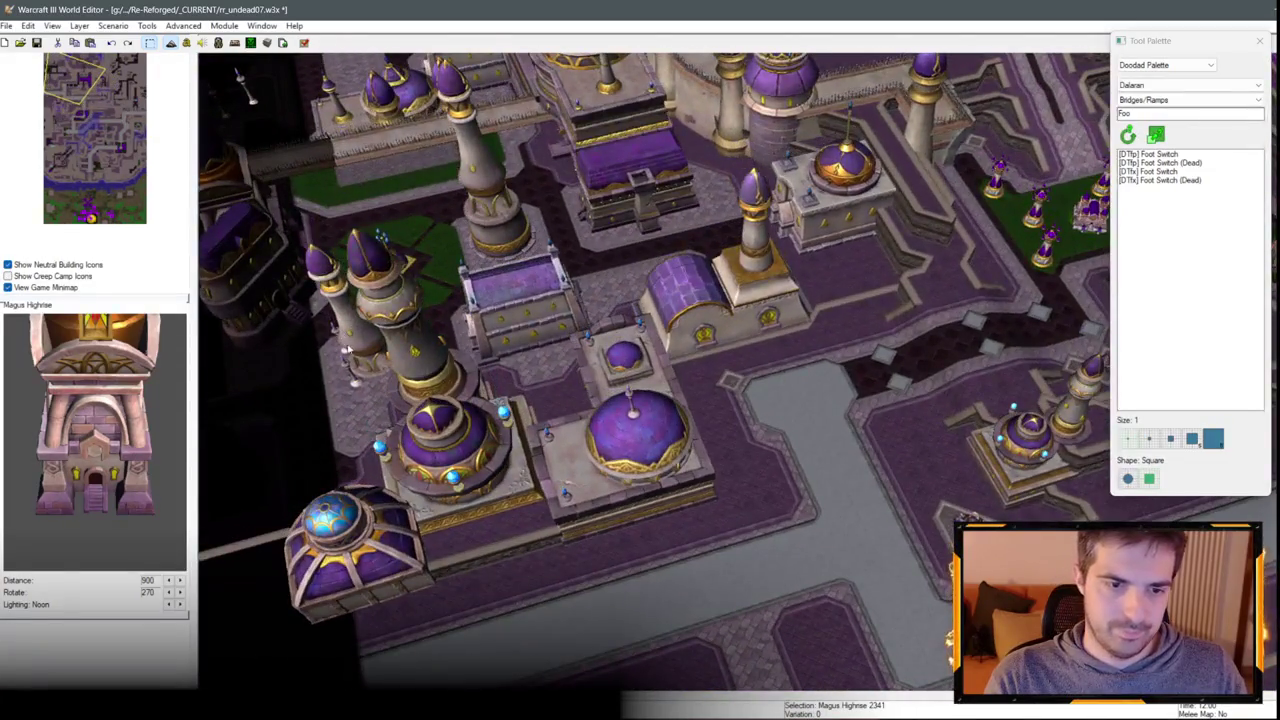
pyautogui.scroll(-5, 767, 443)
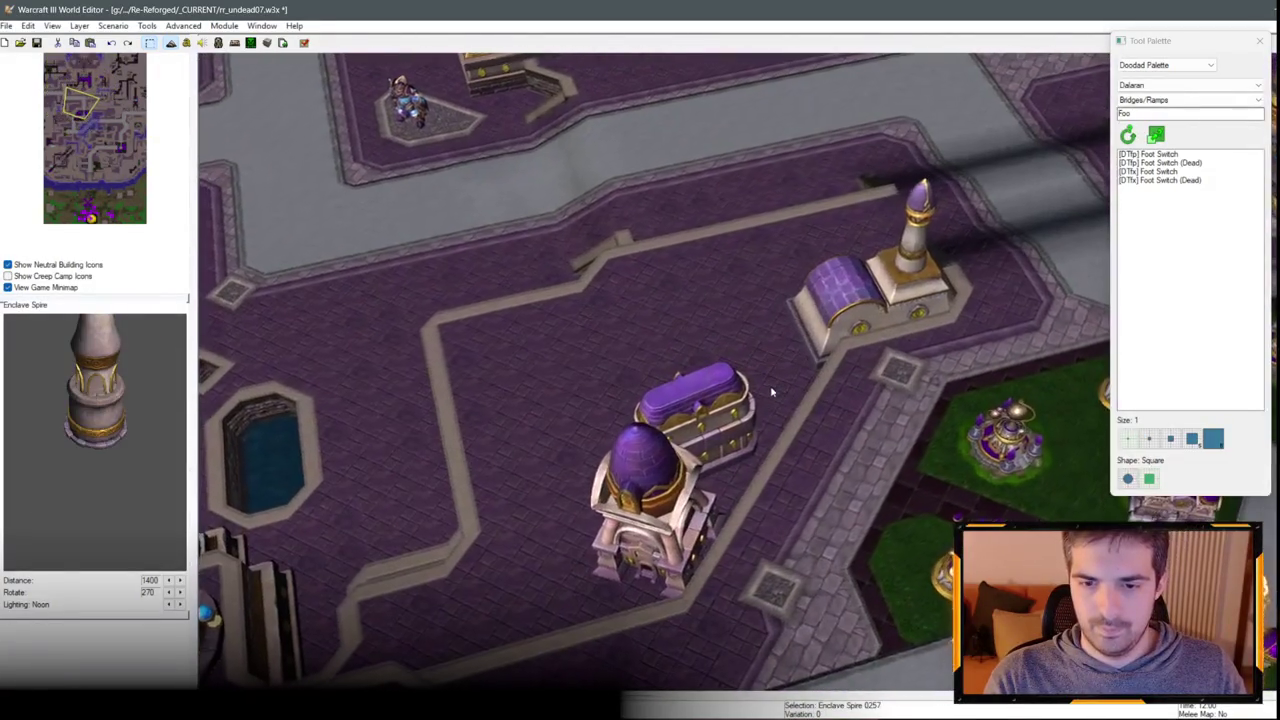
# Place an Enclave Spire beside the domed building next to the Magus Highrise.
pyautogui.click(785, 385)
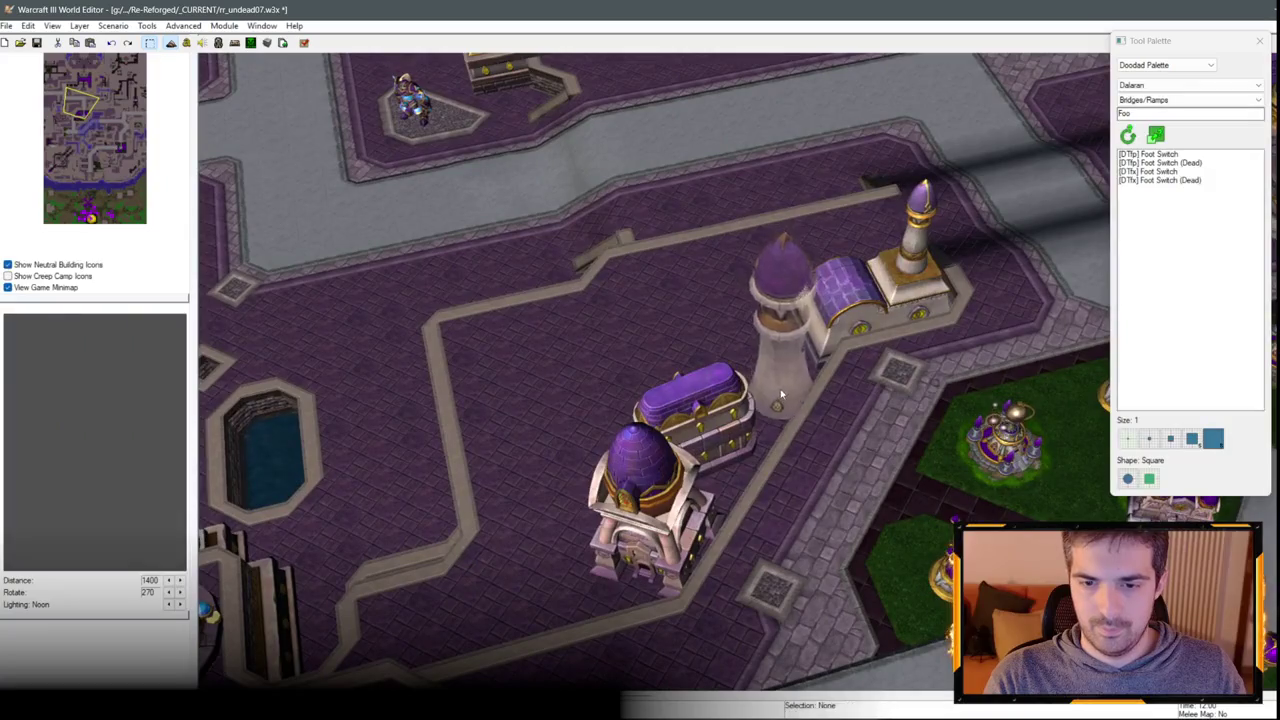
pyautogui.scroll(3, 898, 293)
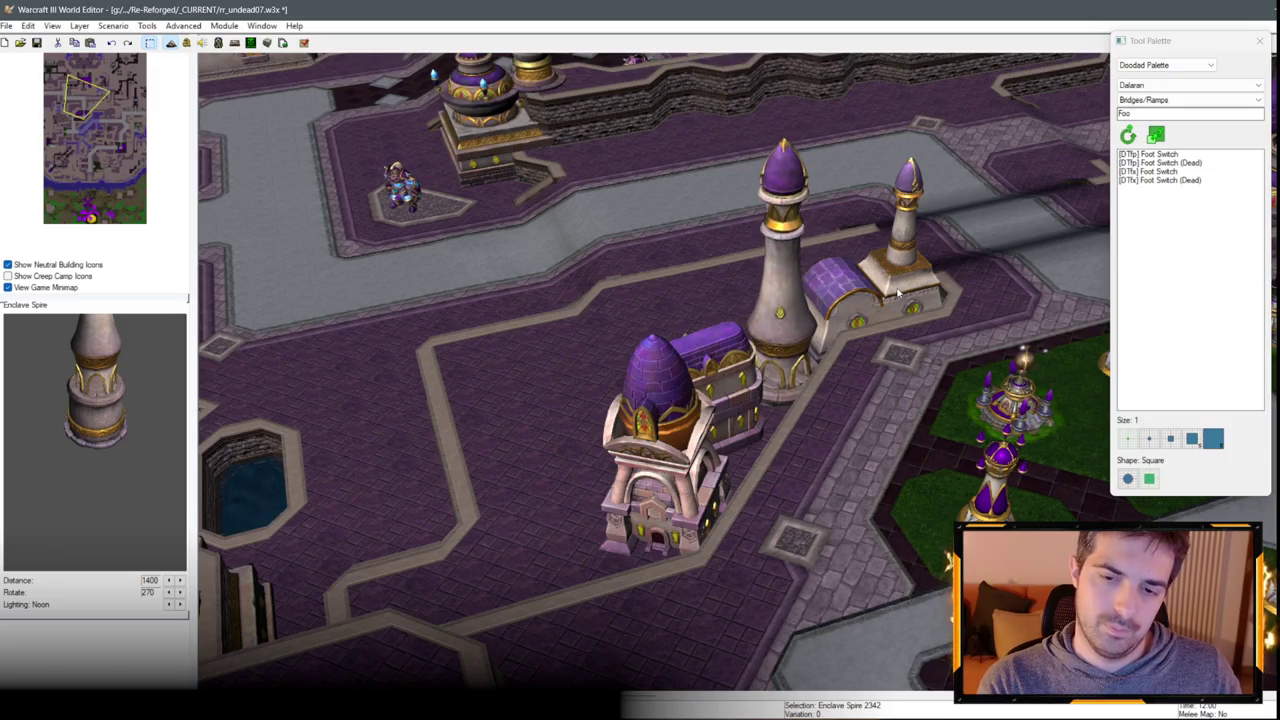
pyautogui.scroll(3, 670, 174)
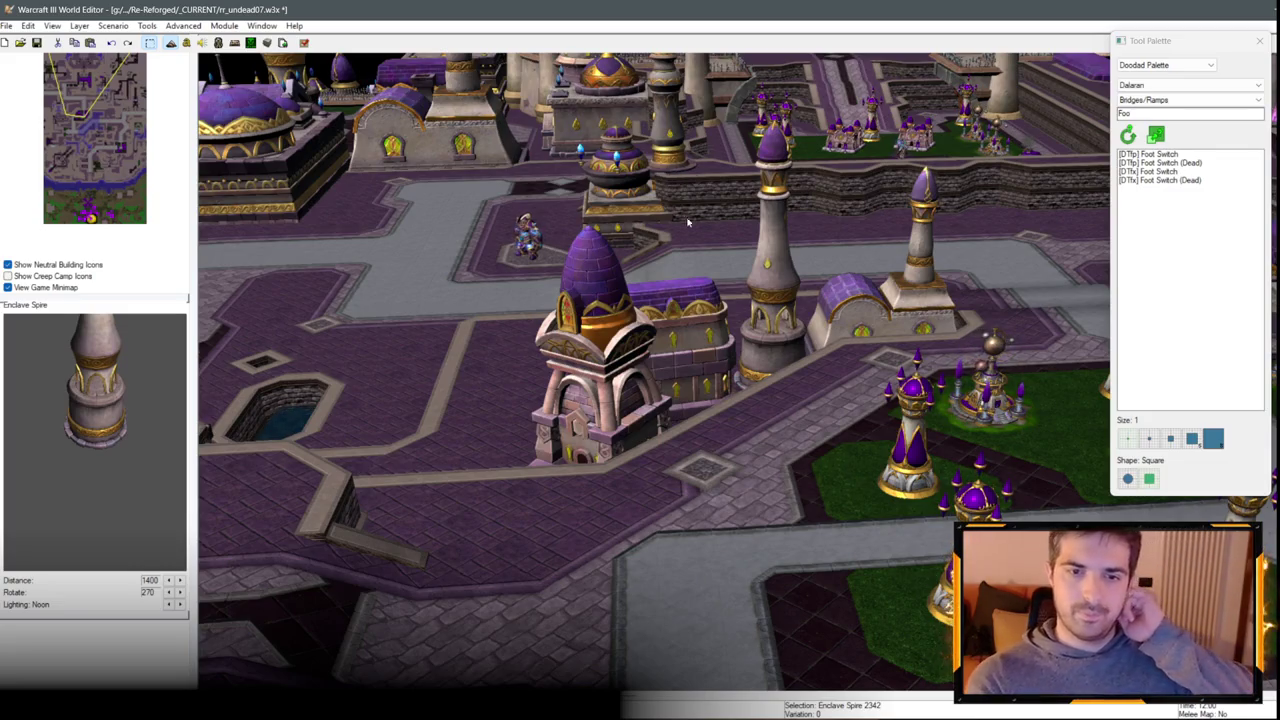
pyautogui.scroll(-2, 833, 312)
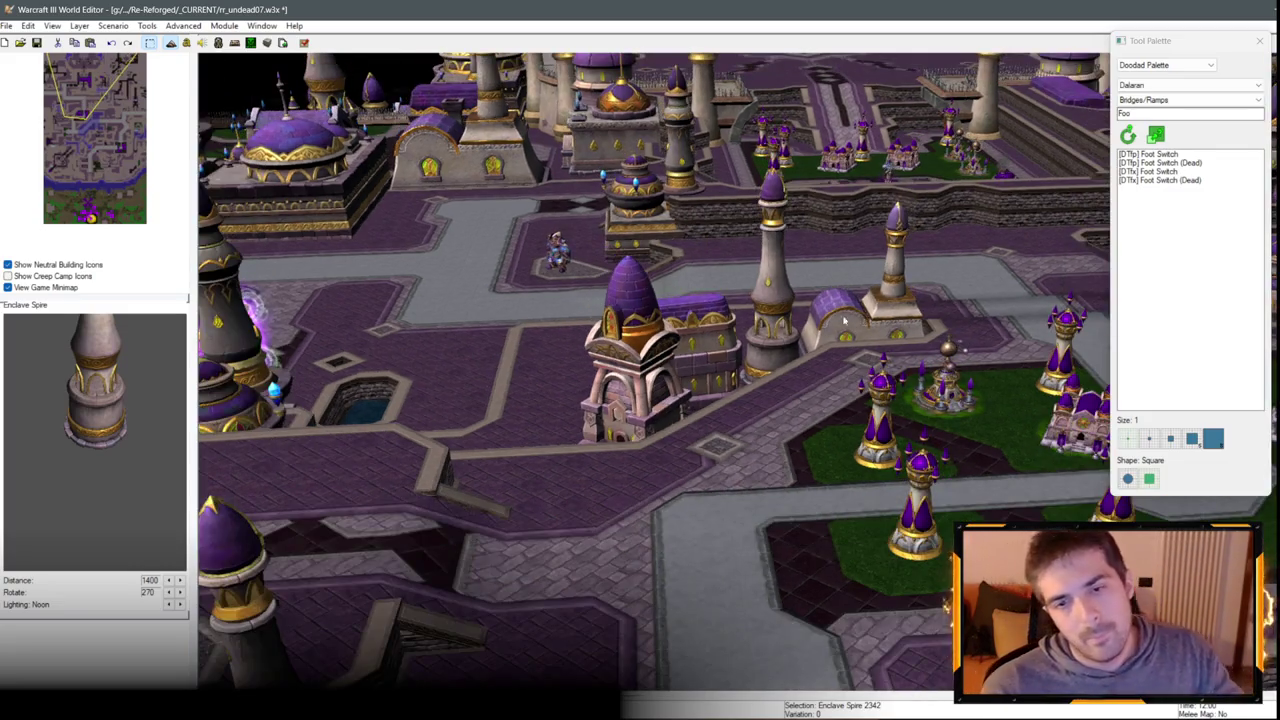
pyautogui.scroll(5, 843, 320)
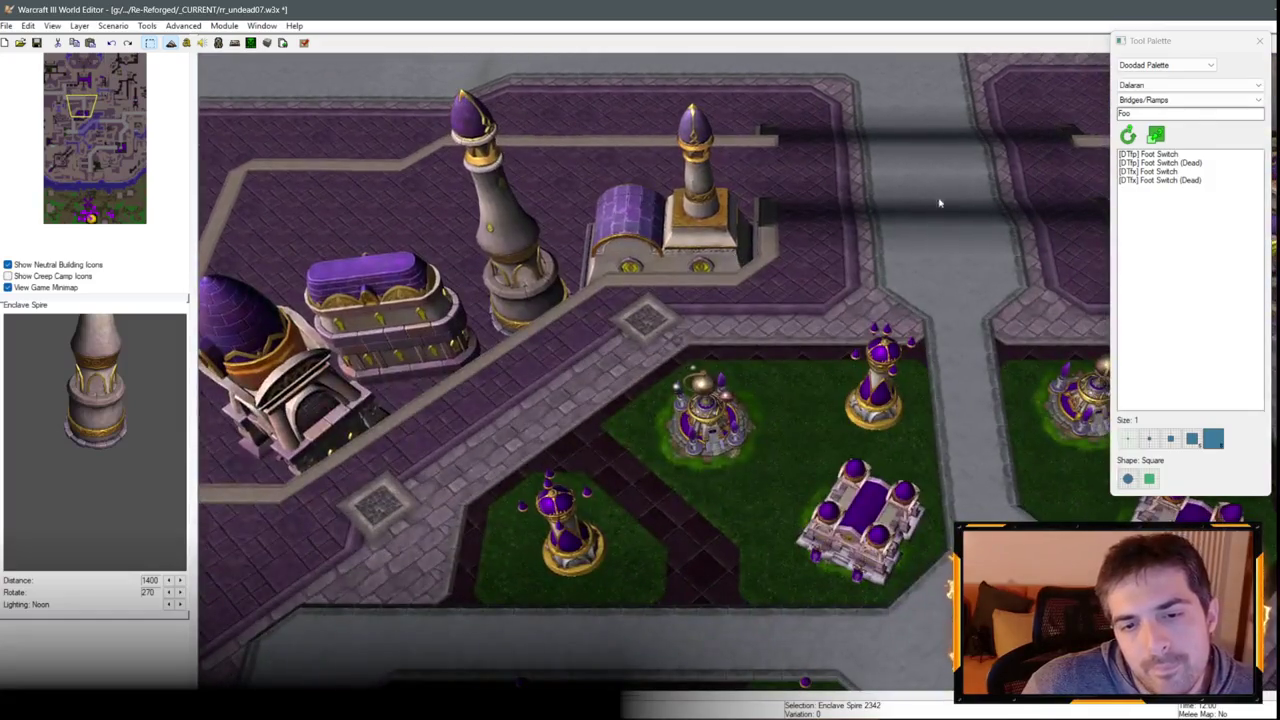
# Deselect, then pan the view north and to the right across the city.
pyautogui.click(939, 203)
pyautogui.scroll(-5, 939, 203)
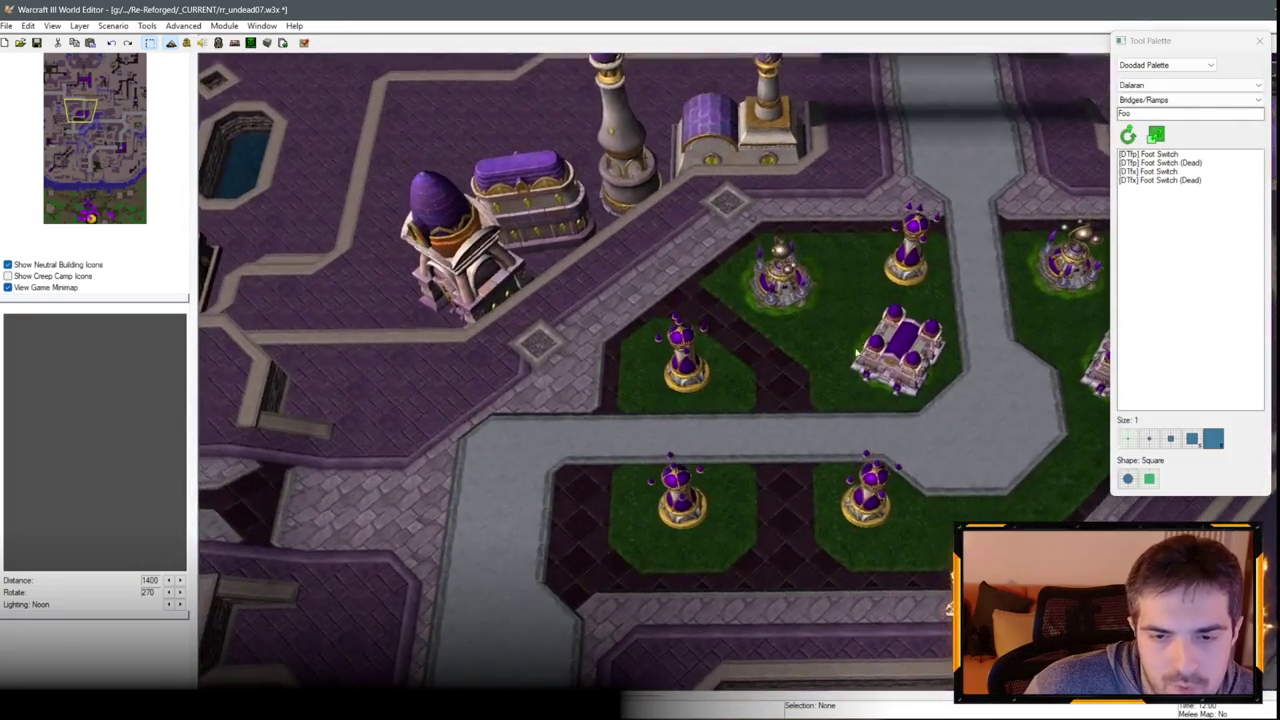
pyautogui.scroll(5, 698, 368)
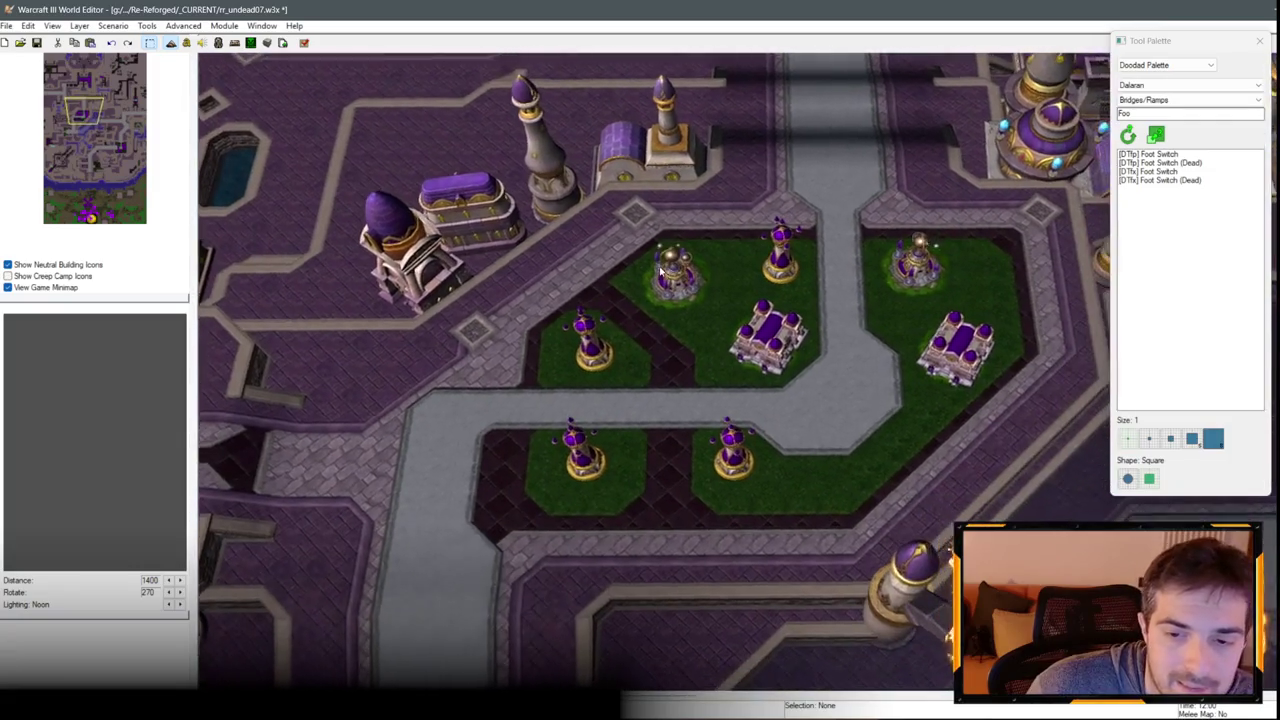
pyautogui.scroll(-8, 729, 288)
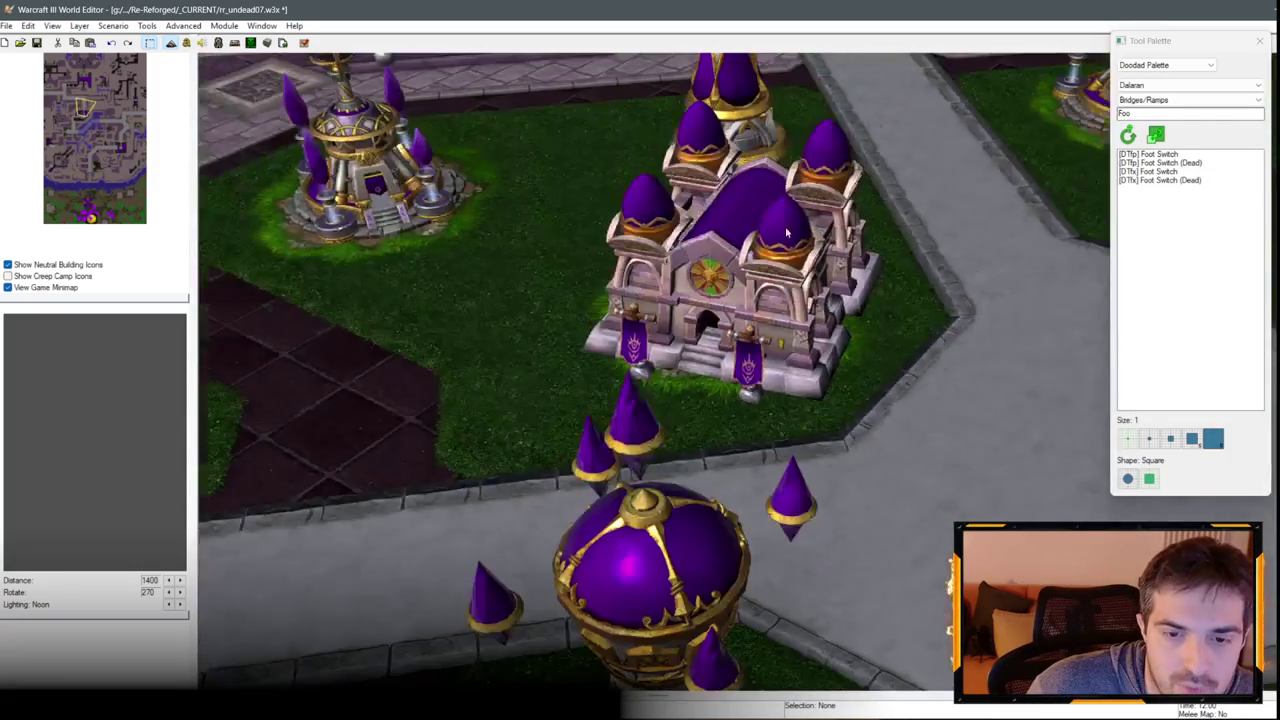
pyautogui.scroll(-5, 600, 315)
pyautogui.scroll(4, 642, 311)
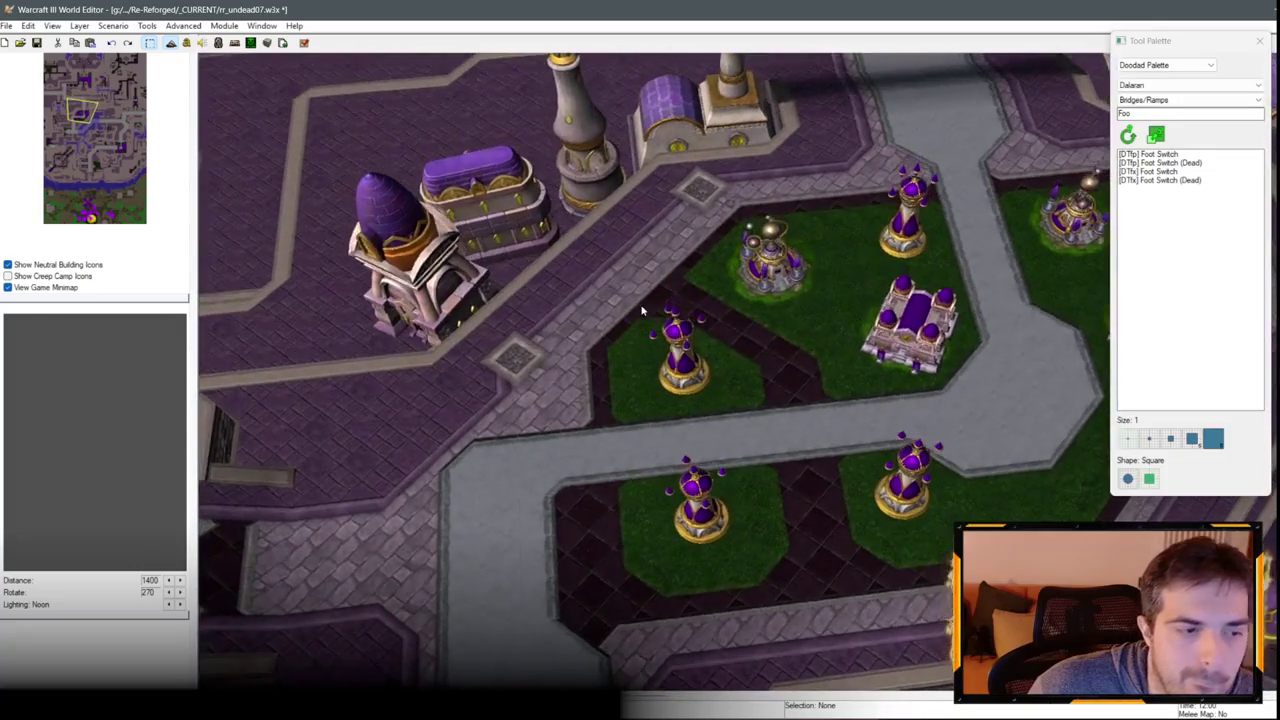
pyautogui.press('Up')
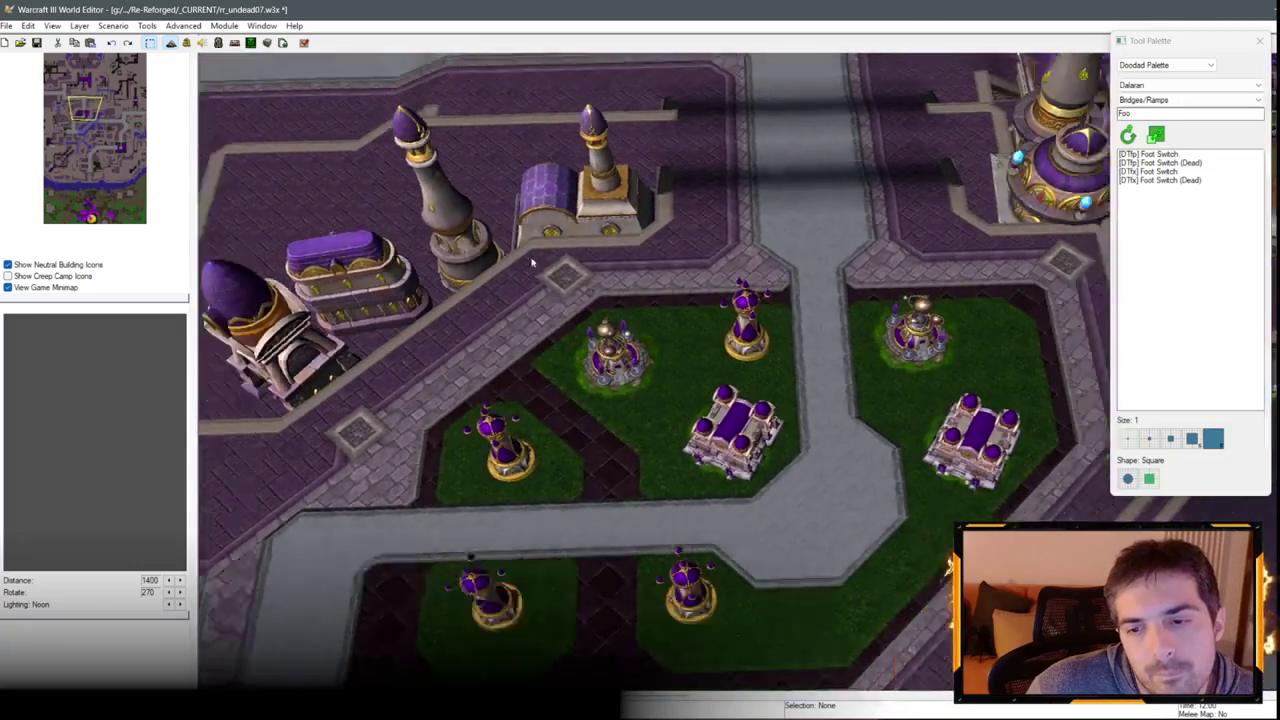
pyautogui.press('Up')
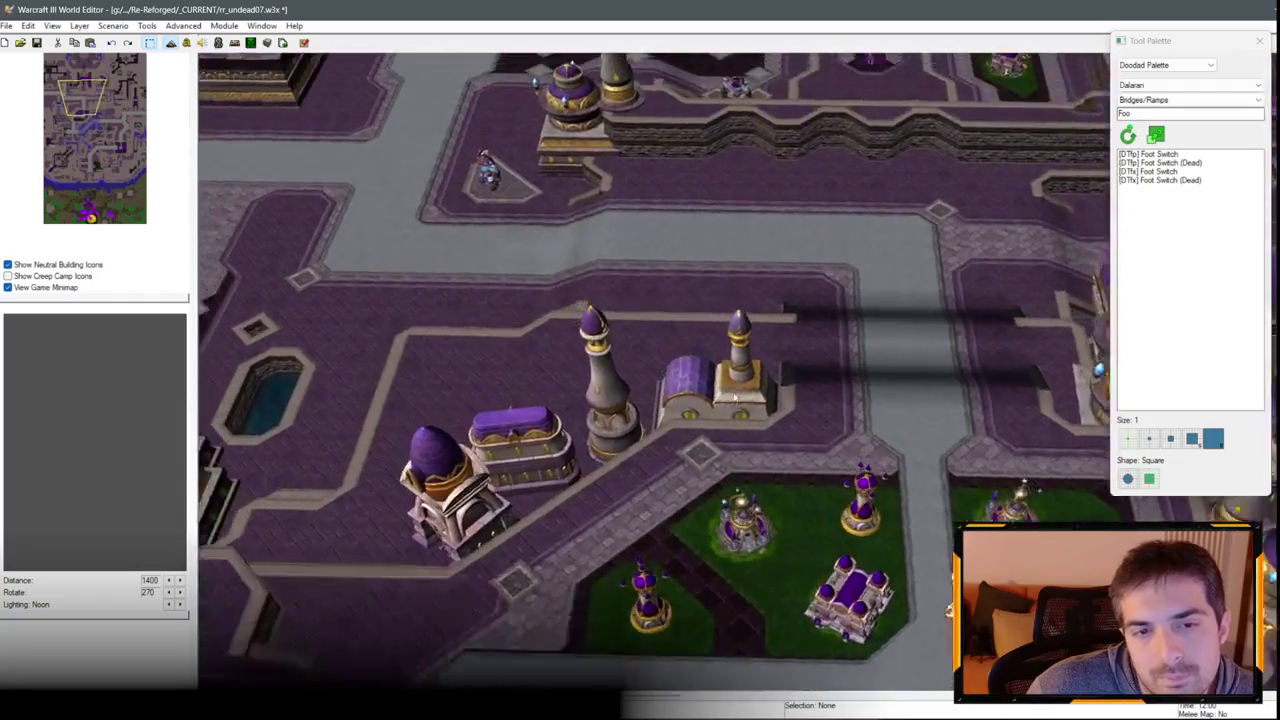
pyautogui.press('Up')
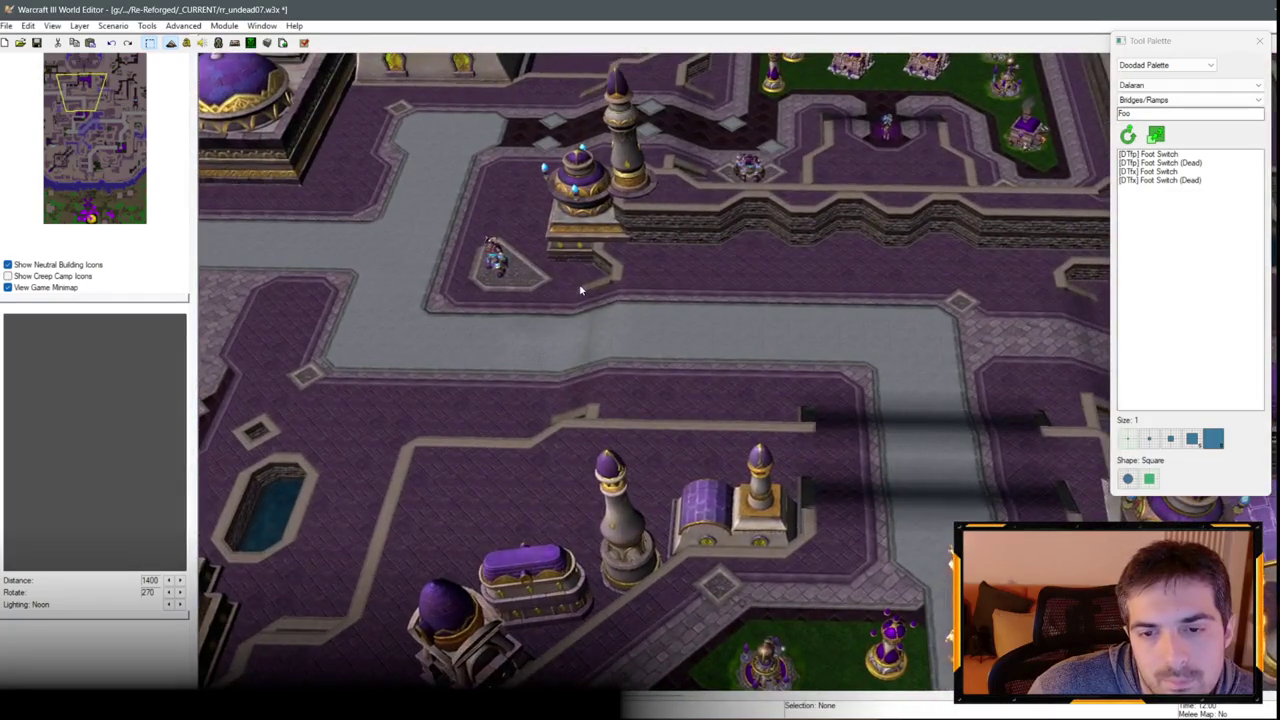
pyautogui.press('Up')
pyautogui.press('Right')
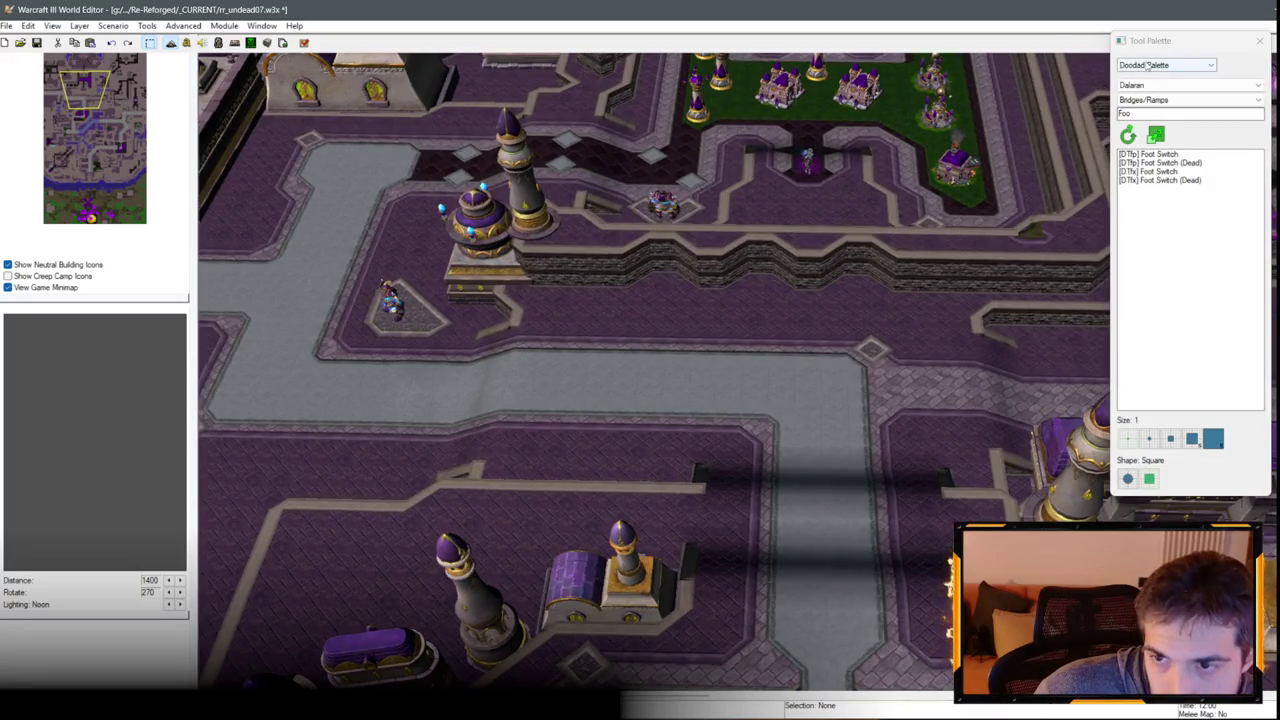
# Switch the tool palette to the Terrain Palette.
pyautogui.click(1148, 64)
pyautogui.click(1145, 74)
pyautogui.scroll(3, 891, 222)
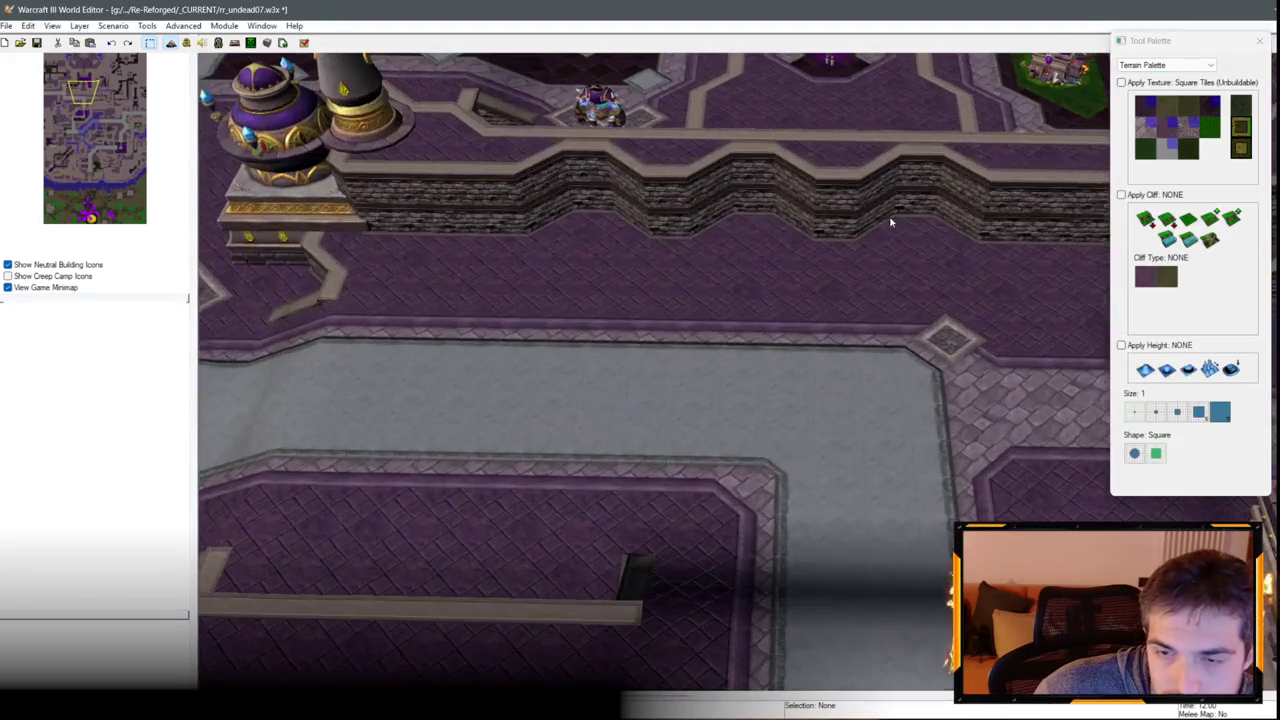
# Choose Increase One cliffs with Tiled Walls and raise the first notches along the wall.
pyautogui.click(1188, 238)
pyautogui.press('Up')
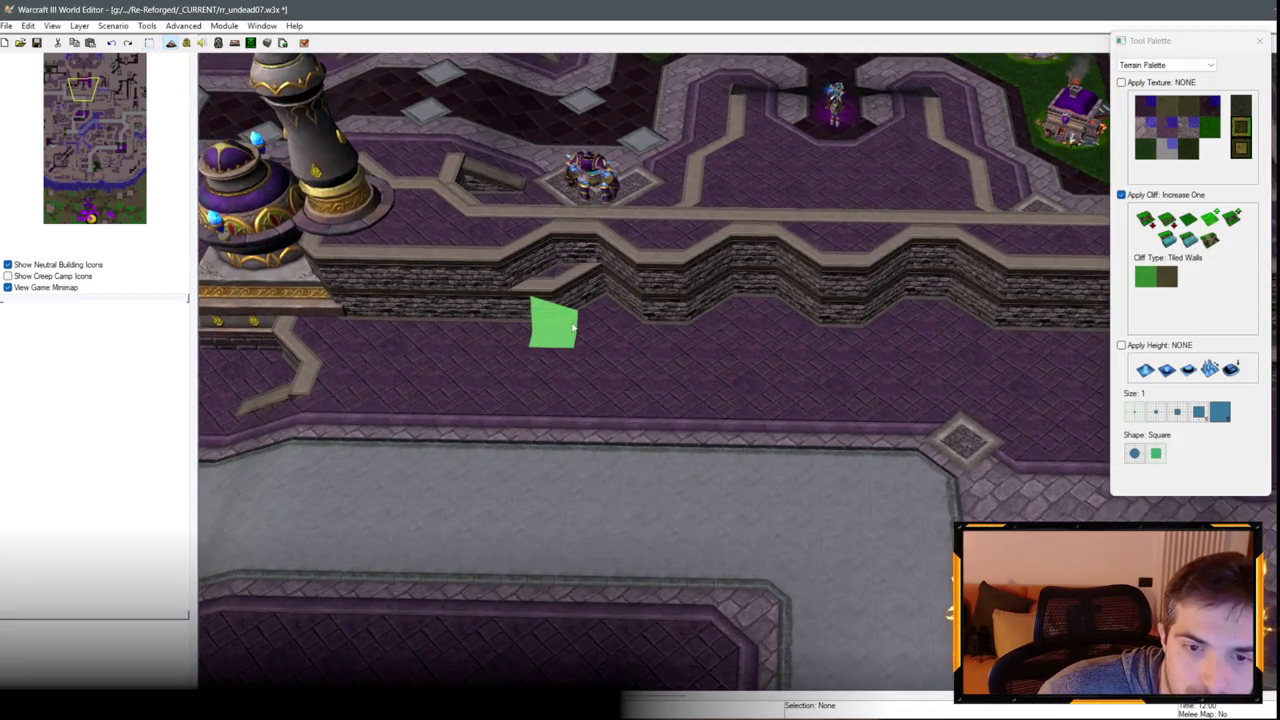
pyautogui.click(551, 336)
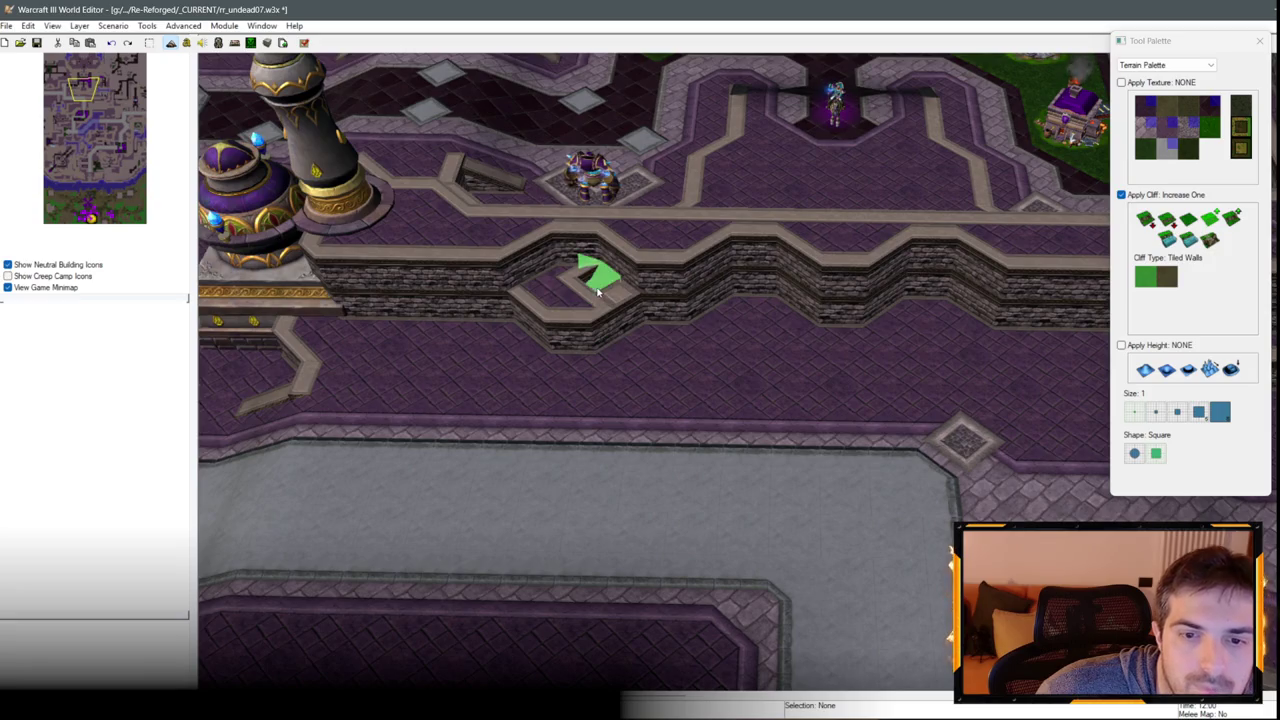
pyautogui.press('Down')
pyautogui.click(724, 316)
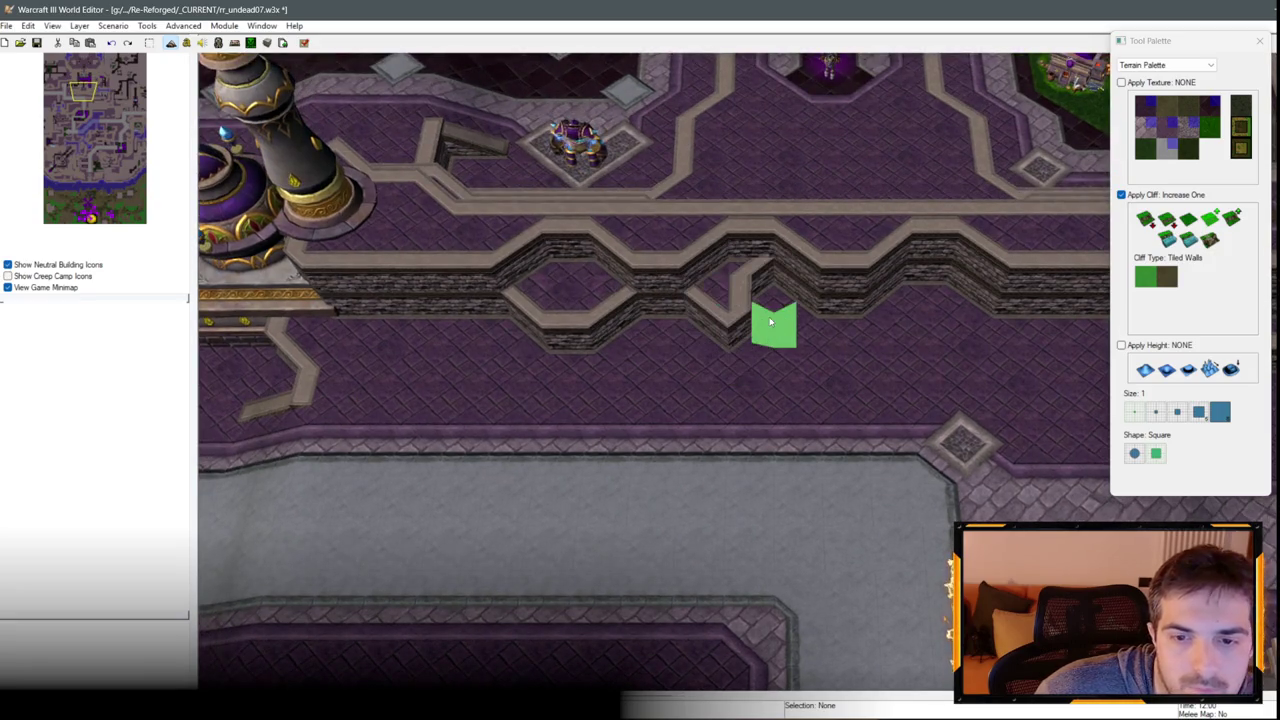
# Raise more cliff cells to close the notches into hexagons and extend the wall loop.
pyautogui.click(768, 302)
pyautogui.click(764, 291)
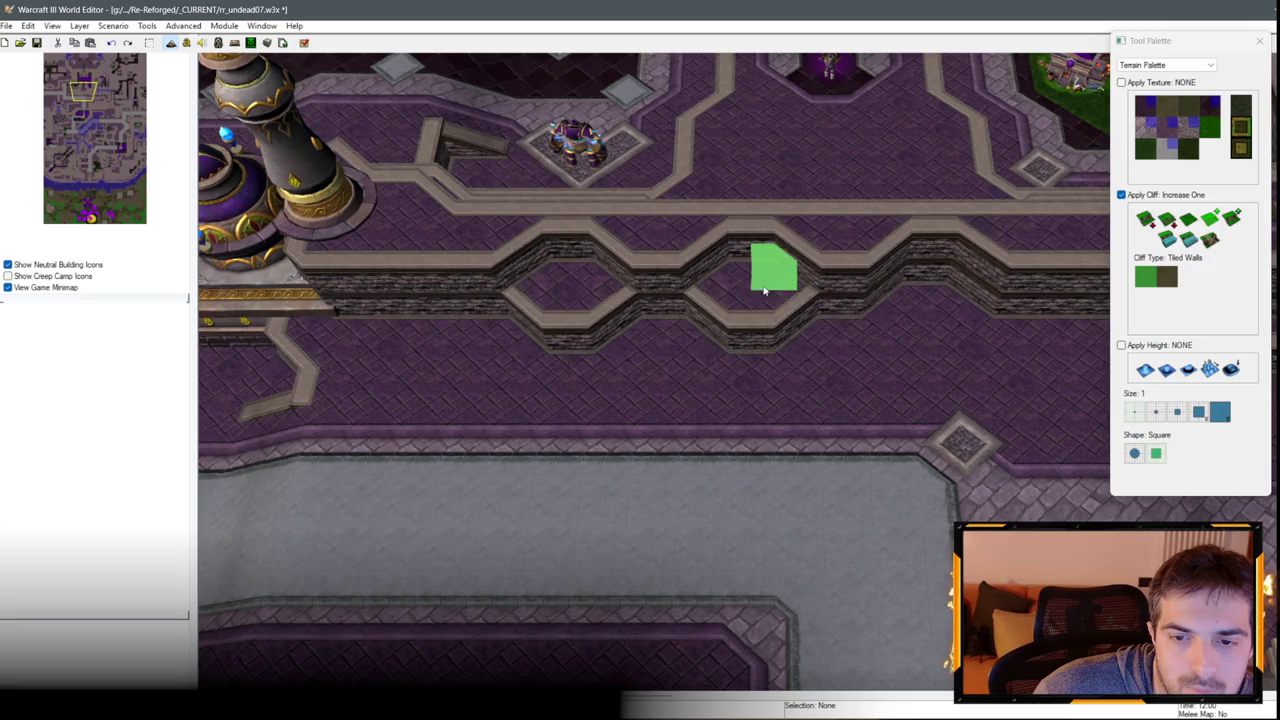
pyautogui.click(906, 314)
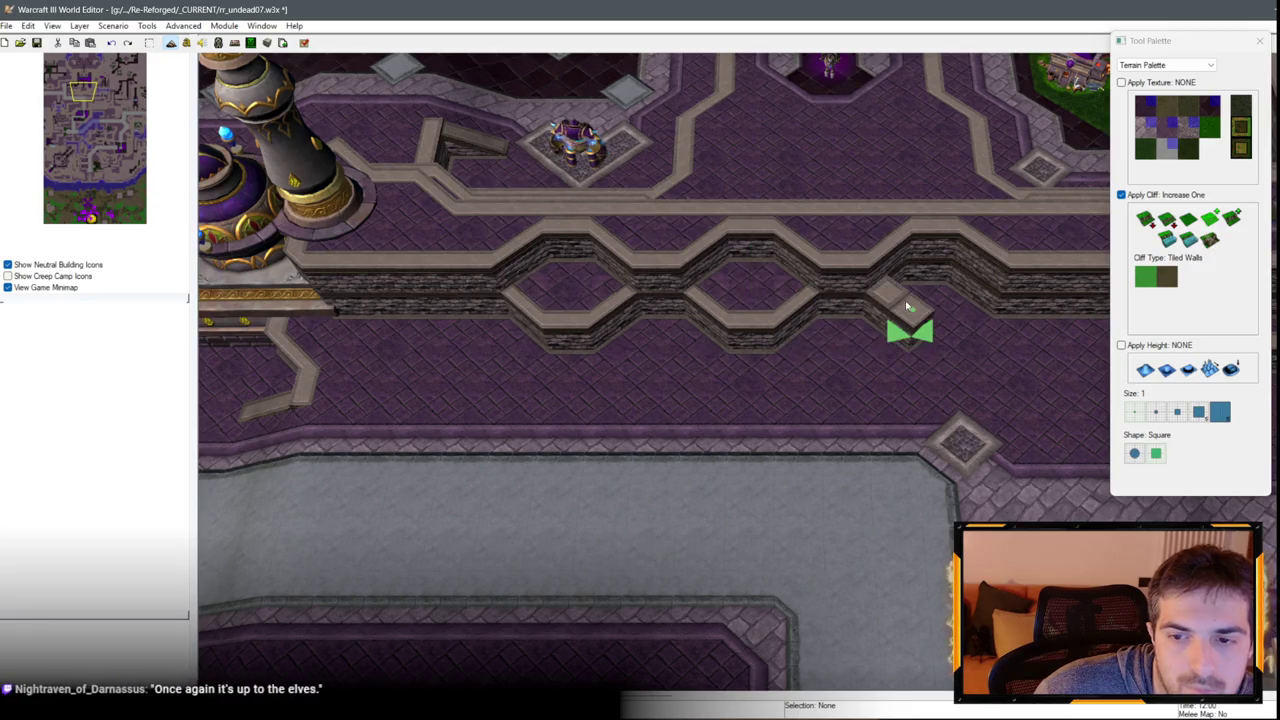
pyautogui.click(960, 320)
pyautogui.scroll(1, 780, 335)
pyautogui.scroll(-2, 769, 346)
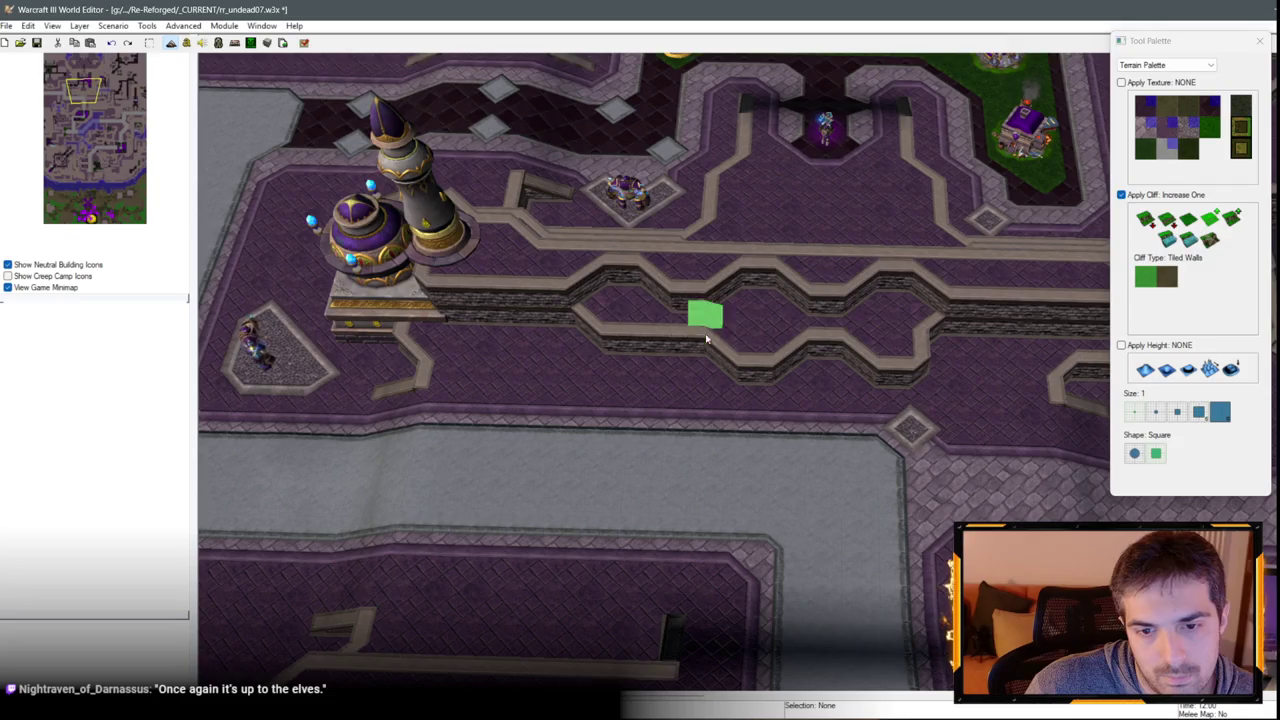
pyautogui.click(637, 356)
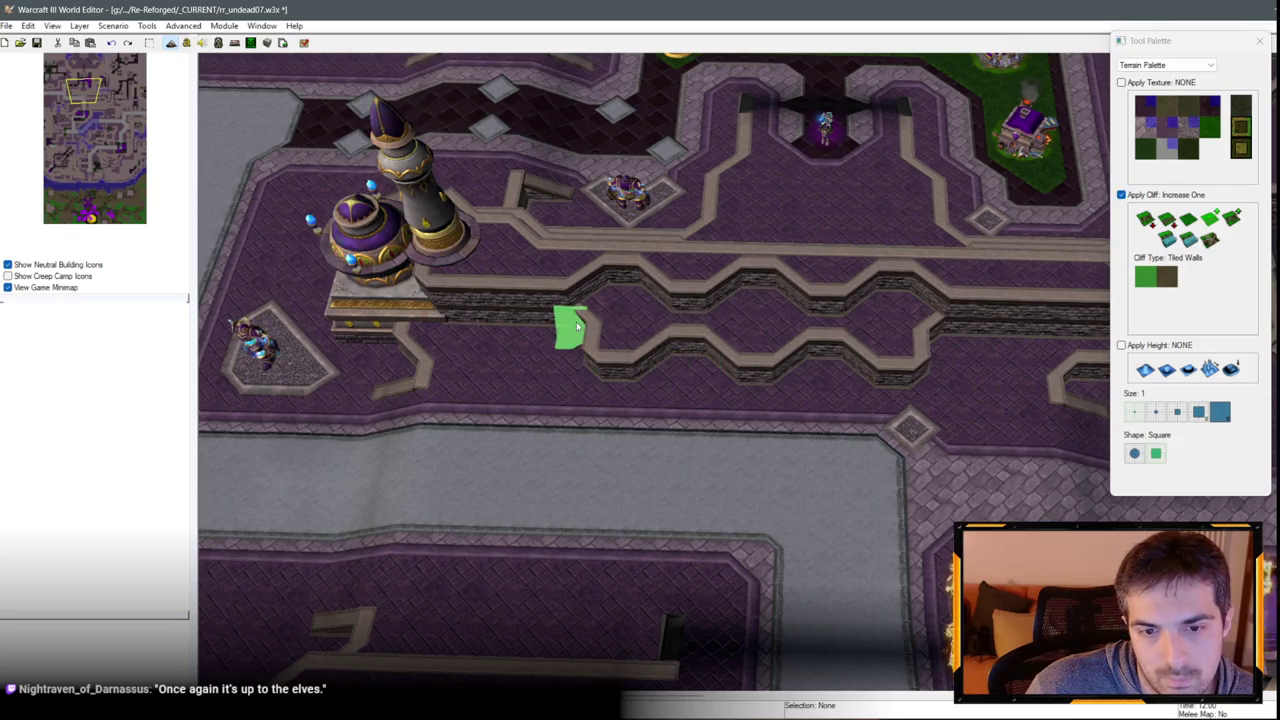
pyautogui.scroll(-3, 577, 326)
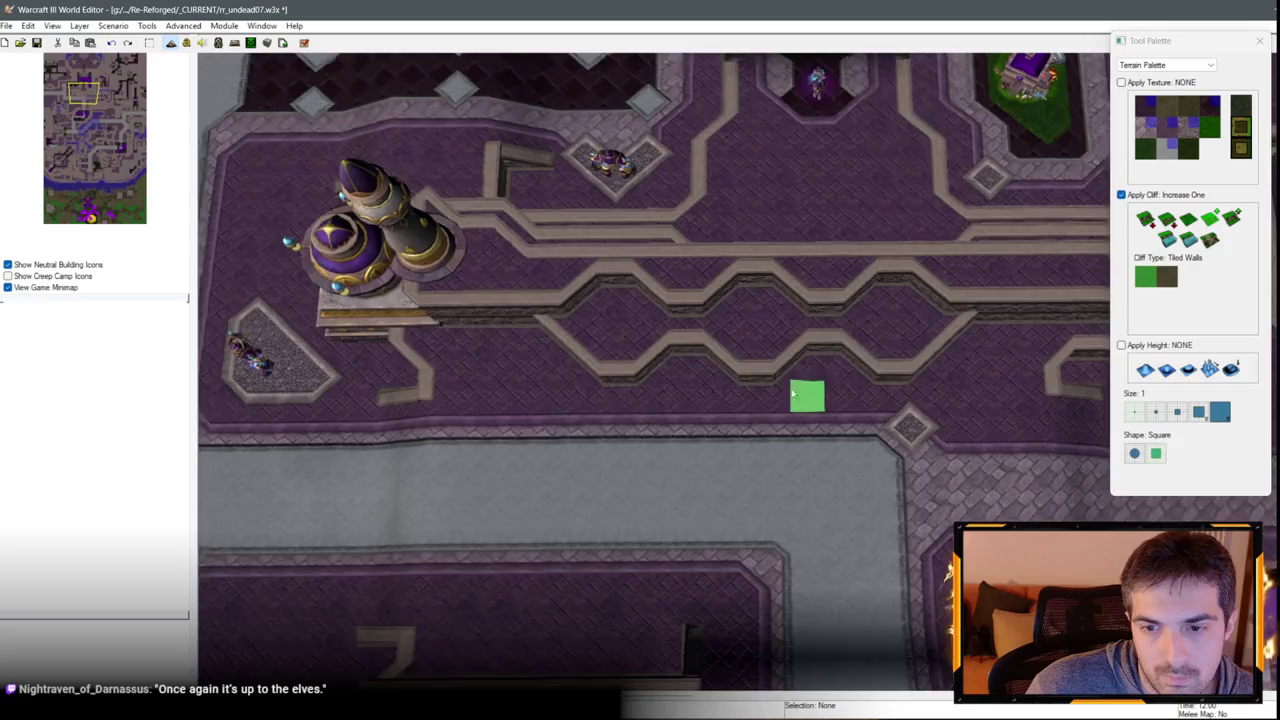
pyautogui.scroll(5, 790, 390)
# Drop the cliff tool so no texture or cliff is applied.
pyautogui.rightClick(720, 250)
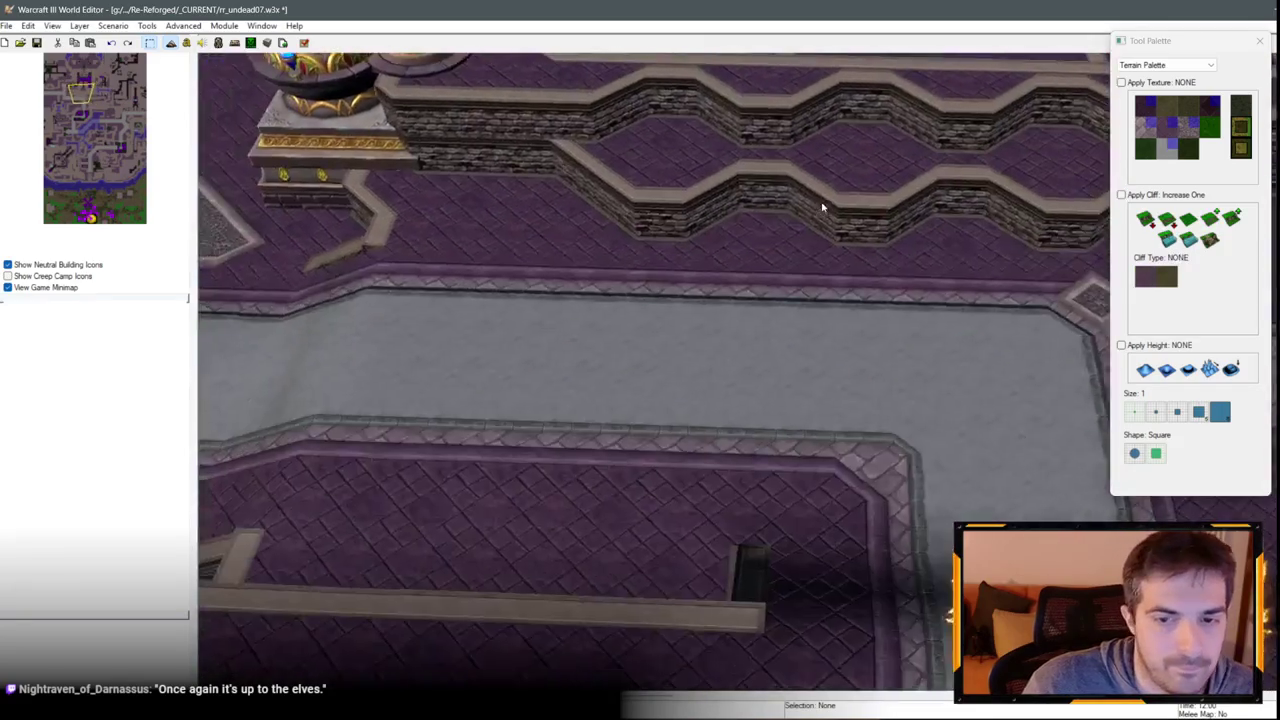
pyautogui.scroll(-5, 822, 207)
pyautogui.scroll(5, 791, 271)
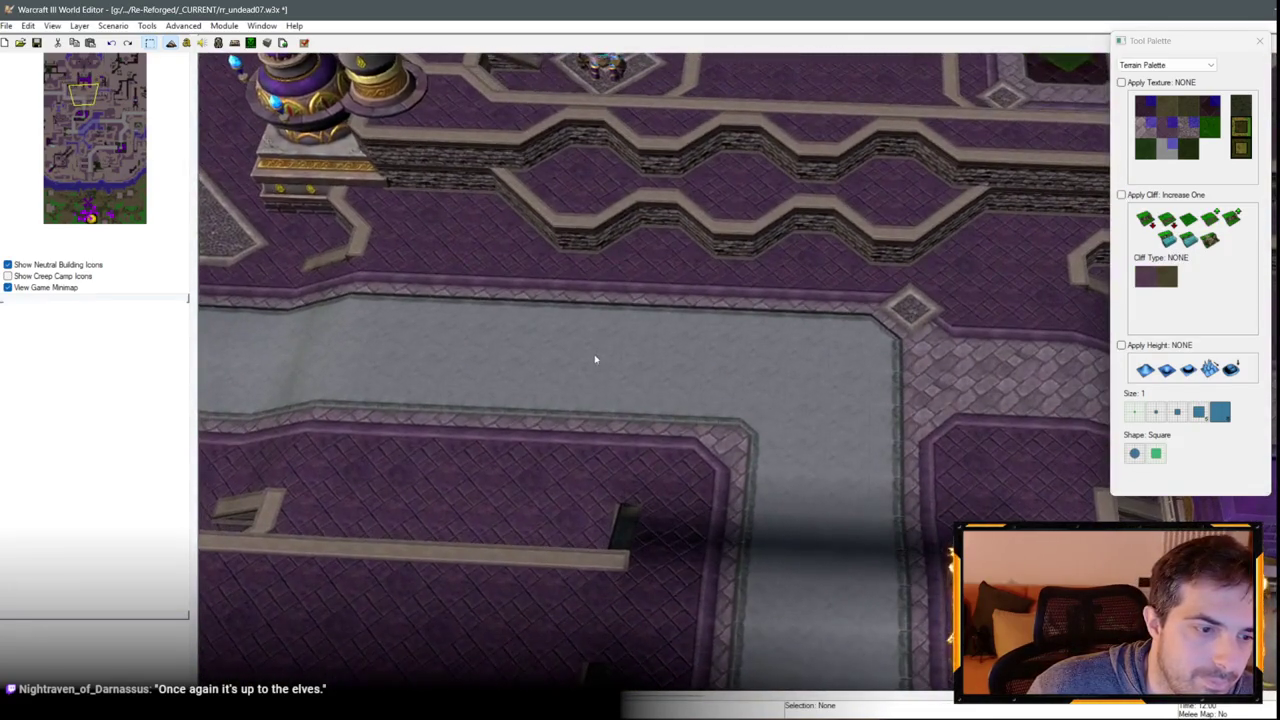
pyautogui.scroll(-2, 642, 322)
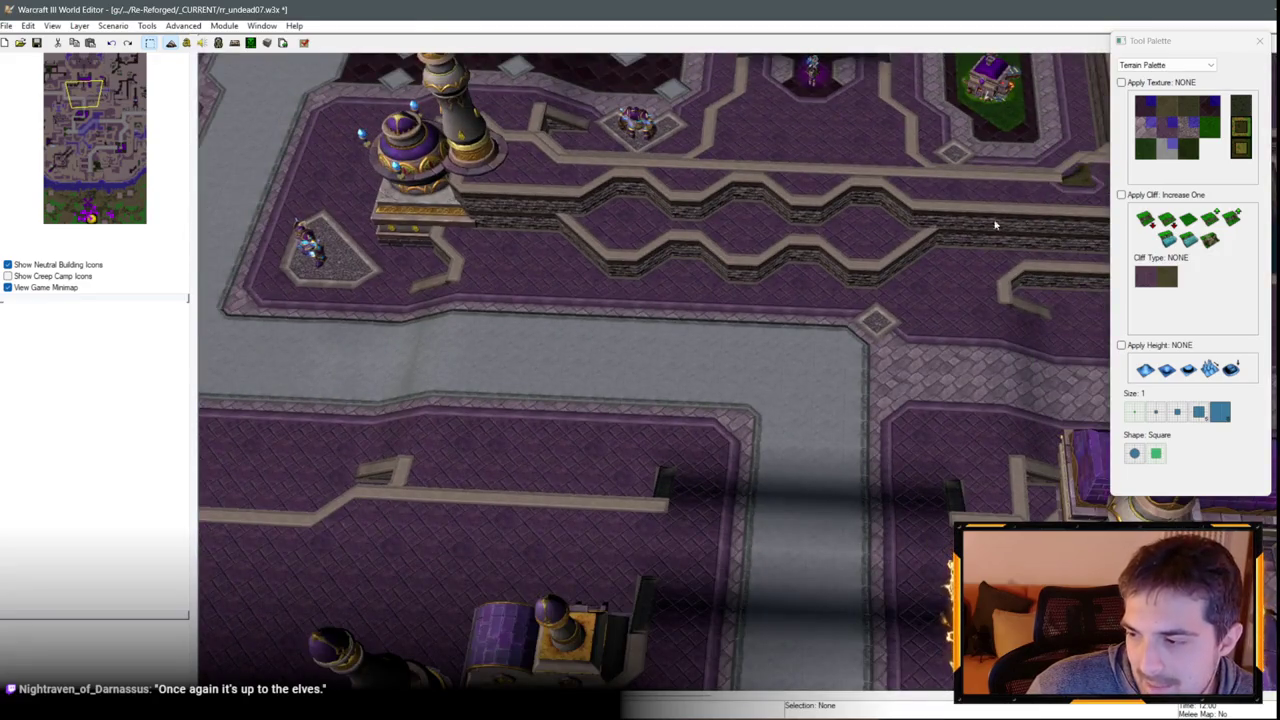
pyautogui.scroll(3, 995, 225)
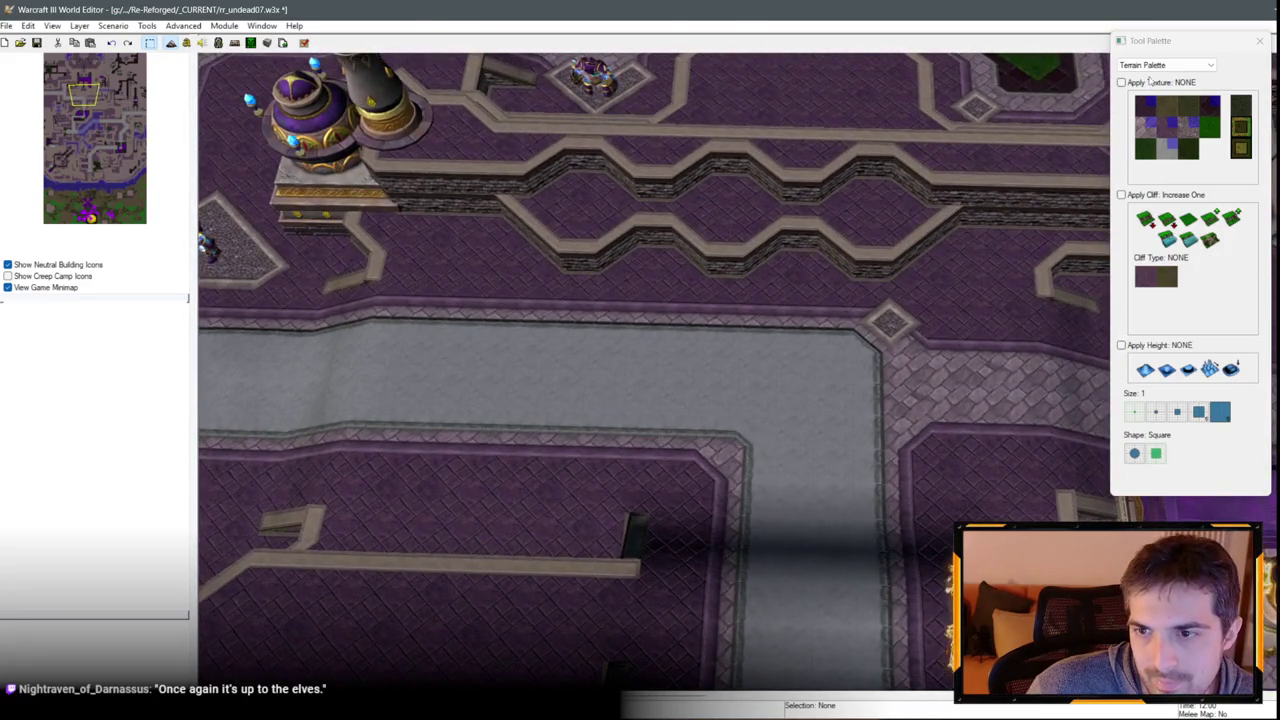
# From the Unit Palette's Human units, place a Sorceress on the zigzag walkway.
pyautogui.click(1165, 65)
pyautogui.click(1150, 88)
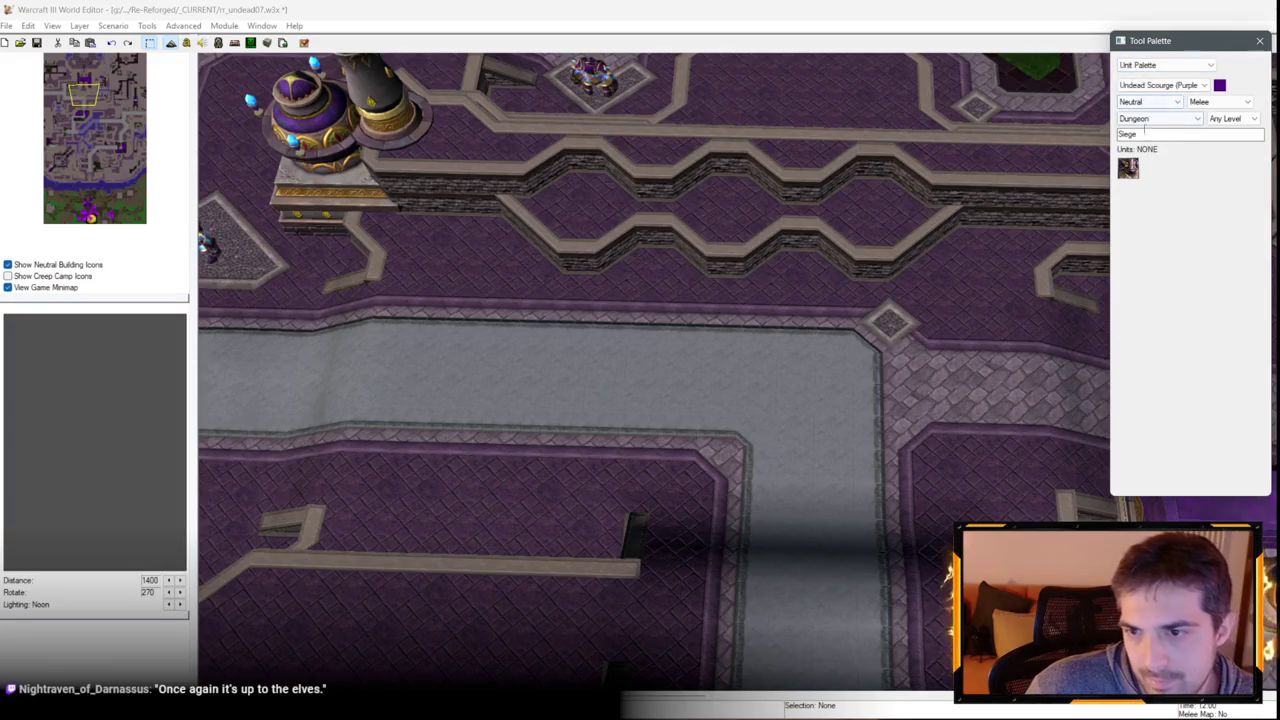
pyautogui.click(1161, 103)
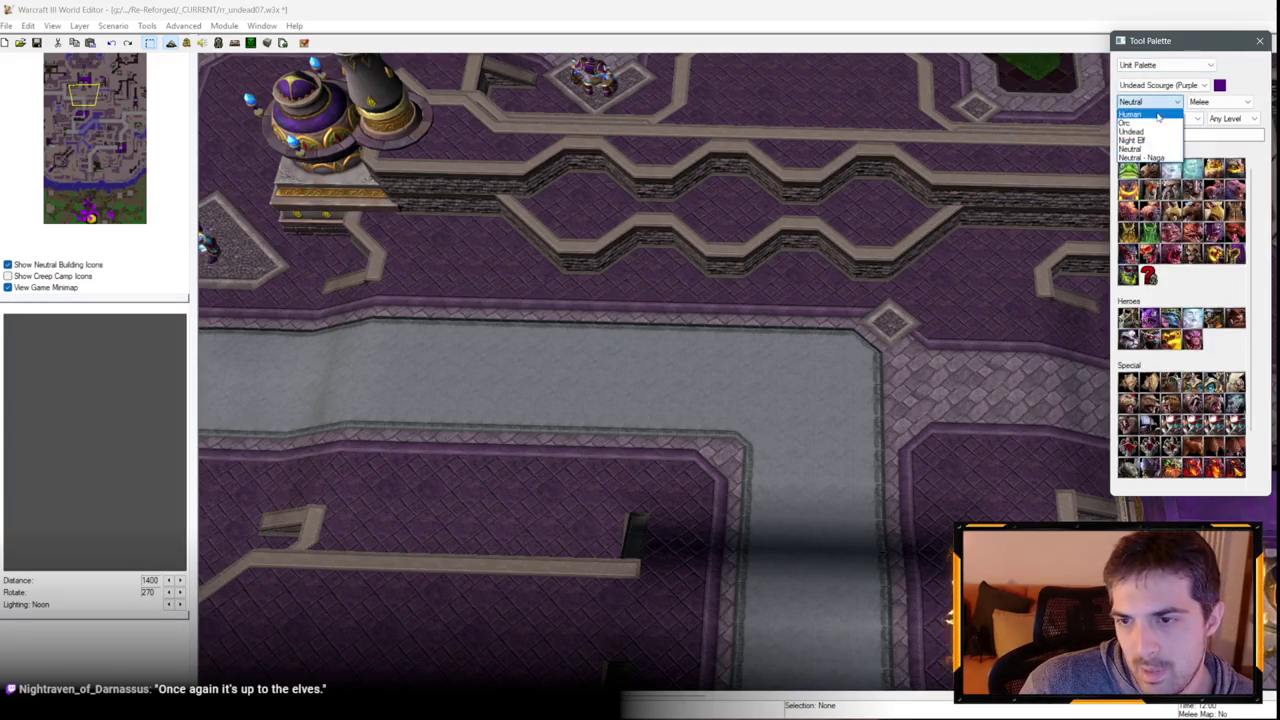
pyautogui.click(1140, 112)
pyautogui.click(1171, 171)
pyautogui.scroll(5, 654, 286)
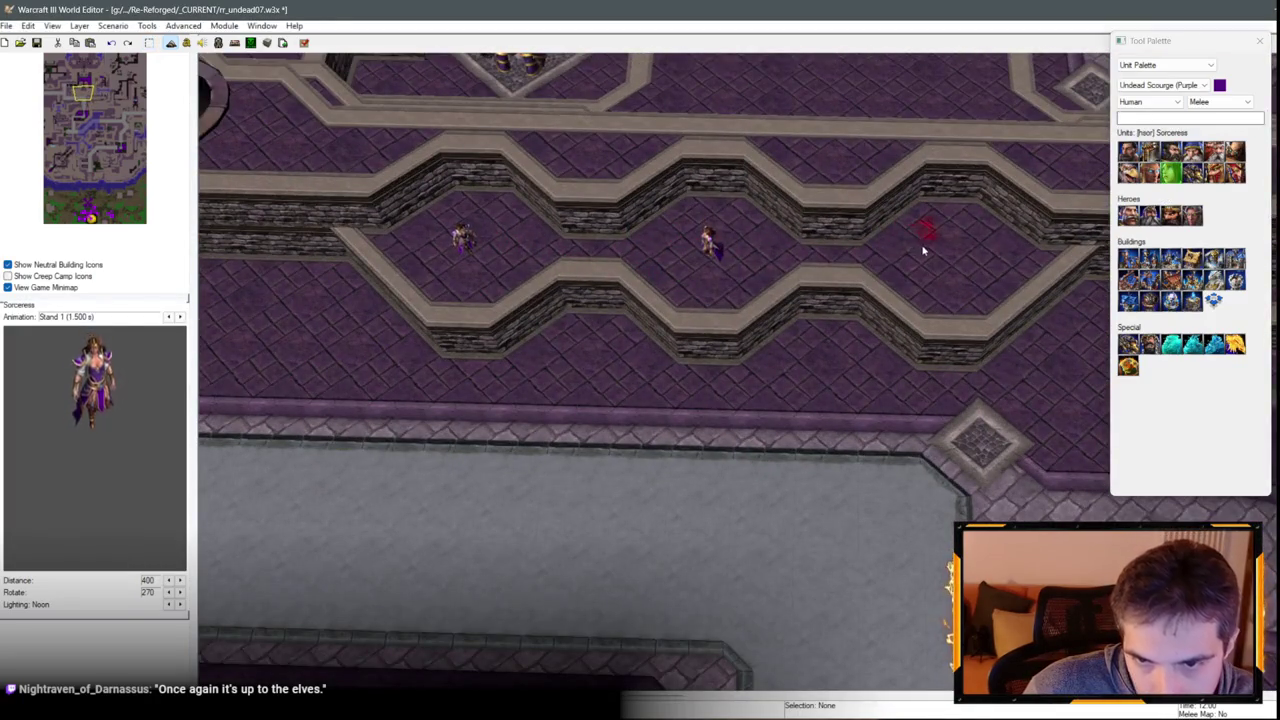
pyautogui.click(952, 266)
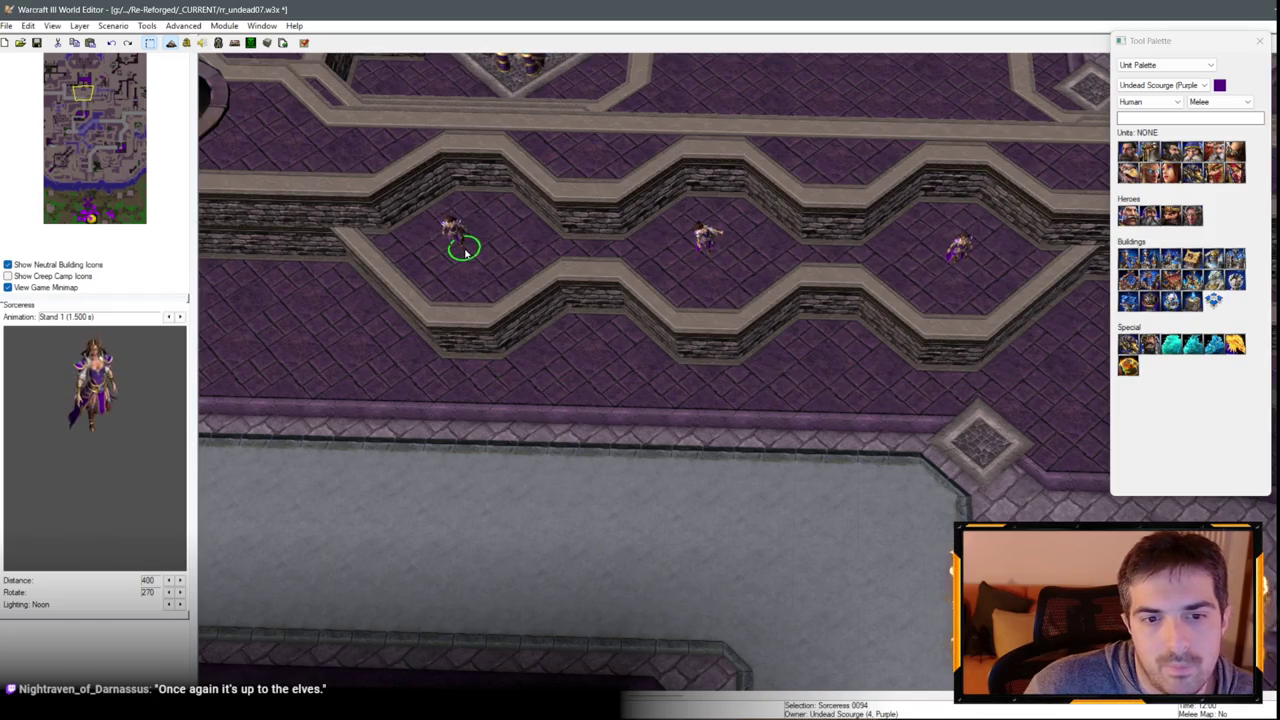
# Pan and zoom the view down and left toward the portal area.
pyautogui.scroll(-3, 697, 238)
pyautogui.press('Down')
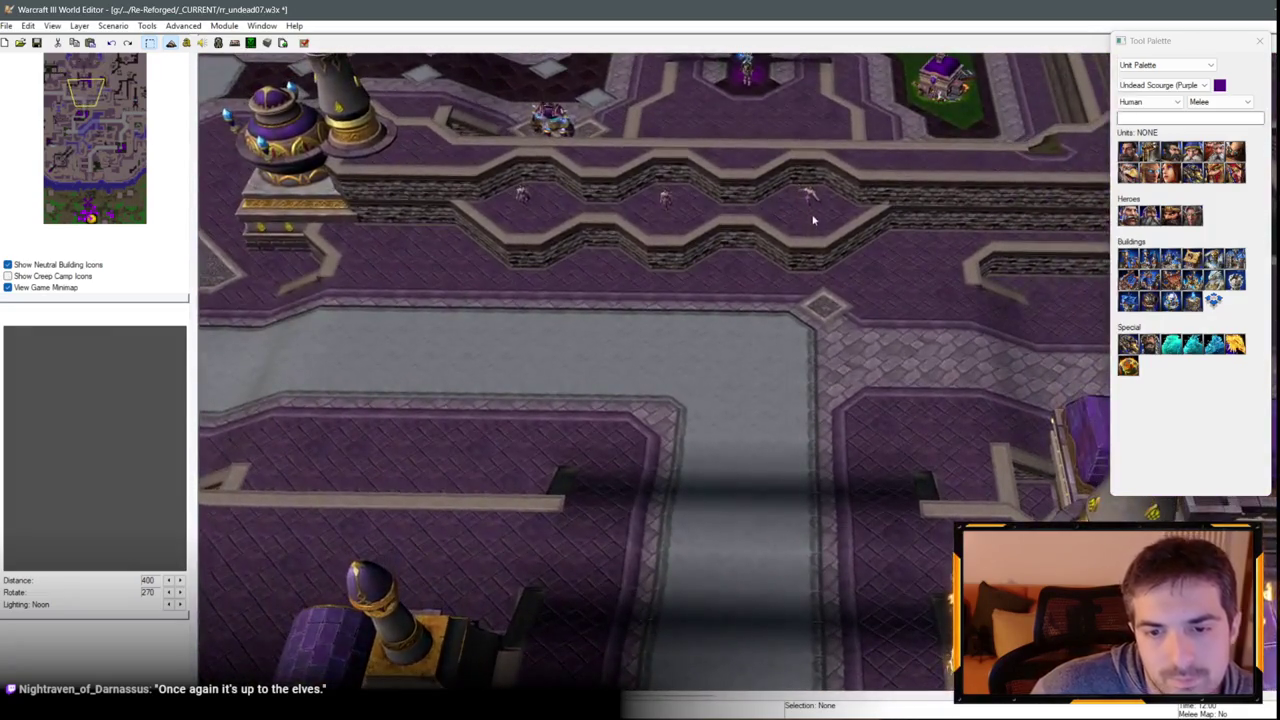
pyautogui.press('Left')
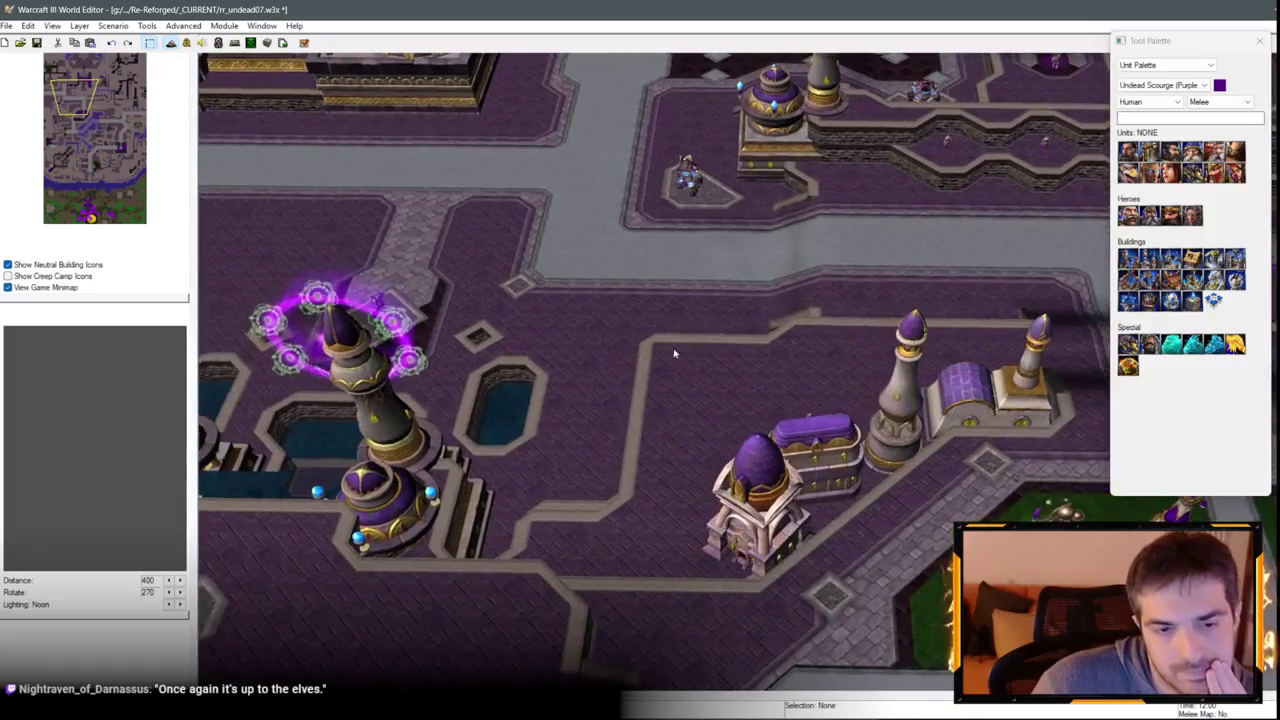
pyautogui.scroll(-3, 674, 353)
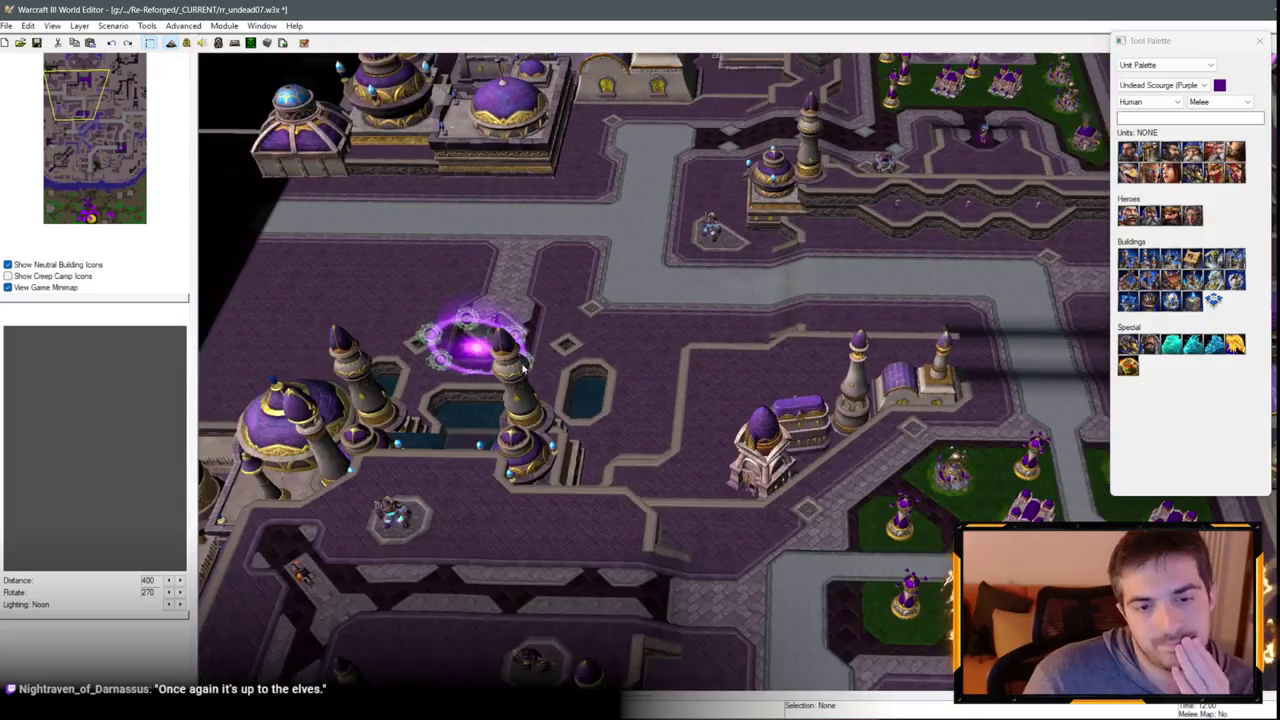
pyautogui.press('Left')
pyautogui.press('Down')
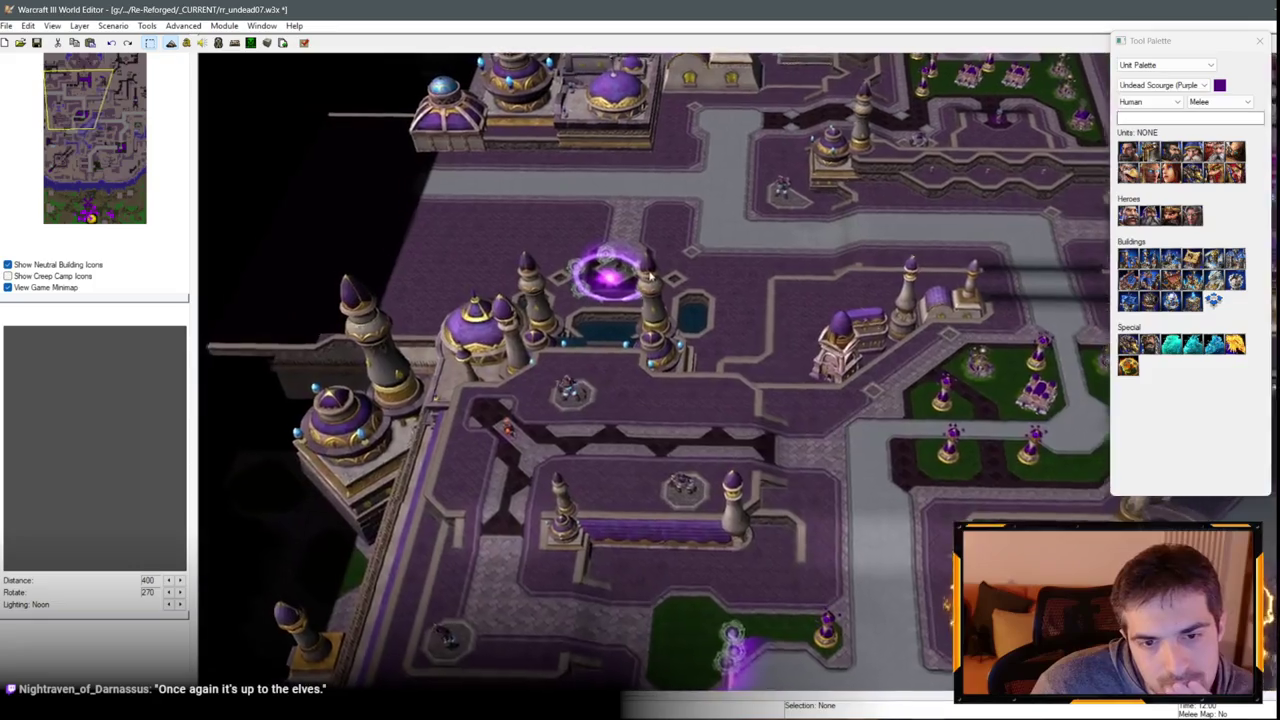
pyautogui.scroll(2, 650, 275)
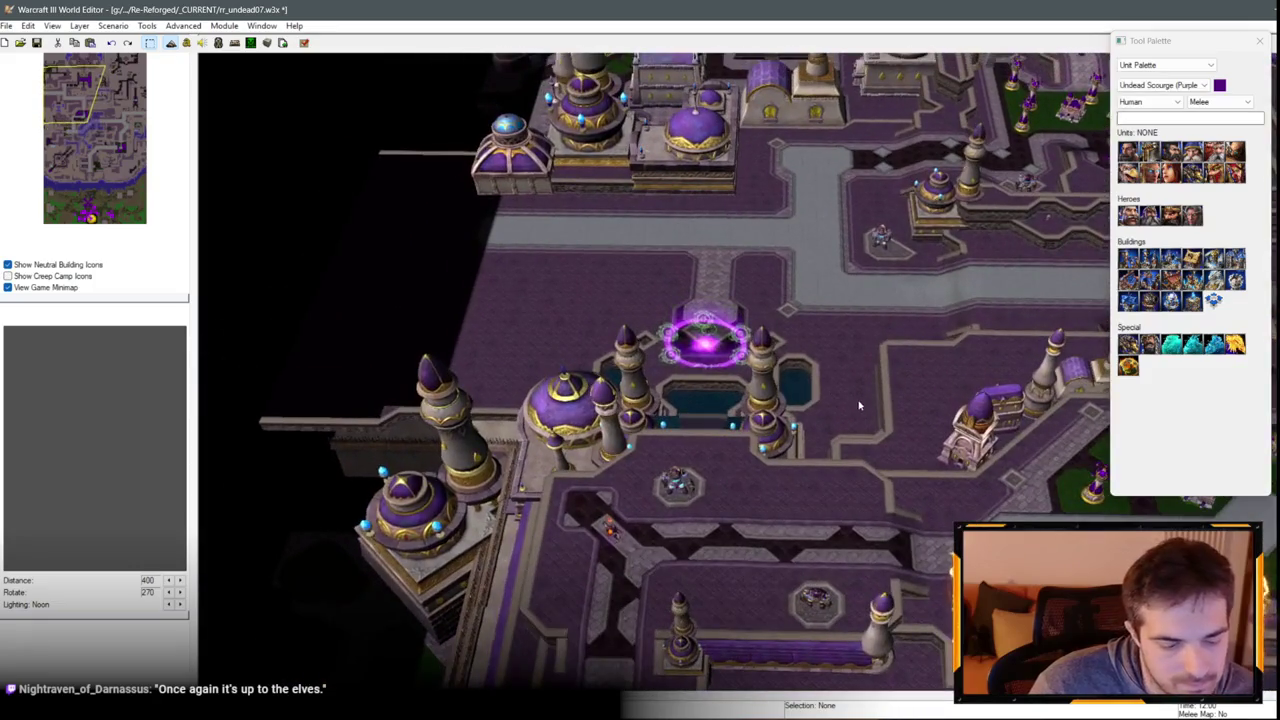
pyautogui.scroll(3, 880, 519)
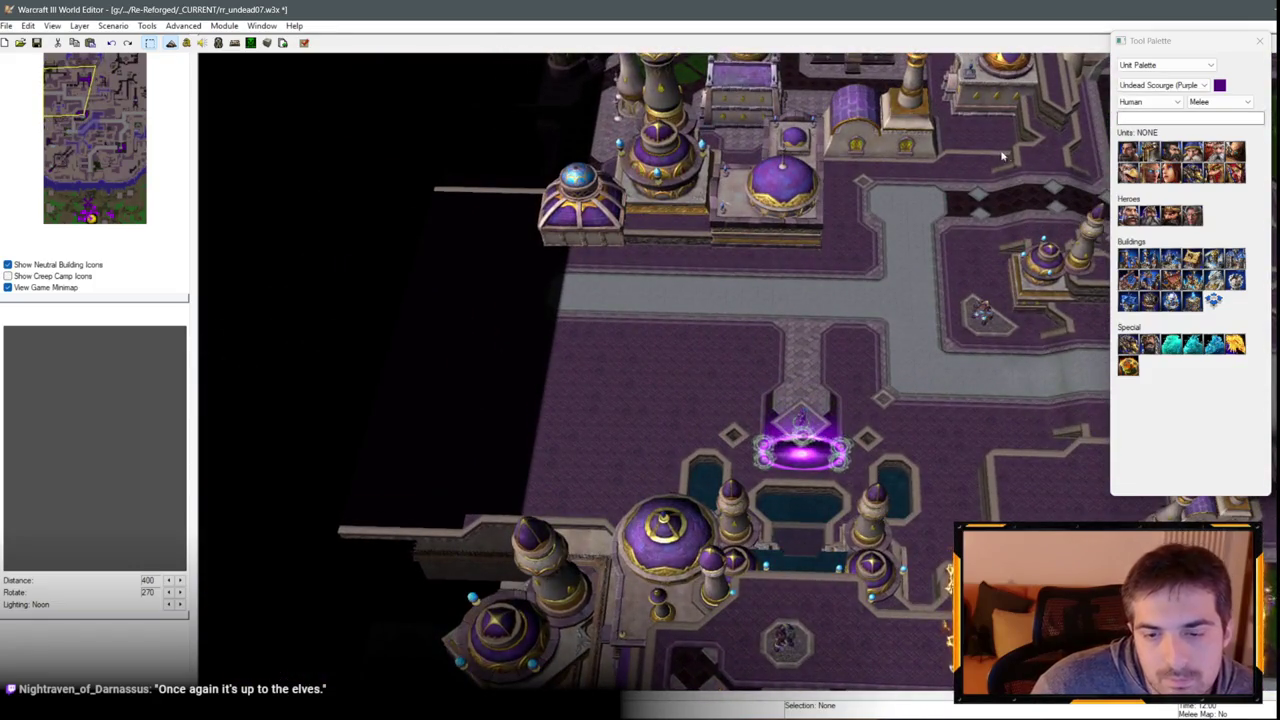
pyautogui.scroll(2, 1002, 155)
pyautogui.click(1166, 64)
# Paint a Grass Trim V shape with a strip to its left in the Terrain Palette.
pyautogui.click(1160, 77)
pyautogui.click(1146, 148)
pyautogui.scroll(1, 626, 370)
pyautogui.moveTo(629, 362)
pyautogui.mouseDown()
pyautogui.moveTo(588, 441)
pyautogui.moveTo(485, 517)
pyautogui.moveTo(566, 448)
pyautogui.mouseUp()
pyautogui.press('Left')
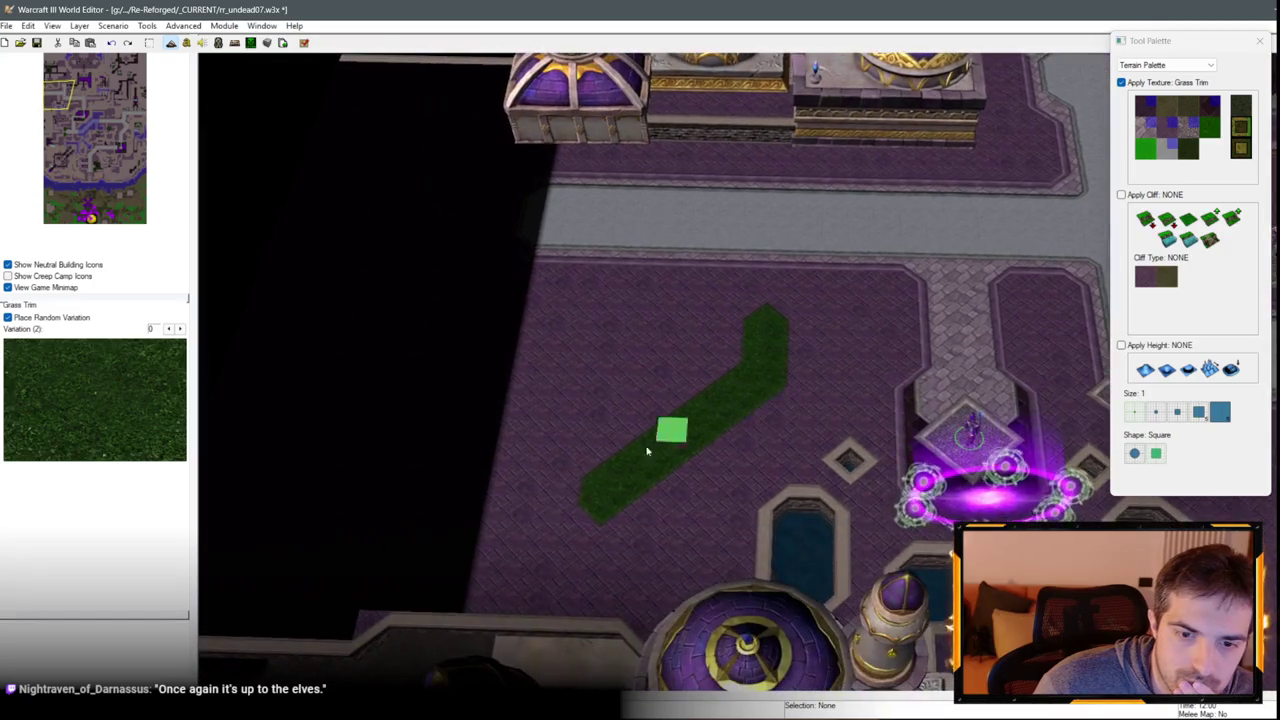
pyautogui.moveTo(571, 499)
pyautogui.mouseDown()
pyautogui.moveTo(597, 337)
pyautogui.moveTo(651, 337)
pyautogui.moveTo(593, 335)
pyautogui.mouseUp()
pyautogui.press('Left')
pyautogui.moveTo(616, 418)
pyautogui.mouseDown()
pyautogui.moveTo(606, 488)
pyautogui.moveTo(624, 322)
pyautogui.mouseUp()
pyautogui.moveTo(622, 458); pyautogui.dragTo(594, 506)
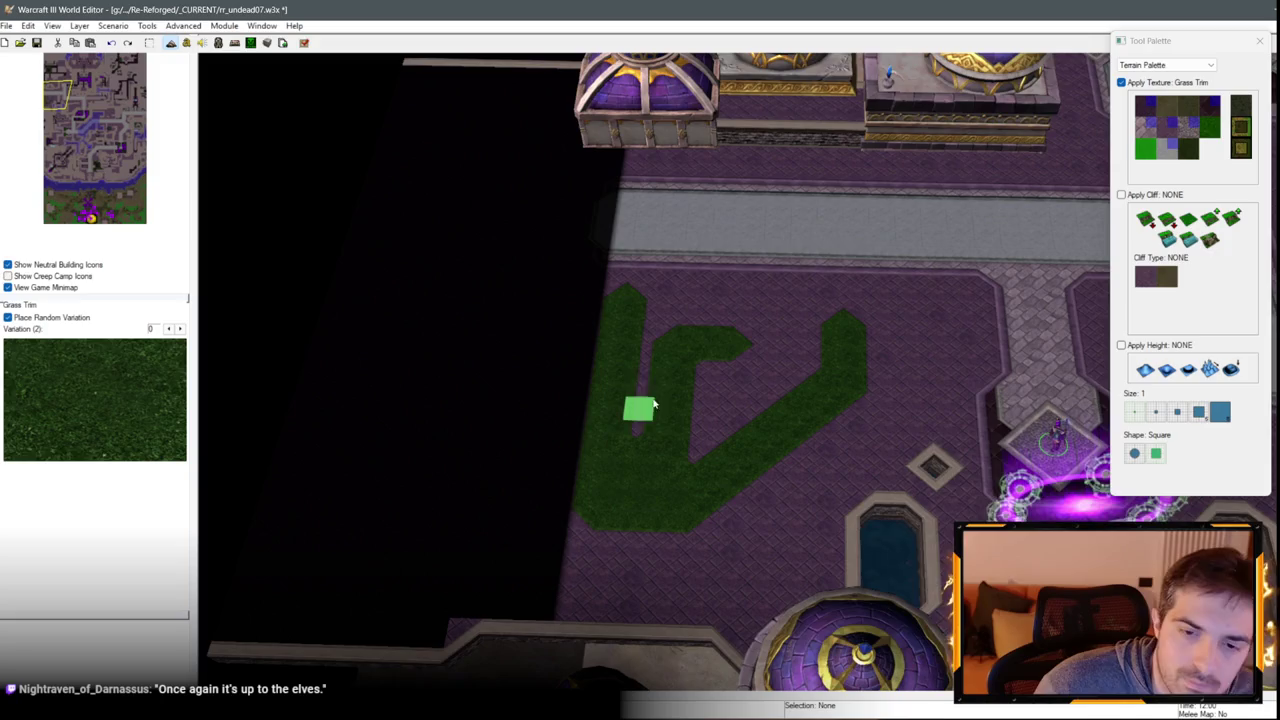
pyautogui.hotkey('ctrl', 'z')
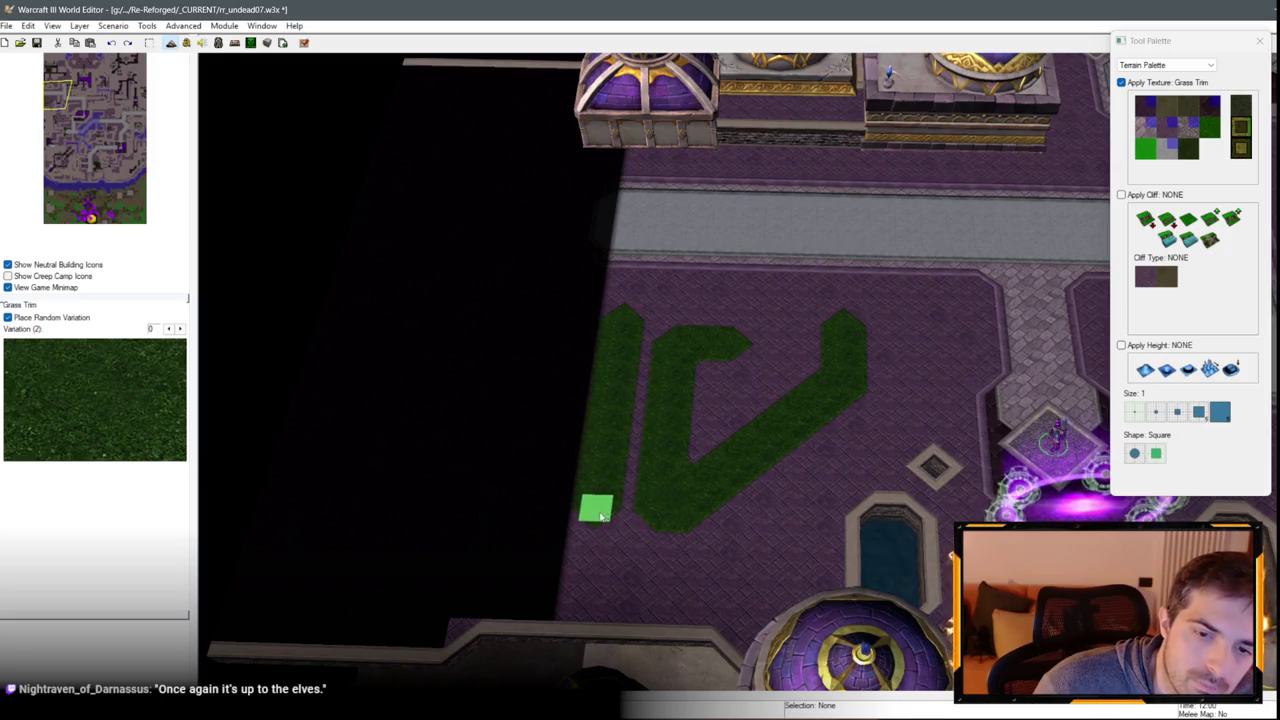
# Add grass branches, a lower-left strip and a repainted top bar to the glyph.
pyautogui.scroll(2, 629, 480)
pyautogui.moveTo(589, 409)
pyautogui.mouseDown()
pyautogui.moveTo(553, 458)
pyautogui.moveTo(603, 512)
pyautogui.mouseUp()
pyautogui.moveTo(493, 455)
pyautogui.mouseDown()
pyautogui.moveTo(486, 509)
pyautogui.moveTo(534, 562)
pyautogui.mouseUp()
pyautogui.moveTo(503, 365)
pyautogui.mouseDown()
pyautogui.moveTo(440, 405)
pyautogui.moveTo(449, 496)
pyautogui.mouseUp()
pyautogui.hotkey('ctrl', 'z')
pyautogui.moveTo(563, 357)
pyautogui.mouseDown()
pyautogui.moveTo(480, 351)
pyautogui.moveTo(443, 400)
pyautogui.moveTo(447, 479)
pyautogui.moveTo(412, 428)
pyautogui.moveTo(417, 362)
pyautogui.mouseUp()
pyautogui.press('Right')
pyautogui.press('Down')
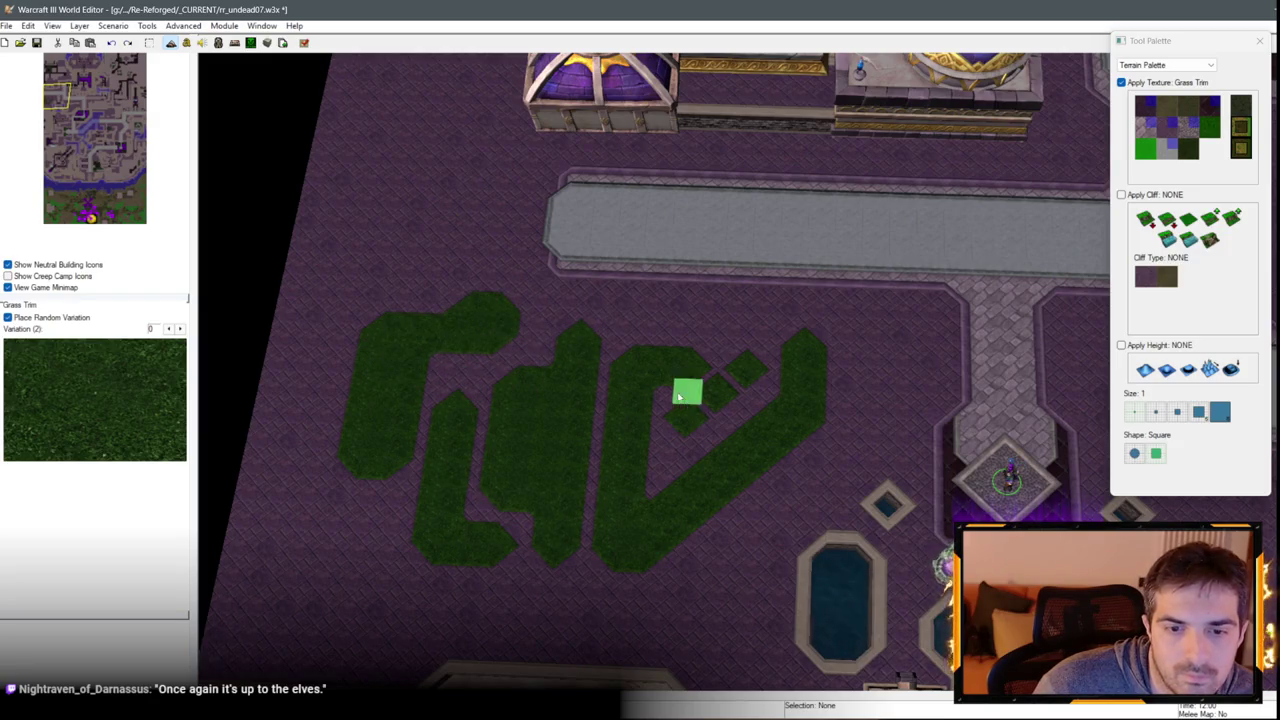
pyautogui.click(1167, 147)
# Extend the White Marble walkway leftward with a size 2 brush.
pyautogui.press('Up')
pyautogui.press('Left')
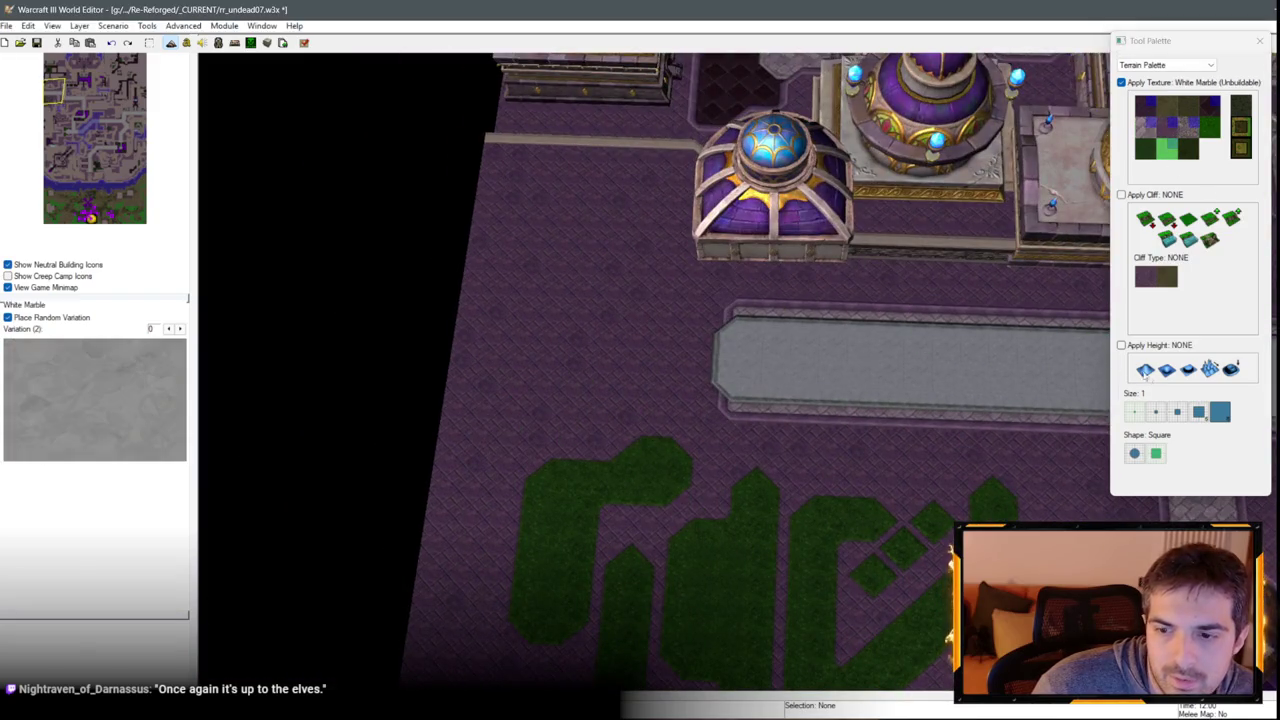
pyautogui.click(1157, 412)
pyautogui.moveTo(714, 360); pyautogui.dragTo(488, 360)
pyautogui.hotkey('ctrl', 'z')
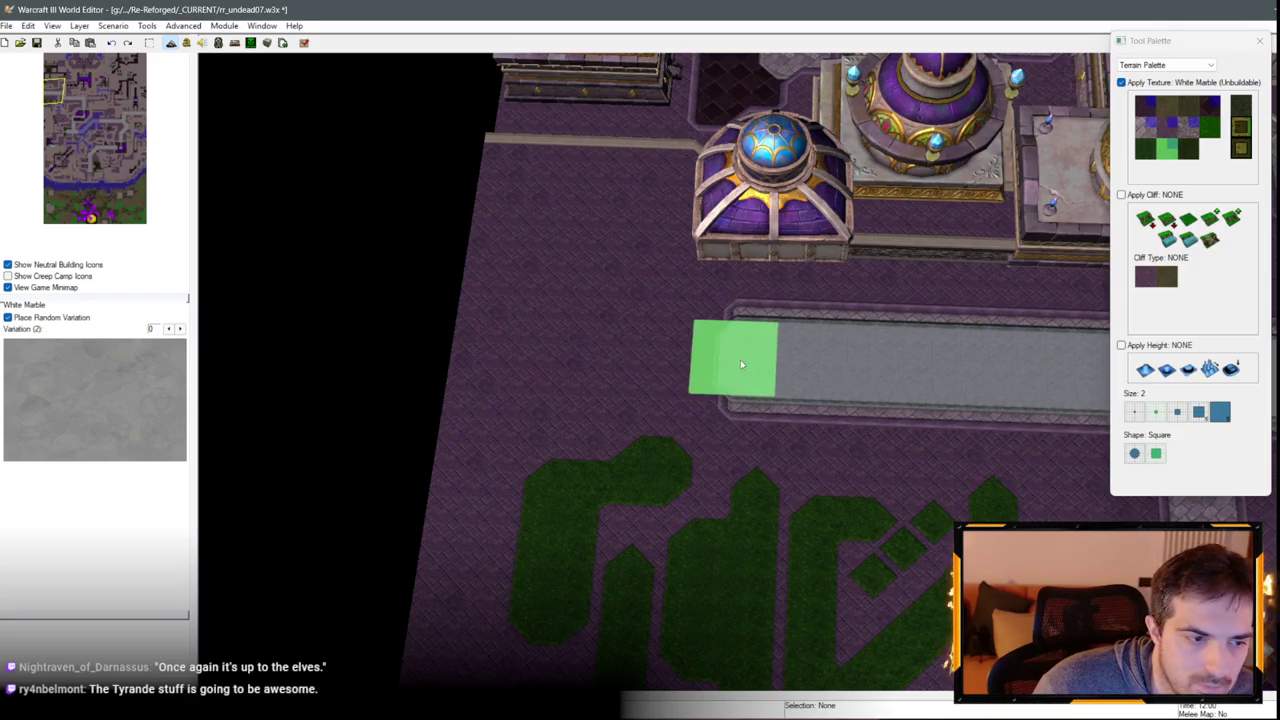
pyautogui.moveTo(730, 365); pyautogui.dragTo(458, 356)
# Pave the walkway's top and lower edges with Brick at size 1.
pyautogui.click(1189, 124)
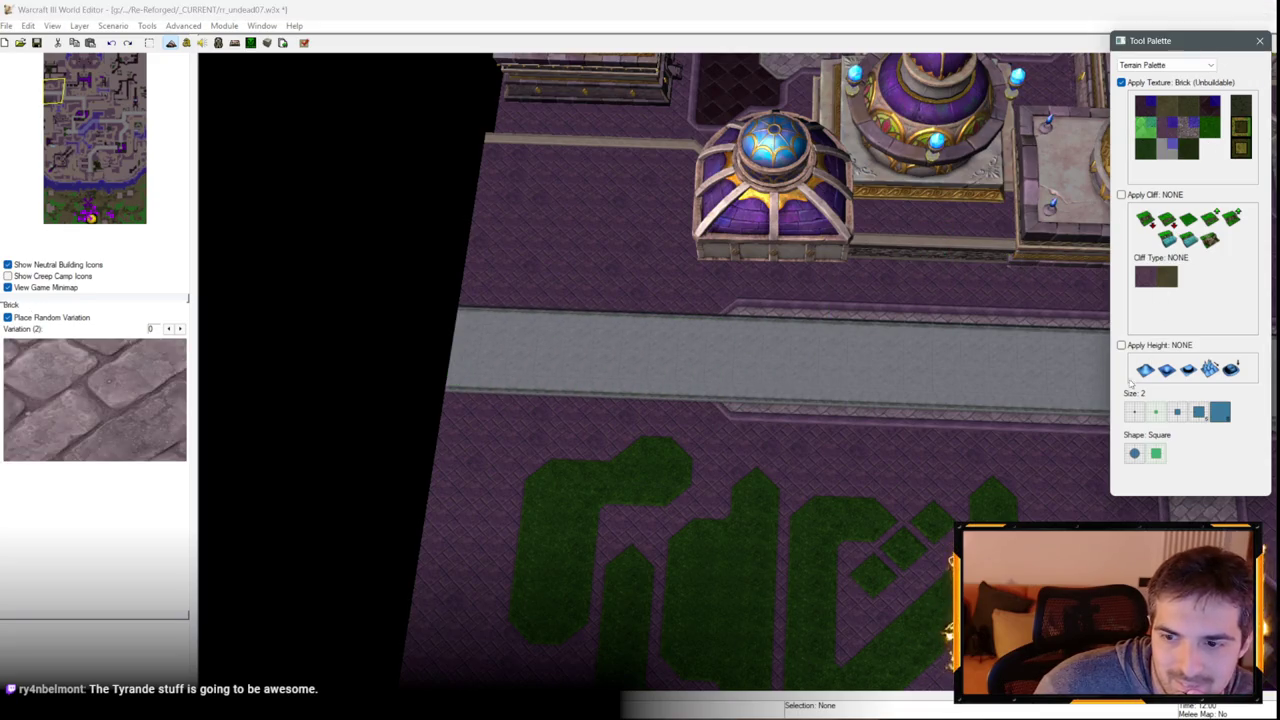
pyautogui.click(1134, 411)
pyautogui.moveTo(706, 313); pyautogui.dragTo(521, 310)
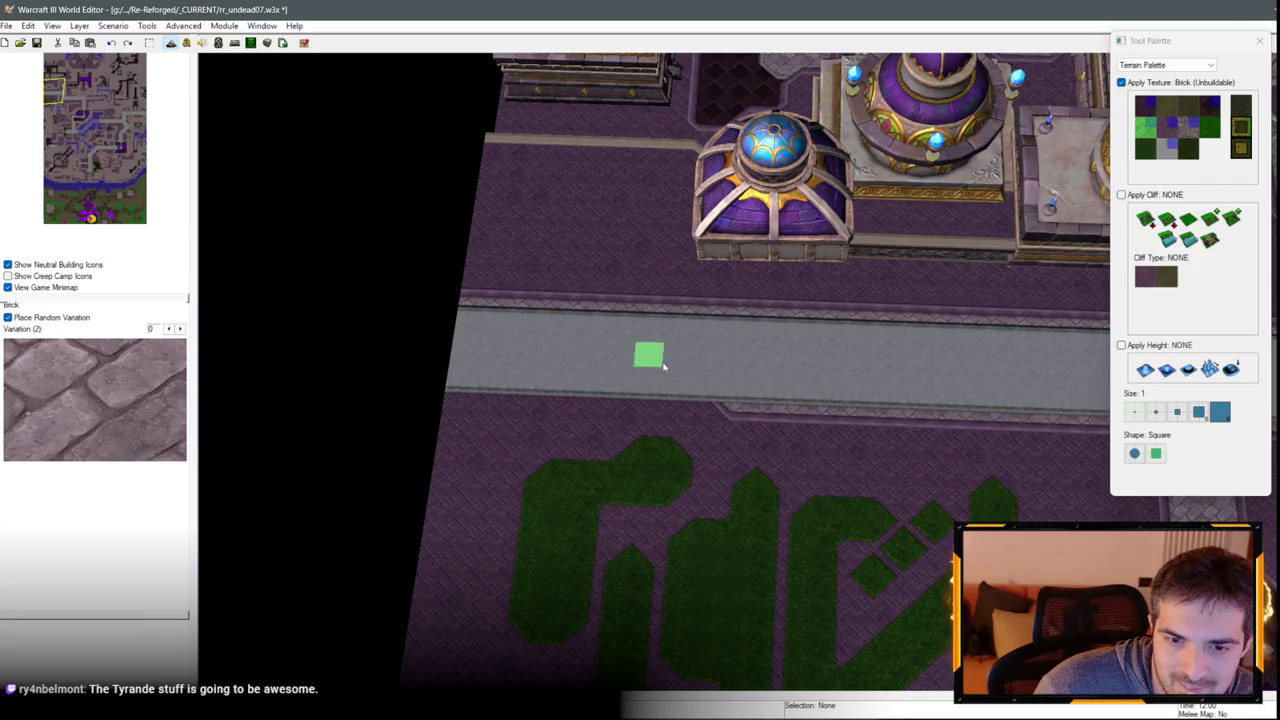
pyautogui.moveTo(727, 408); pyautogui.dragTo(478, 398)
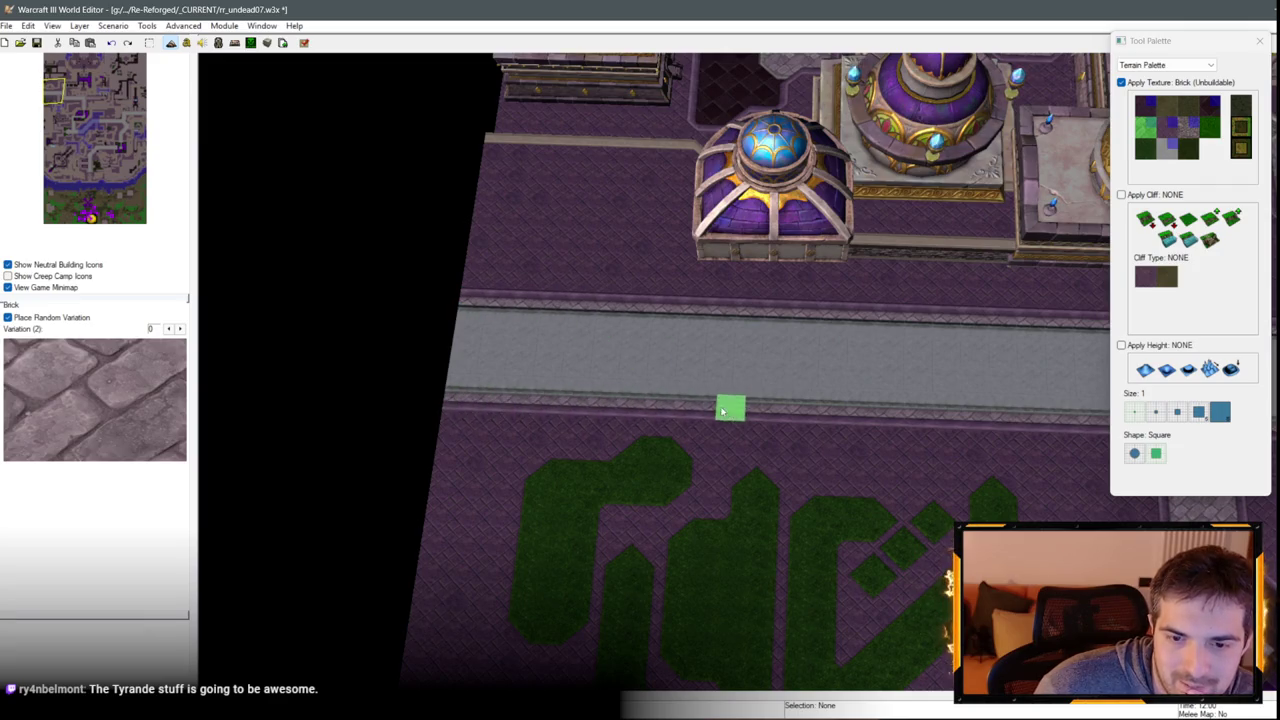
pyautogui.press('Down')
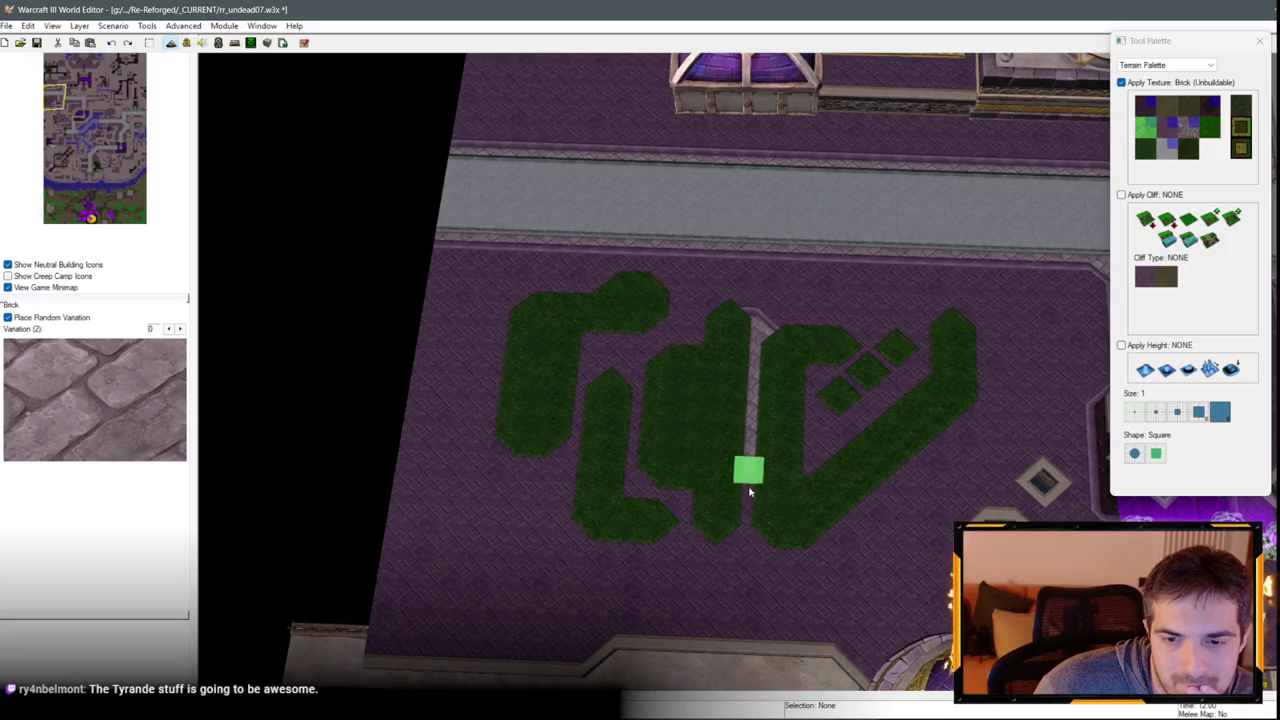
# Pave brick around the grass glyph: diagonal path, inset panel, borders and the V's inner strip.
pyautogui.moveTo(817, 547)
pyautogui.mouseDown()
pyautogui.moveTo(868, 502)
pyautogui.moveTo(928, 478)
pyautogui.moveTo(954, 432)
pyautogui.mouseUp()
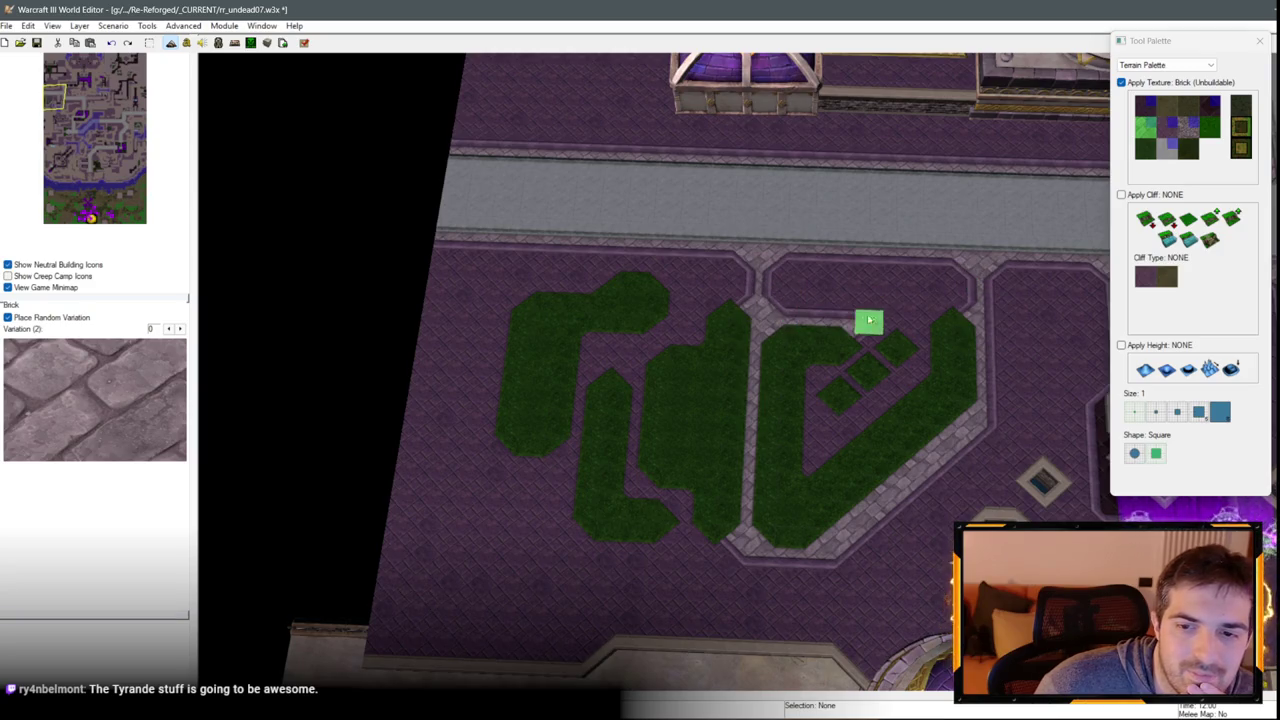
pyautogui.moveTo(961, 302)
pyautogui.mouseDown()
pyautogui.moveTo(814, 271)
pyautogui.moveTo(869, 274)
pyautogui.moveTo(726, 288)
pyautogui.mouseUp()
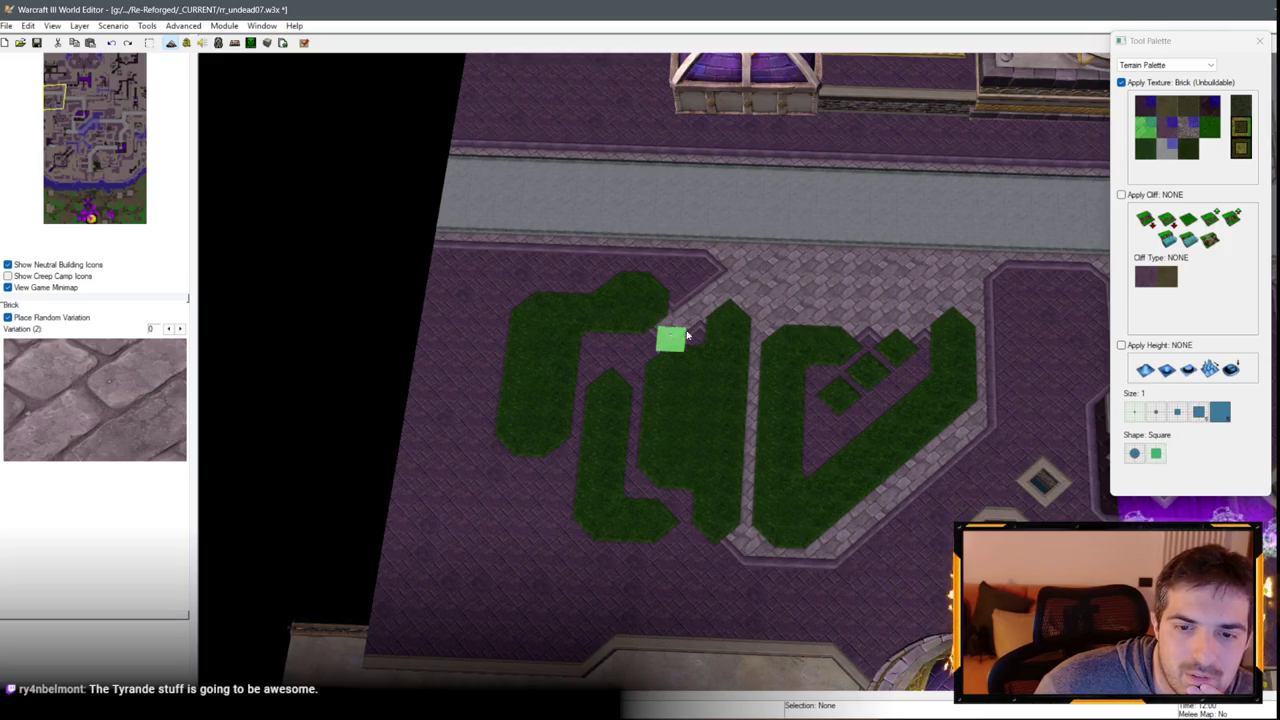
pyautogui.moveTo(577, 467)
pyautogui.mouseDown()
pyautogui.moveTo(487, 461)
pyautogui.moveTo(522, 288)
pyautogui.mouseUp()
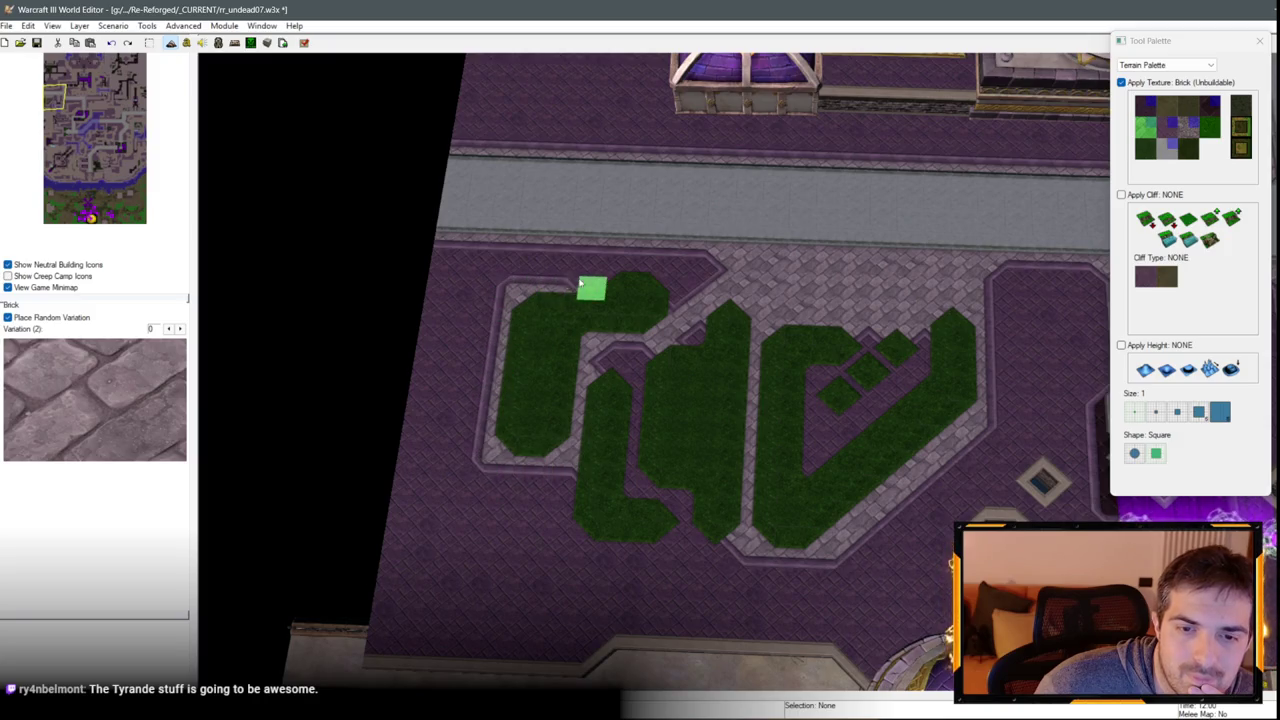
pyautogui.moveTo(590, 257); pyautogui.dragTo(702, 261)
pyautogui.moveTo(700, 337); pyautogui.dragTo(620, 364)
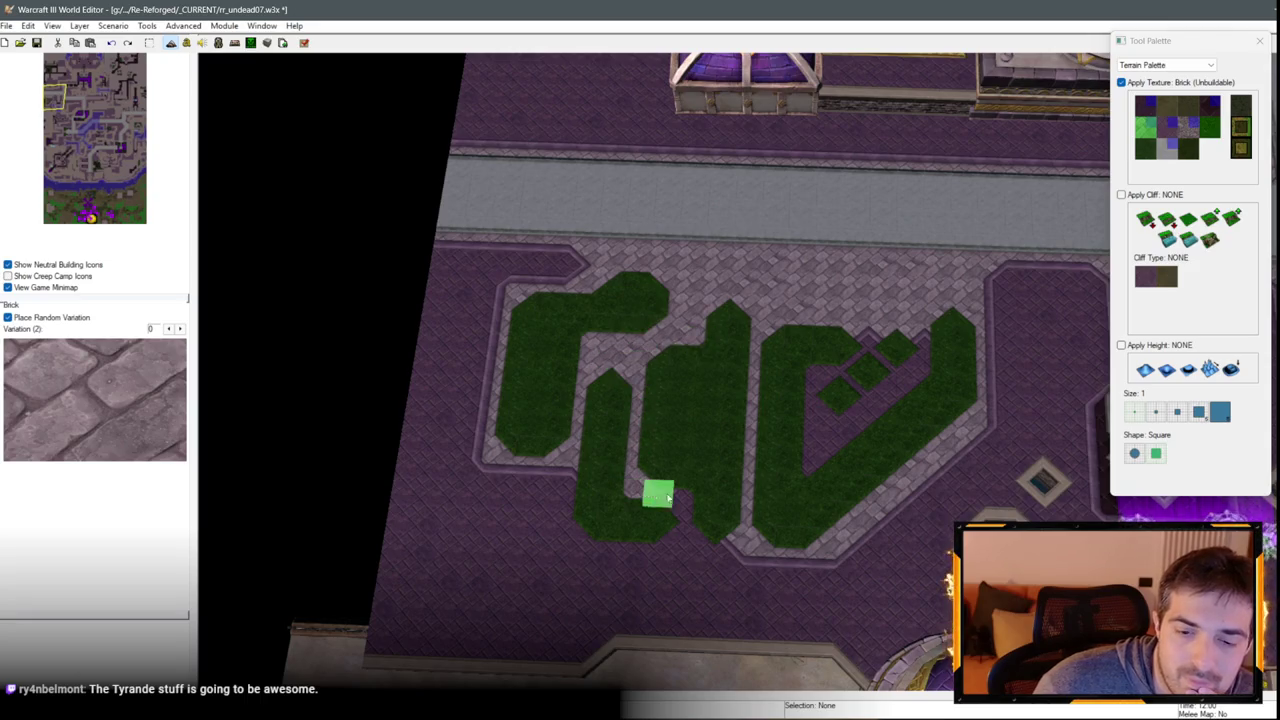
pyautogui.moveTo(681, 530)
pyautogui.mouseDown()
pyautogui.moveTo(743, 549)
pyautogui.moveTo(610, 552)
pyautogui.moveTo(576, 487)
pyautogui.mouseUp()
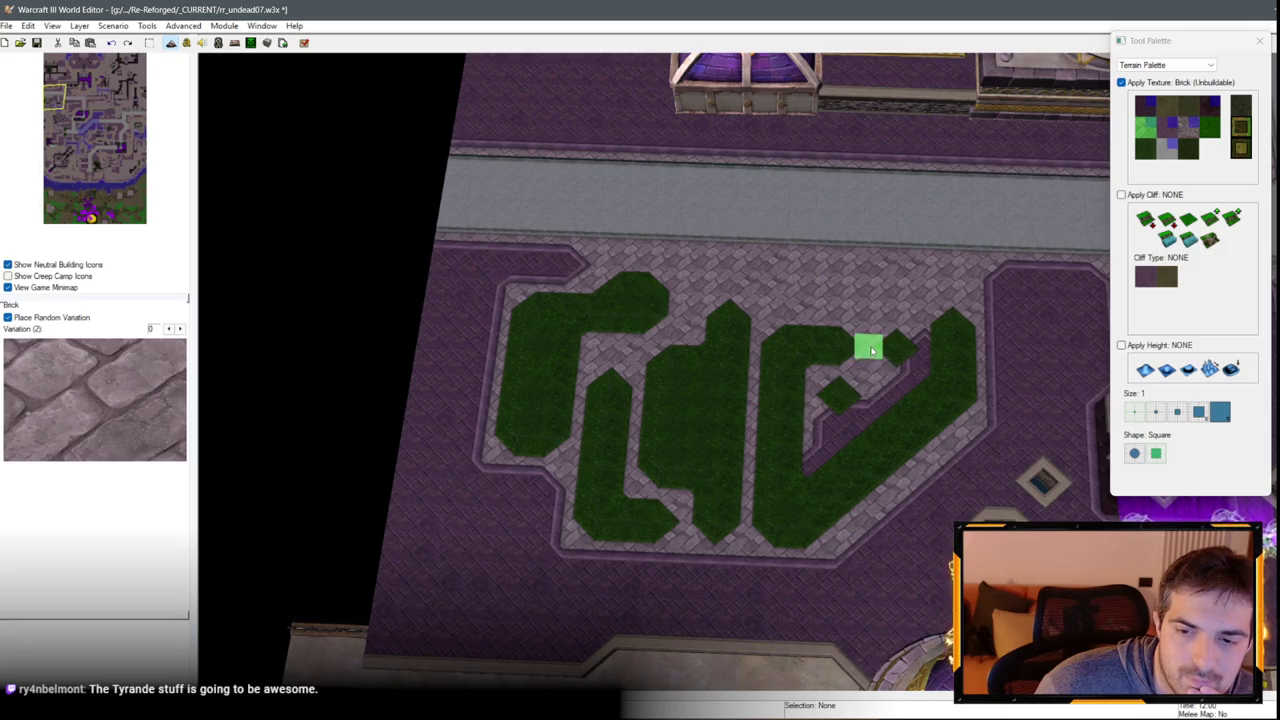
pyautogui.moveTo(878, 400); pyautogui.dragTo(817, 452)
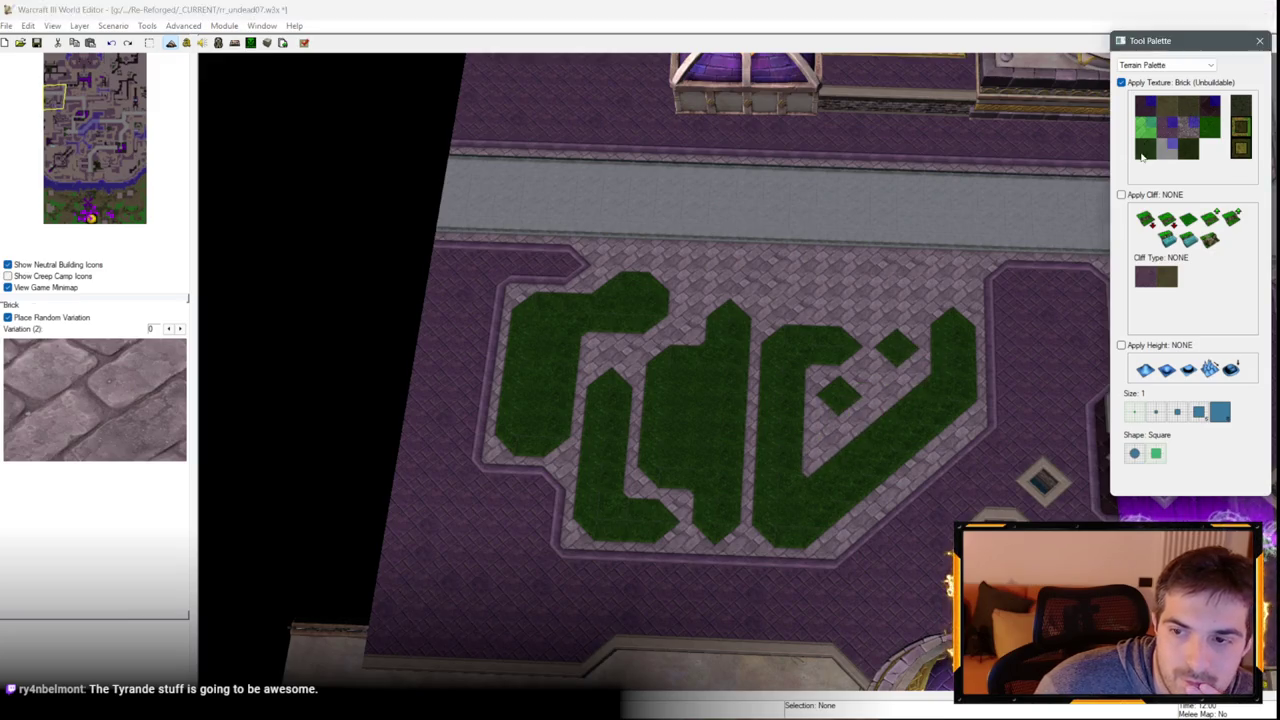
# Reselect Grass Trim and undo the small grass diamonds above the V.
pyautogui.click(1145, 148)
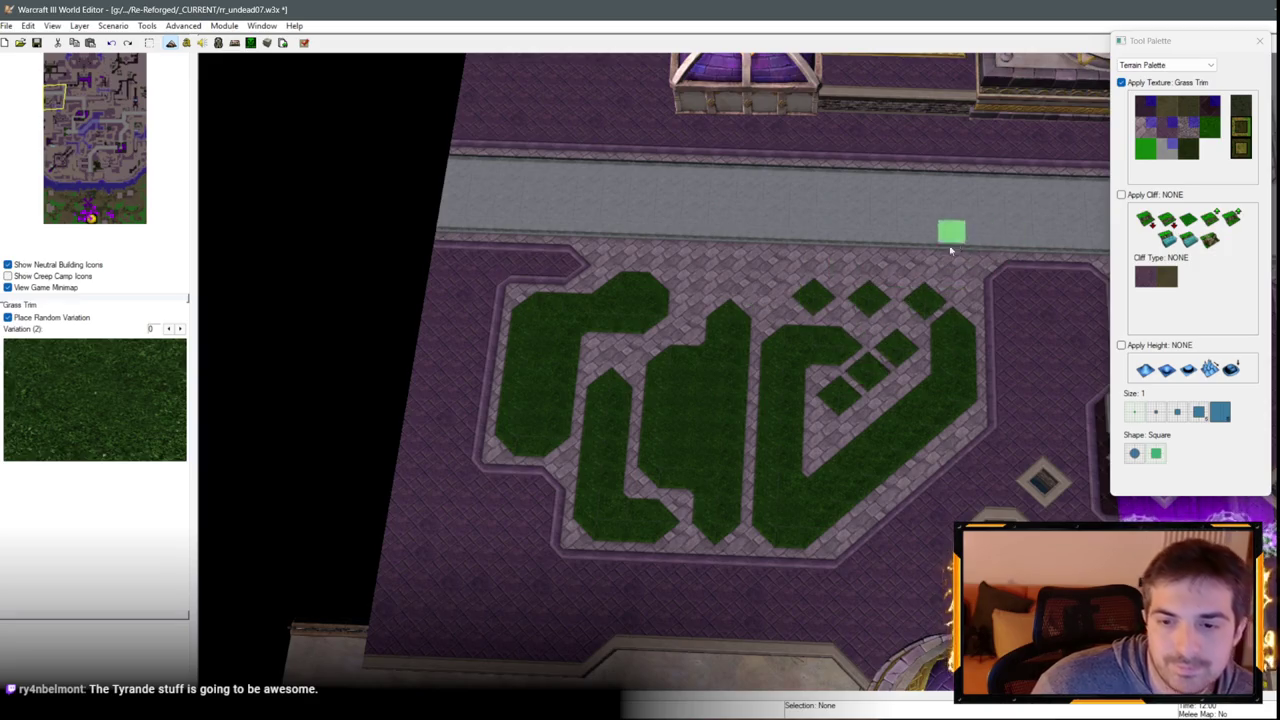
pyautogui.press('Up')
pyautogui.hotkey('ctrl', 'z')
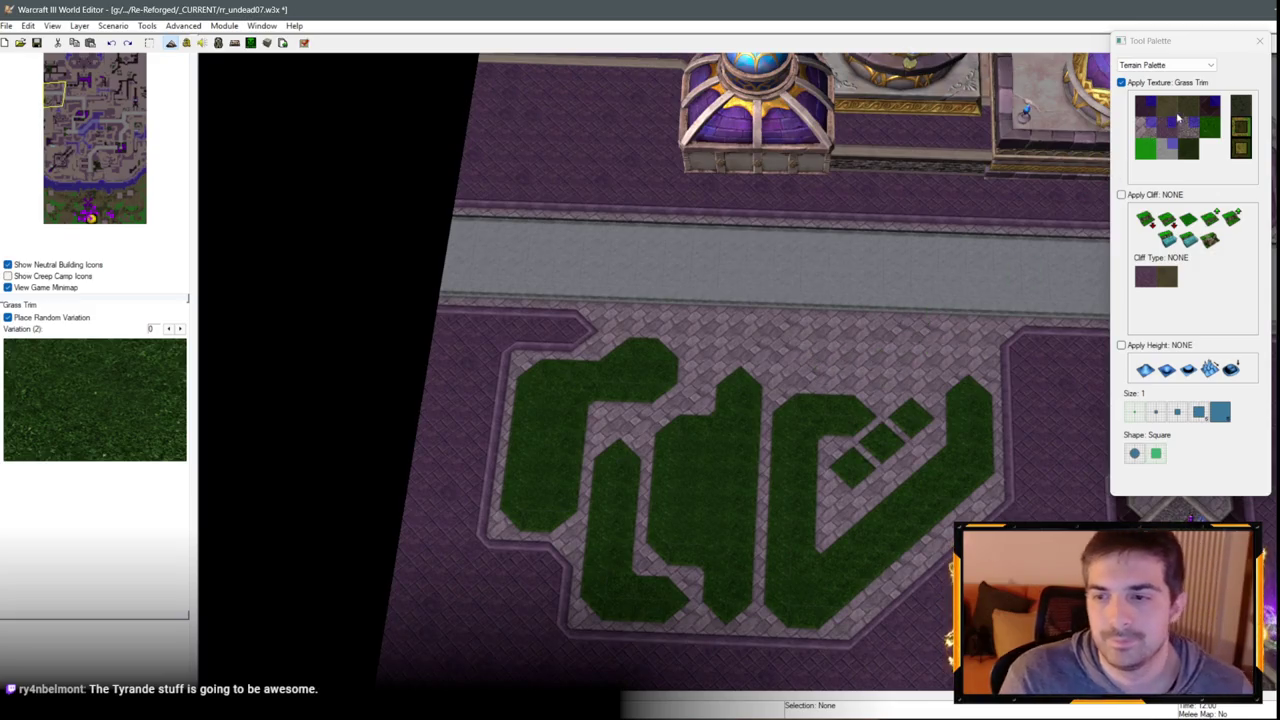
# Paint Black Marble strips into the gaps and along the bottom of the grass shapes.
pyautogui.click(1178, 118)
pyautogui.moveTo(766, 362)
pyautogui.mouseDown()
pyautogui.moveTo(762, 432)
pyautogui.moveTo(797, 363)
pyautogui.moveTo(793, 388)
pyautogui.moveTo(773, 349)
pyautogui.mouseUp()
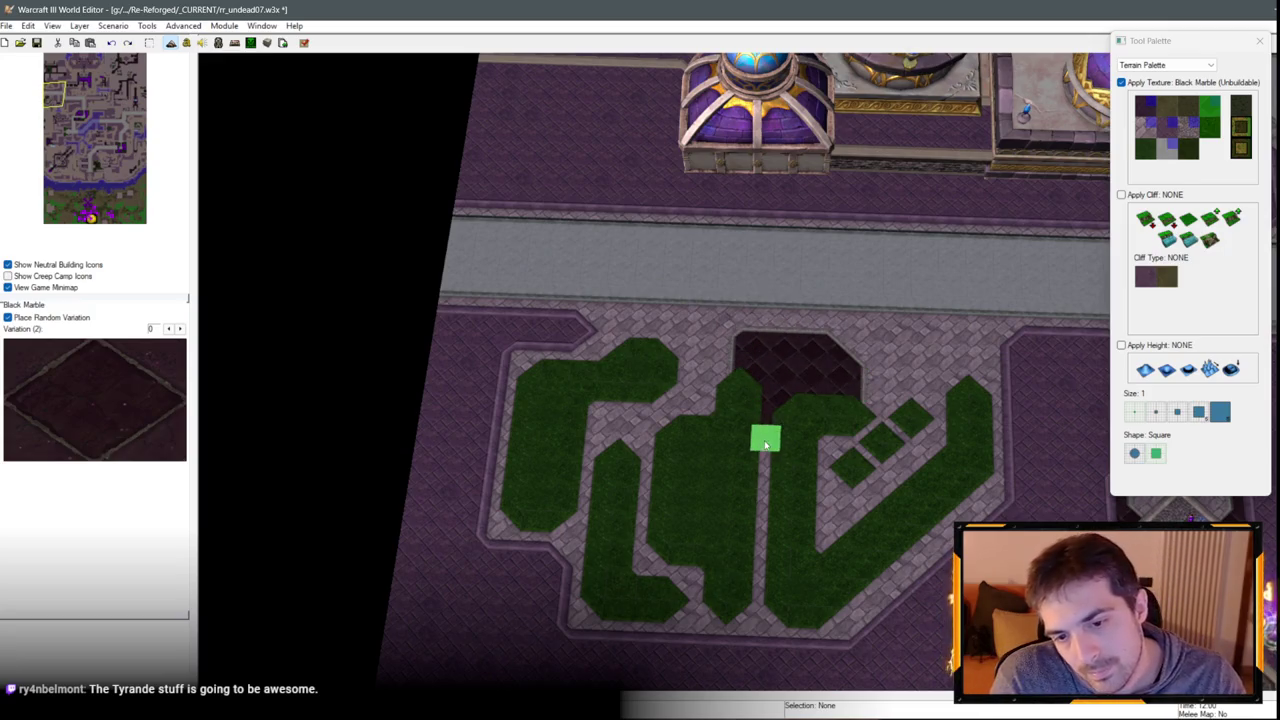
pyautogui.moveTo(766, 444); pyautogui.dragTo(742, 570)
pyautogui.hotkey('ctrl', 'z')
pyautogui.moveTo(760, 512); pyautogui.dragTo(760, 542)
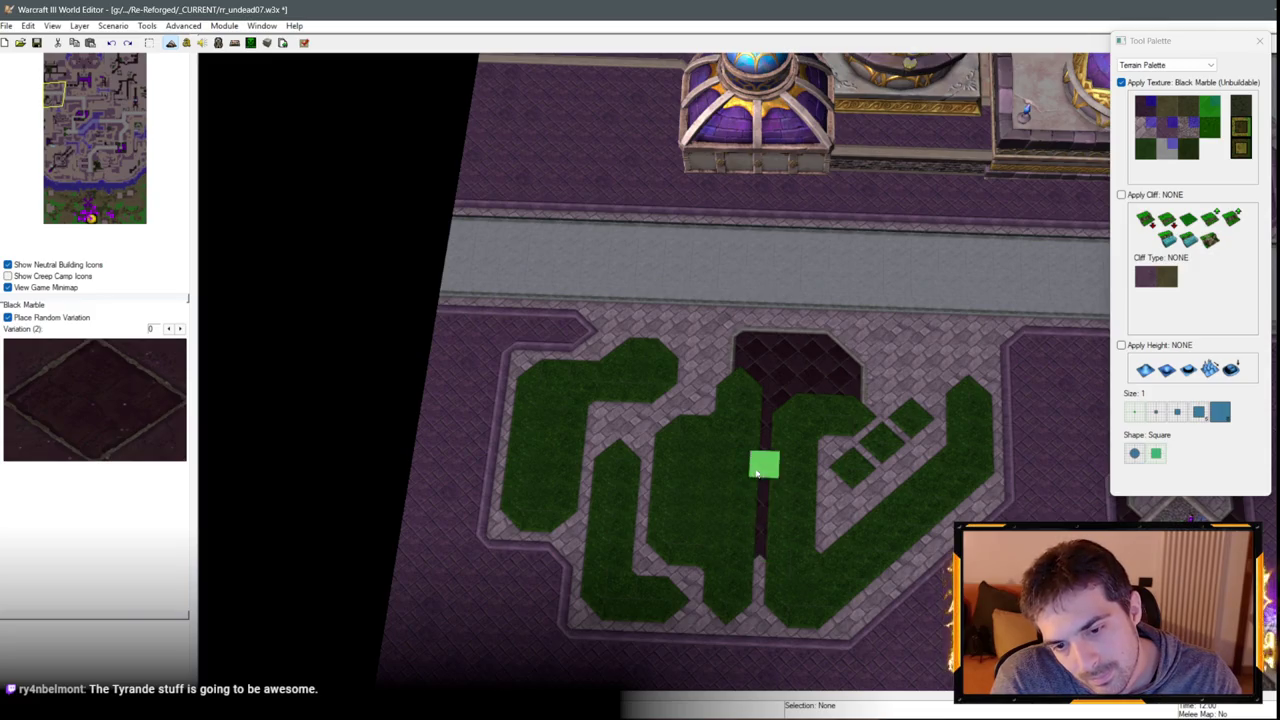
pyautogui.moveTo(728, 629); pyautogui.dragTo(695, 578)
pyautogui.moveTo(704, 624)
pyautogui.mouseDown()
pyautogui.moveTo(826, 636)
pyautogui.moveTo(853, 624)
pyautogui.mouseUp()
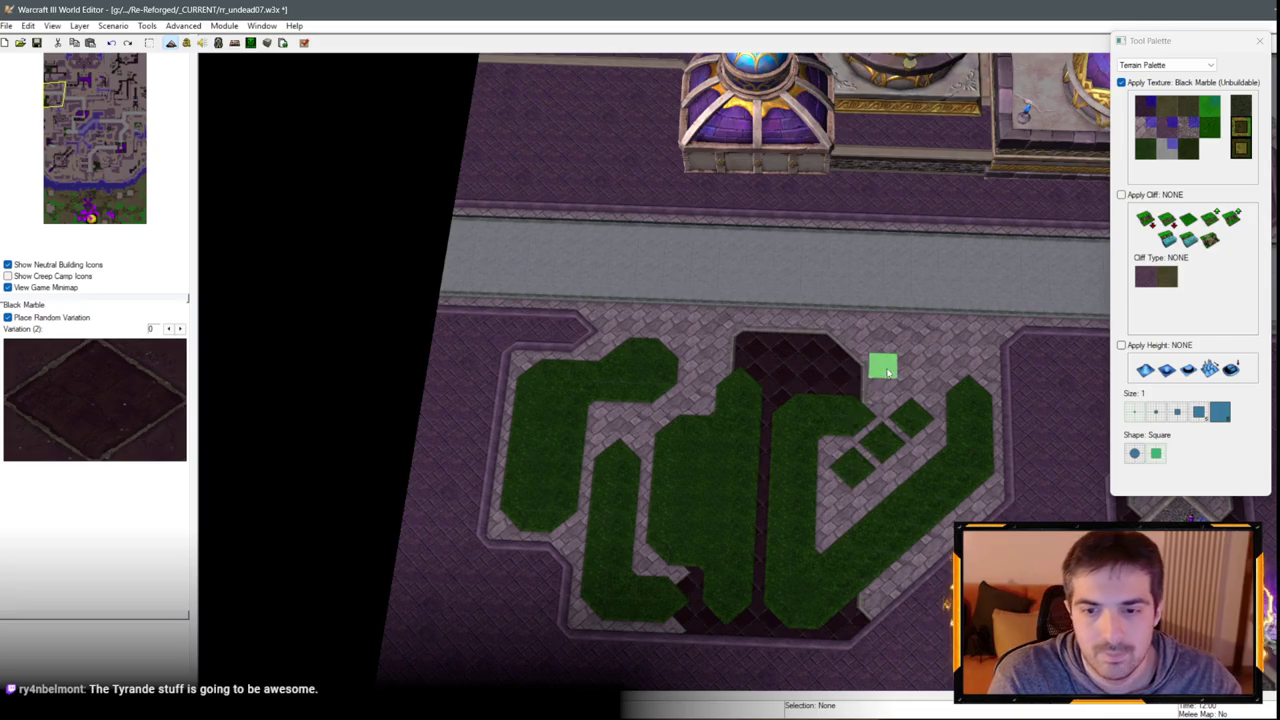
pyautogui.scroll(3, 870, 340)
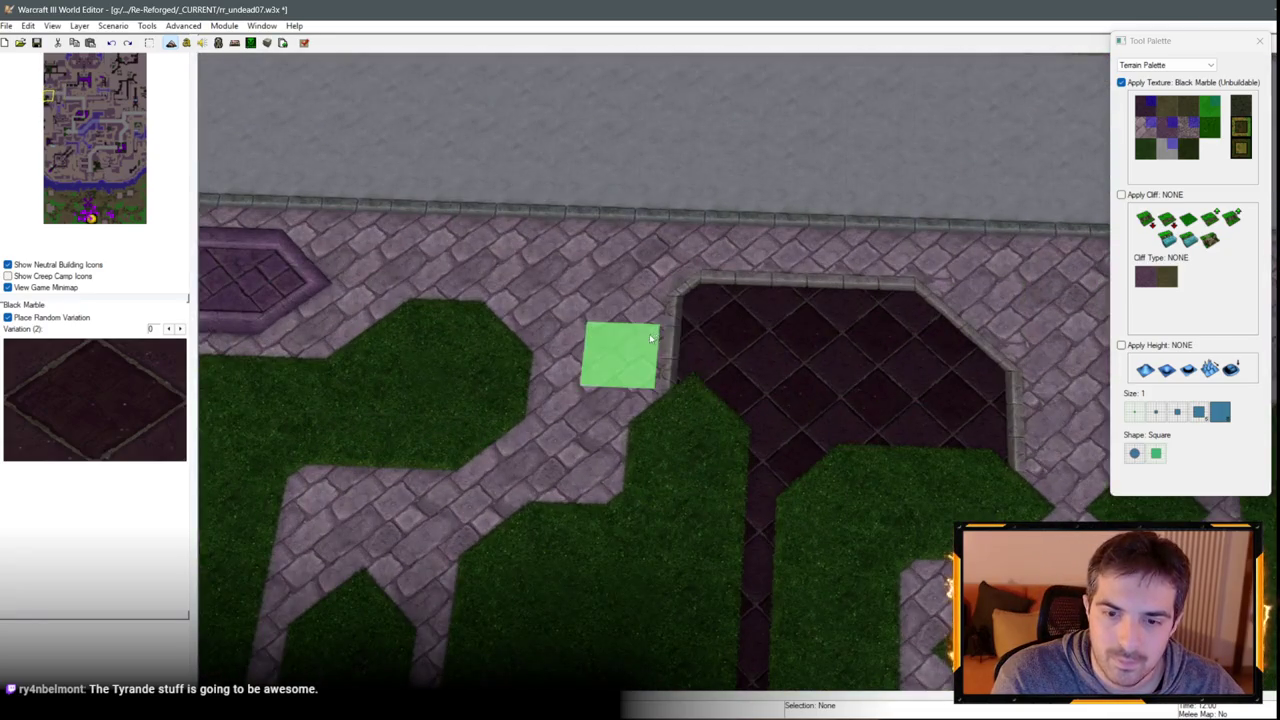
# Paint a Square Tiles octagon into the black marble area.
pyautogui.click(1158, 127)
pyautogui.click(829, 357)
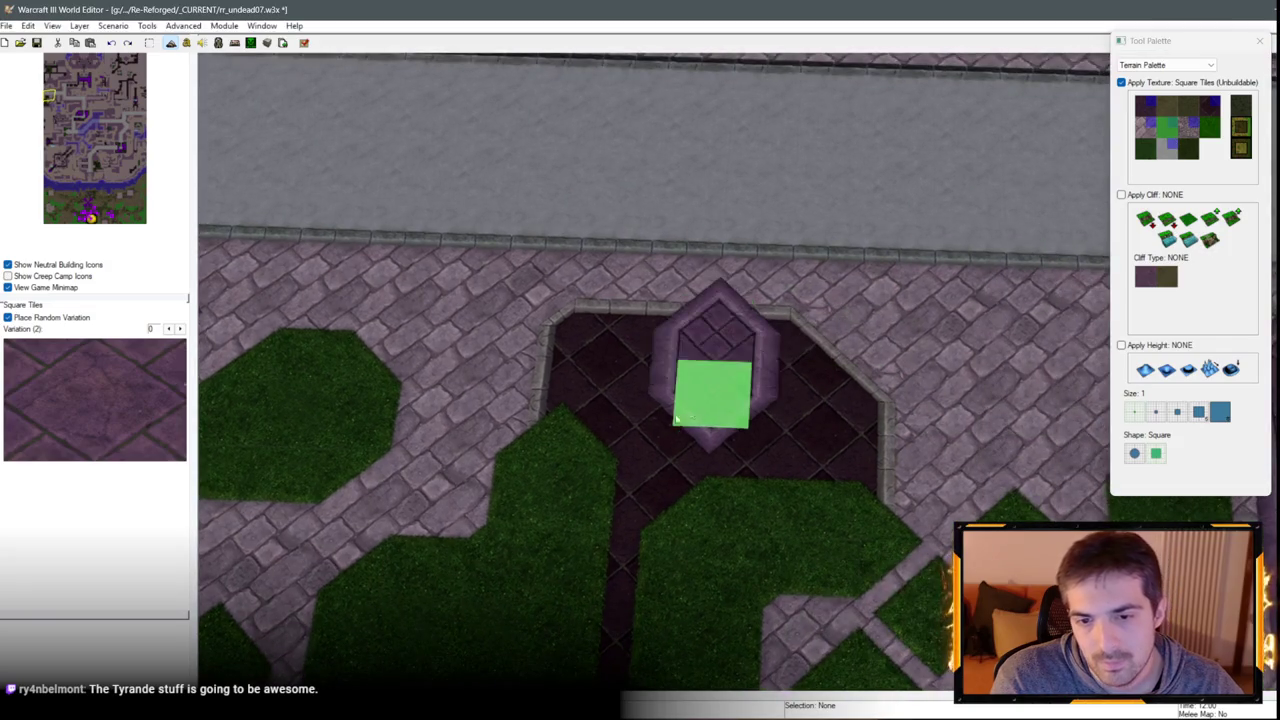
pyautogui.moveTo(700, 394); pyautogui.dragTo(714, 329)
pyautogui.click(1213, 110)
pyautogui.click(1213, 110)
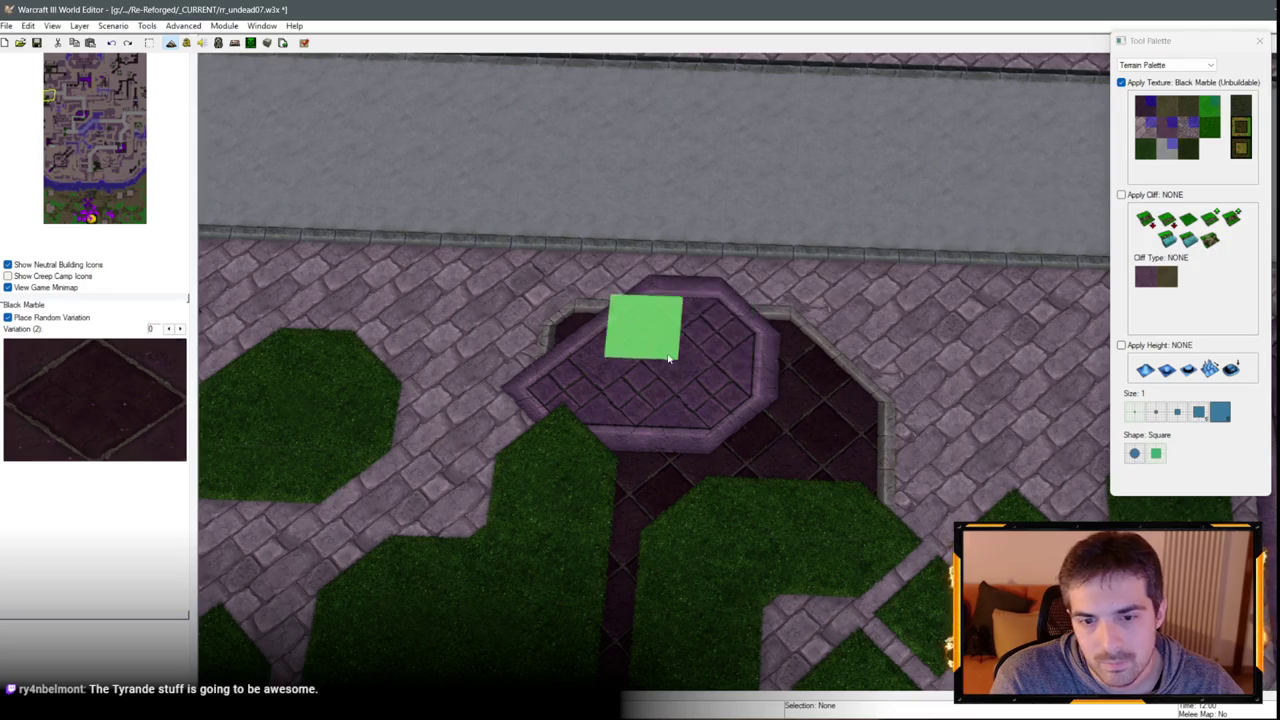
# Undo the square tiles and black marble, then drop the terrain brush.
pyautogui.hotkey('ctrl', 'z')
pyautogui.hotkey('ctrl', 'z')
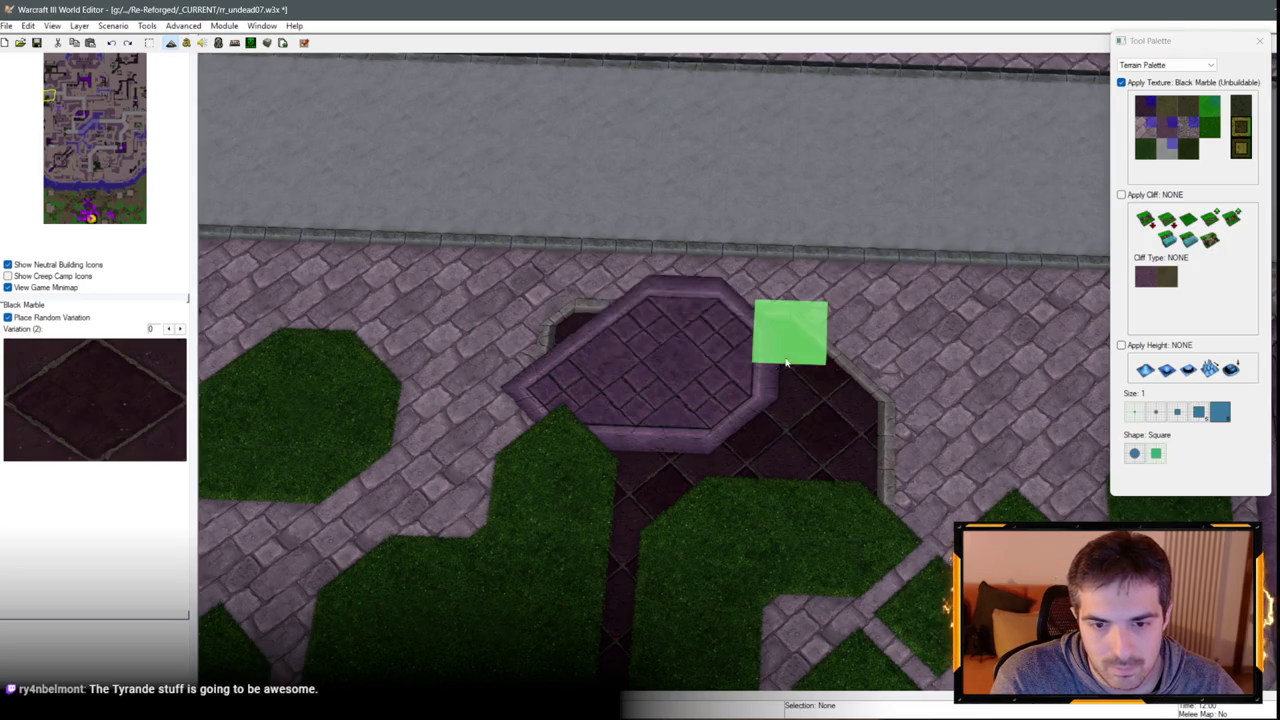
pyautogui.scroll(-3, 860, 350)
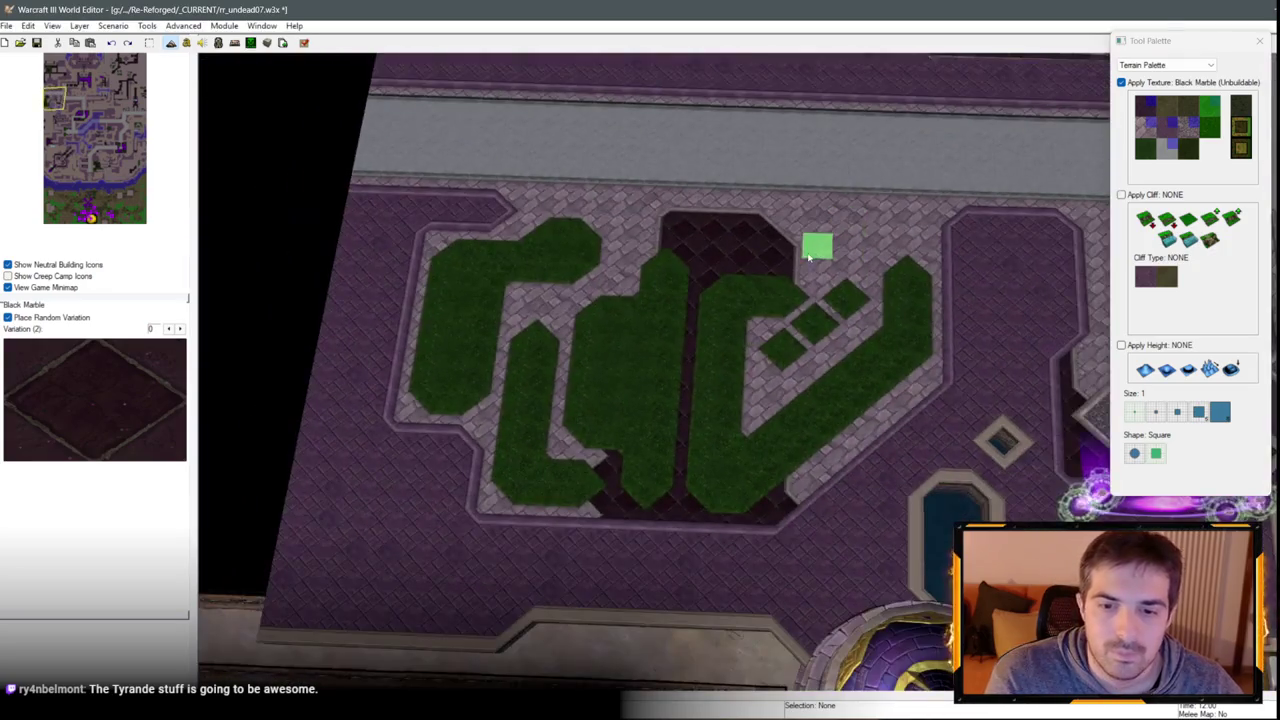
pyautogui.hotkey('ctrl', 'z')
pyautogui.hotkey('ctrl', 'z')
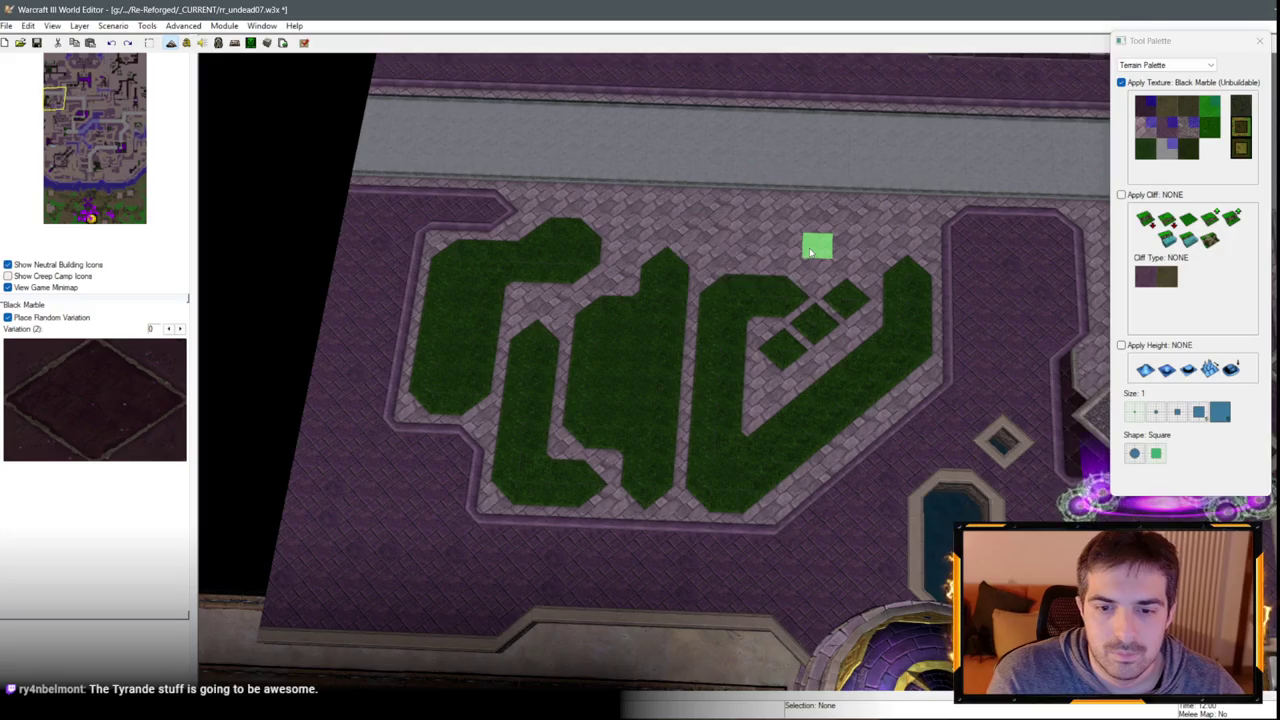
pyautogui.scroll(-3, 749, 351)
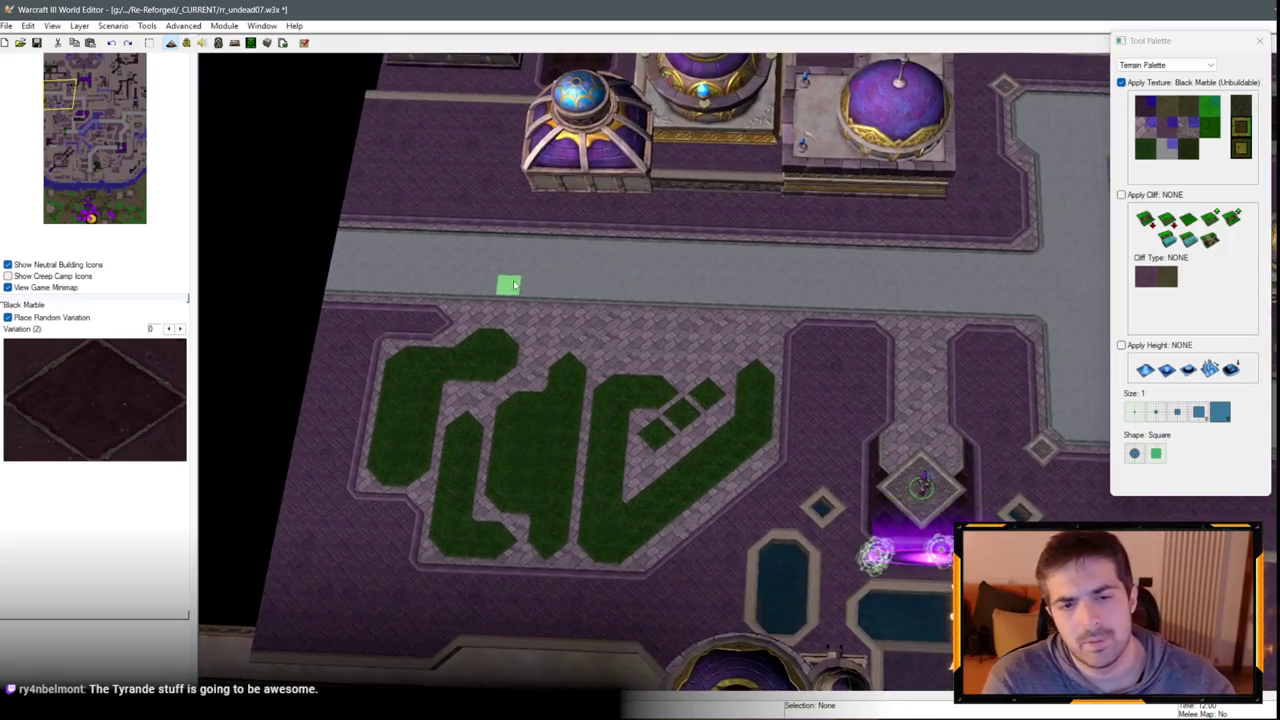
pyautogui.rightClick(514, 286)
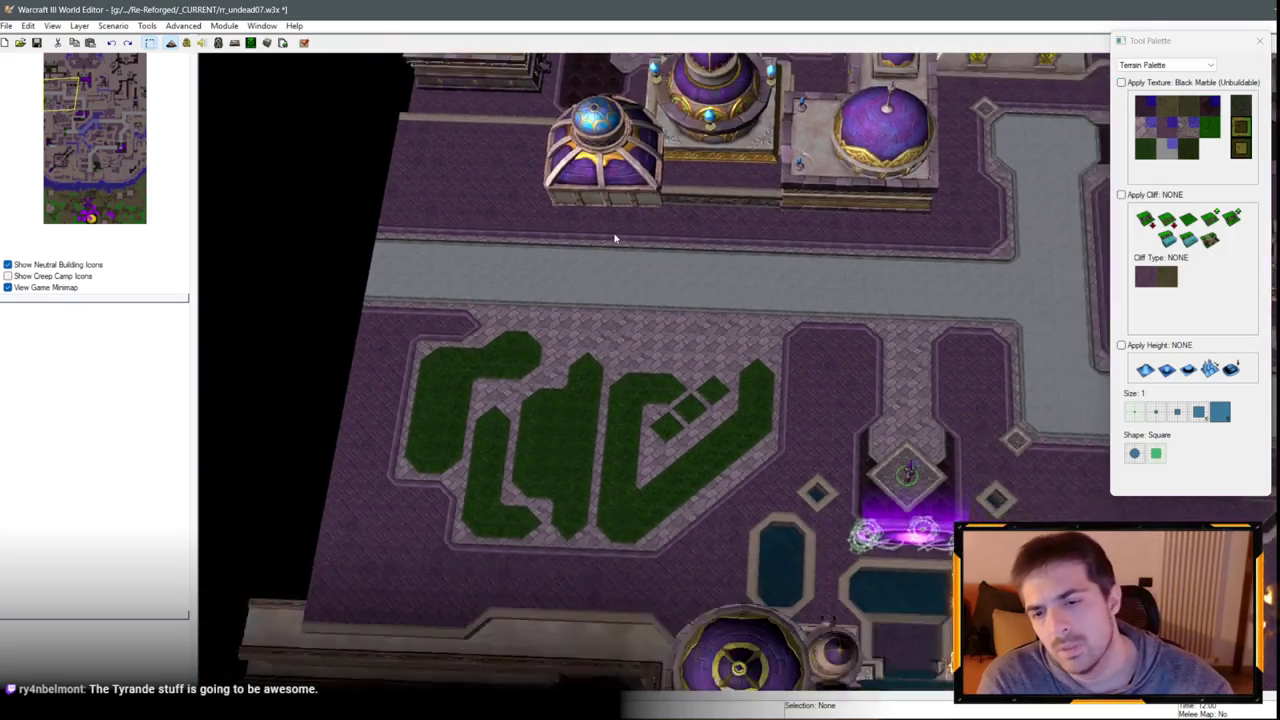
# Pan and zoom across the city toward the plaza area.
pyautogui.scroll(-3, 652, 259)
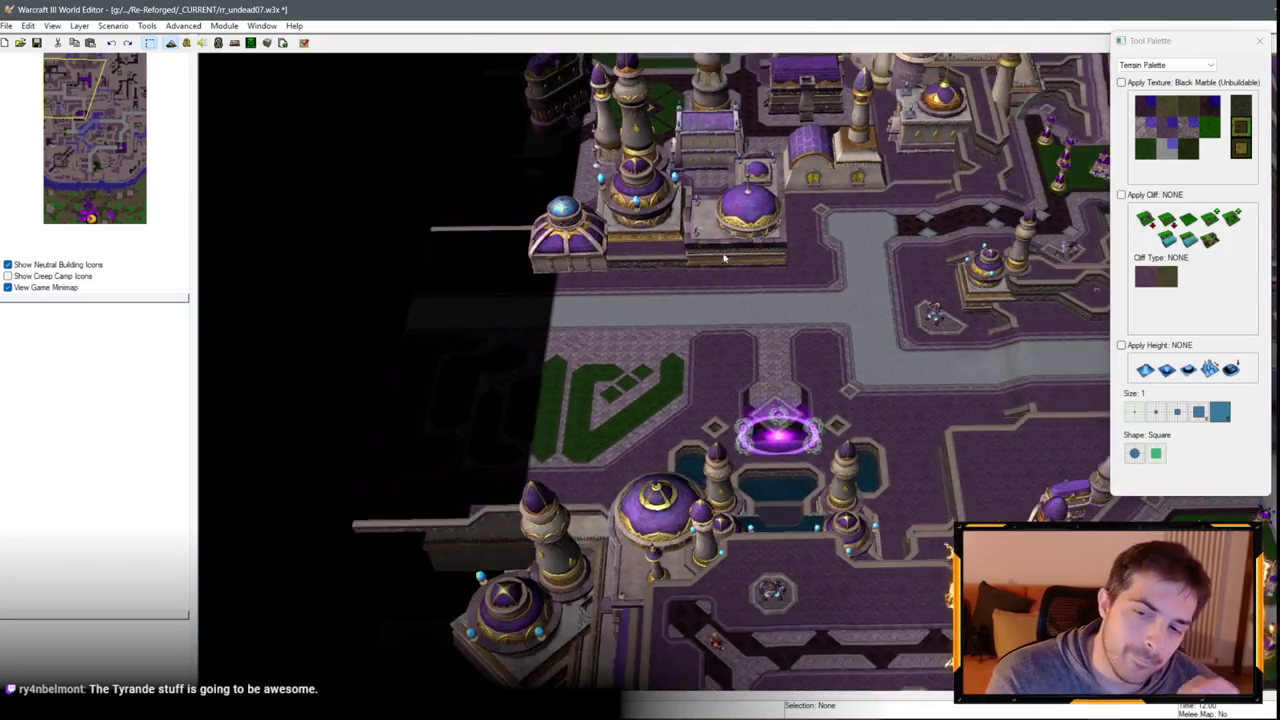
pyautogui.press('Right')
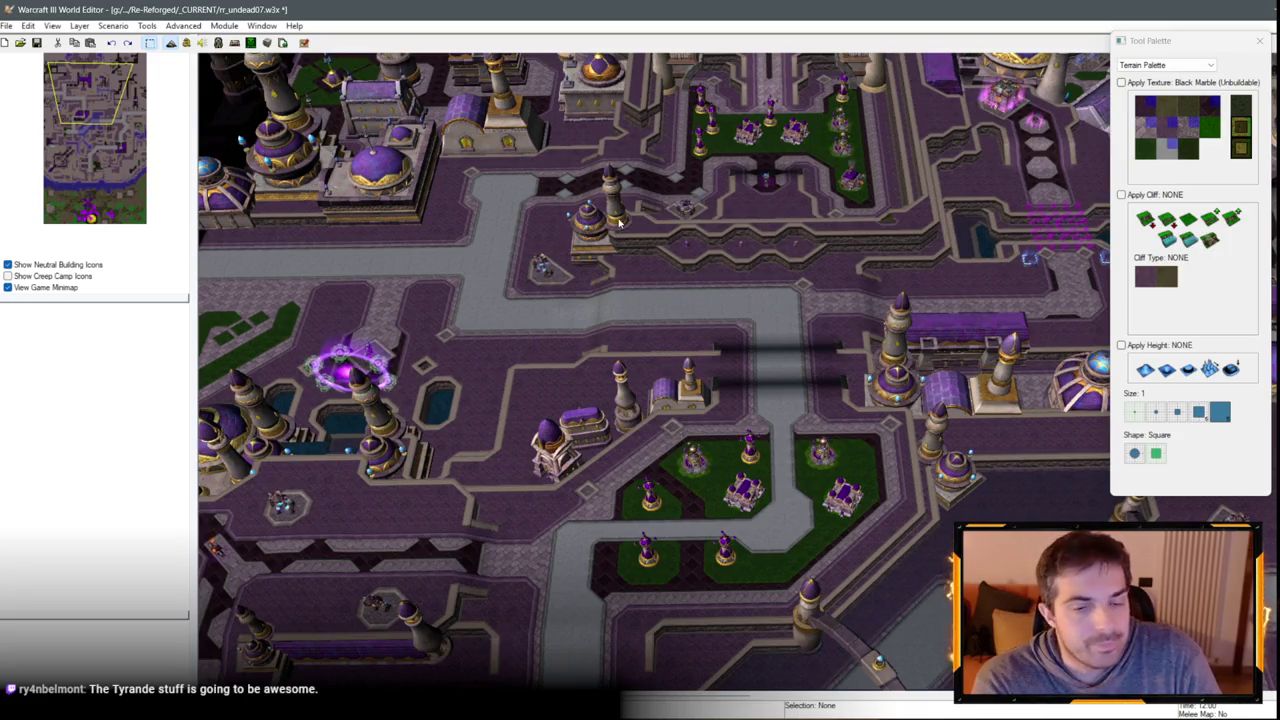
pyautogui.press('Down')
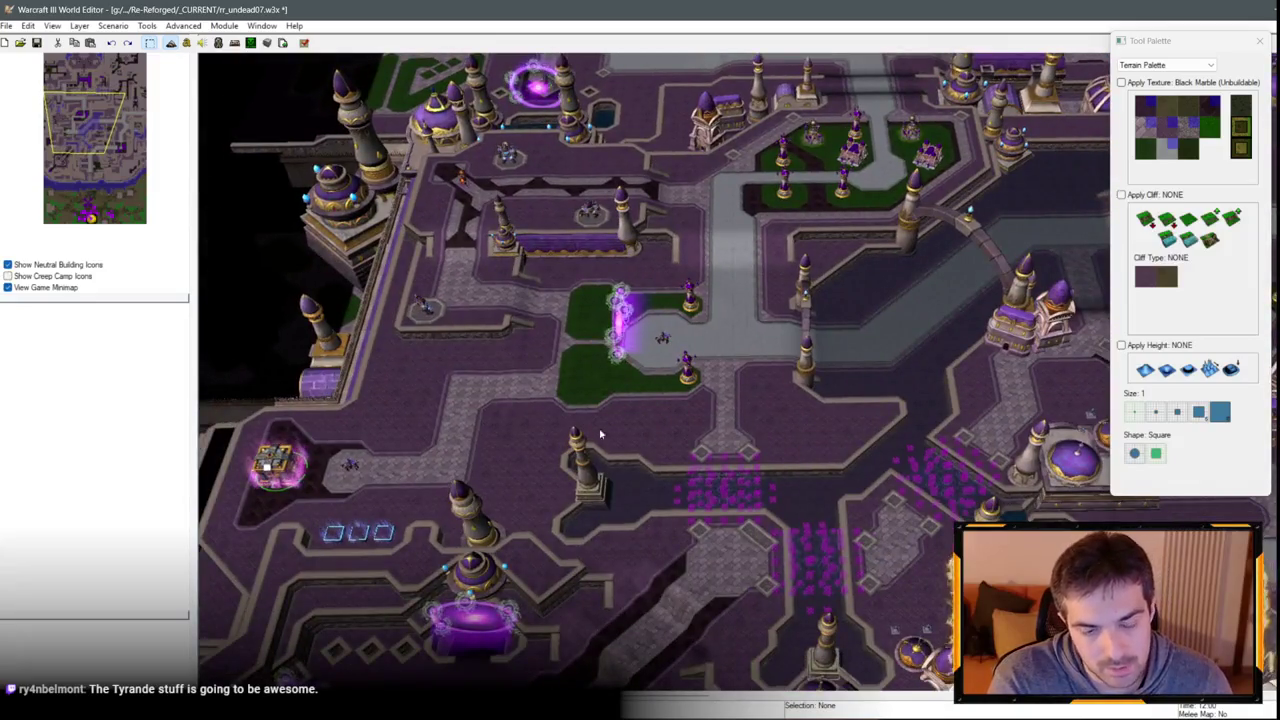
pyautogui.moveTo(600, 434)
pyautogui.mouseDown()
pyautogui.moveTo(690, 300)
pyautogui.moveTo(760, 294)
pyautogui.mouseUp()
pyautogui.press('Down')
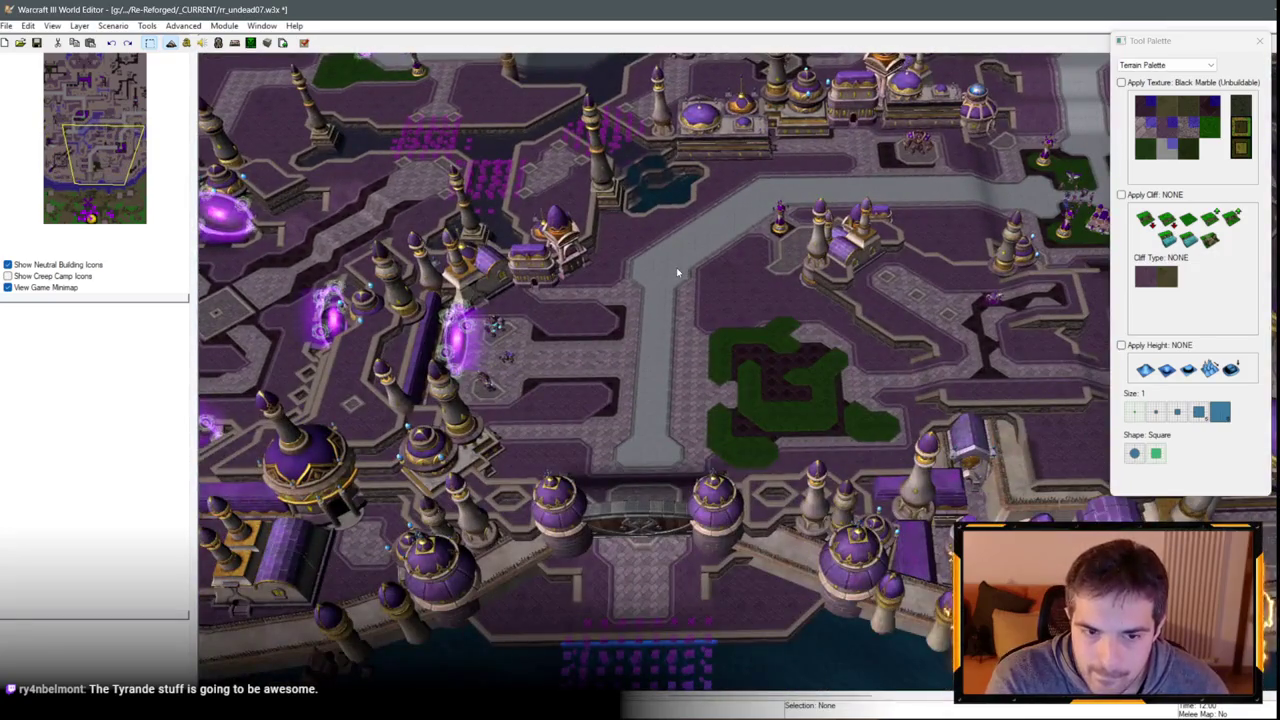
pyautogui.press('Up')
pyautogui.press('Right')
pyautogui.press('Up')
pyautogui.press('Right')
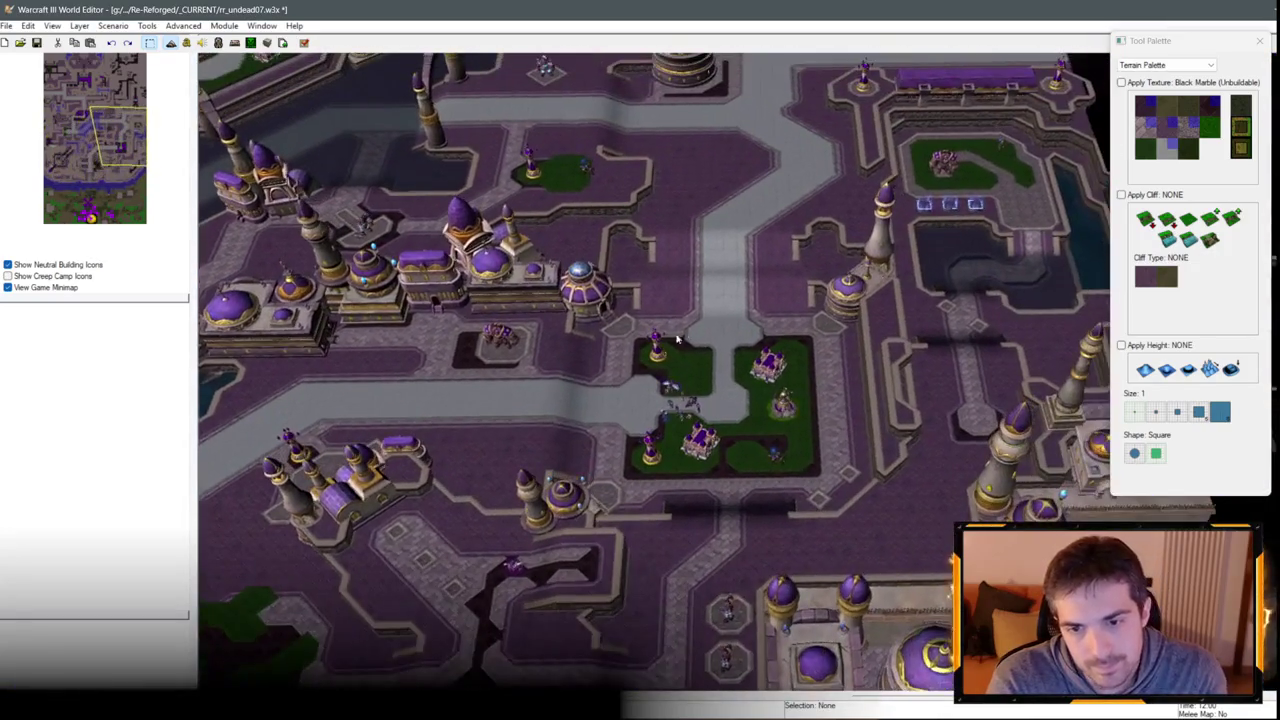
pyautogui.press('Up')
pyautogui.press('Right')
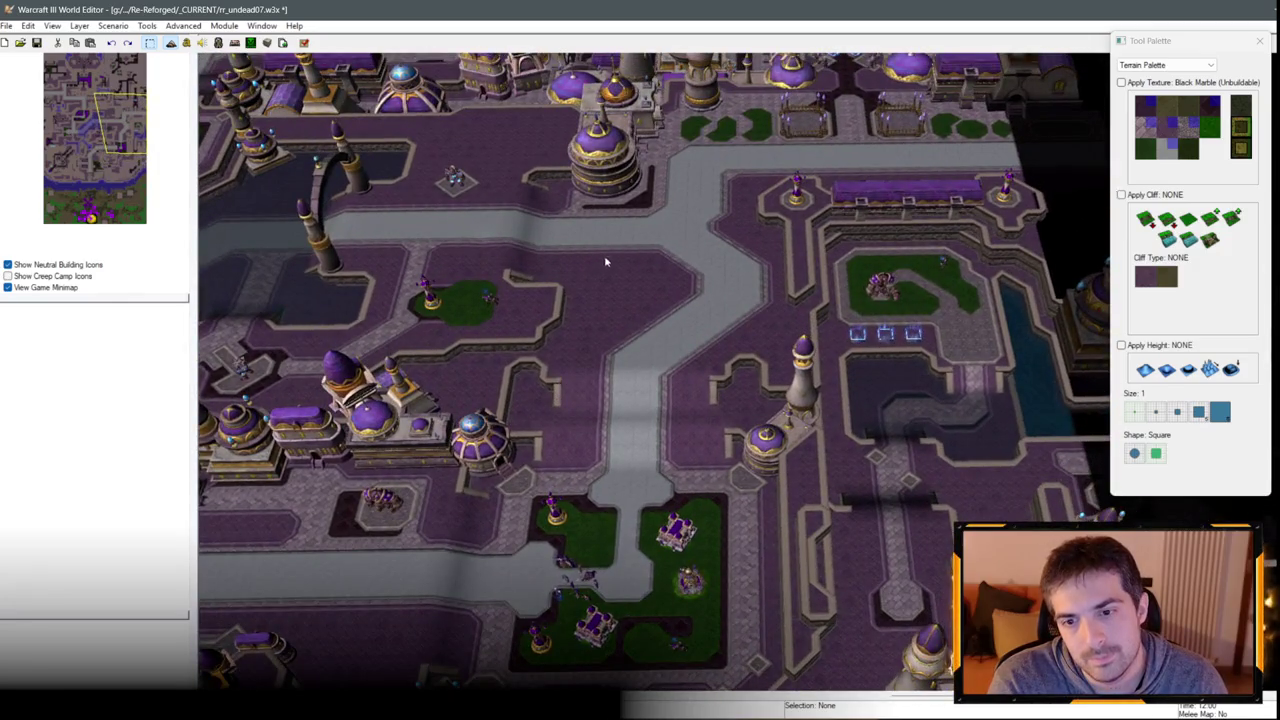
pyautogui.scroll(3, 604, 262)
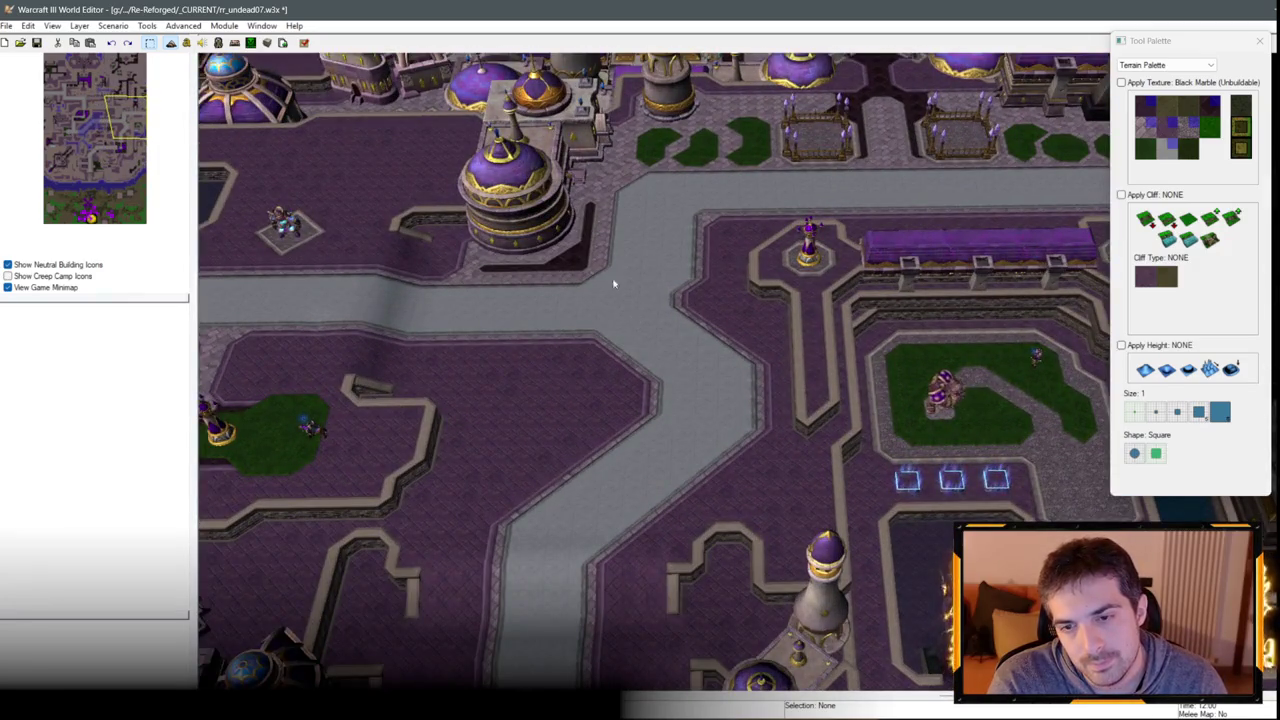
pyautogui.press('Up')
pyautogui.press('Right')
pyautogui.press('Up')
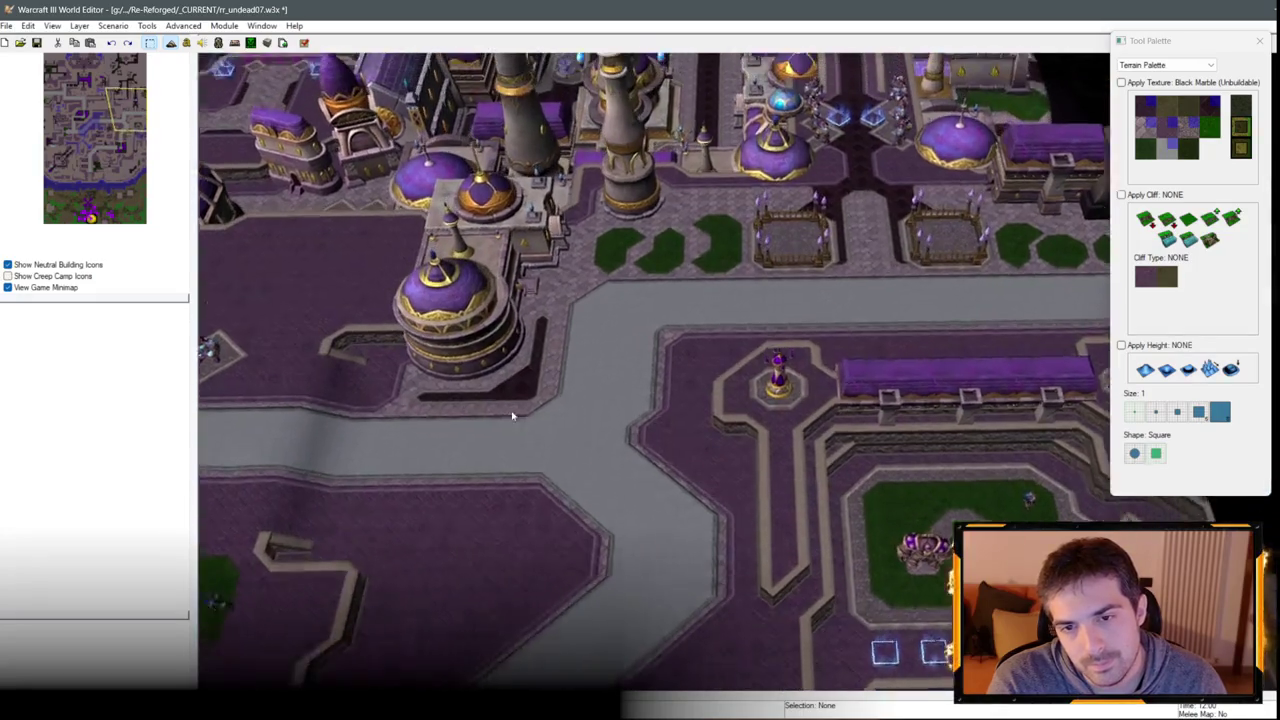
pyautogui.press('Left')
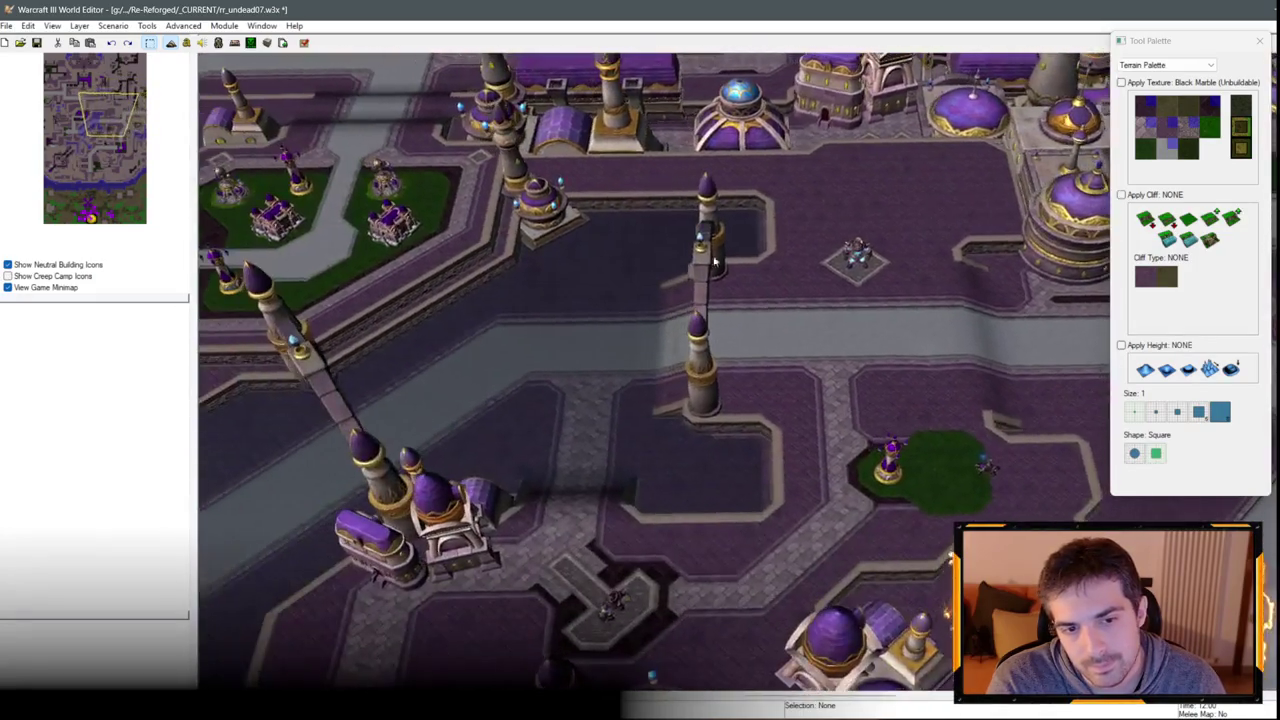
pyautogui.press('Up')
pyautogui.press('Left')
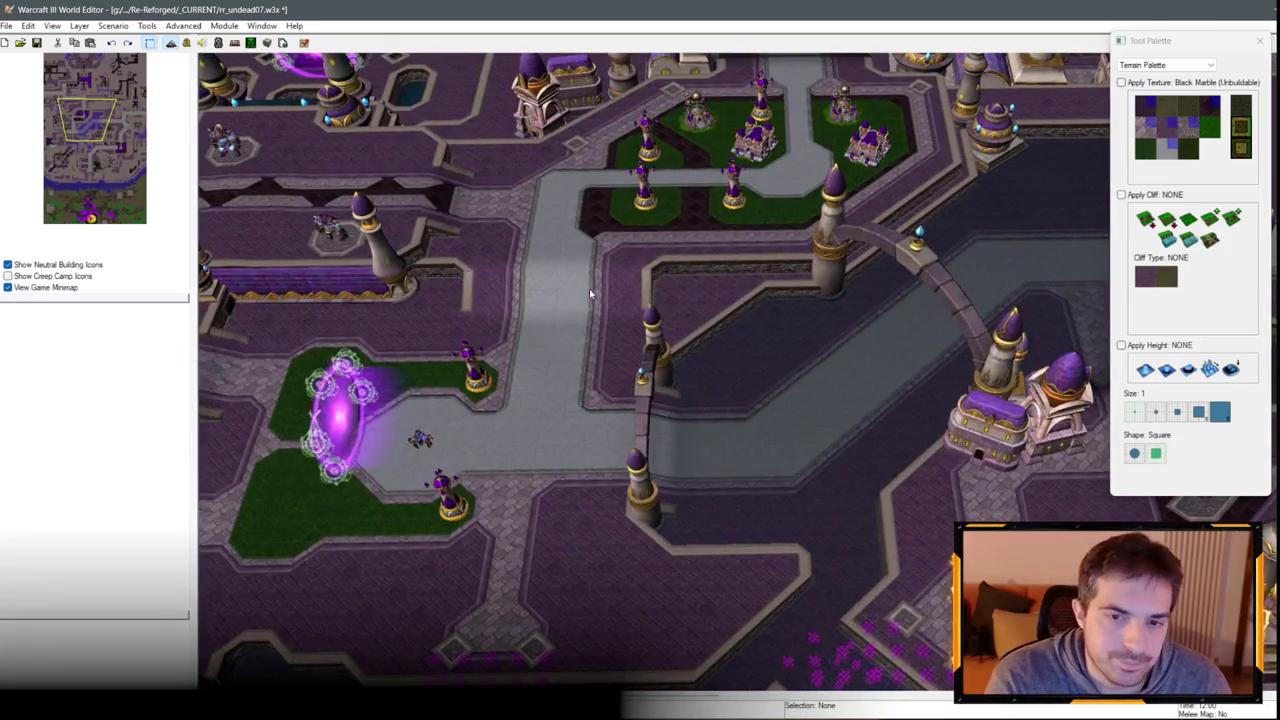
pyautogui.scroll(-2, 670, 230)
# Centre the golem plaza in view and pick Grass Trim as the paint texture.
pyautogui.press('Right')
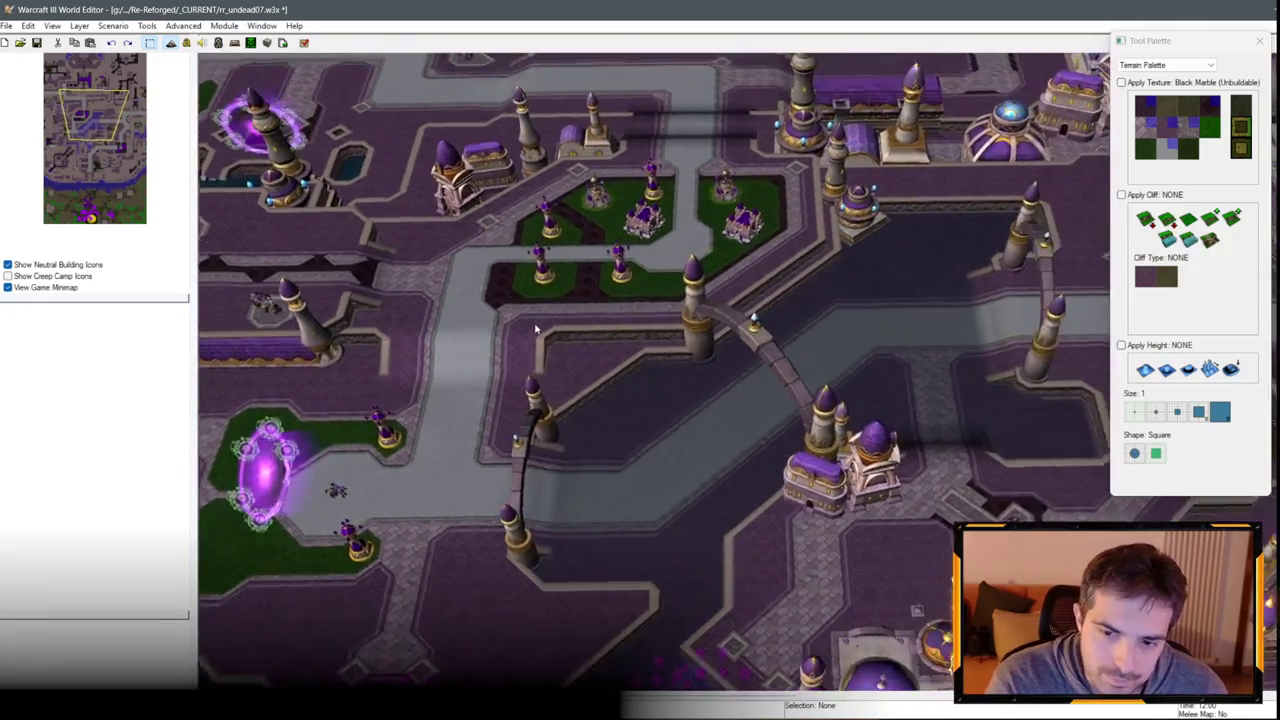
pyautogui.press('Up')
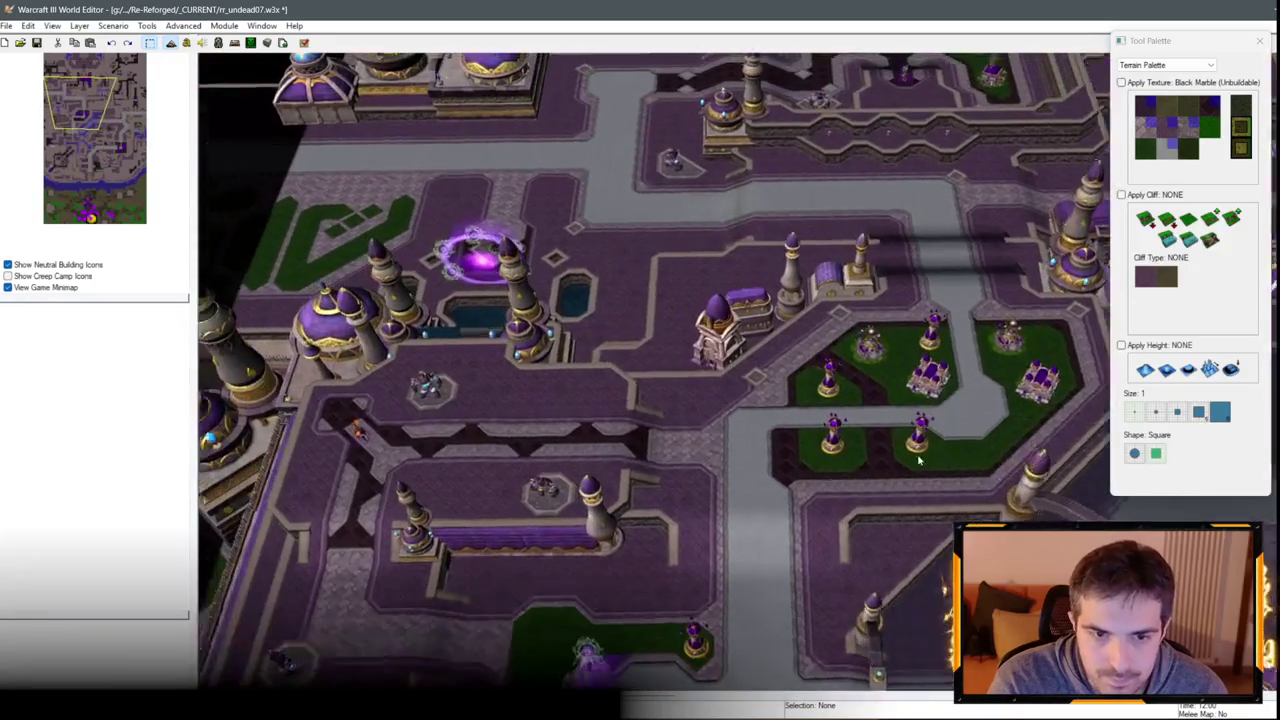
pyautogui.scroll(2, 726, 431)
pyautogui.press('Up')
pyautogui.press('Right')
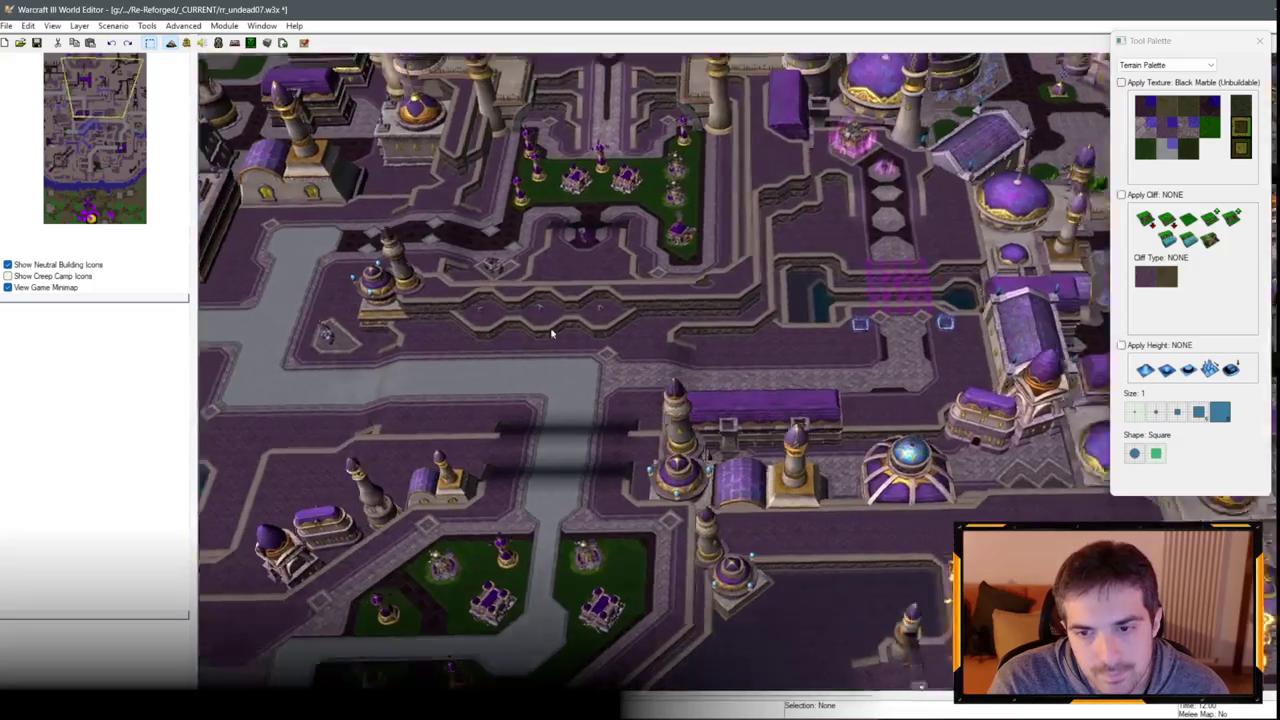
pyautogui.press('Up')
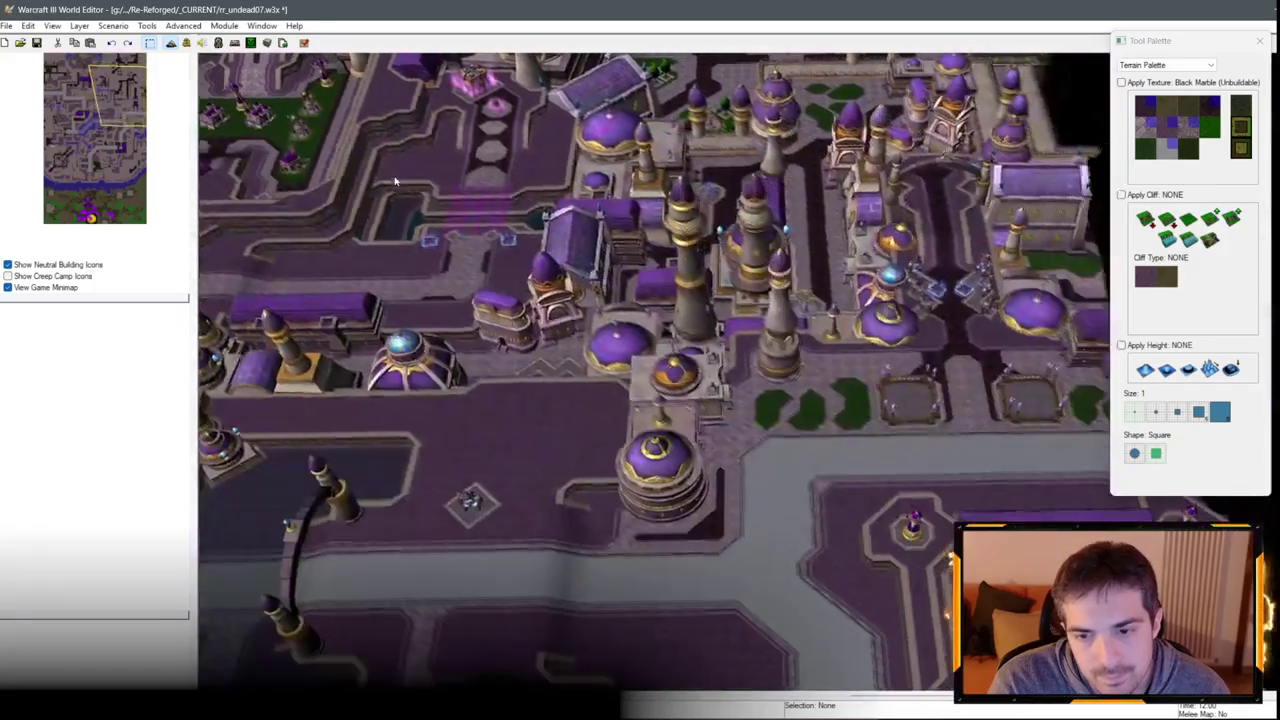
pyautogui.press('Up')
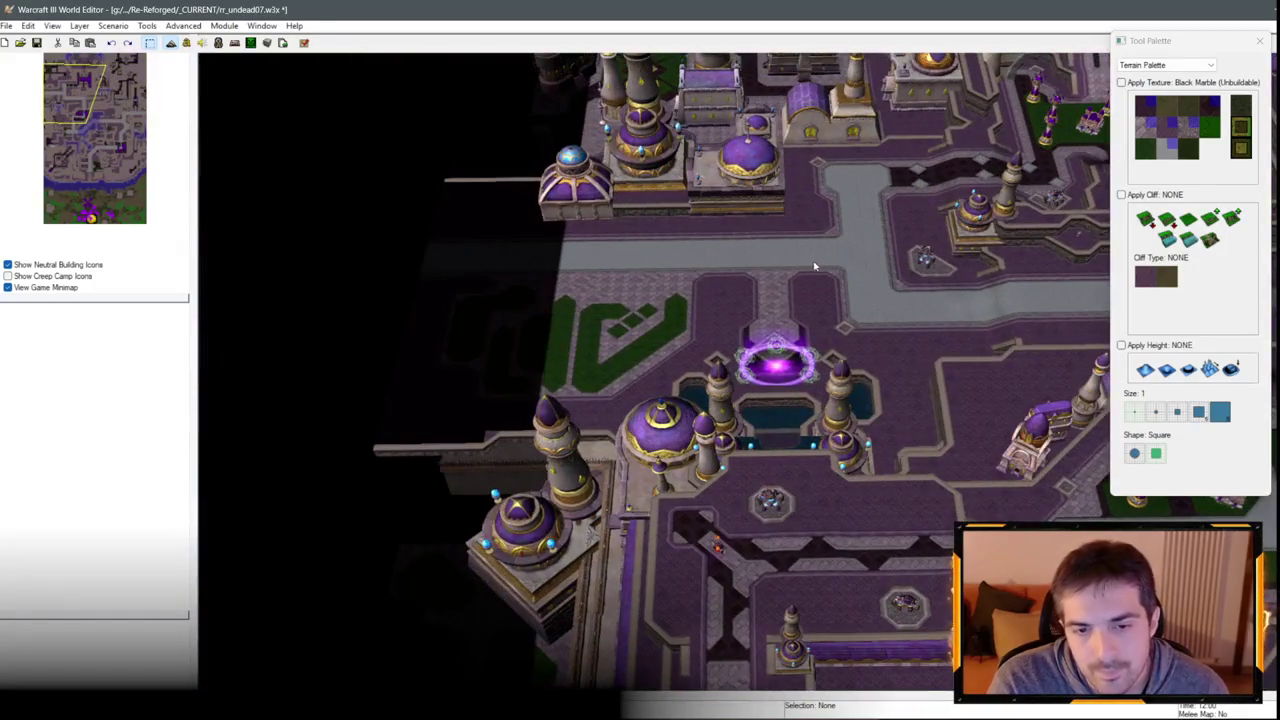
pyautogui.scroll(3, 696, 312)
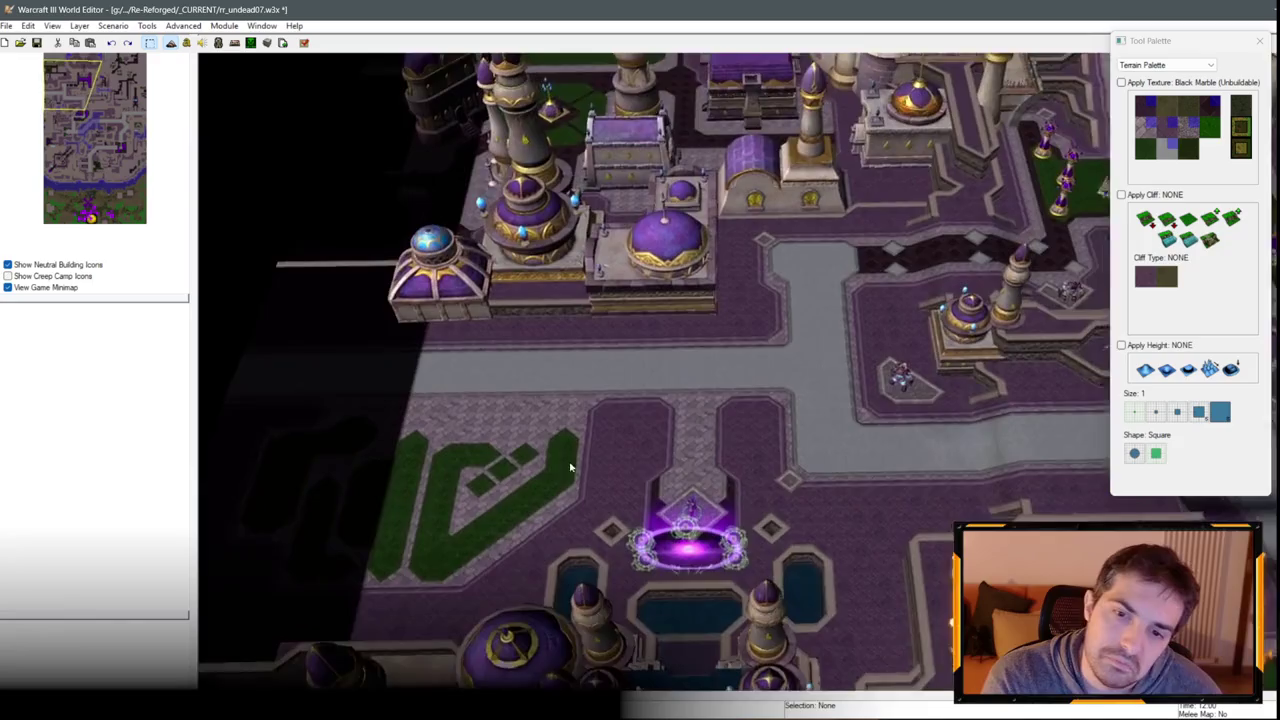
pyautogui.scroll(-3, 570, 467)
pyautogui.press('Up')
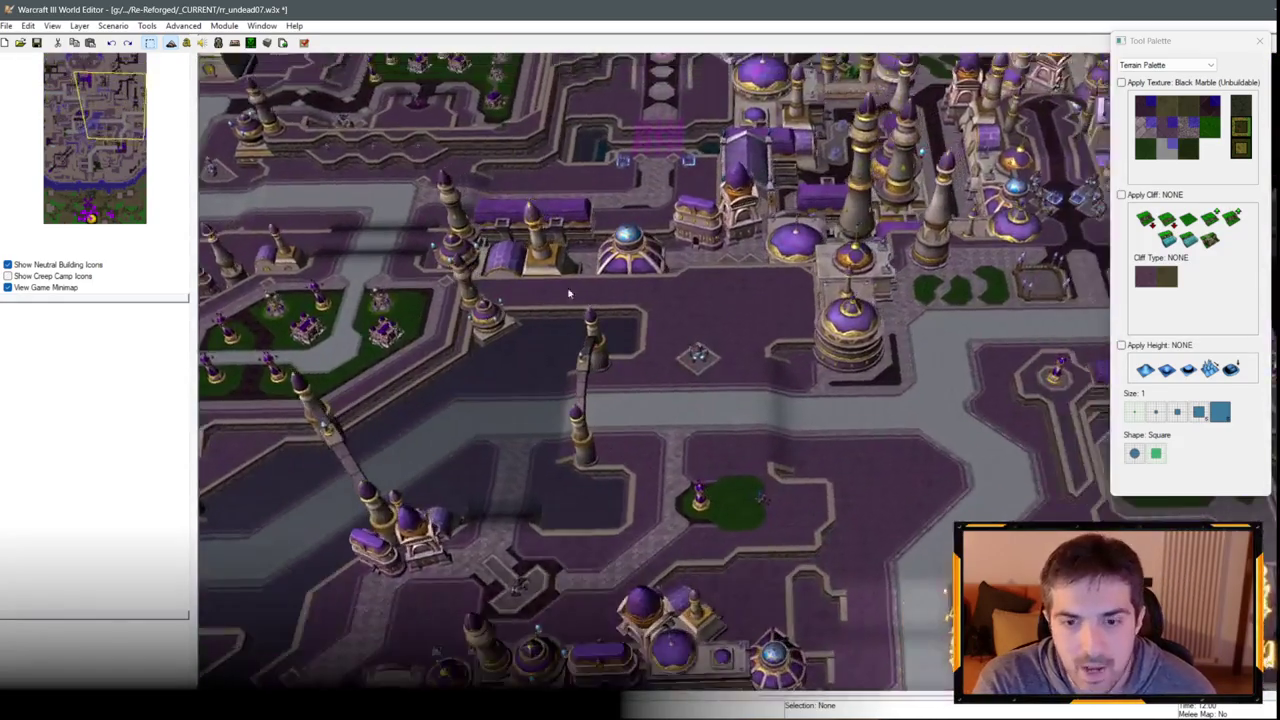
pyautogui.scroll(5, 600, 330)
pyautogui.press('Up')
pyautogui.press('Down')
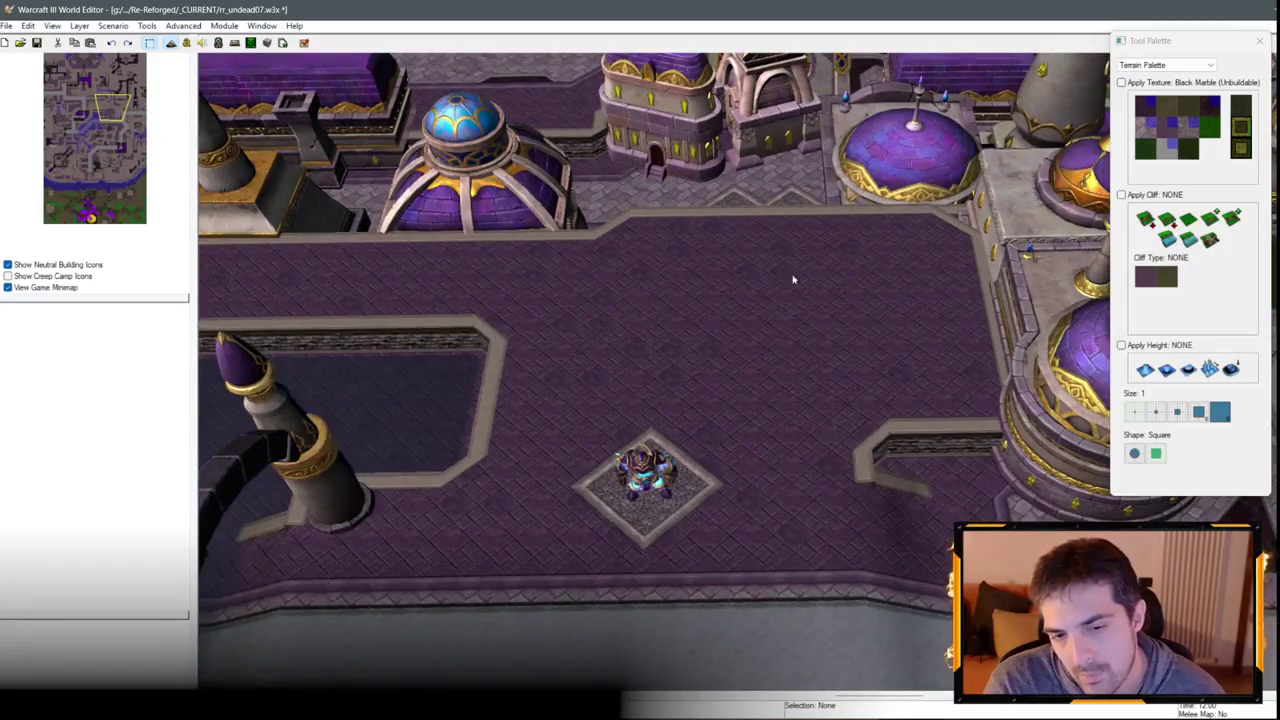
pyautogui.press('Down')
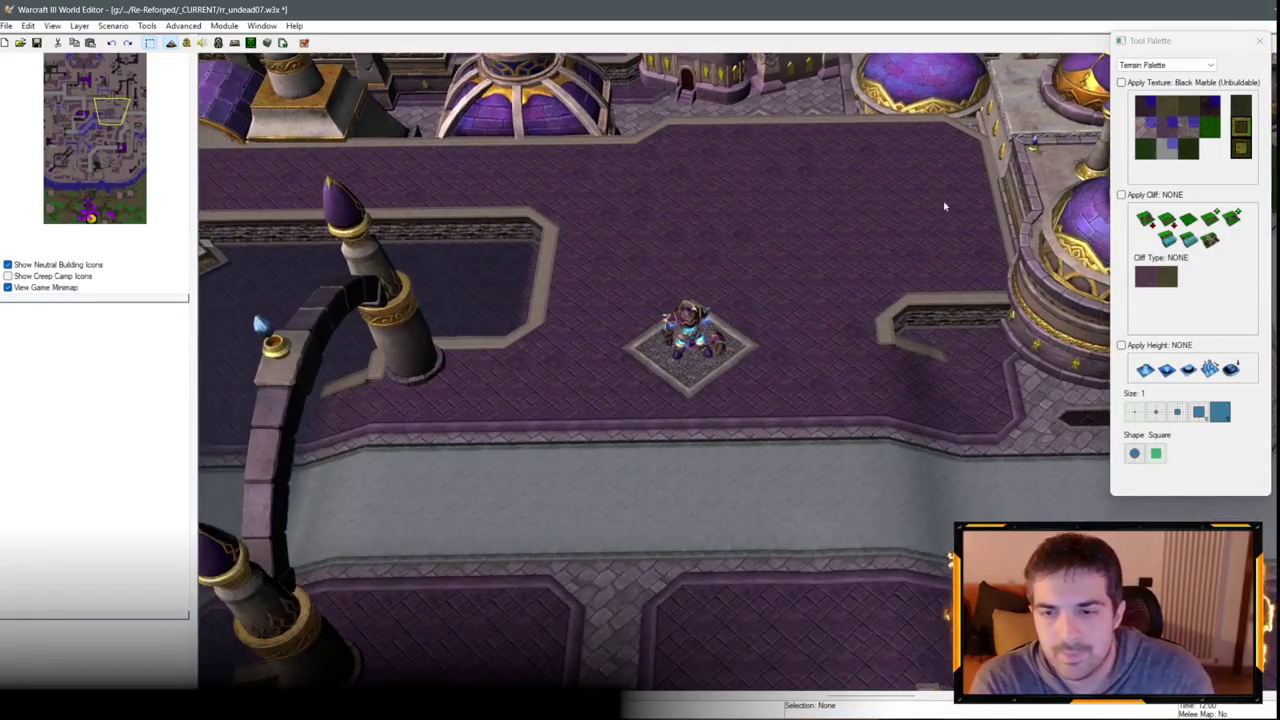
pyautogui.click(1144, 150)
pyautogui.press('Up')
# Paint a zigzag row of single Grass Trim diamonds across the plaza.
pyautogui.click(784, 317)
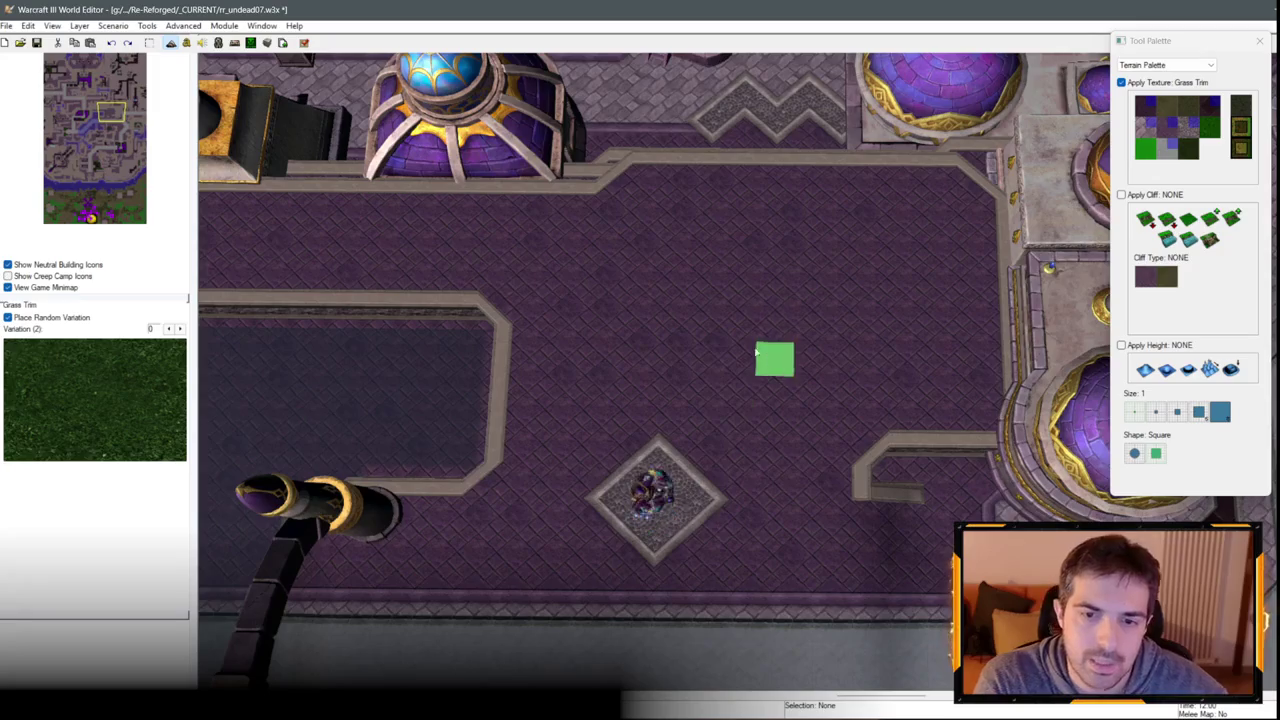
pyautogui.moveTo(784, 317)
pyautogui.mouseDown()
pyautogui.moveTo(846, 257)
pyautogui.moveTo(925, 327)
pyautogui.mouseUp()
pyautogui.hotkey('ctrl', 'z')
pyautogui.click(784, 319)
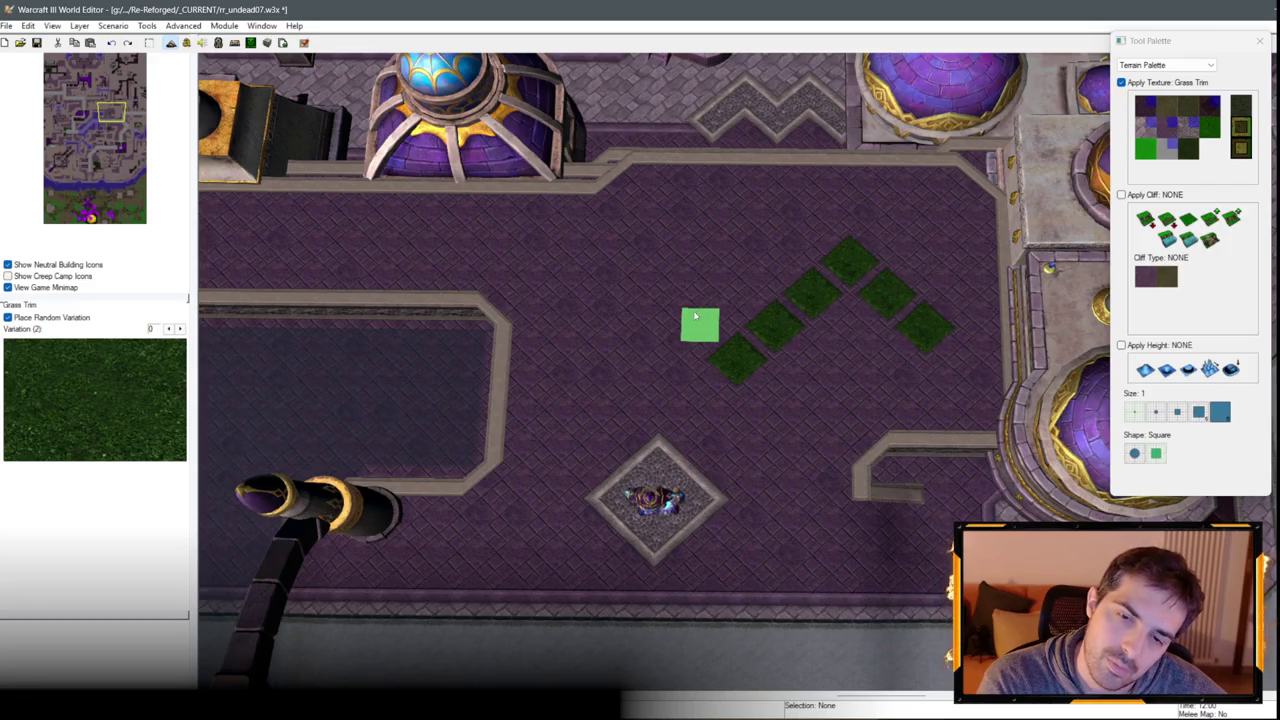
pyautogui.click(697, 322)
pyautogui.click(660, 292)
pyautogui.click(627, 259)
pyautogui.click(590, 292)
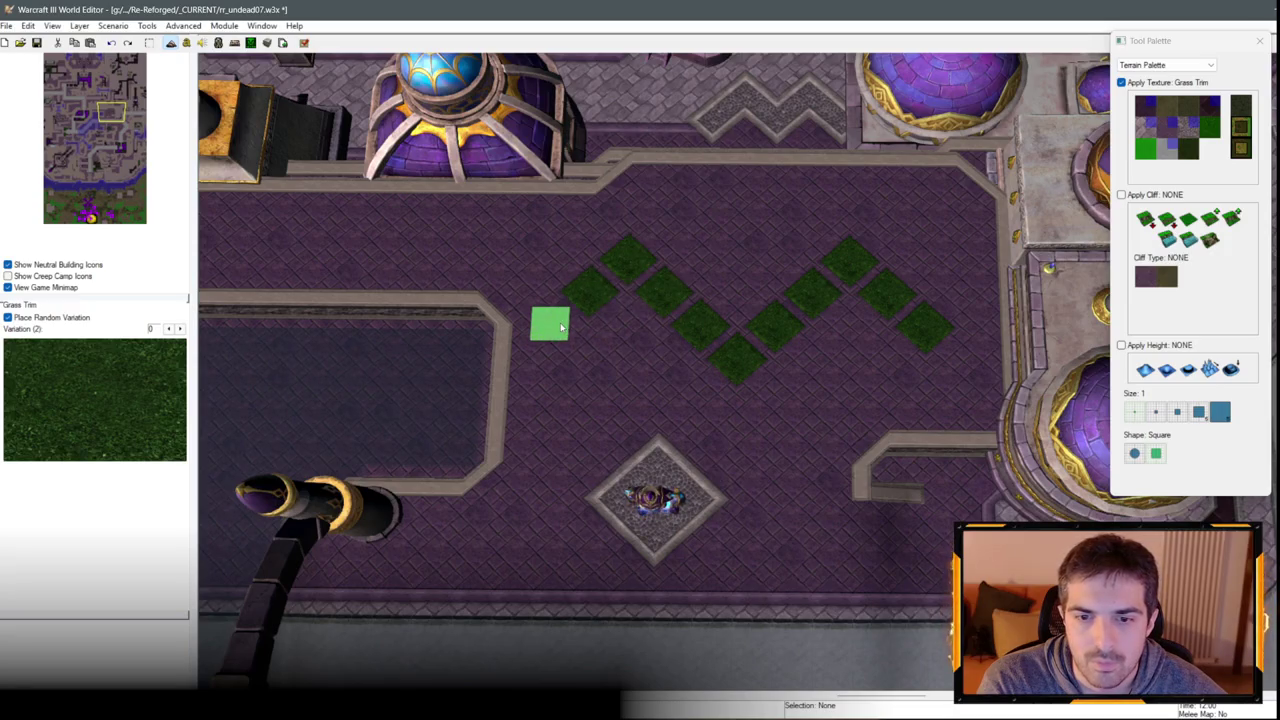
pyautogui.click(563, 330)
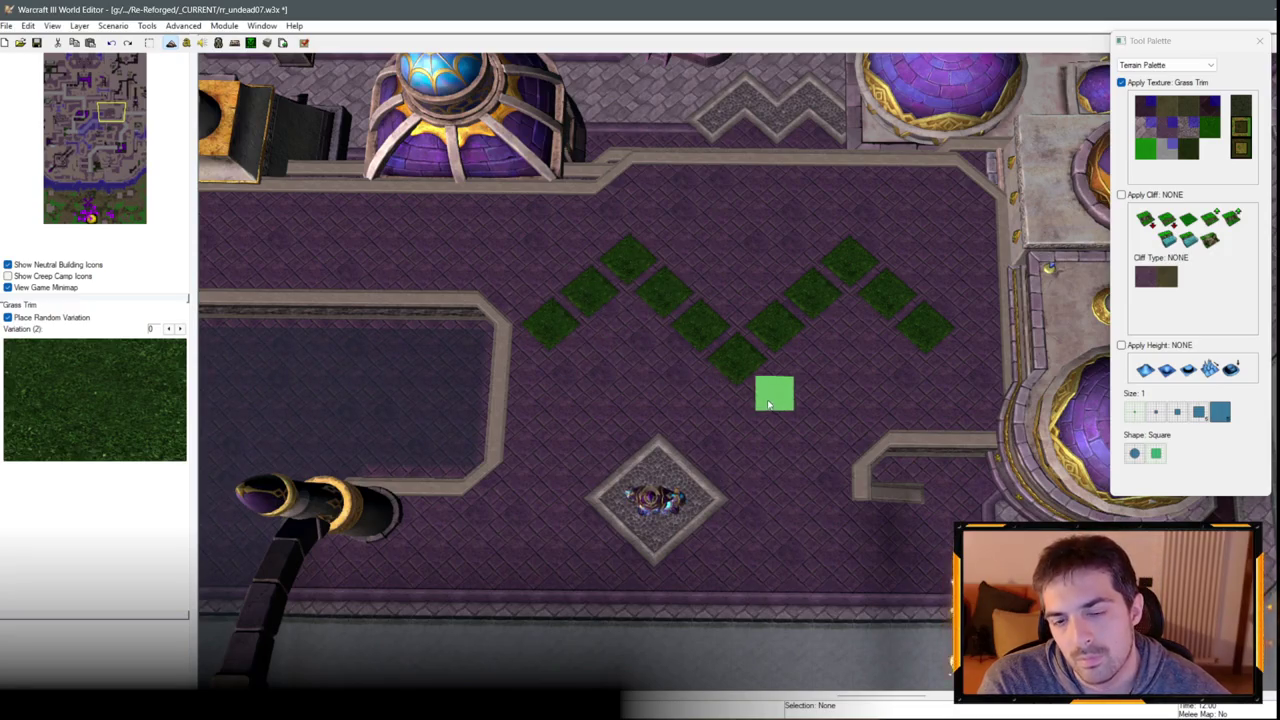
# Add extra Grass Trim diamonds at the top and bottom of the pattern.
pyautogui.click(737, 289)
pyautogui.click(737, 254)
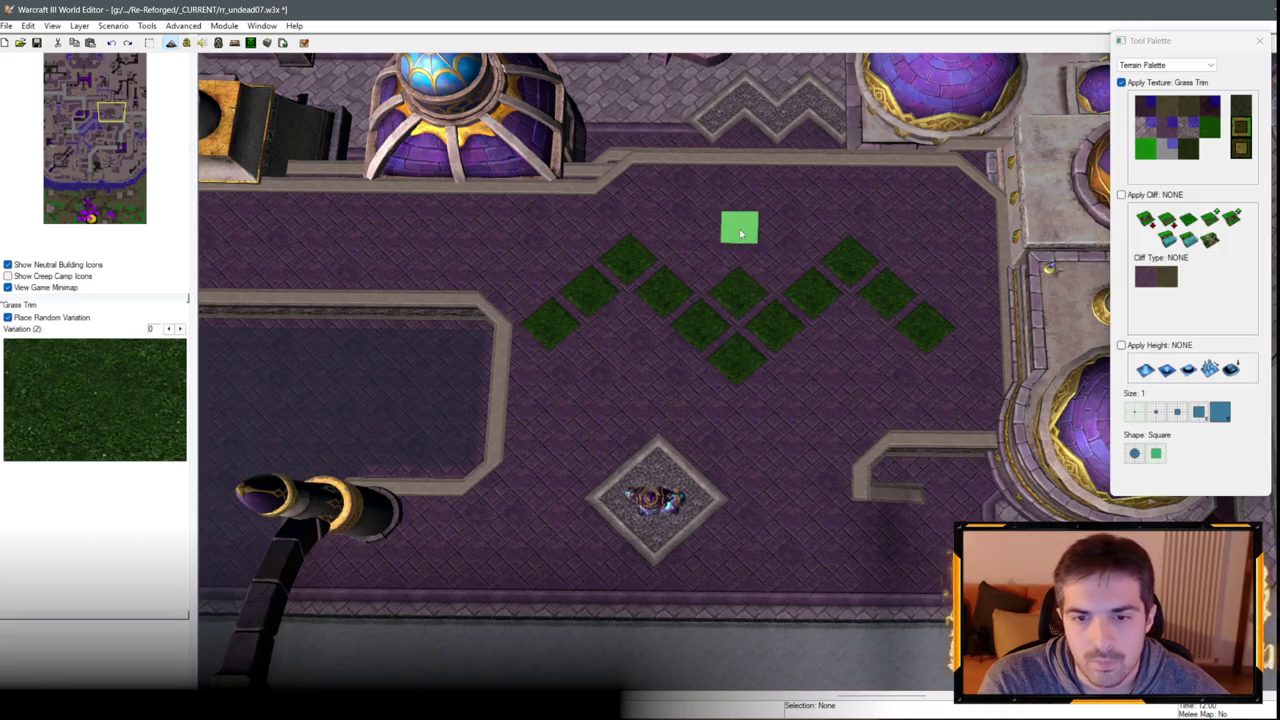
pyautogui.click(741, 234)
pyautogui.click(776, 197)
pyautogui.click(703, 196)
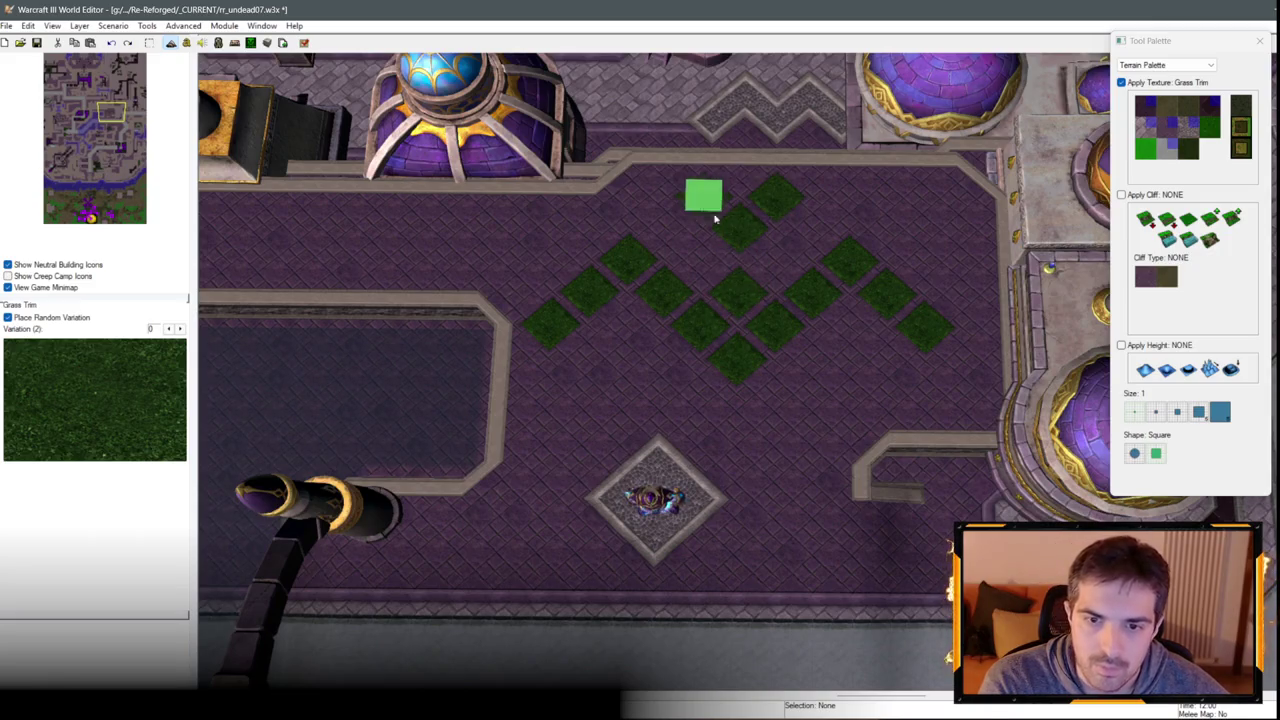
pyautogui.scroll(-2, 805, 387)
pyautogui.click(771, 389)
pyautogui.click(694, 389)
pyautogui.scroll(1, 800, 462)
pyautogui.scroll(-5, 785, 470)
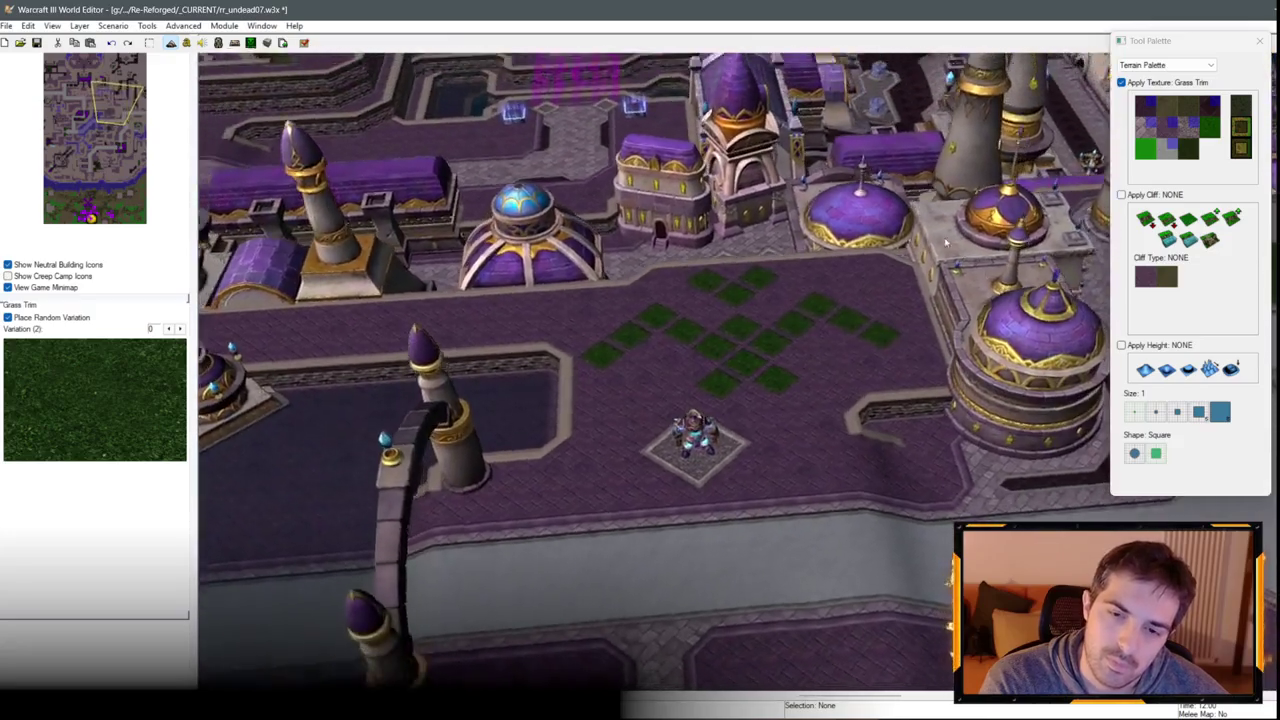
pyautogui.scroll(5, 786, 491)
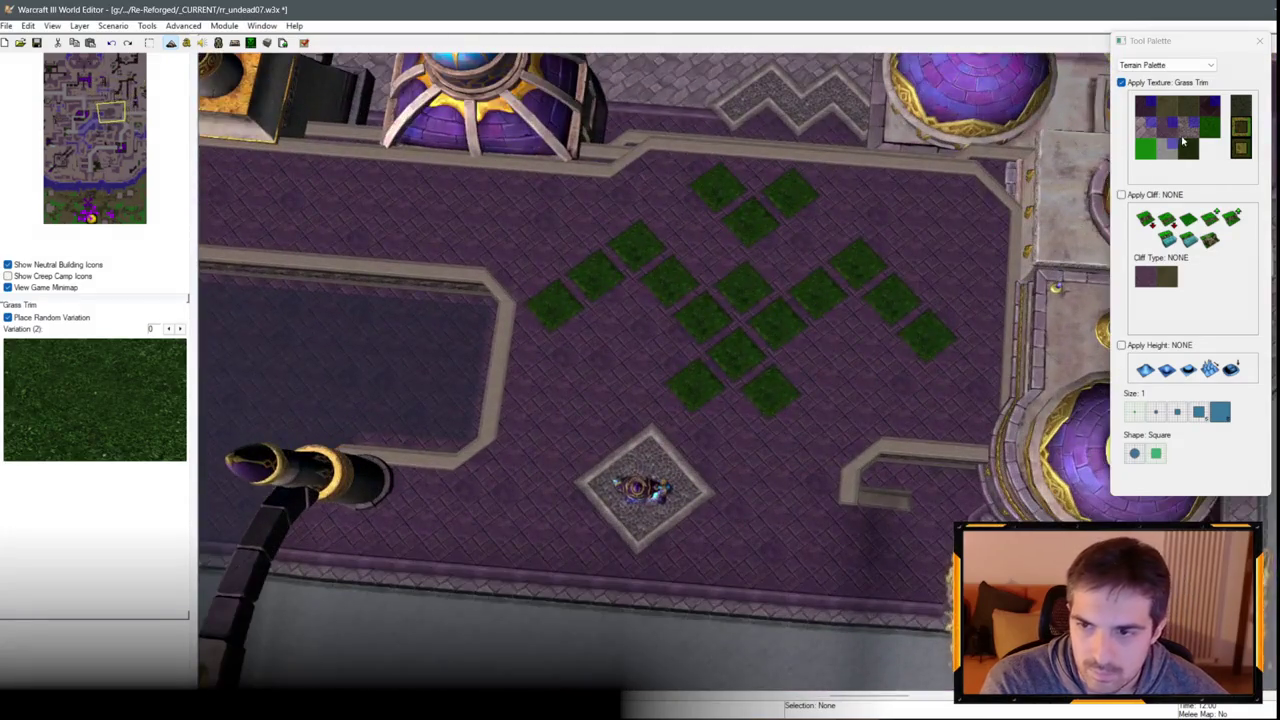
# Paint a Brick strip on the plaza floor down toward the golem.
pyautogui.click(1183, 143)
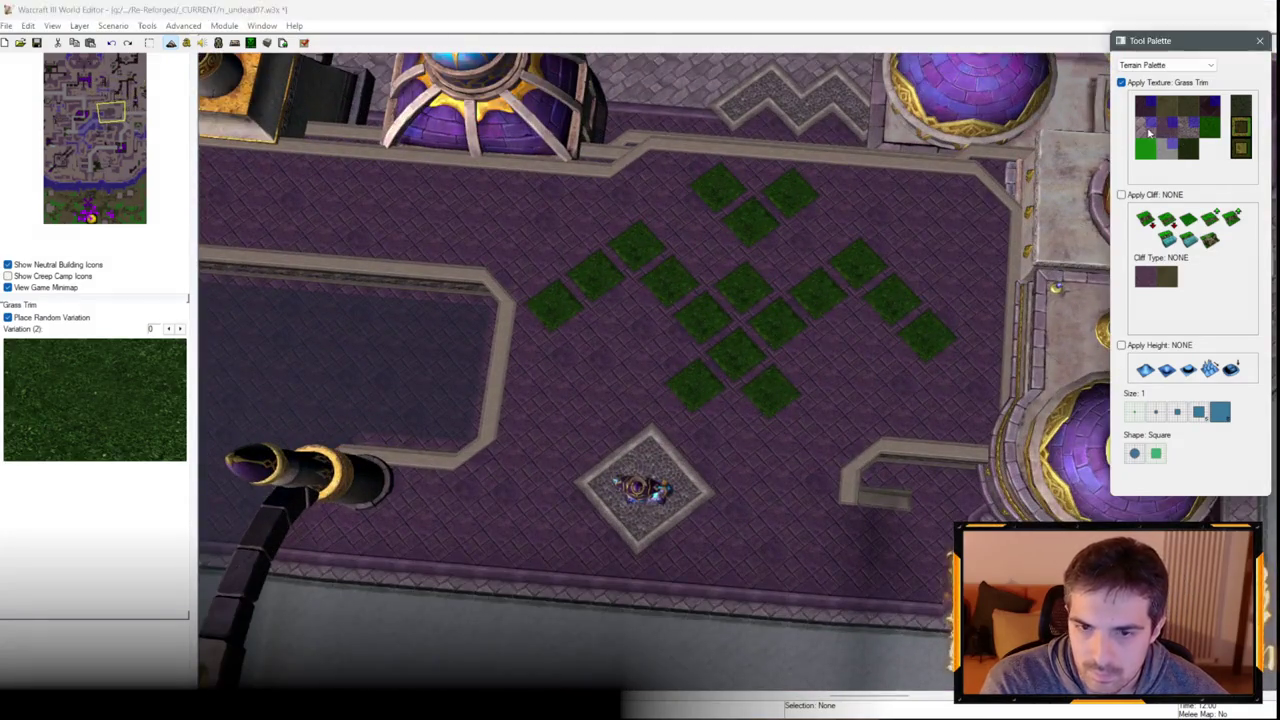
pyautogui.click(634, 289)
pyautogui.moveTo(634, 289)
pyautogui.mouseDown()
pyautogui.moveTo(666, 309)
pyautogui.moveTo(660, 349)
pyautogui.mouseUp()
# Undo the brick strip and paint Black Marble (Unbuildable) around the grass diamonds.
pyautogui.hotkey('ctrl', 'z')
pyautogui.hotkey('ctrl', 'z')
pyautogui.click(1205, 135)
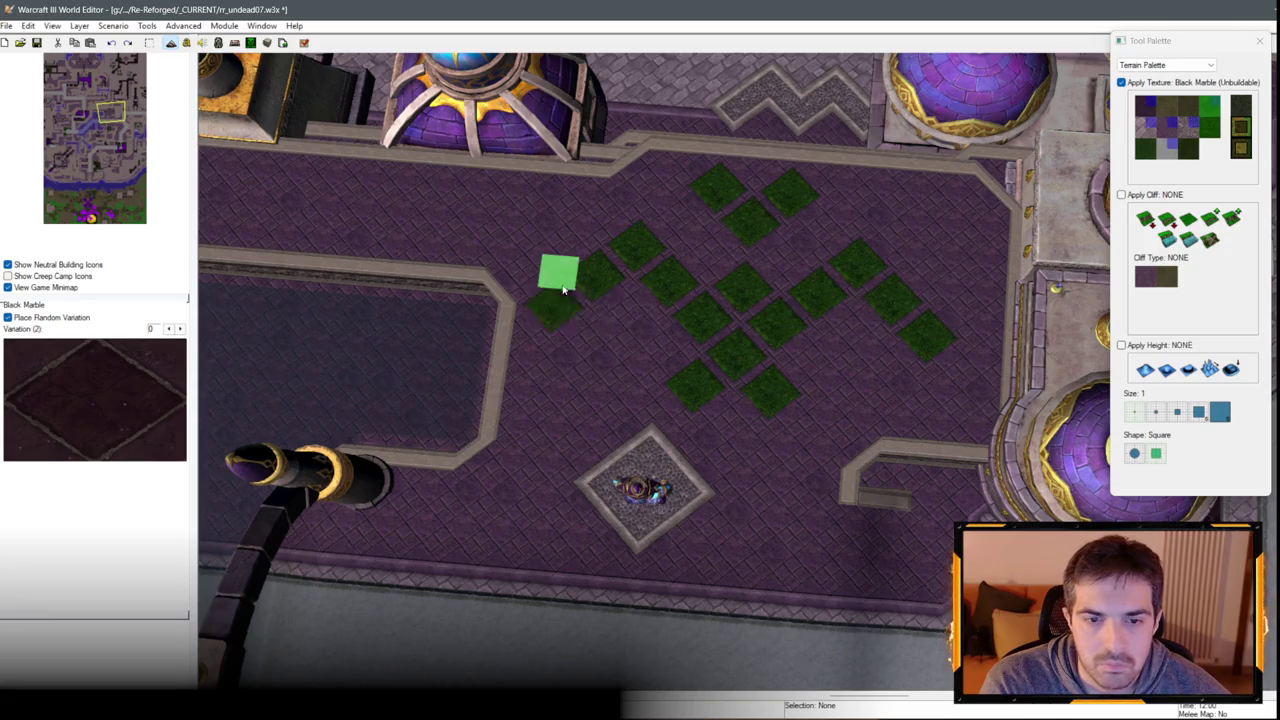
pyautogui.click(570, 288)
pyautogui.moveTo(589, 247)
pyautogui.mouseDown()
pyautogui.moveTo(737, 320)
pyautogui.moveTo(697, 351)
pyautogui.moveTo(773, 293)
pyautogui.moveTo(811, 357)
pyautogui.moveTo(811, 323)
pyautogui.moveTo(837, 298)
pyautogui.moveTo(796, 338)
pyautogui.moveTo(822, 260)
pyautogui.moveTo(852, 296)
pyautogui.moveTo(892, 268)
pyautogui.moveTo(878, 337)
pyautogui.mouseUp()
pyautogui.click(666, 314)
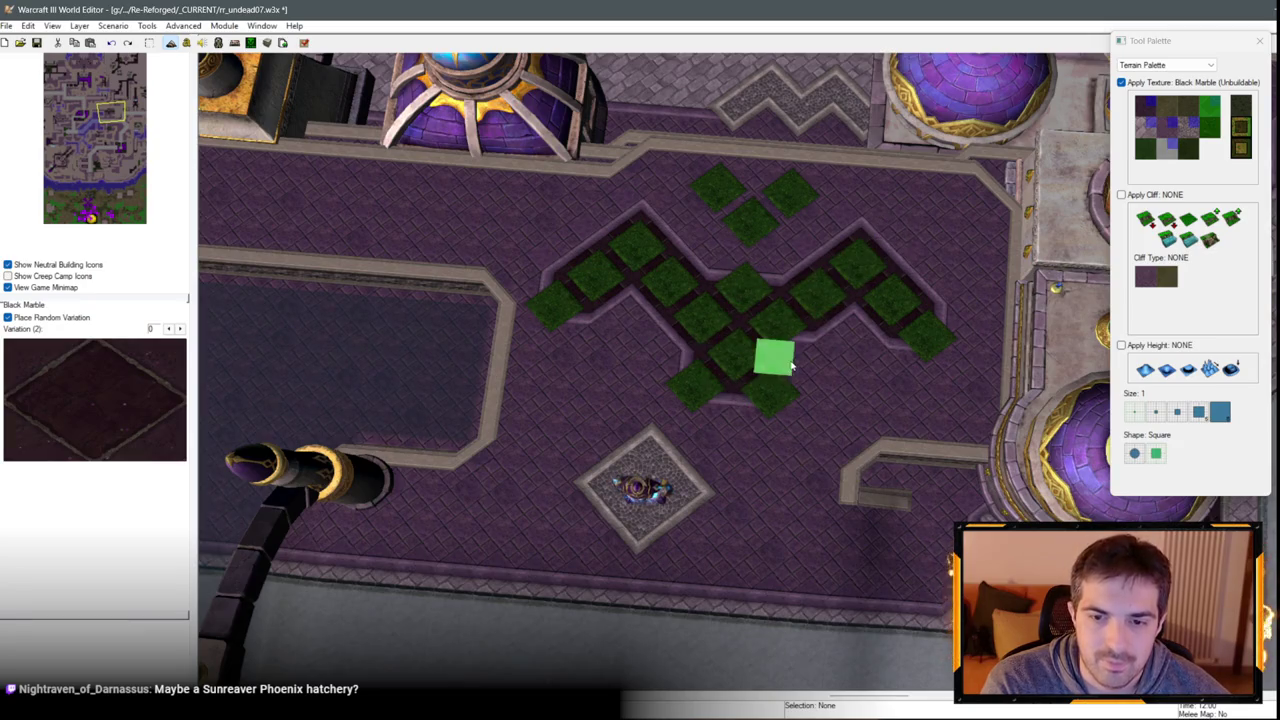
# Frame the finished pattern, stop terrain painting, and bring up the palette list.
pyautogui.press('Up')
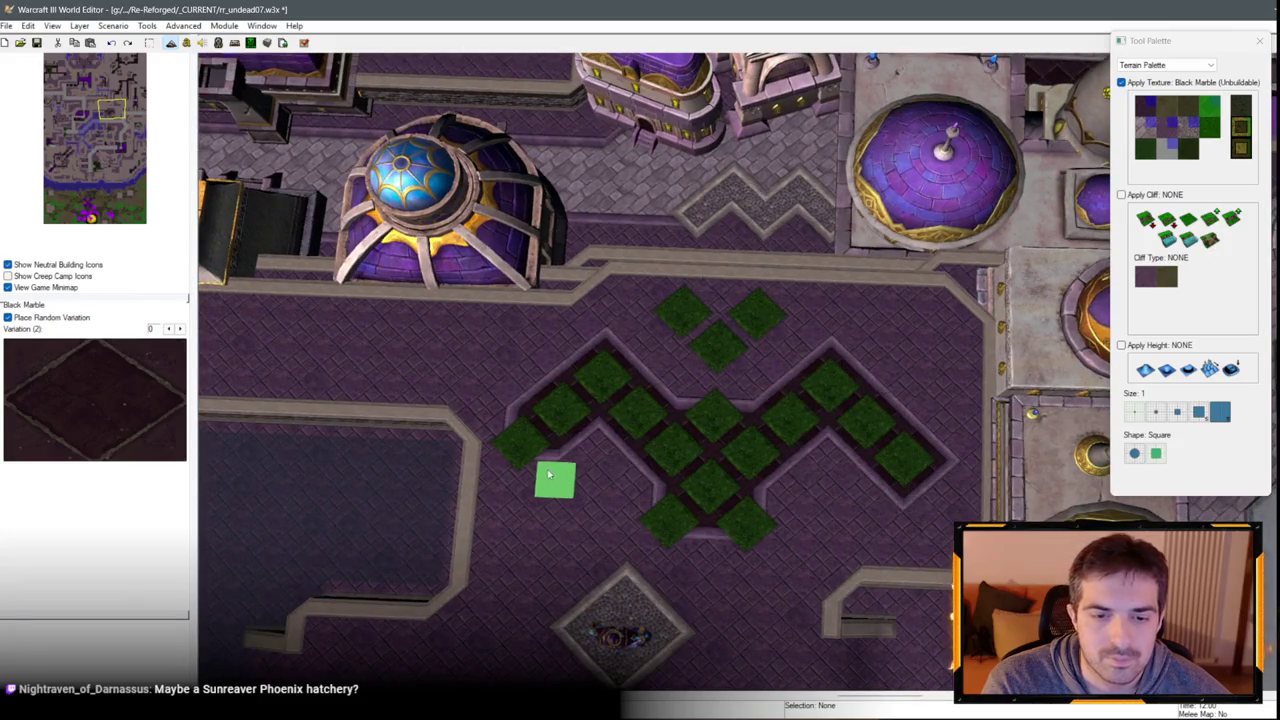
pyautogui.press('Down')
pyautogui.press('Left')
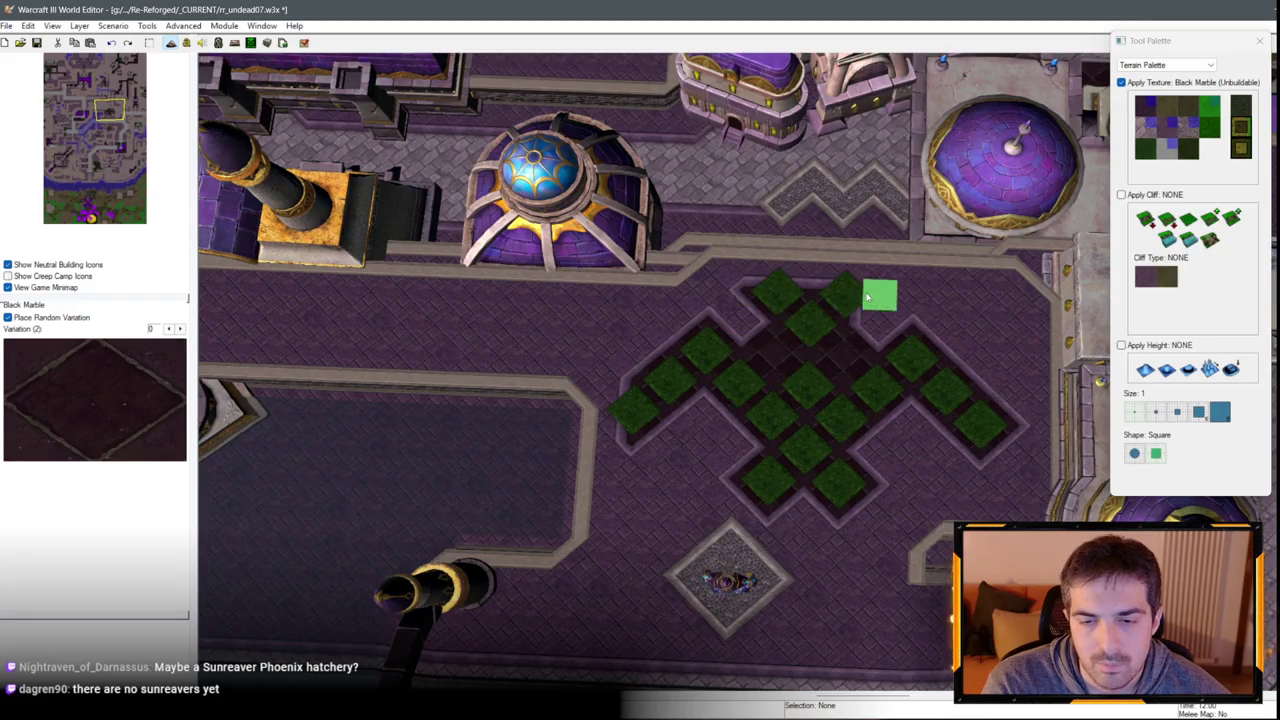
pyautogui.scroll(2, 913, 380)
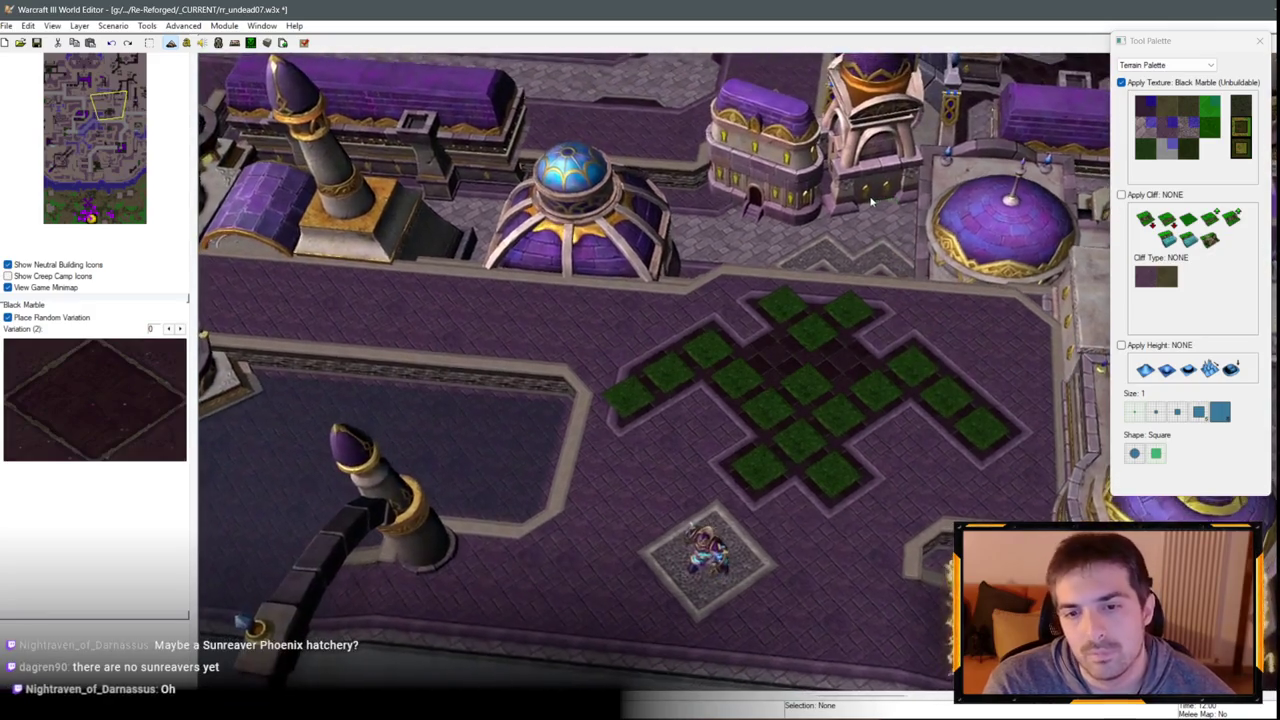
pyautogui.scroll(-5, 832, 441)
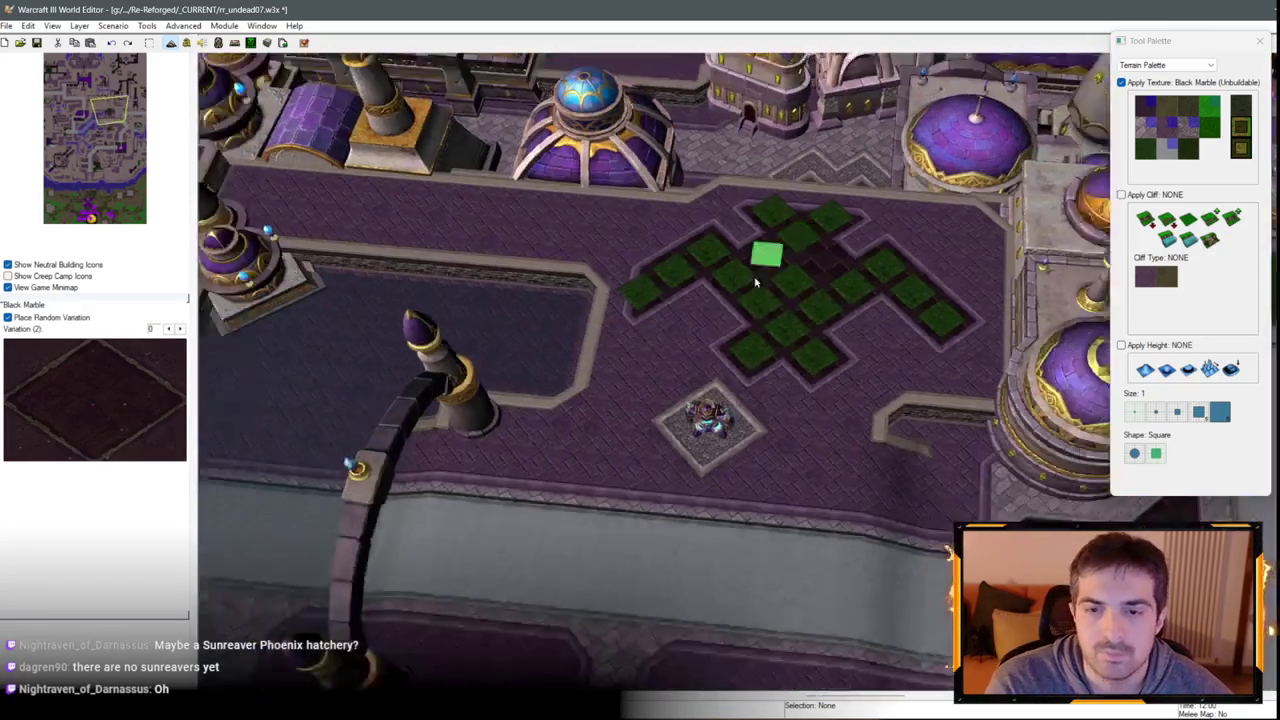
pyautogui.scroll(-2, 808, 271)
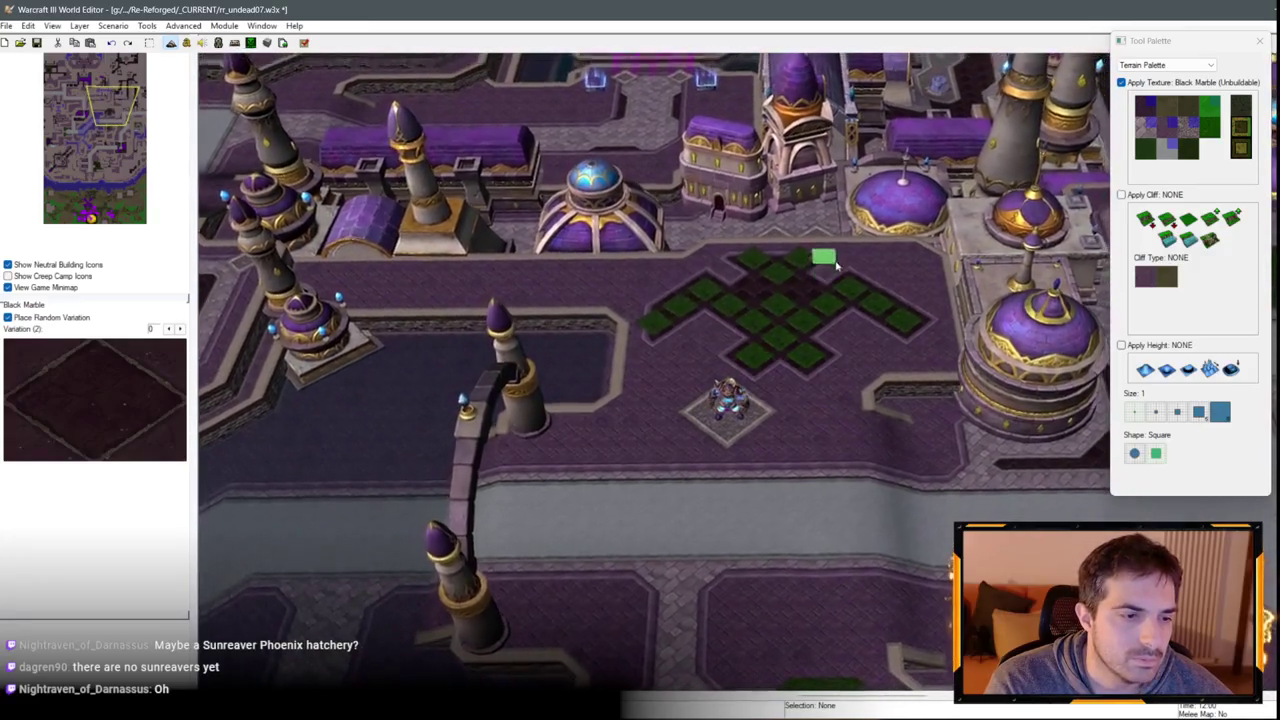
pyautogui.scroll(3, 815, 225)
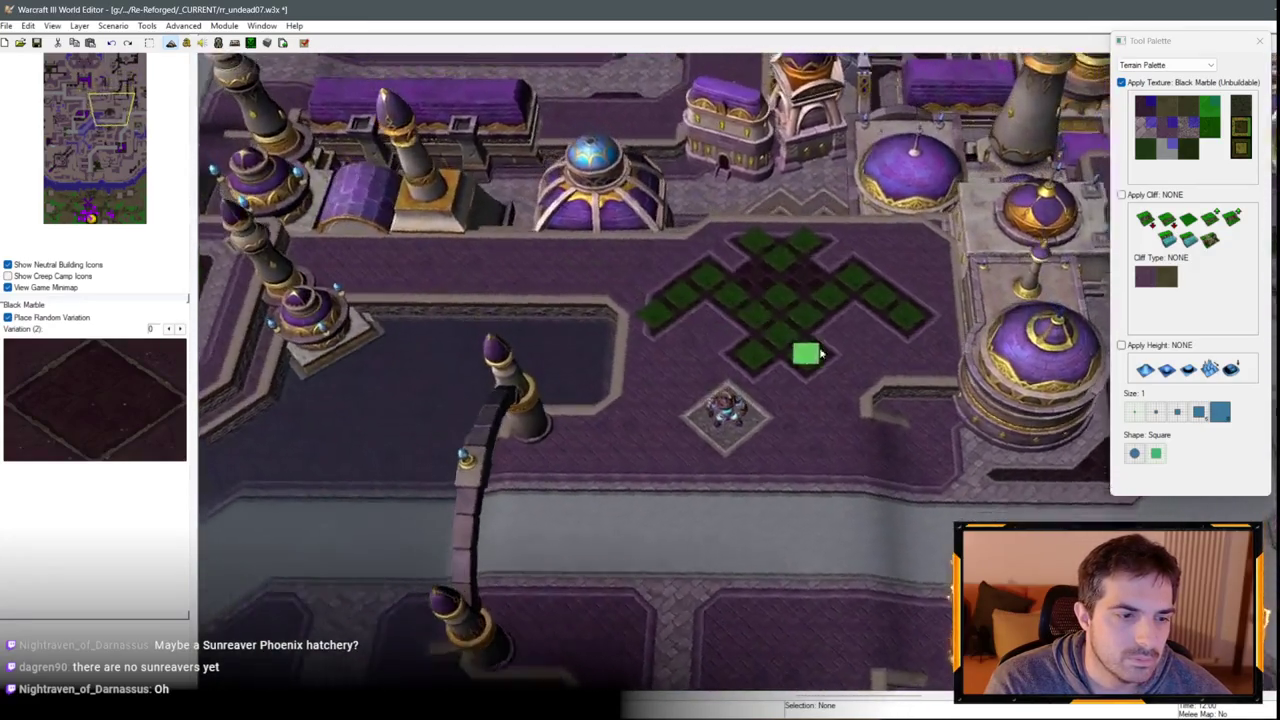
pyautogui.scroll(3, 820, 353)
pyautogui.press('space')
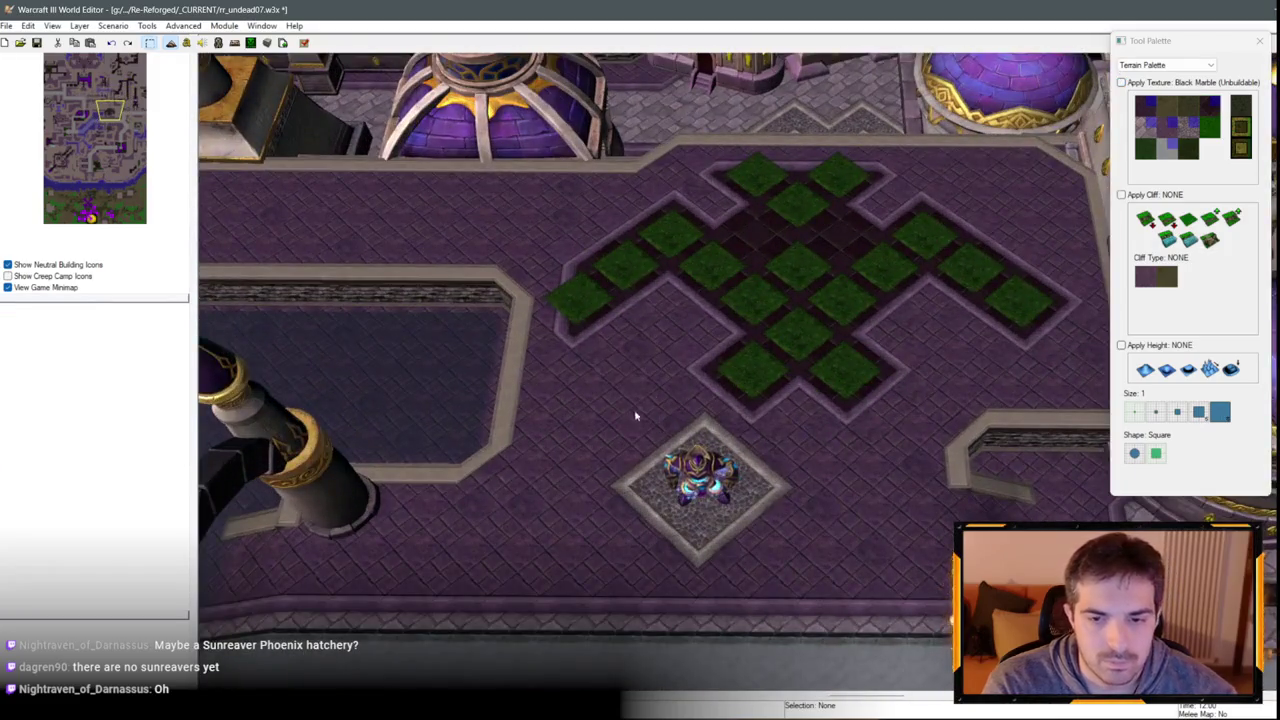
pyautogui.scroll(-3, 634, 415)
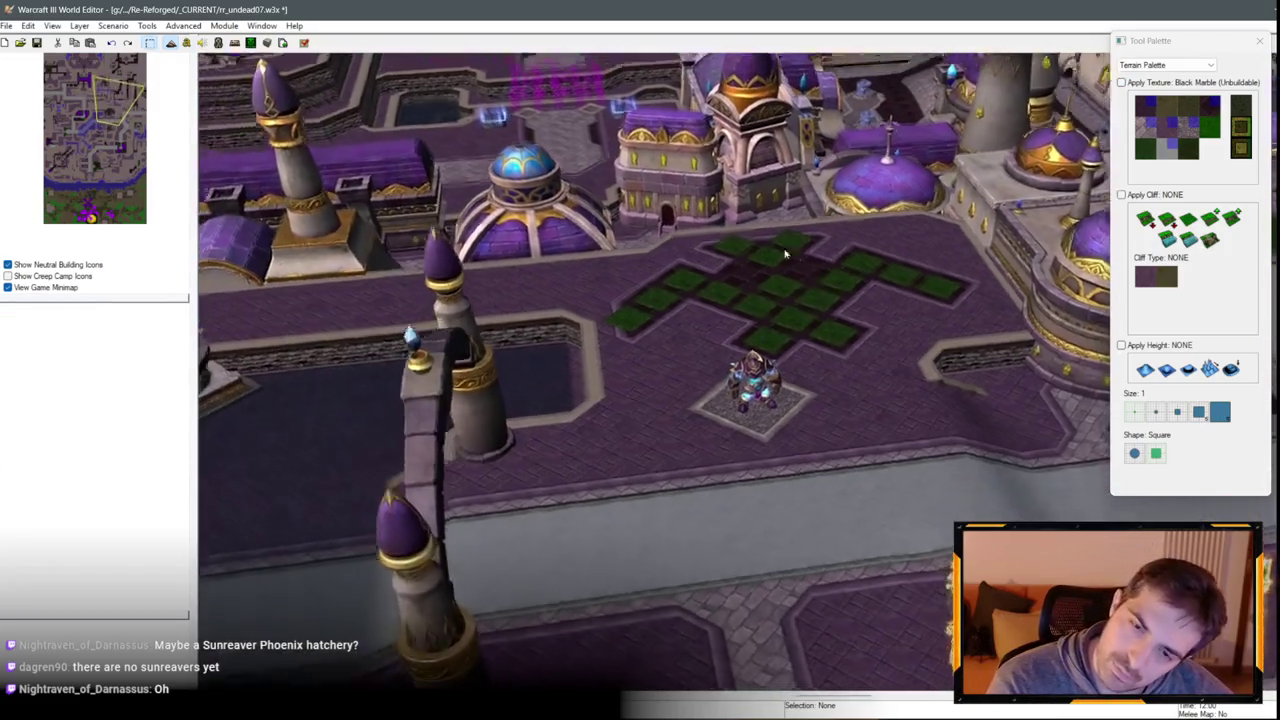
pyautogui.scroll(3, 677, 323)
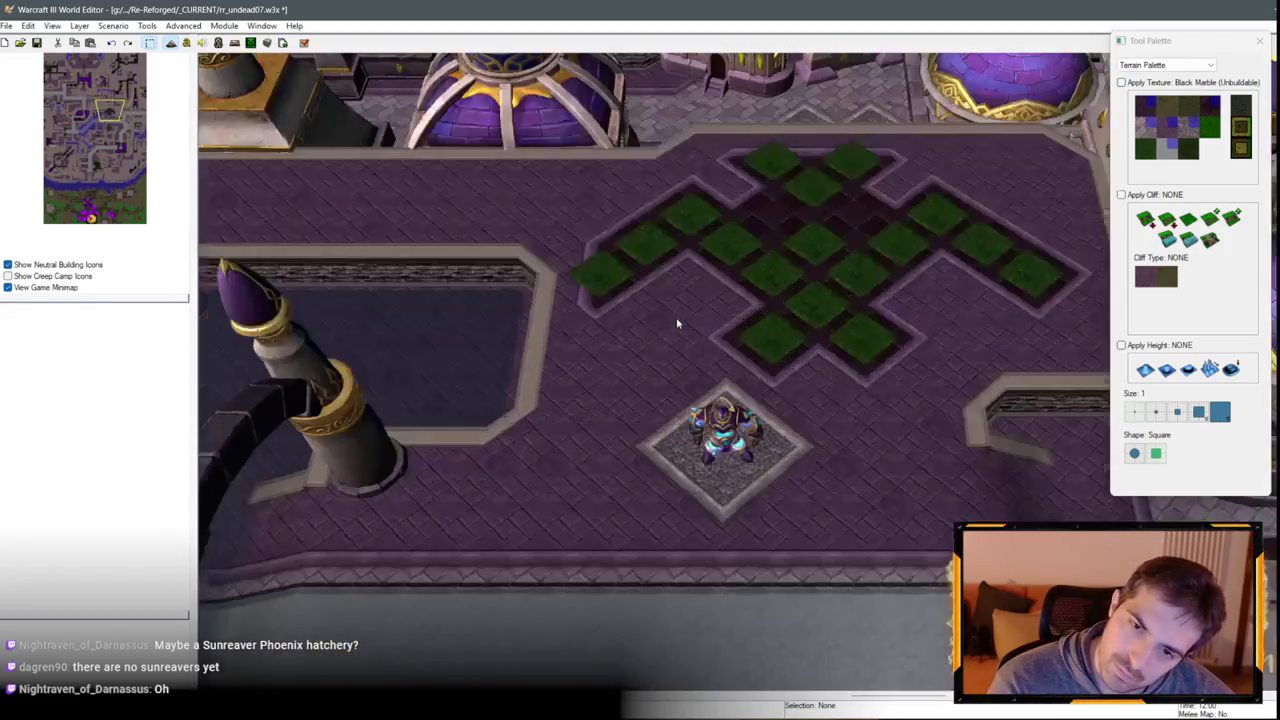
pyautogui.scroll(-3, 677, 323)
pyautogui.scroll(3, 657, 271)
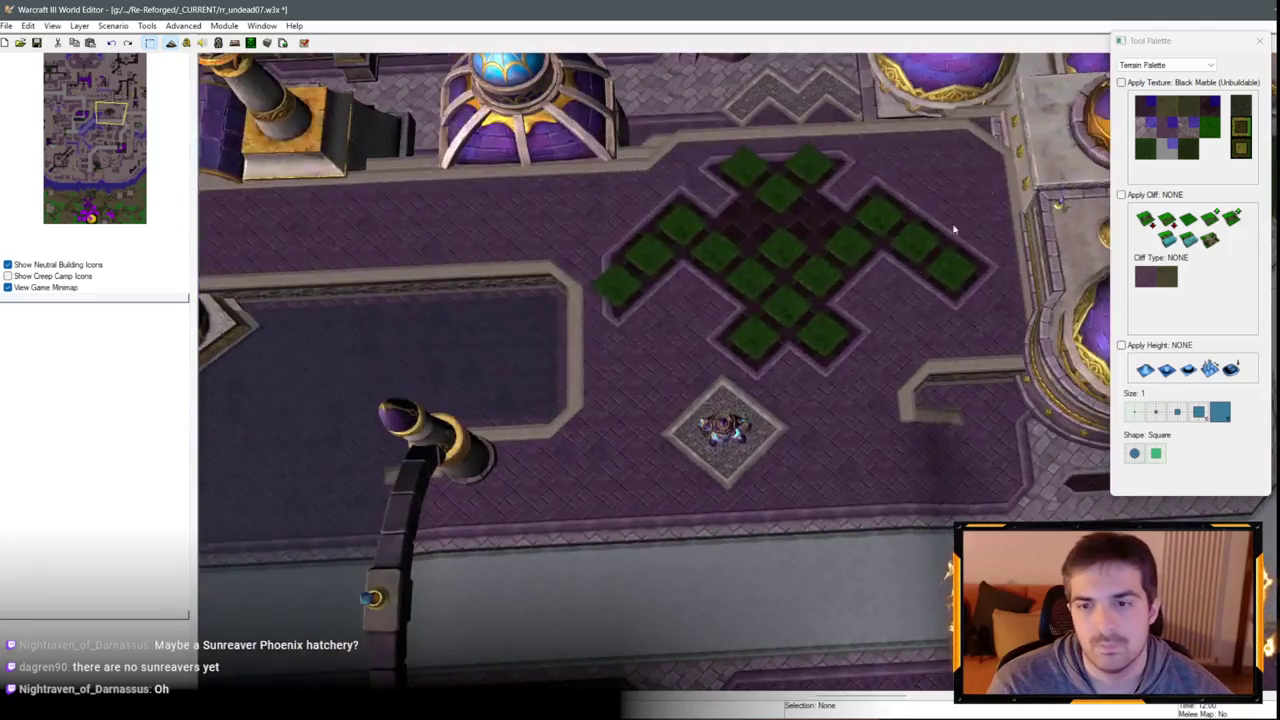
pyautogui.click(1140, 65)
# Switch to the Doodad Palette and show the Props category.
pyautogui.click(1140, 76)
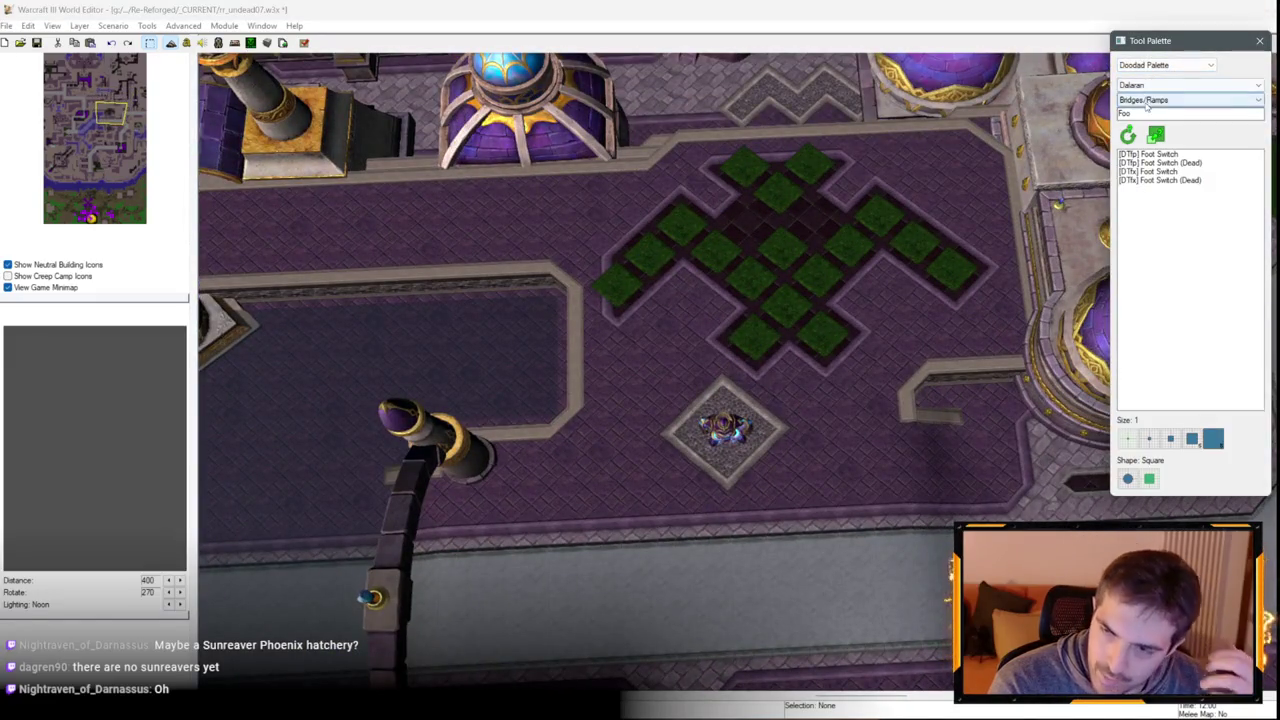
pyautogui.click(1146, 100)
pyautogui.click(1128, 155)
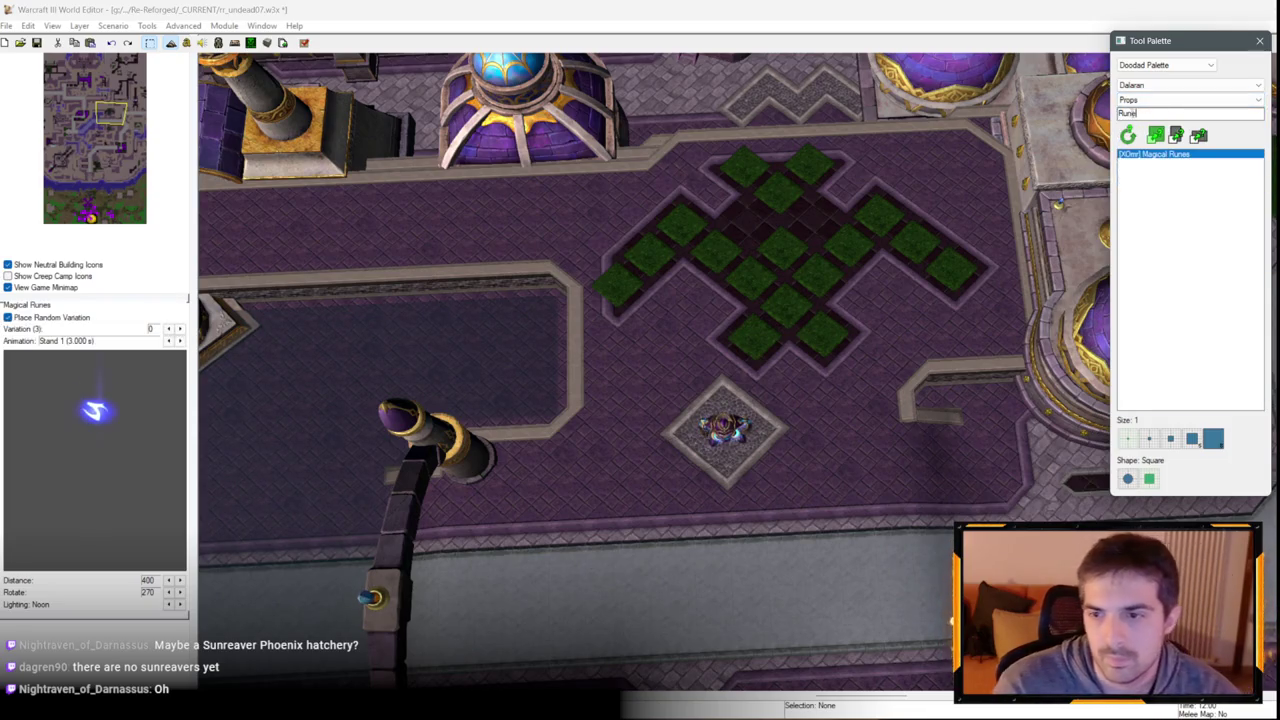
pyautogui.scroll(5, 830, 245)
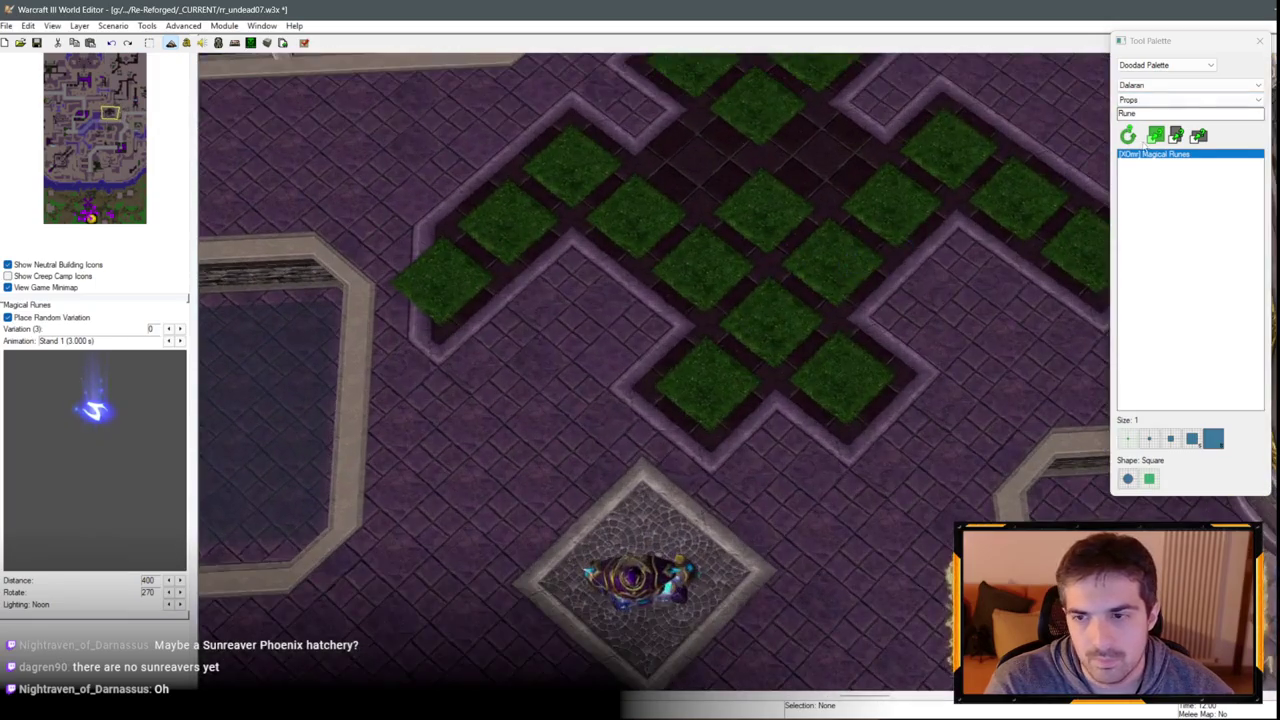
pyautogui.click(1165, 100)
pyautogui.click(1150, 86)
# Choose the Dalaran Ruins tileset to get Glowing Runes, then launch the Object Editor.
pyautogui.click(1150, 86)
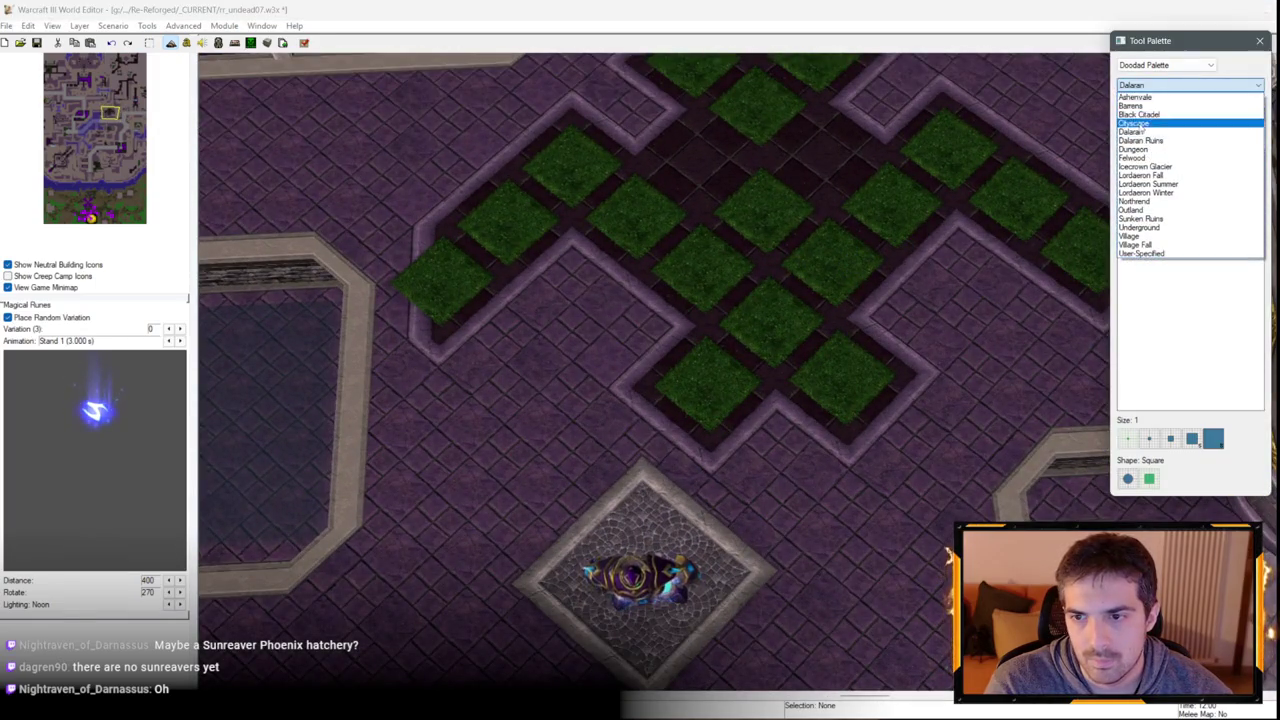
pyautogui.click(1143, 142)
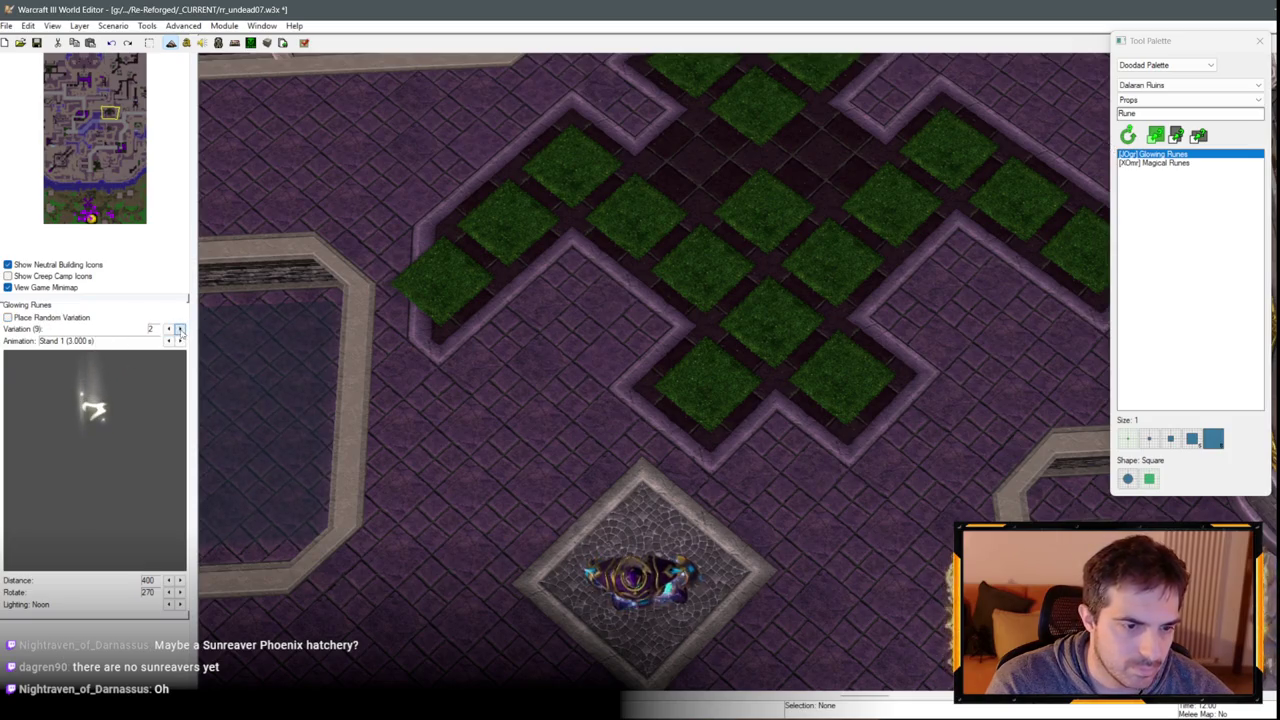
pyautogui.press('Up')
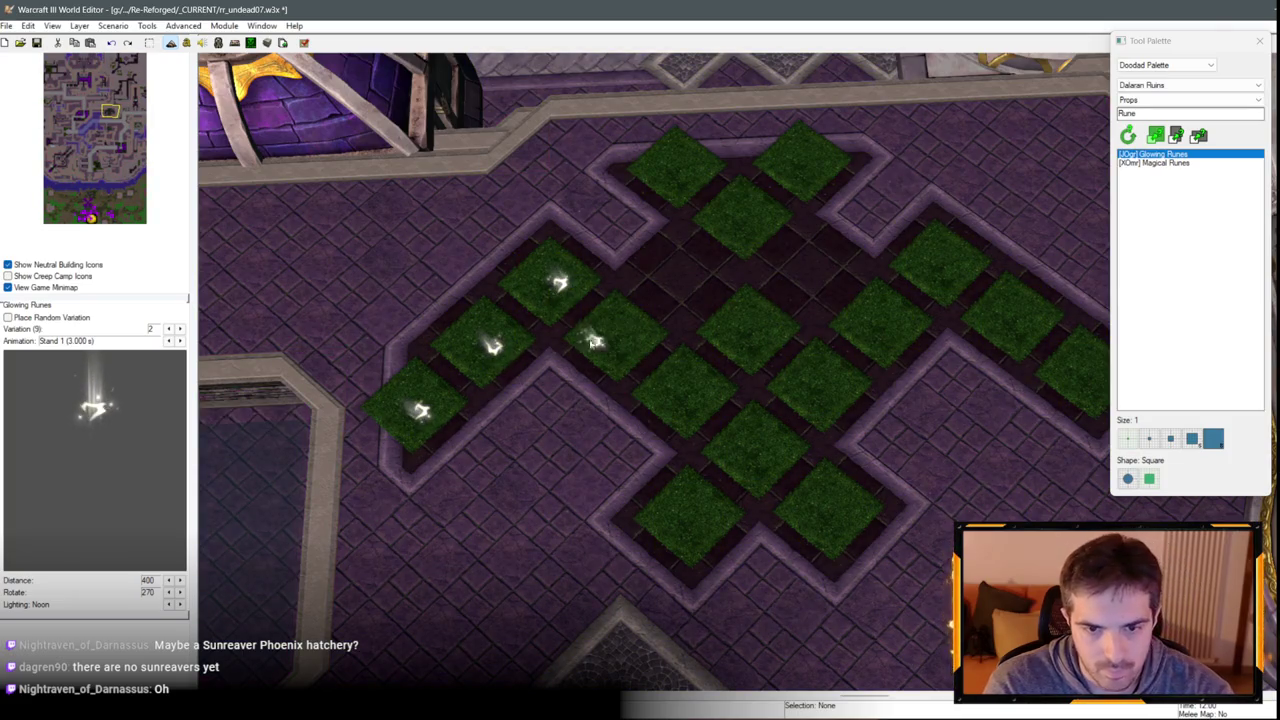
pyautogui.click(219, 43)
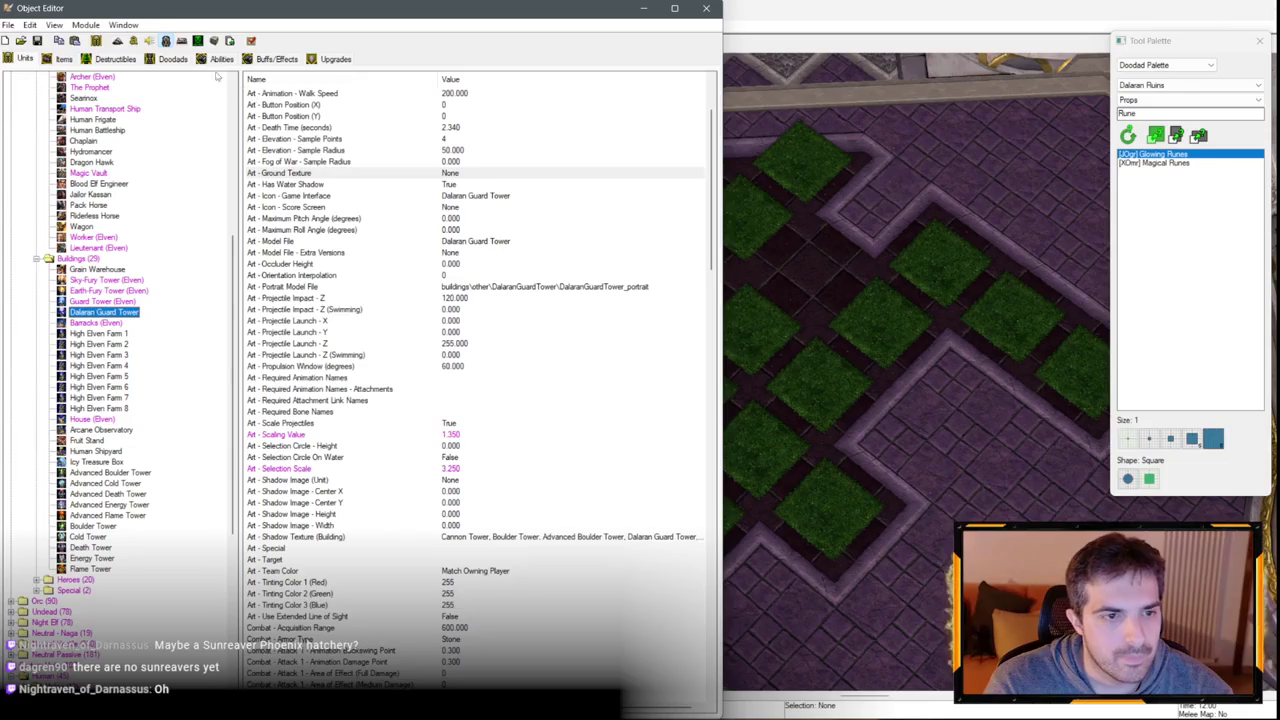
# Find Glowing Runes among the doodads and set its Pathing Texture to NONE.
pyautogui.click(172, 59)
pyautogui.click(73, 185)
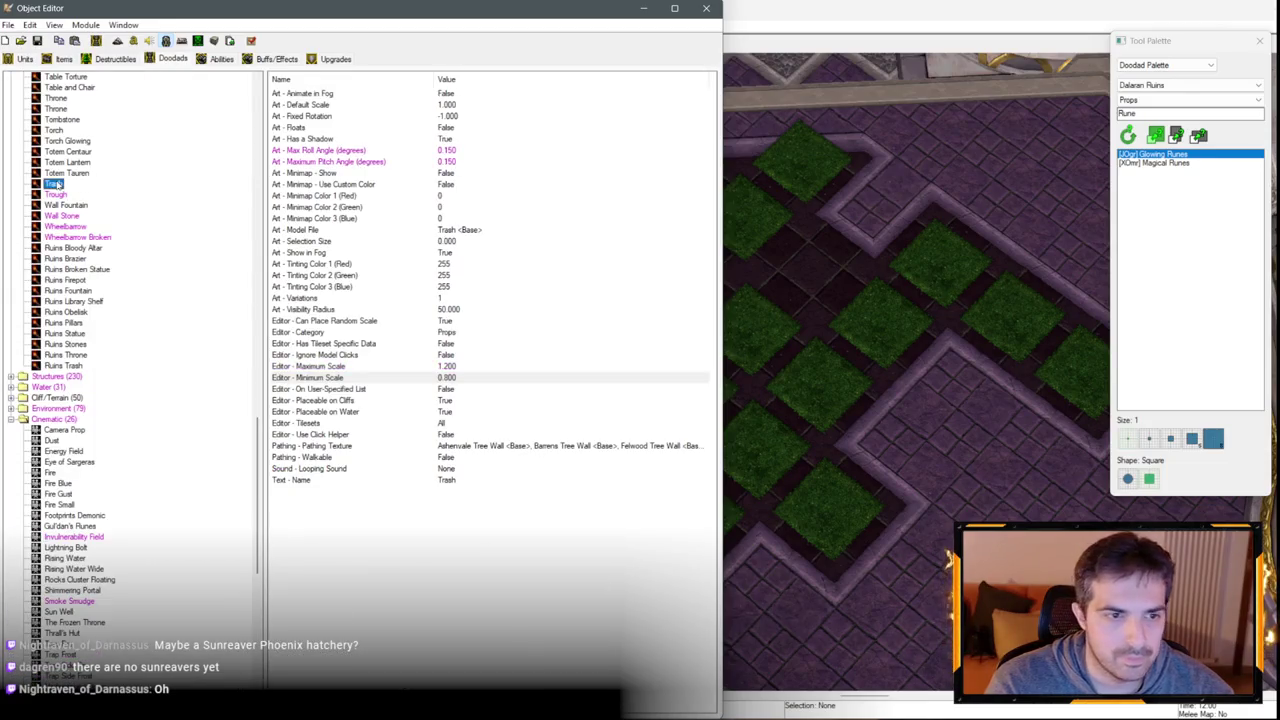
pyautogui.hotkey('ctrl', 'f')
pyautogui.write('Glowing Rune')
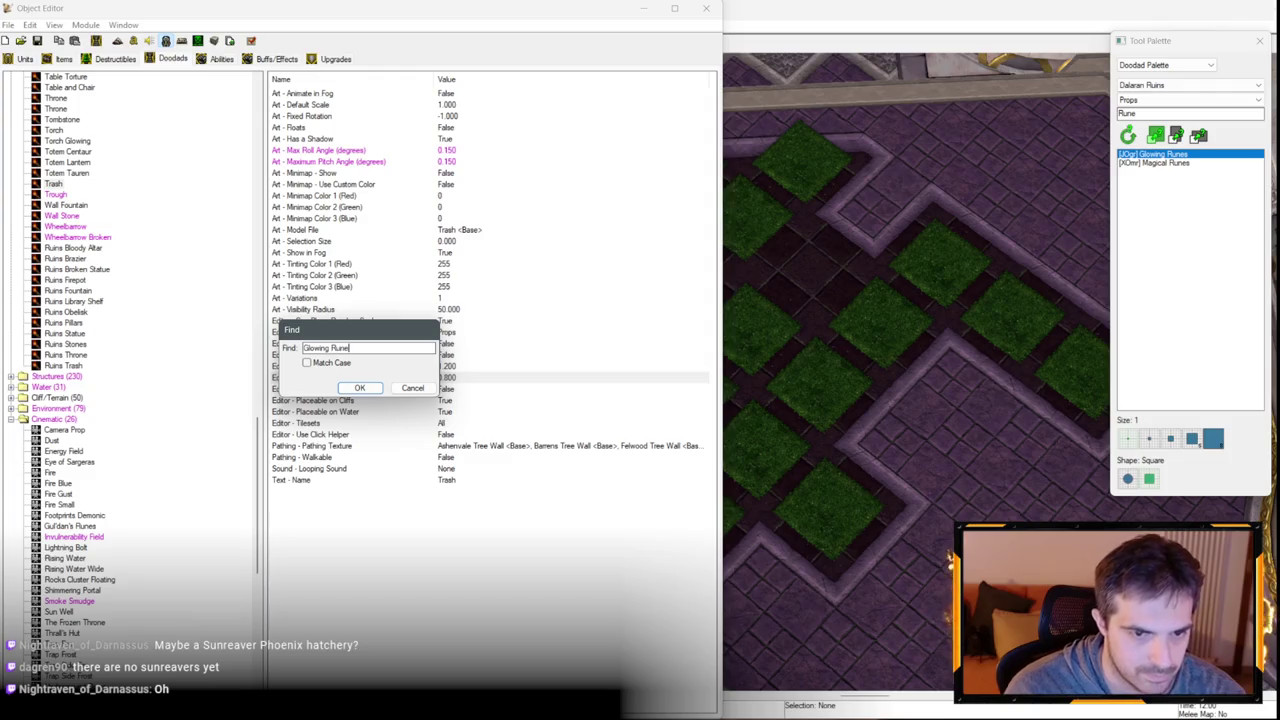
pyautogui.press('Return')
pyautogui.scroll(-2, 400, 388)
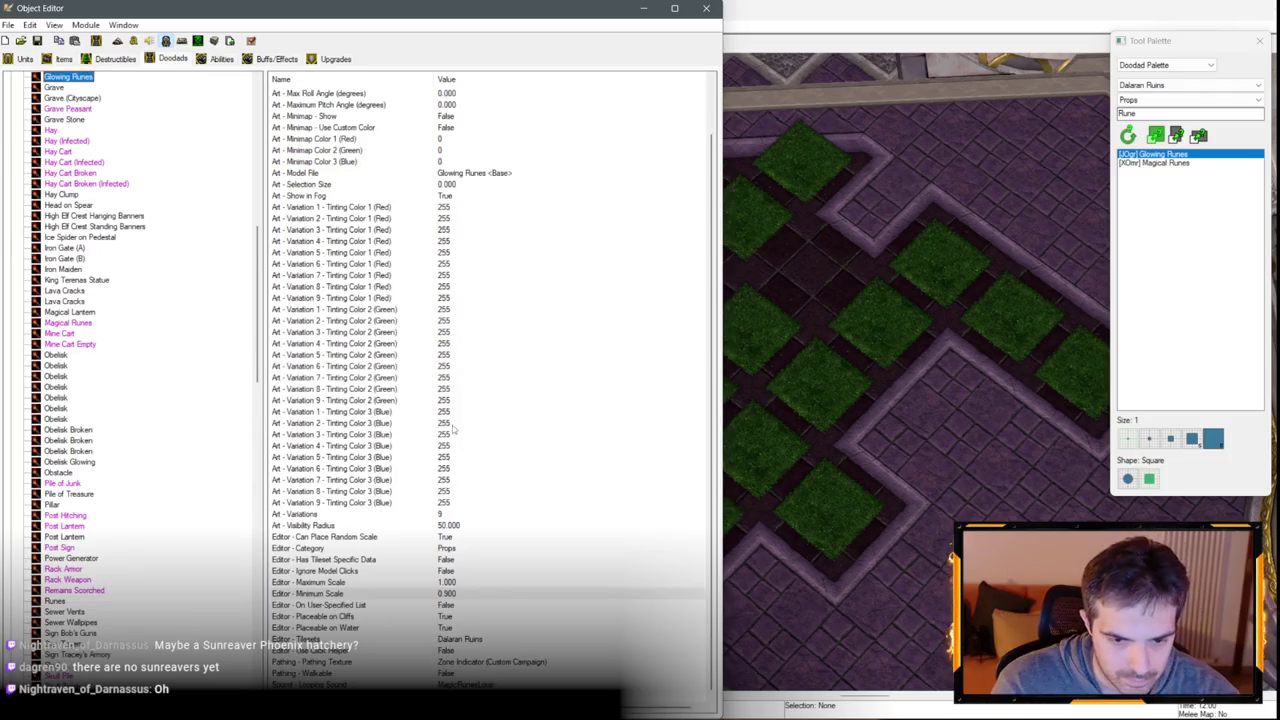
pyautogui.doubleClick(470, 661)
pyautogui.click(200, 360)
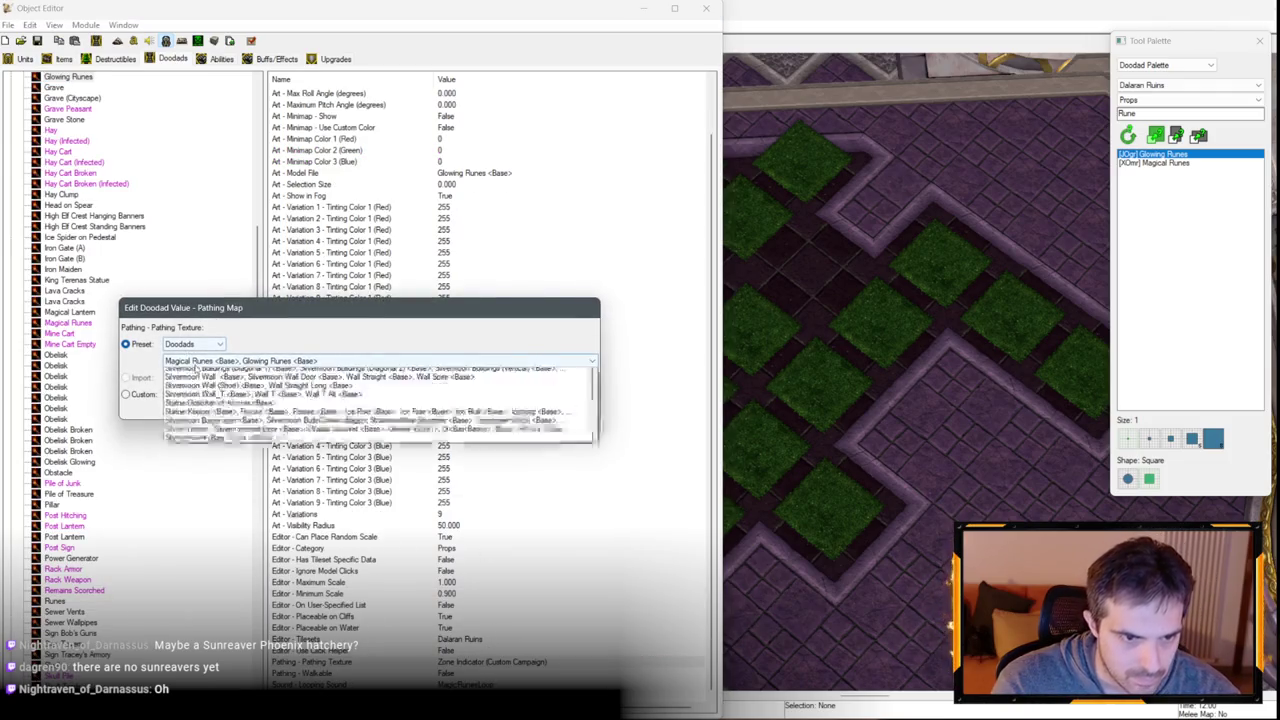
pyautogui.scroll(10, 370, 450)
pyautogui.click(370, 371)
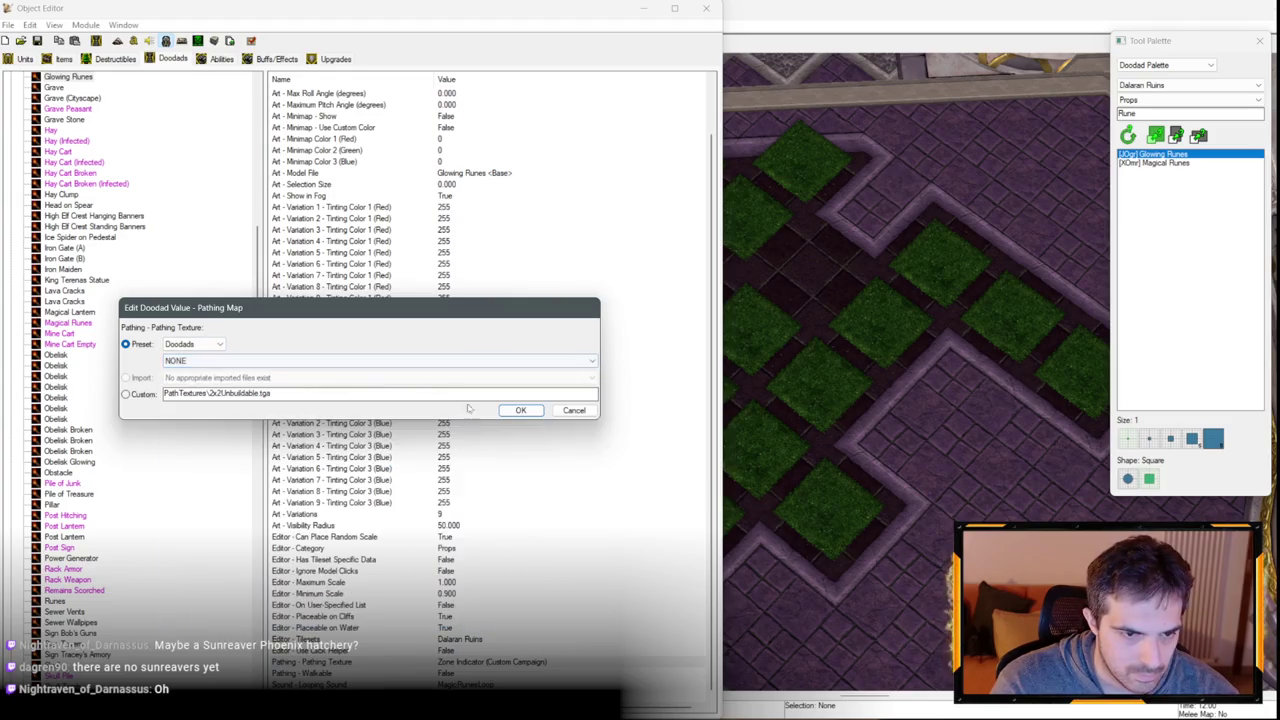
pyautogui.click(507, 414)
# Reopen the Glowing Runes data with F6 to confirm the pathing texture, then return to the map.
pyautogui.click(645, 10)
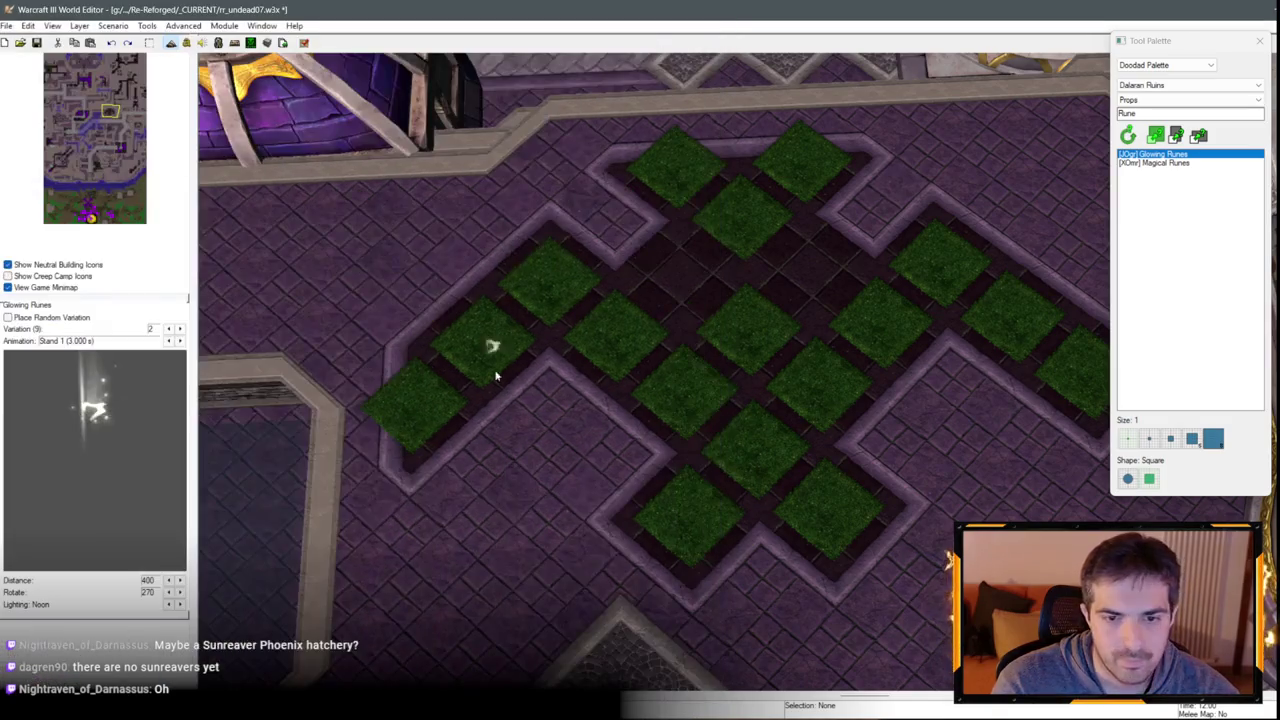
pyautogui.press('F6')
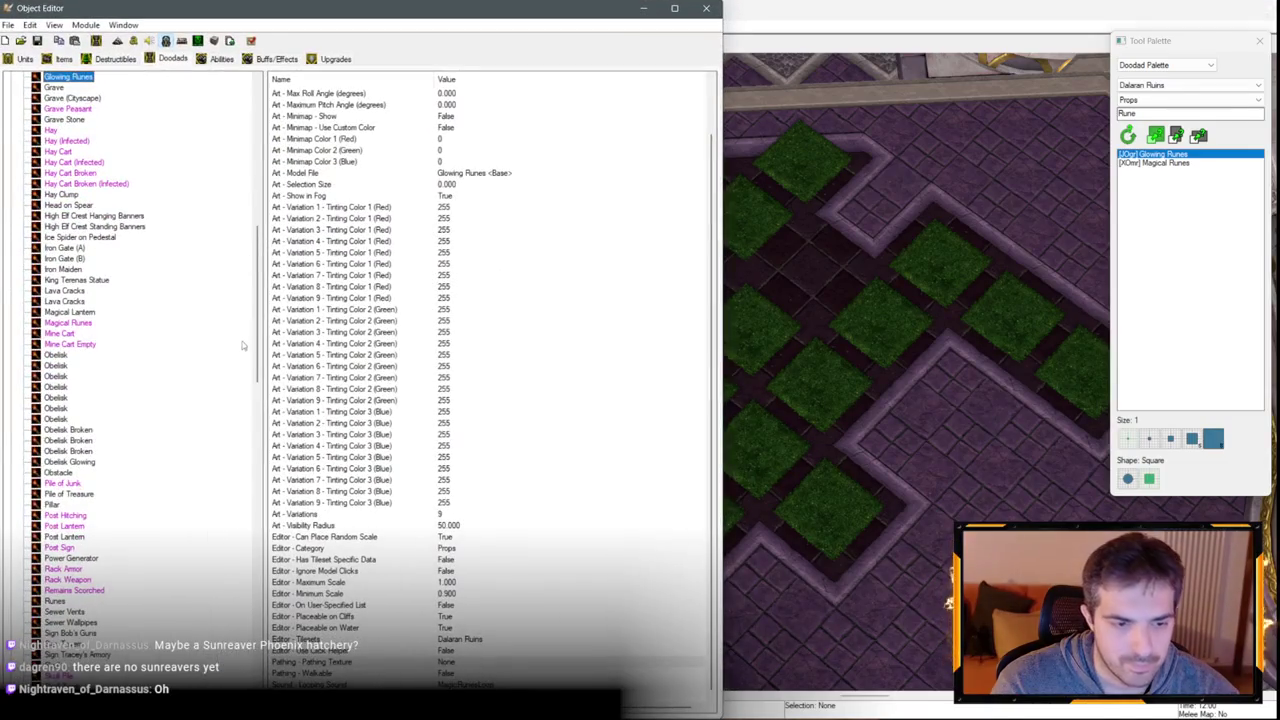
pyautogui.click(465, 661)
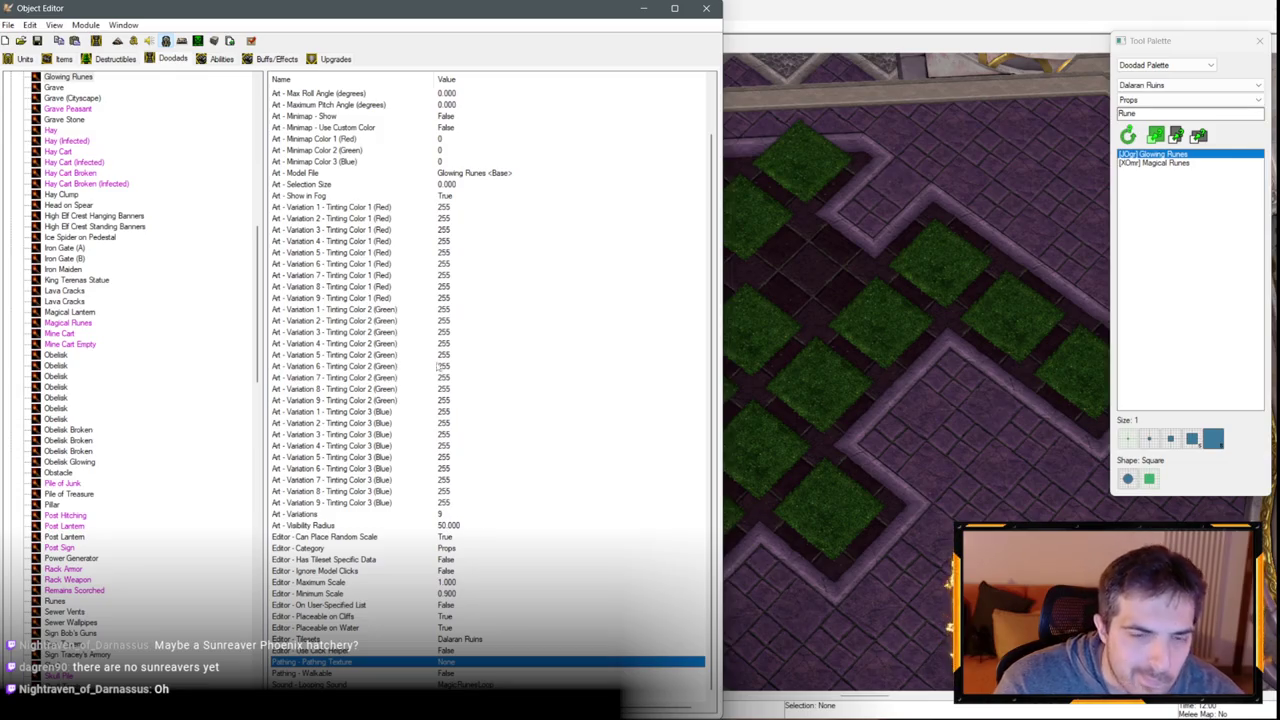
pyautogui.scroll(2, 420, 240)
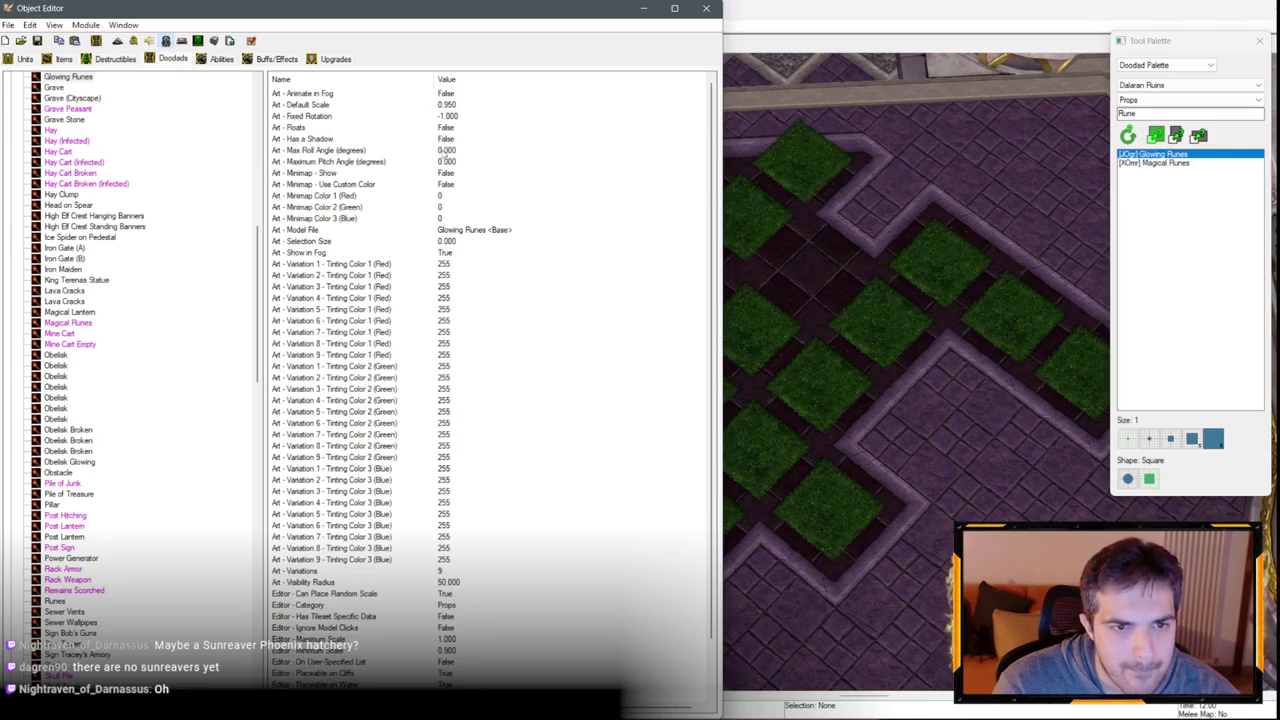
pyautogui.scroll(-2, 436, 368)
pyautogui.click(391, 539)
pyautogui.click(450, 663)
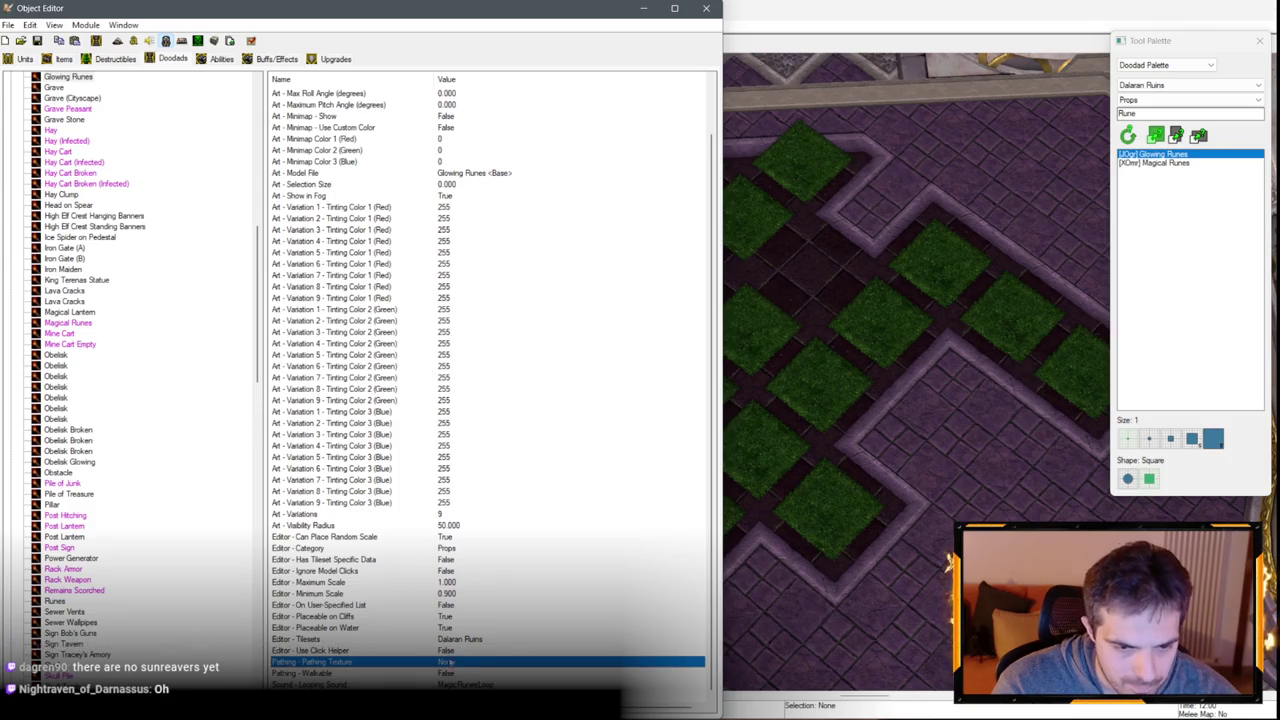
pyautogui.click(830, 378)
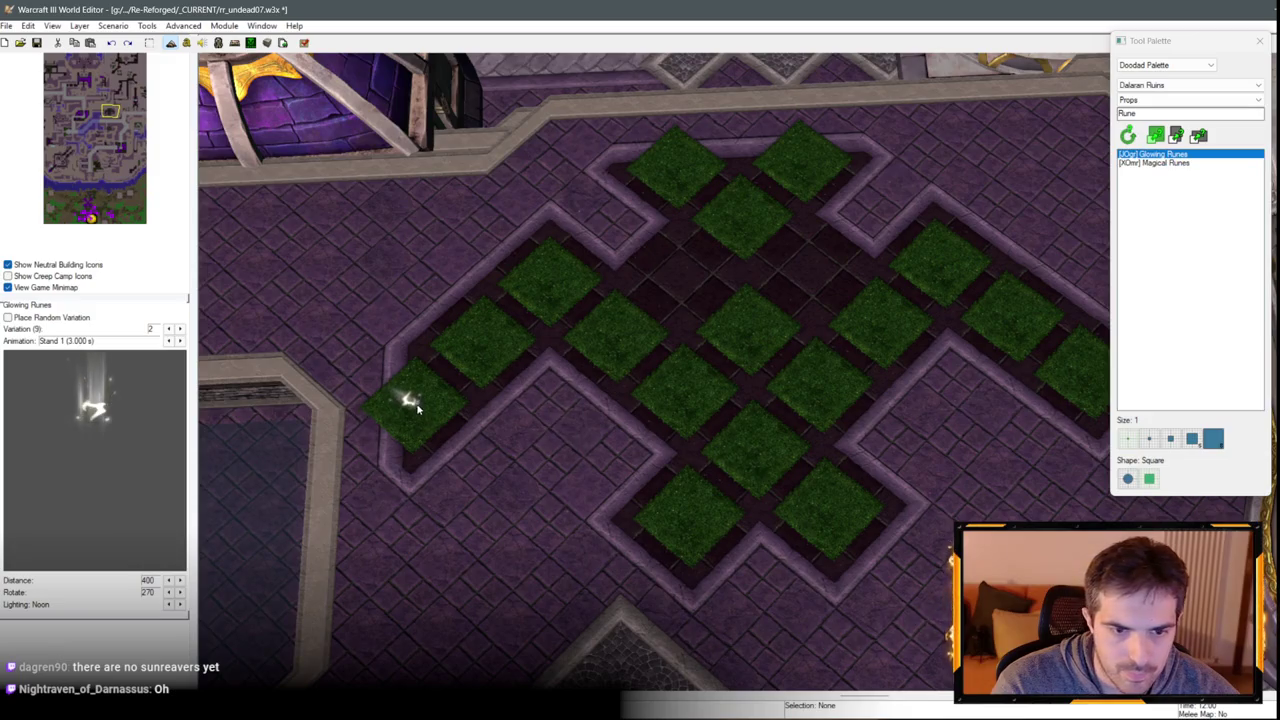
# Place Glowing Runes on six grass diamonds, including the bottom and right-arm tiles.
pyautogui.click(550, 275)
pyautogui.scroll(-3, 550, 275)
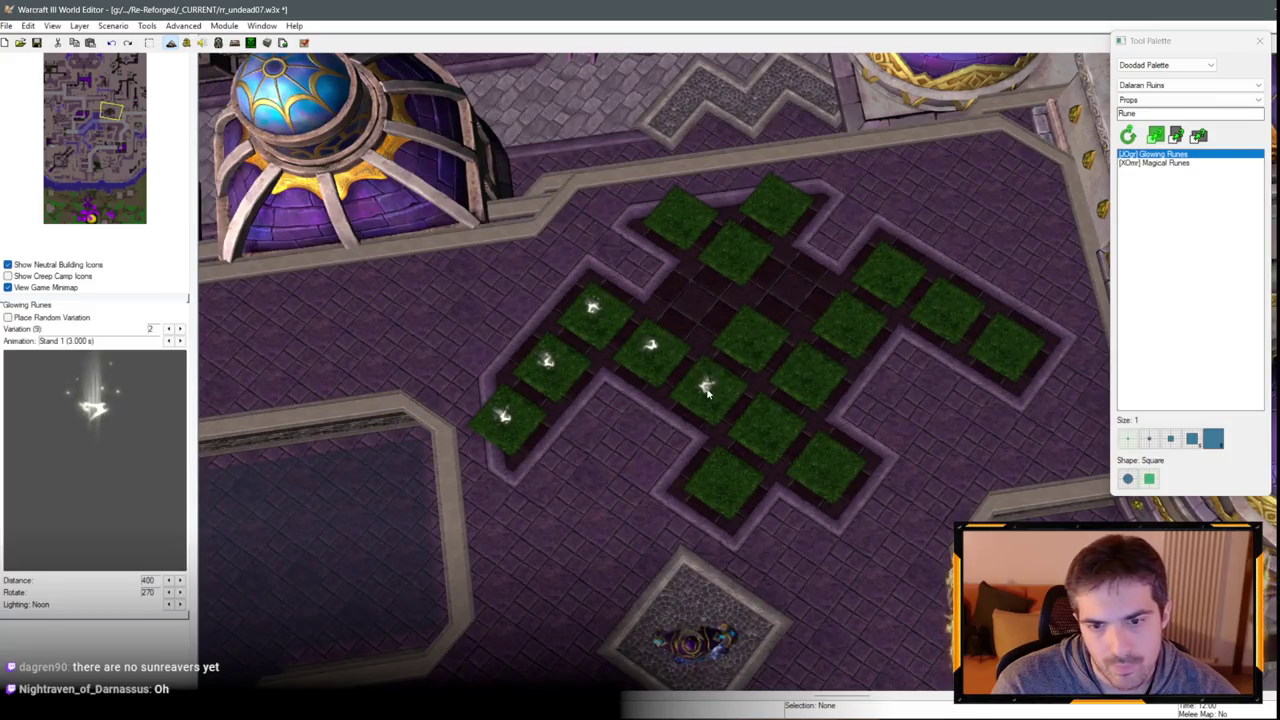
pyautogui.click(706, 393)
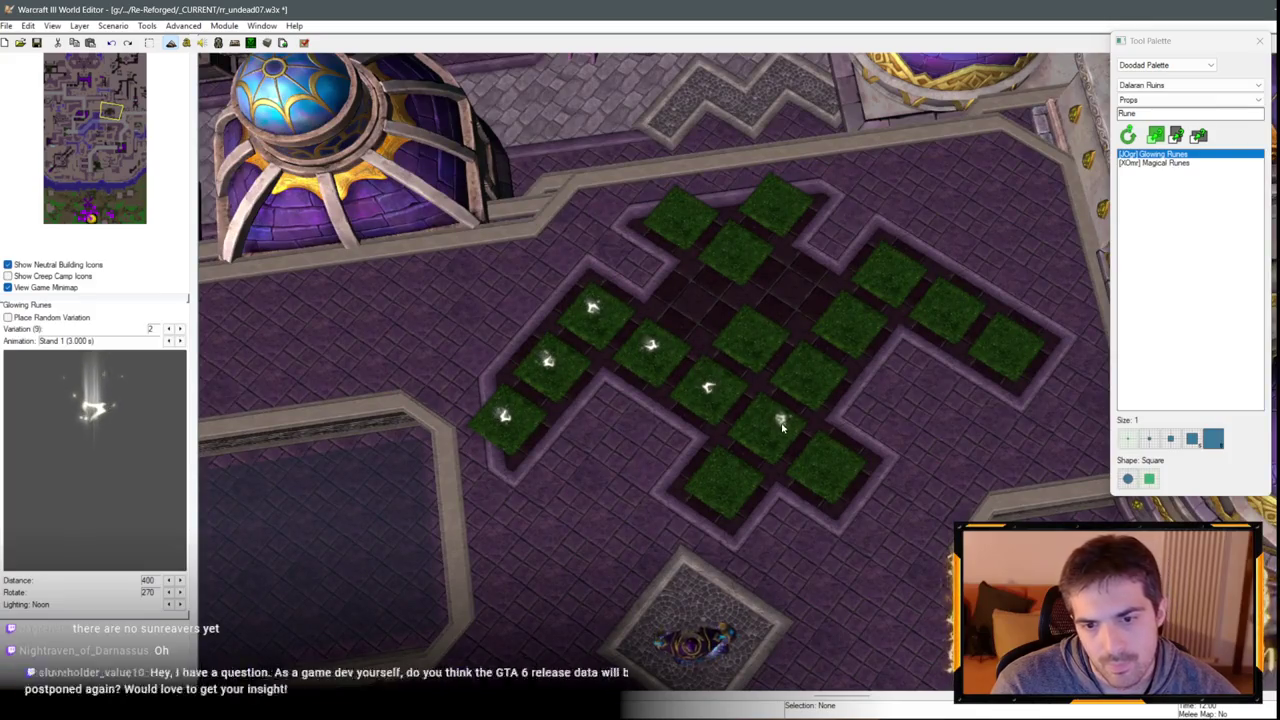
pyautogui.click(725, 487)
pyautogui.click(813, 378)
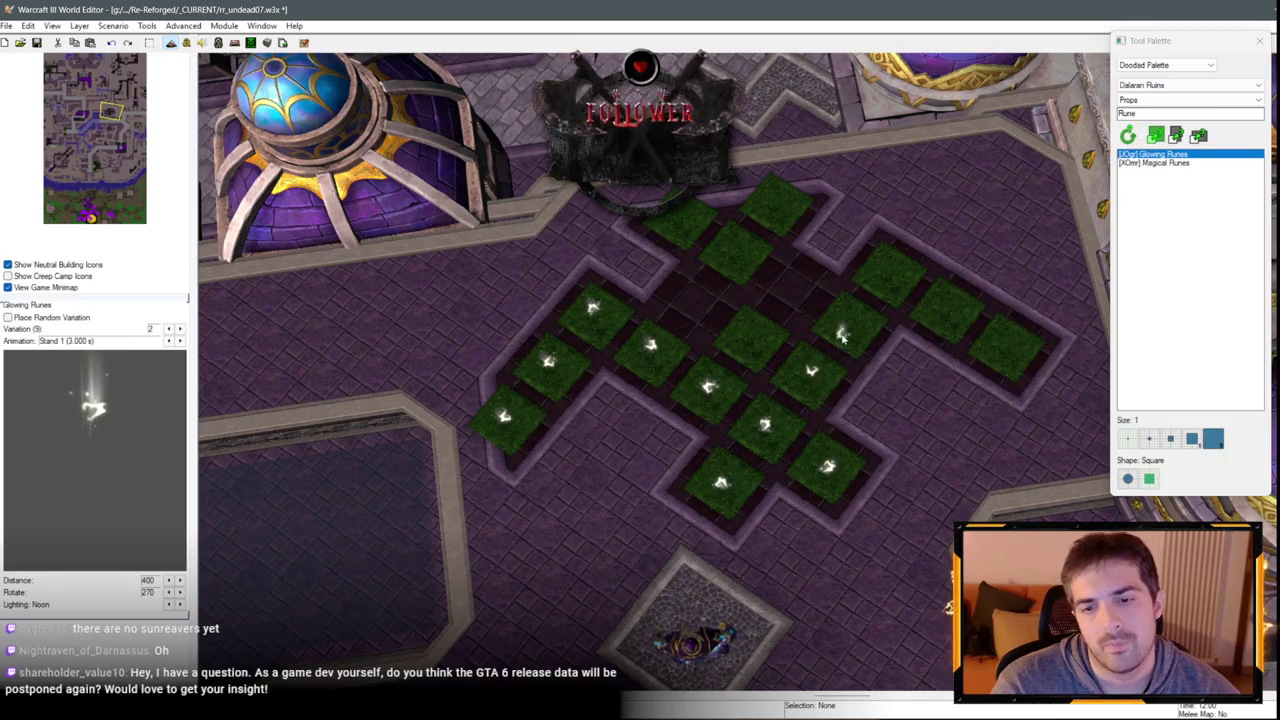
pyautogui.click(941, 317)
pyautogui.click(1008, 350)
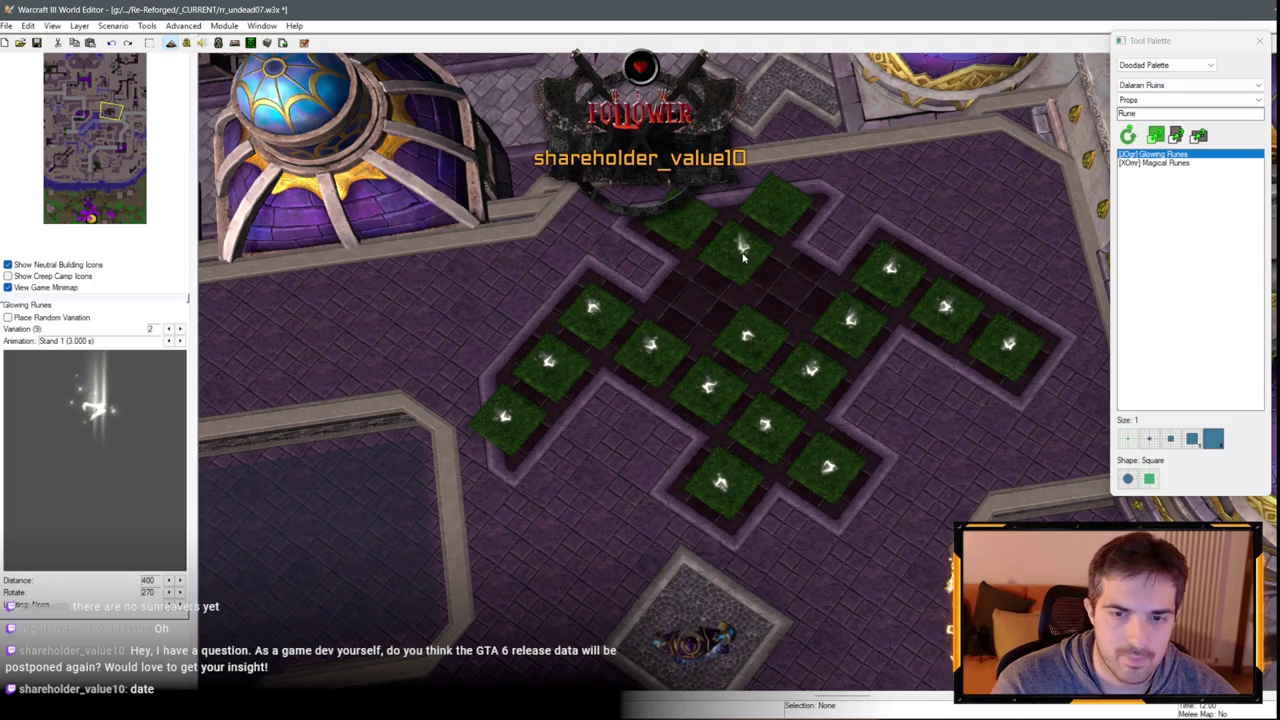
pyautogui.scroll(-5, 781, 231)
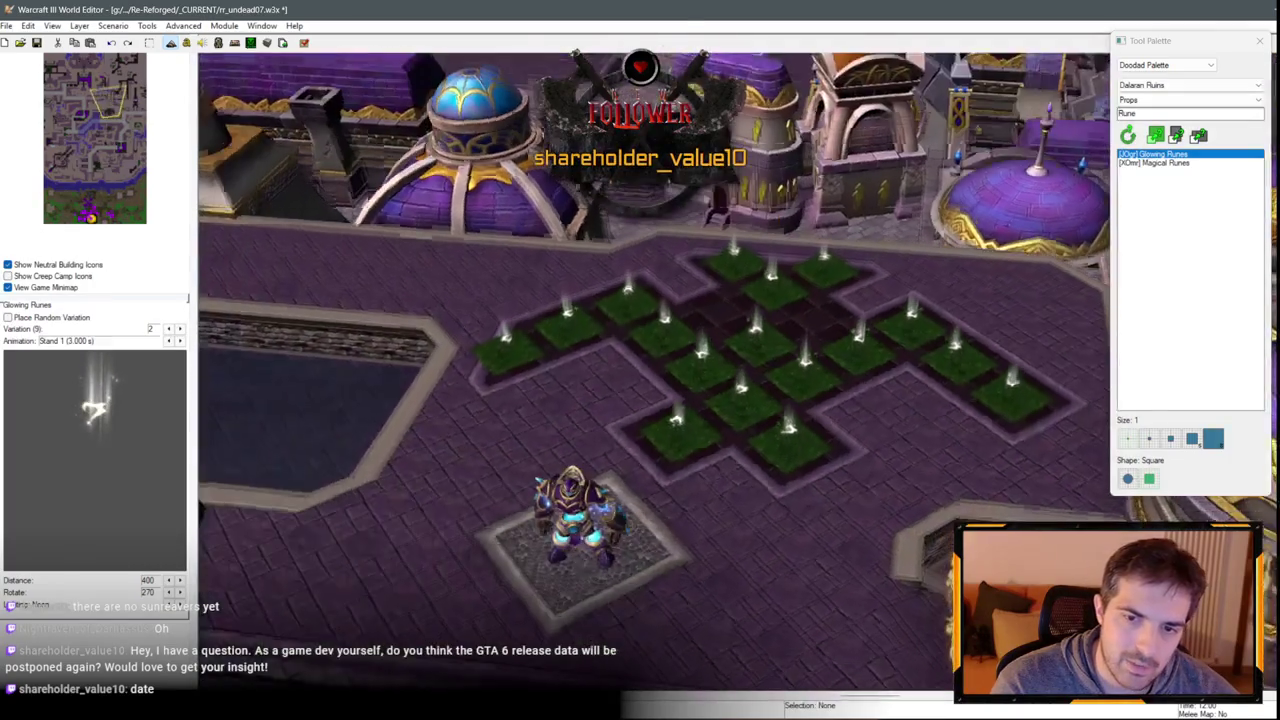
pyautogui.scroll(5, 714, 486)
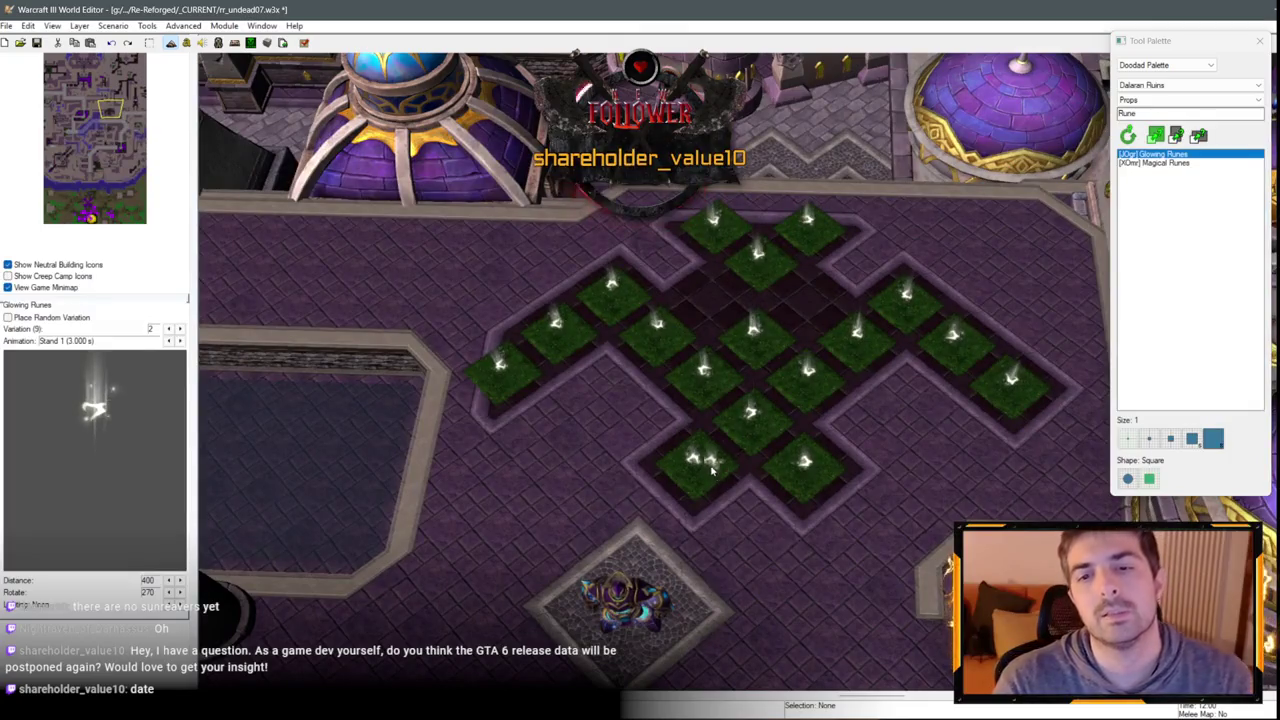
pyautogui.scroll(-2, 645, 565)
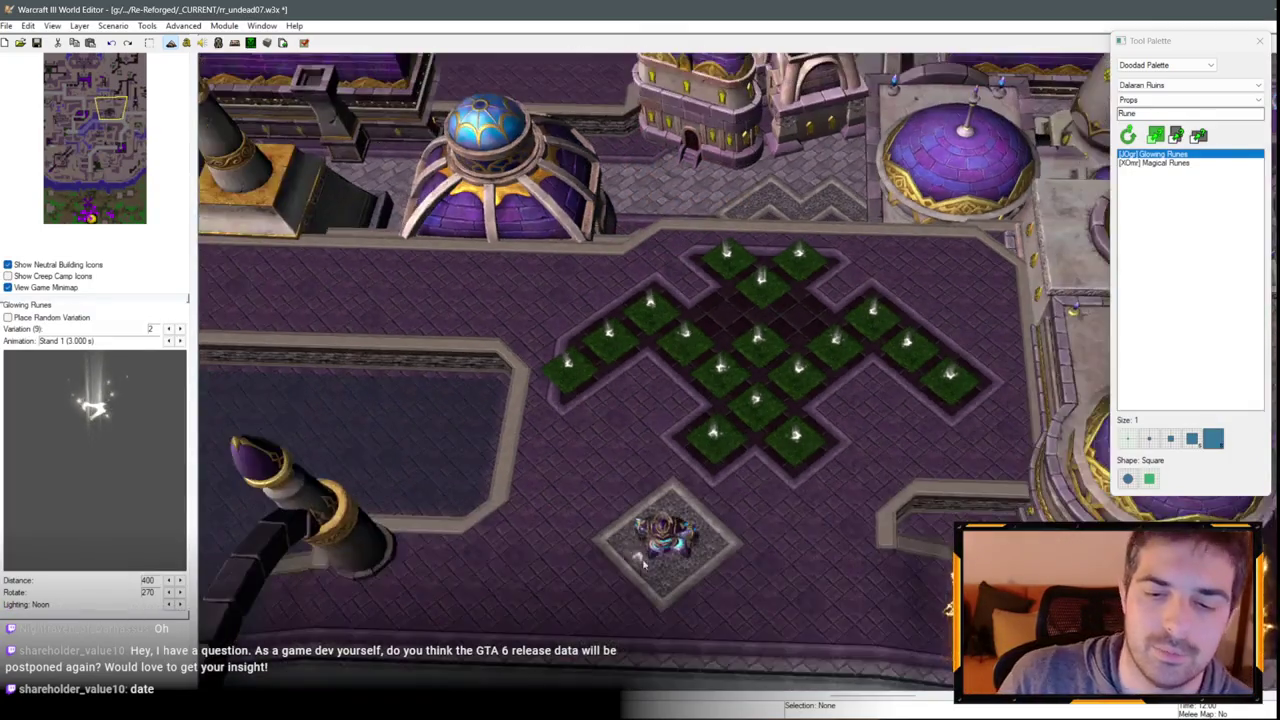
pyautogui.scroll(-1, 740, 364)
pyautogui.click(1165, 64)
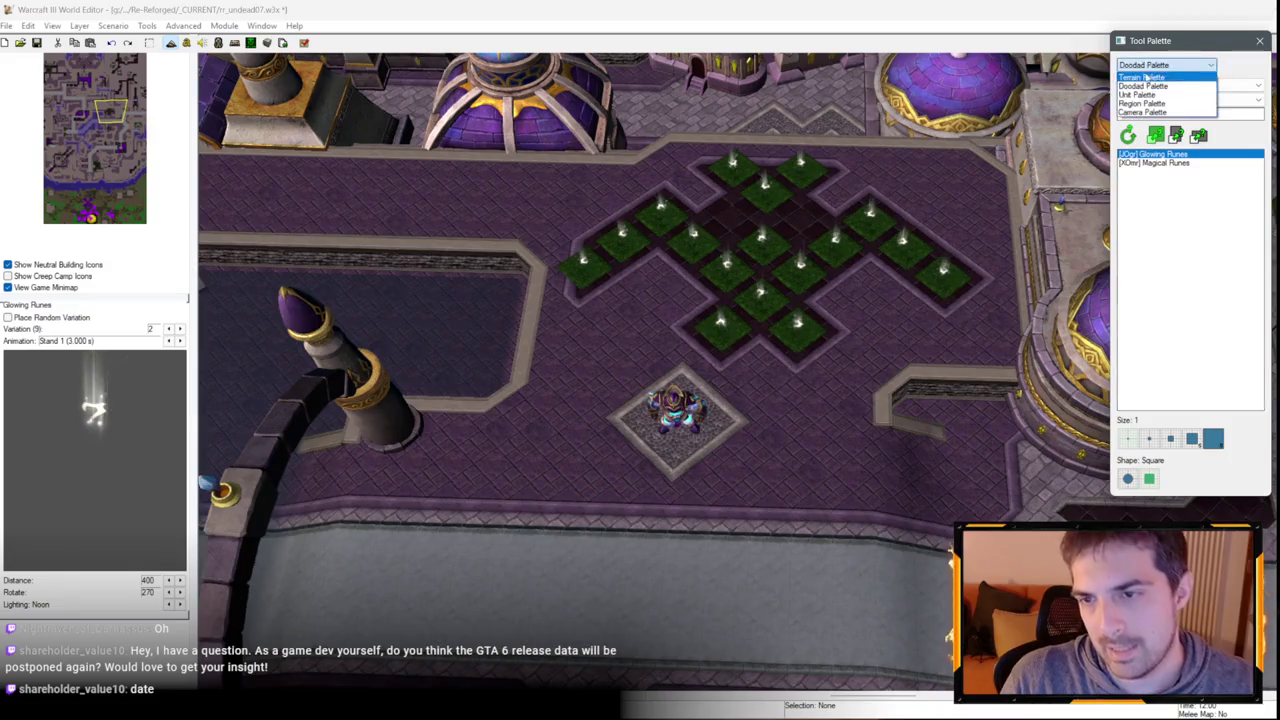
# Choose Round Tiles as the terrain texture, after trying Square Tiles and Brick.
pyautogui.click(1145, 75)
pyautogui.click(1165, 130)
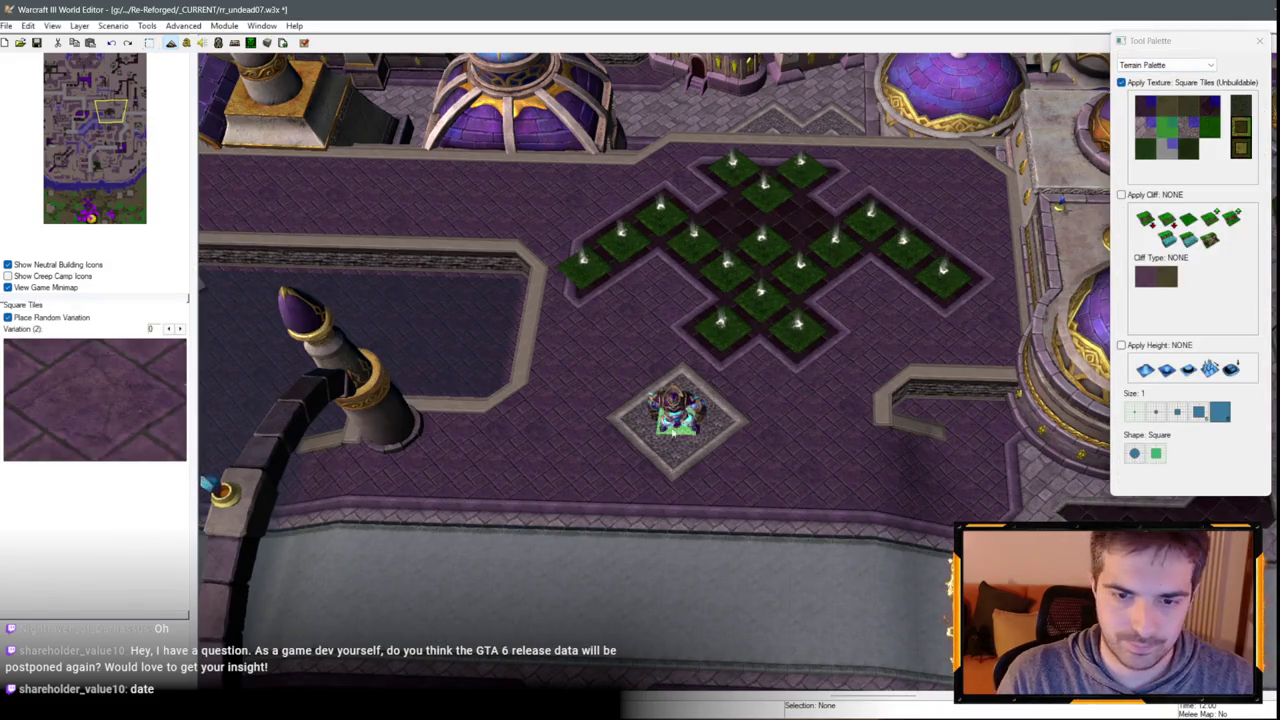
pyautogui.scroll(-1, 716, 338)
pyautogui.press('Right')
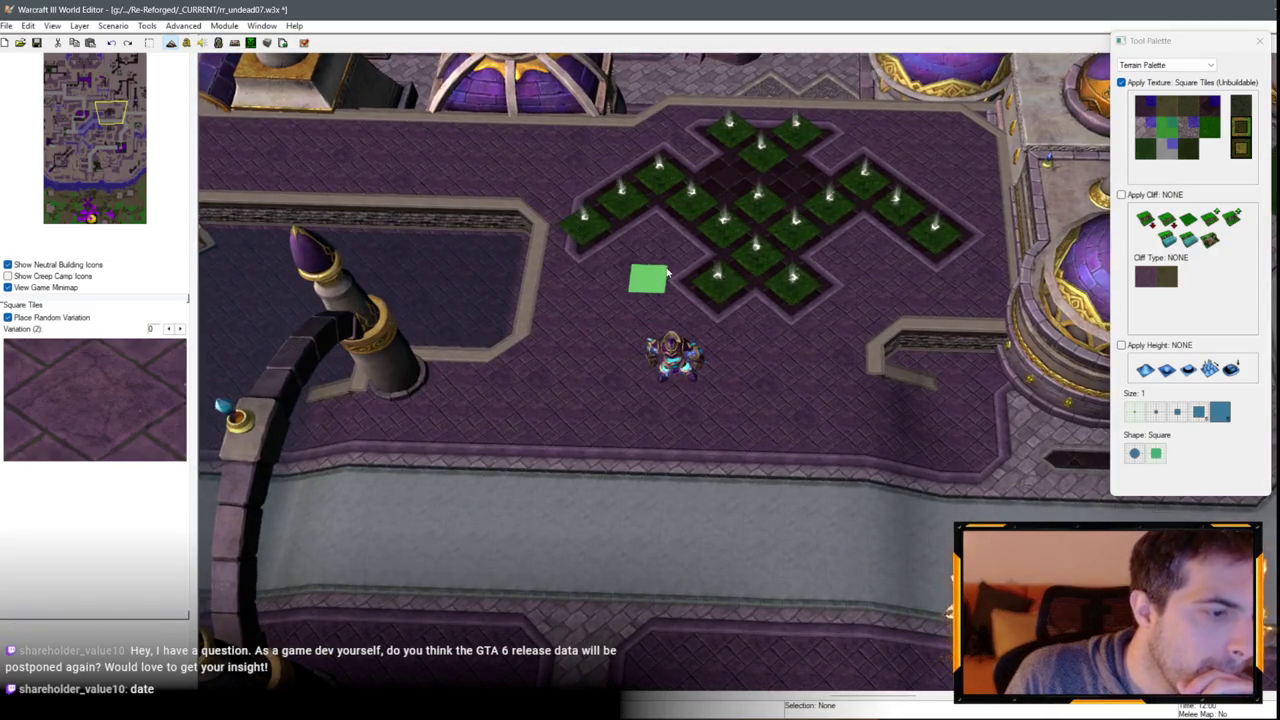
pyautogui.scroll(3, 706, 270)
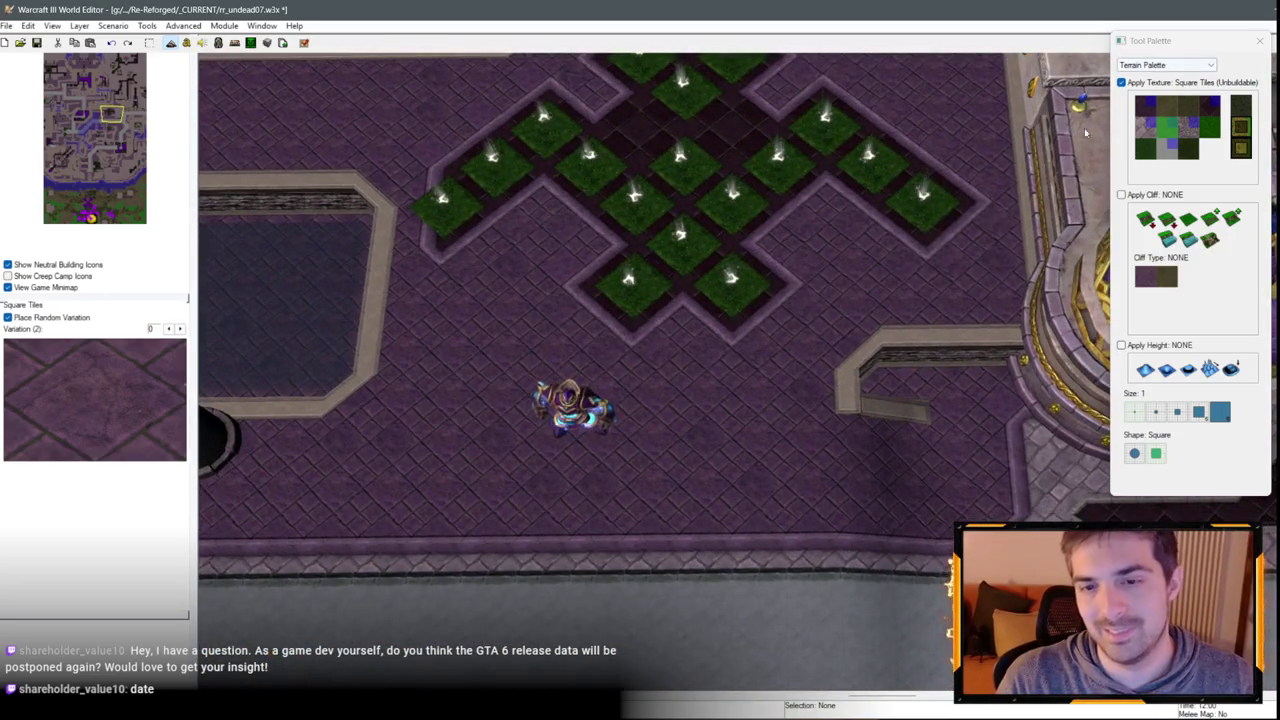
pyautogui.click(1149, 144)
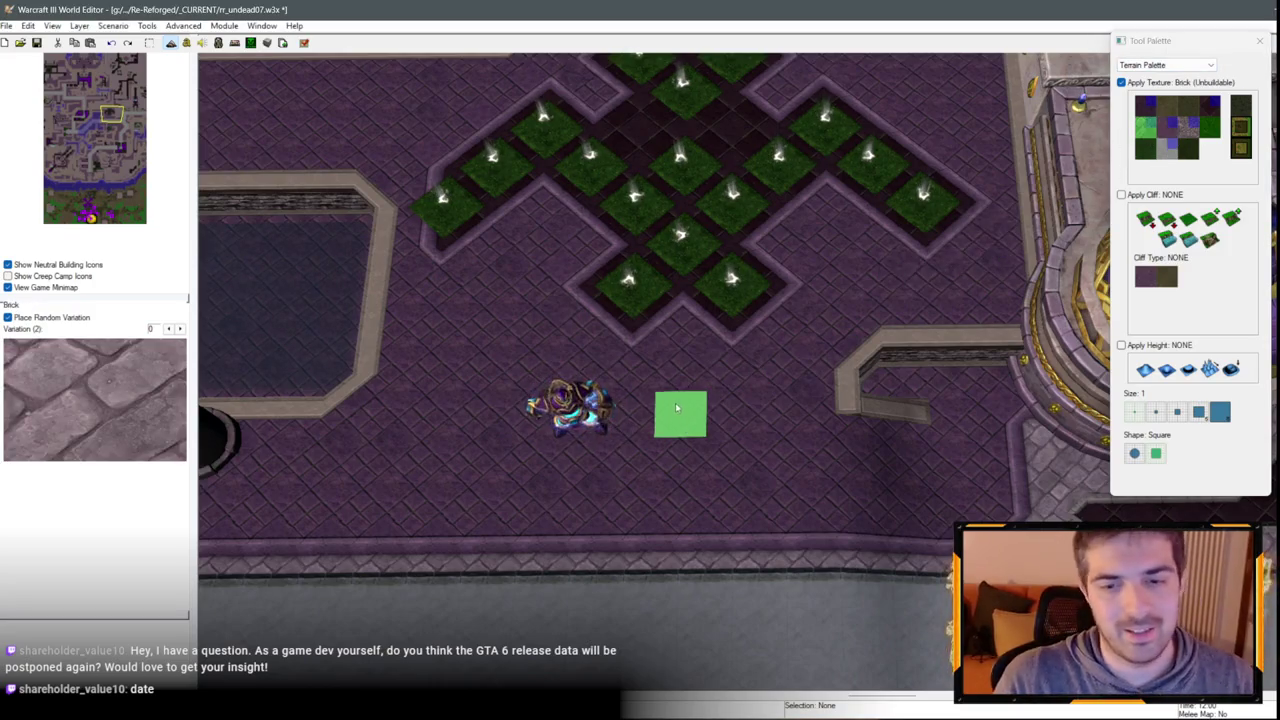
pyautogui.click(1190, 127)
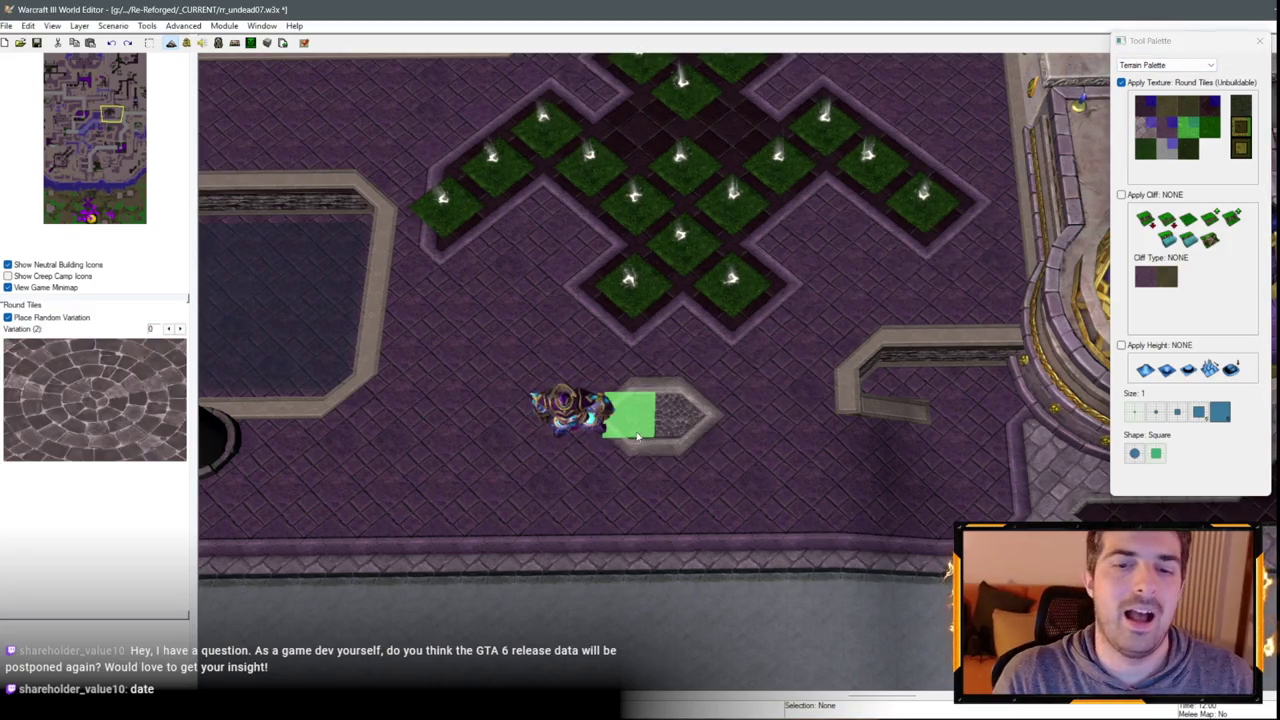
# Paint a round-tile diamond below the rune grid as the path's centre.
pyautogui.moveTo(716, 415)
pyautogui.mouseDown()
pyautogui.moveTo(677, 414)
pyautogui.moveTo(680, 457)
pyautogui.moveTo(629, 414)
pyautogui.moveTo(704, 447)
pyautogui.mouseUp()
pyautogui.hotkey('ctrl', 'z')
pyautogui.hotkey('ctrl', 'z')
pyautogui.hotkey('ctrl', 'z')
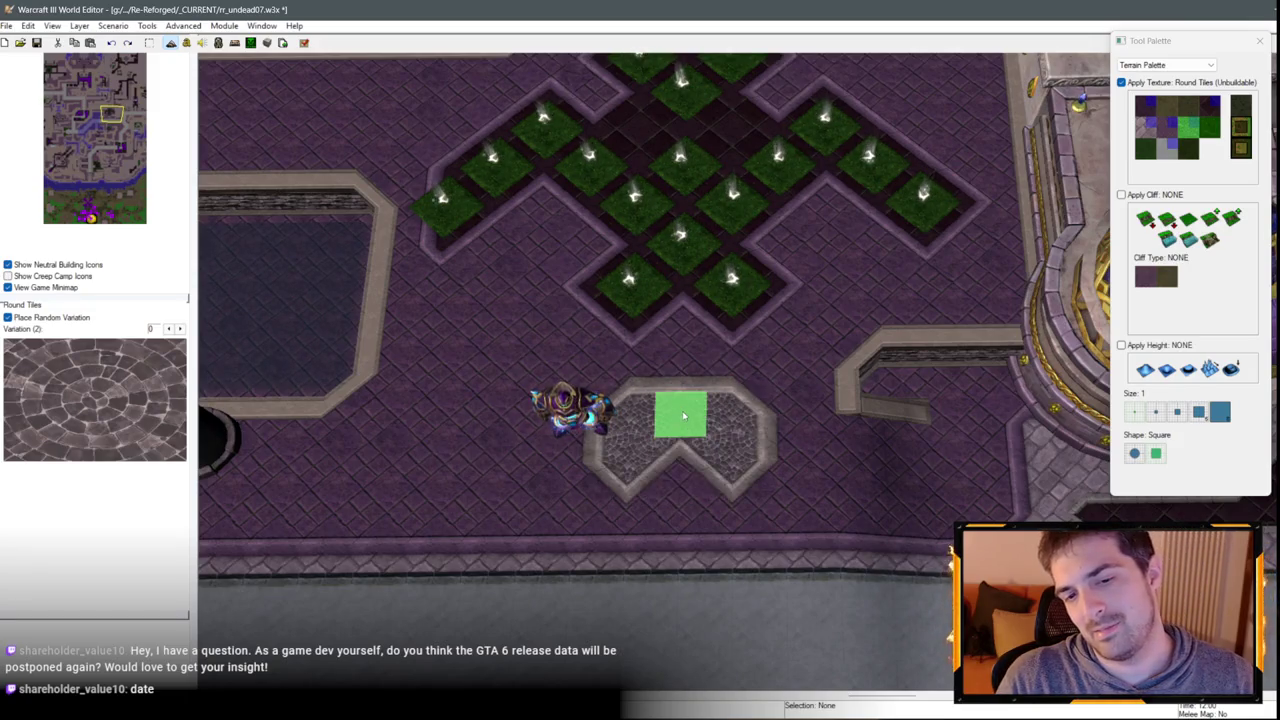
pyautogui.hotkey('ctrl', 'z')
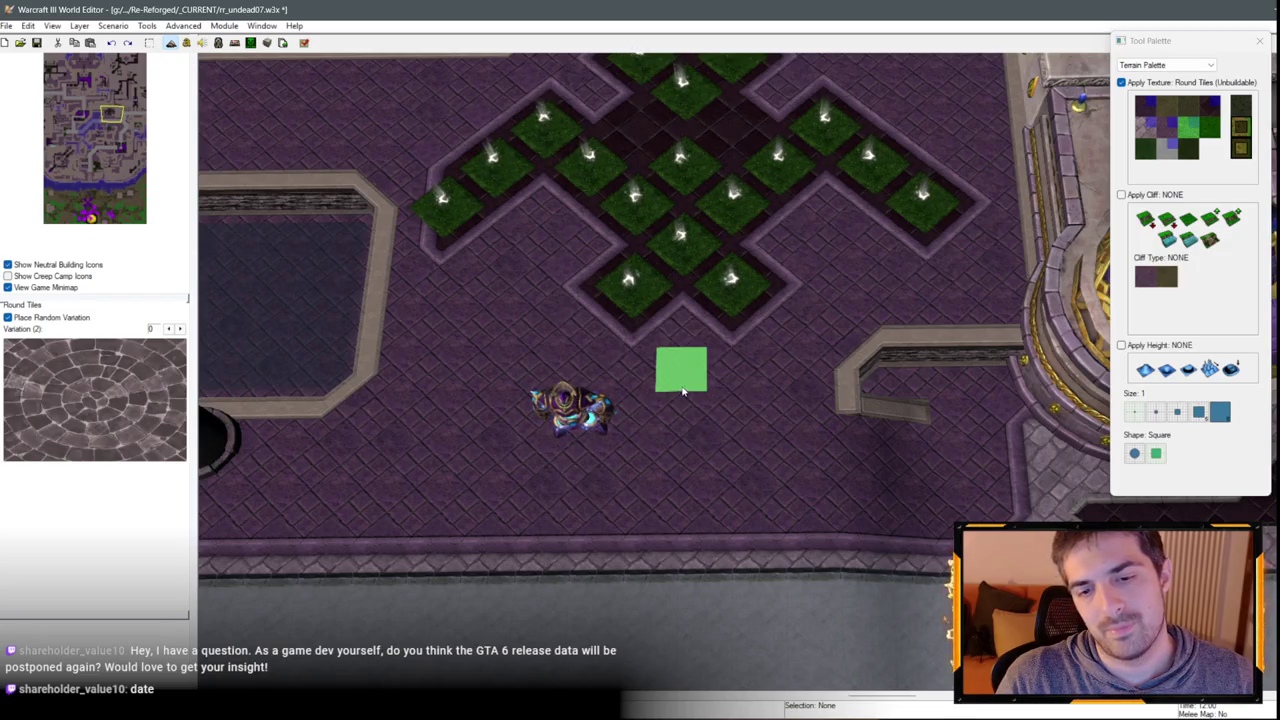
pyautogui.click(674, 404)
pyautogui.moveTo(731, 457)
pyautogui.mouseDown()
pyautogui.moveTo(731, 414)
pyautogui.moveTo(704, 492)
pyautogui.moveTo(623, 508)
pyautogui.moveTo(731, 460)
pyautogui.moveTo(783, 506)
pyautogui.mouseUp()
pyautogui.hotkey('ctrl', 'z')
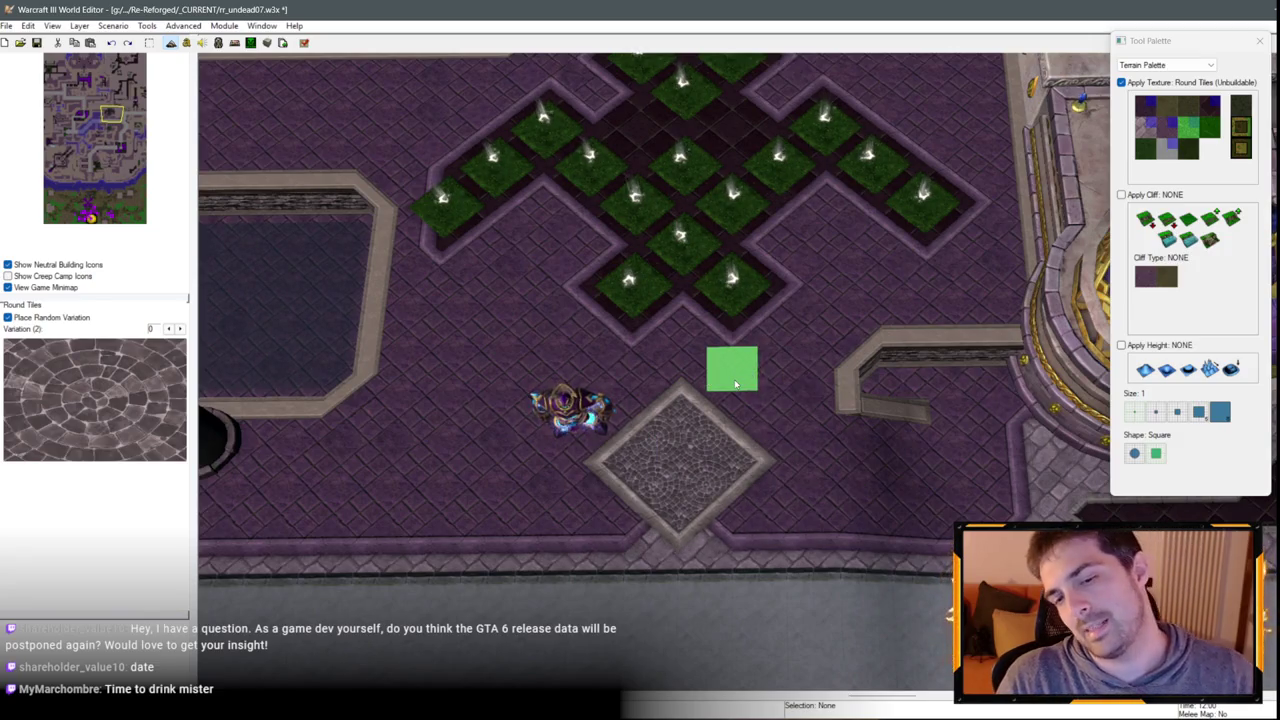
pyautogui.press('Down')
pyautogui.press('Left')
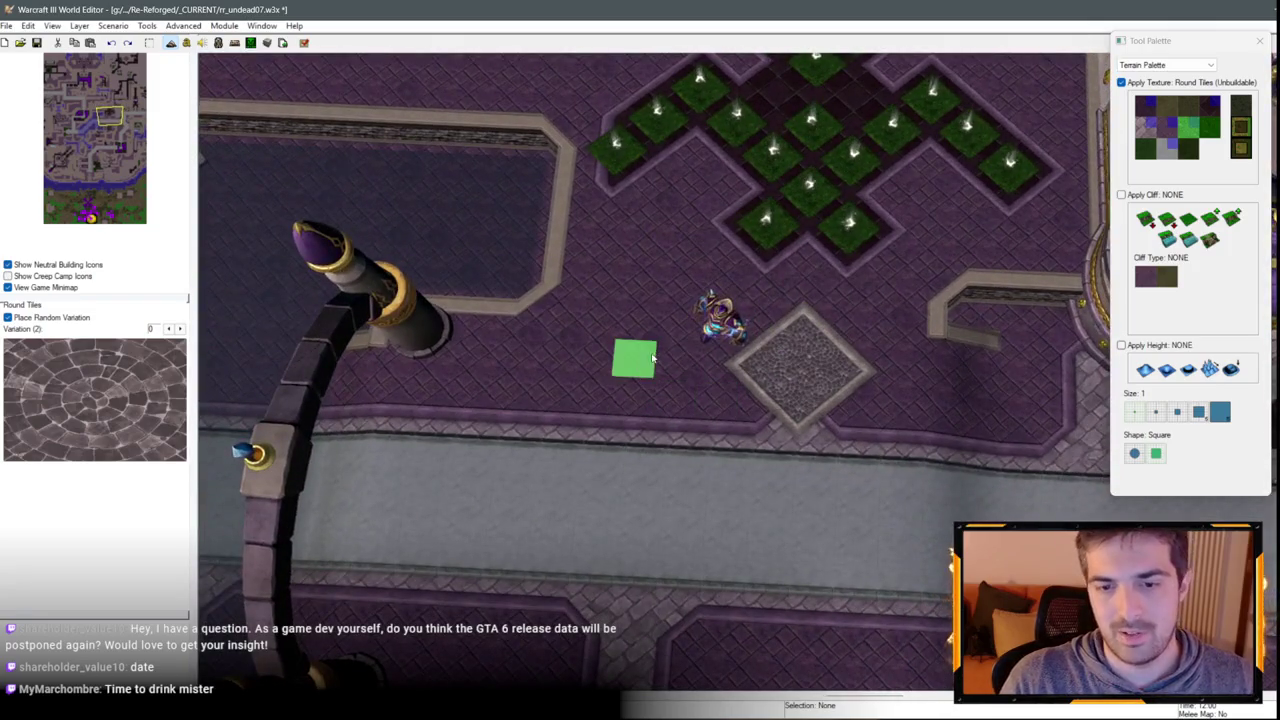
# Extend the round tiles leftward into a cross arm joined to the first diamond.
pyautogui.click(629, 392)
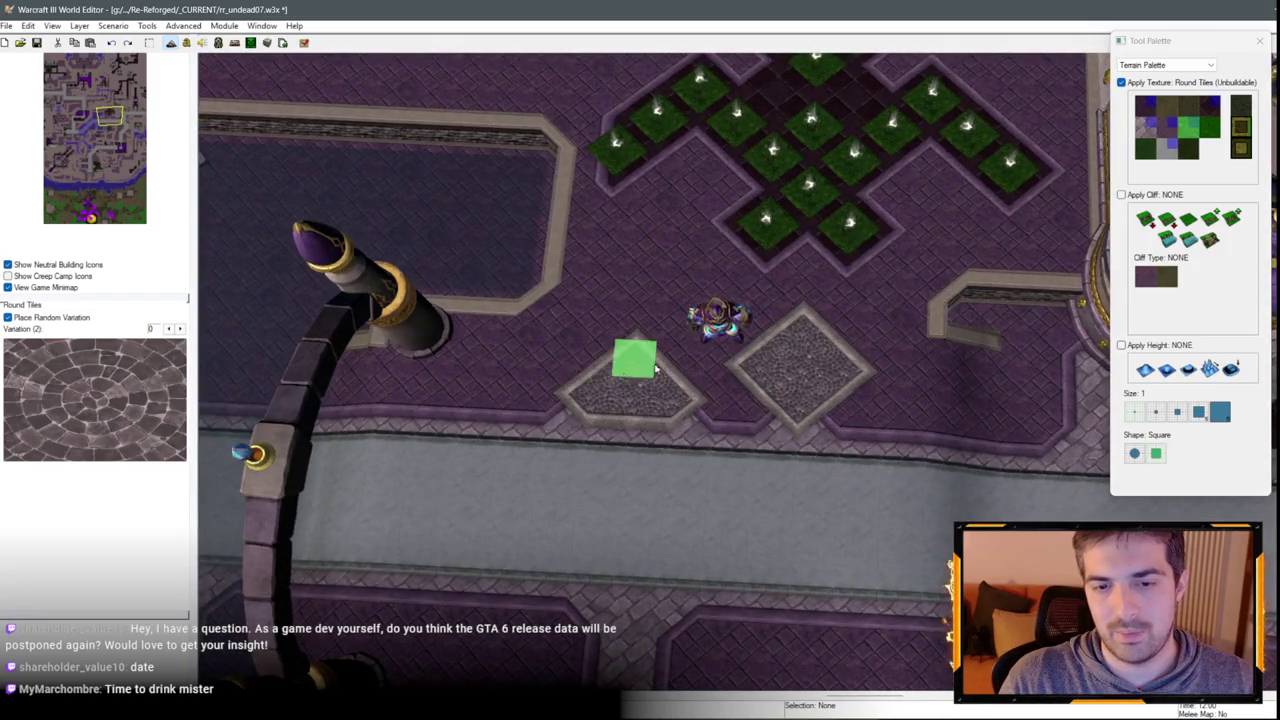
pyautogui.hotkey('ctrl', 'z')
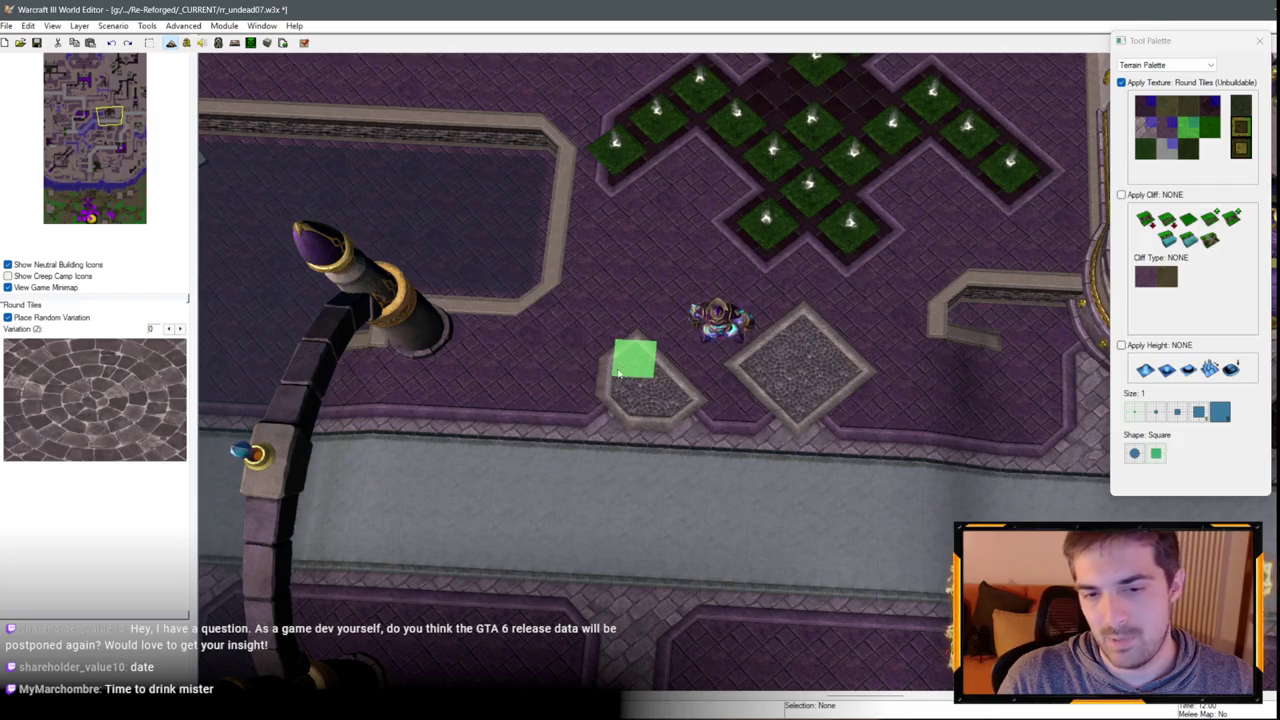
pyautogui.click(570, 404)
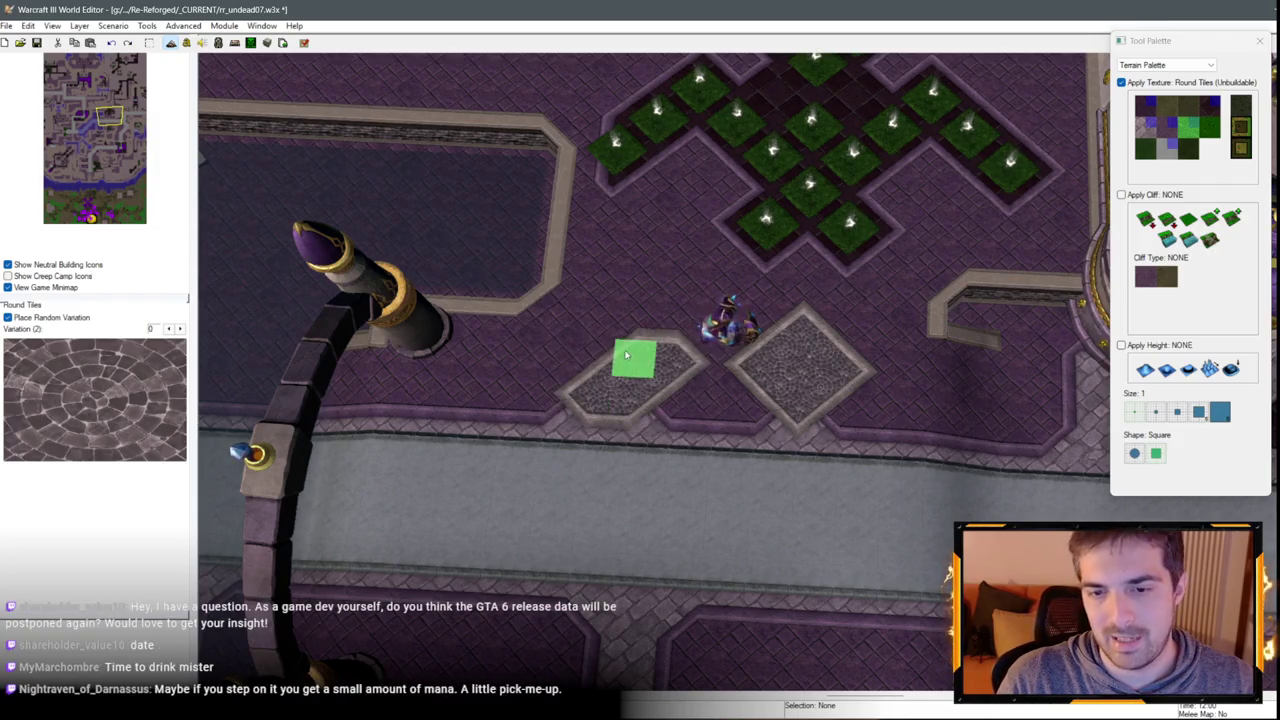
pyautogui.hotkey('ctrl', 'z')
pyautogui.click(590, 390)
pyautogui.click(630, 396)
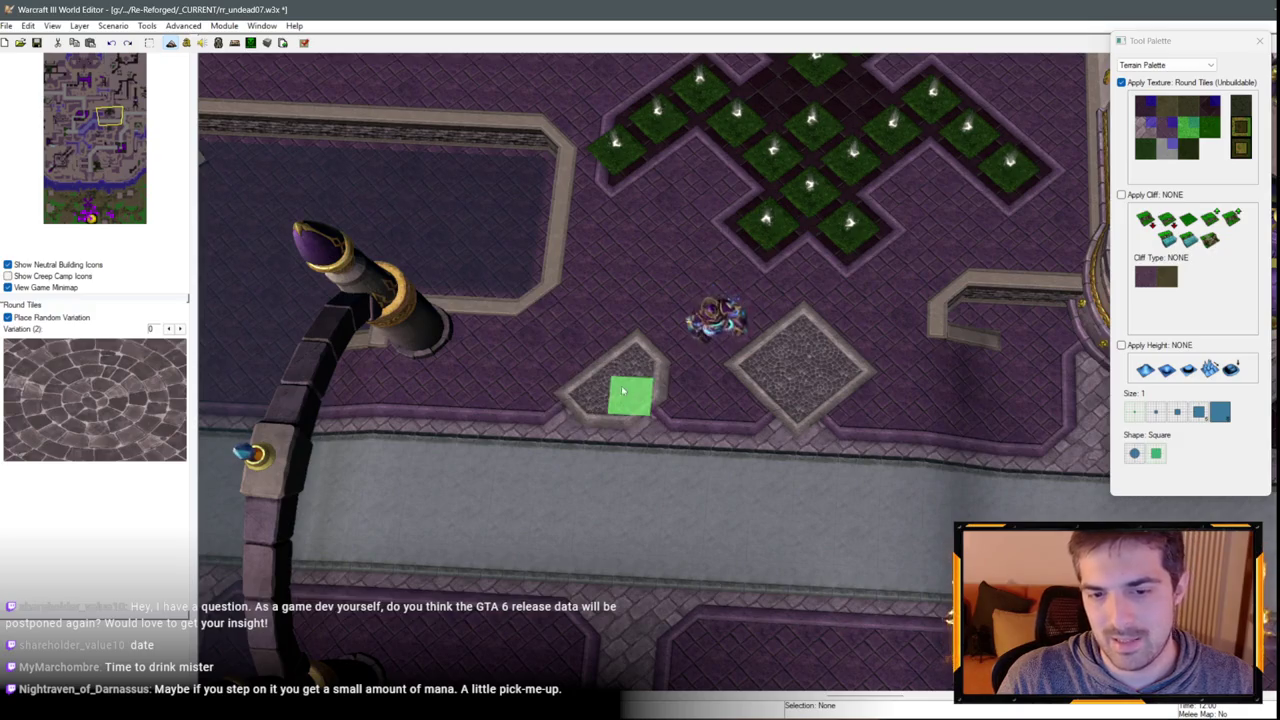
pyautogui.hotkey('ctrl', 'z')
pyautogui.click(671, 397)
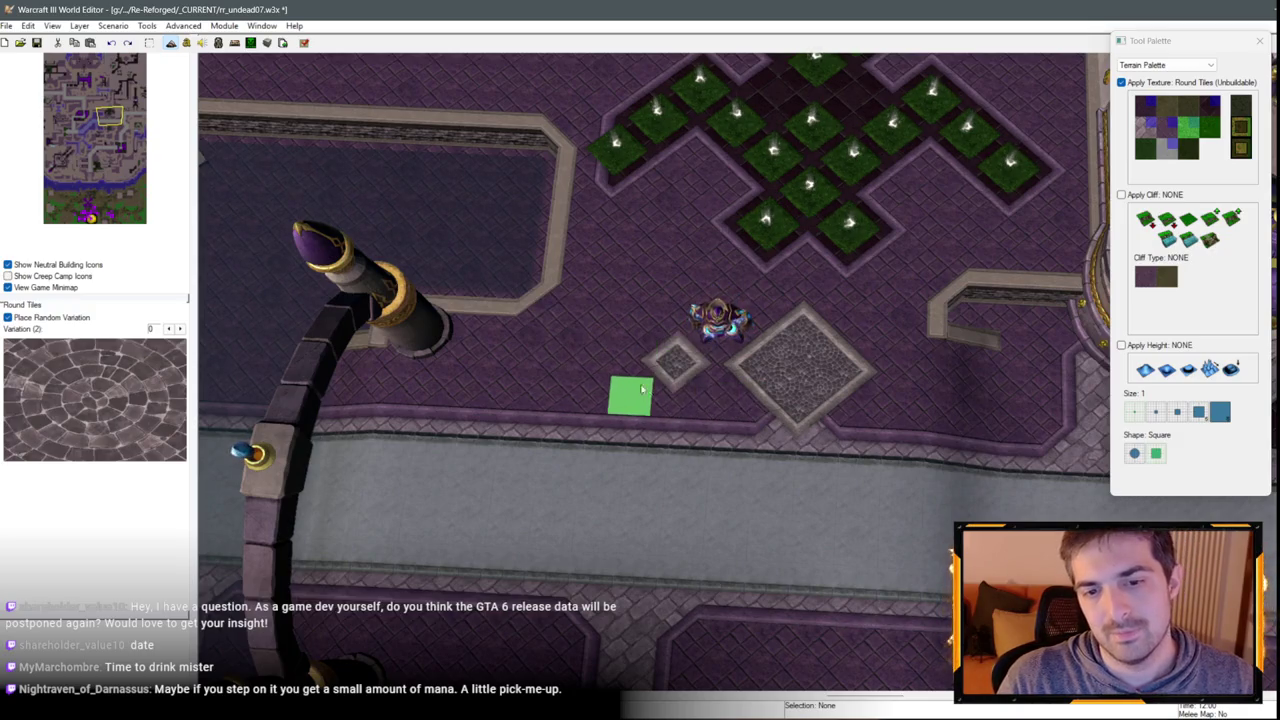
pyautogui.click(641, 389)
pyautogui.click(711, 400)
pyautogui.click(634, 360)
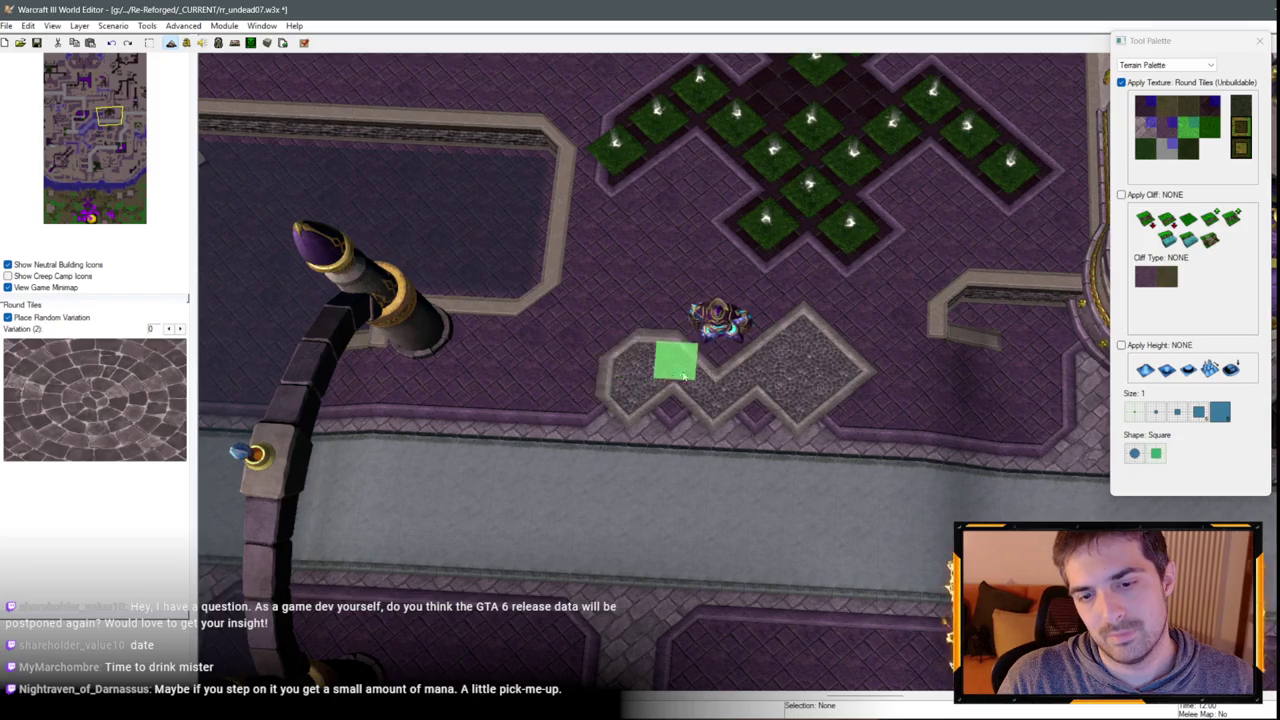
pyautogui.hotkey('ctrl', 'z')
pyautogui.hotkey('ctrl', 'z')
# Select Black Marble as the next paint texture.
pyautogui.scroll(-2, 870, 375)
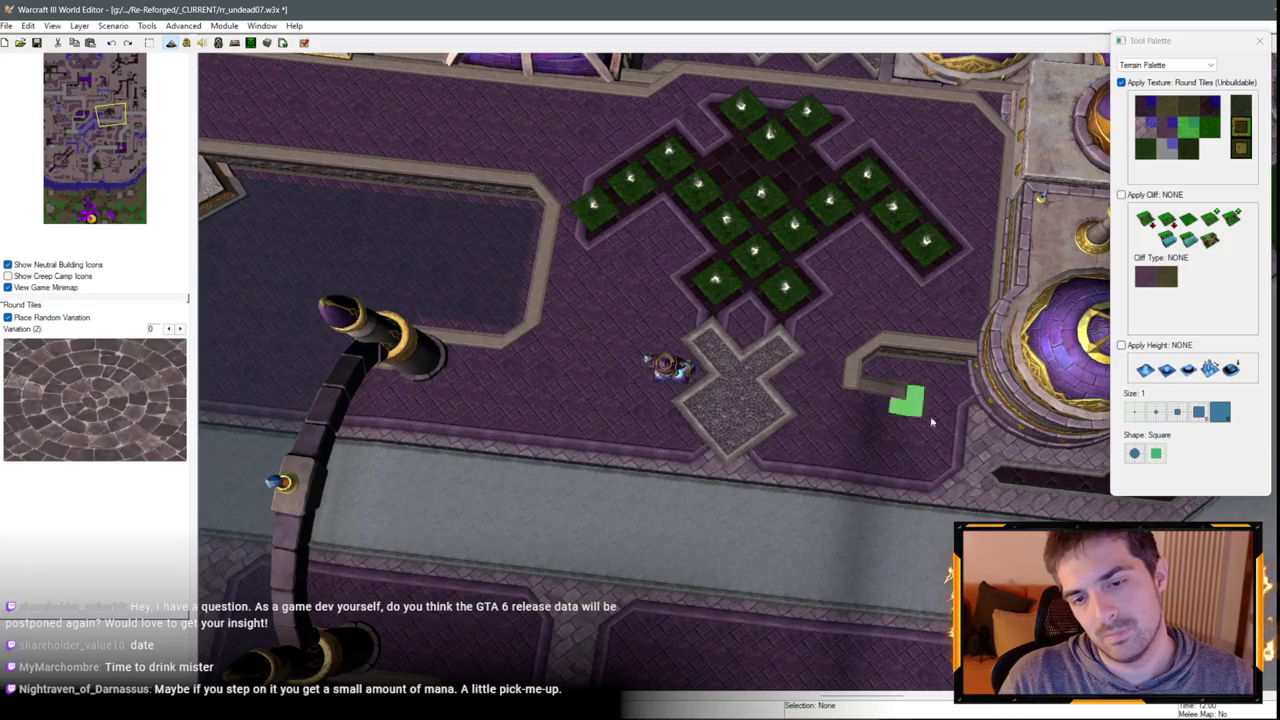
pyautogui.scroll(3, 930, 422)
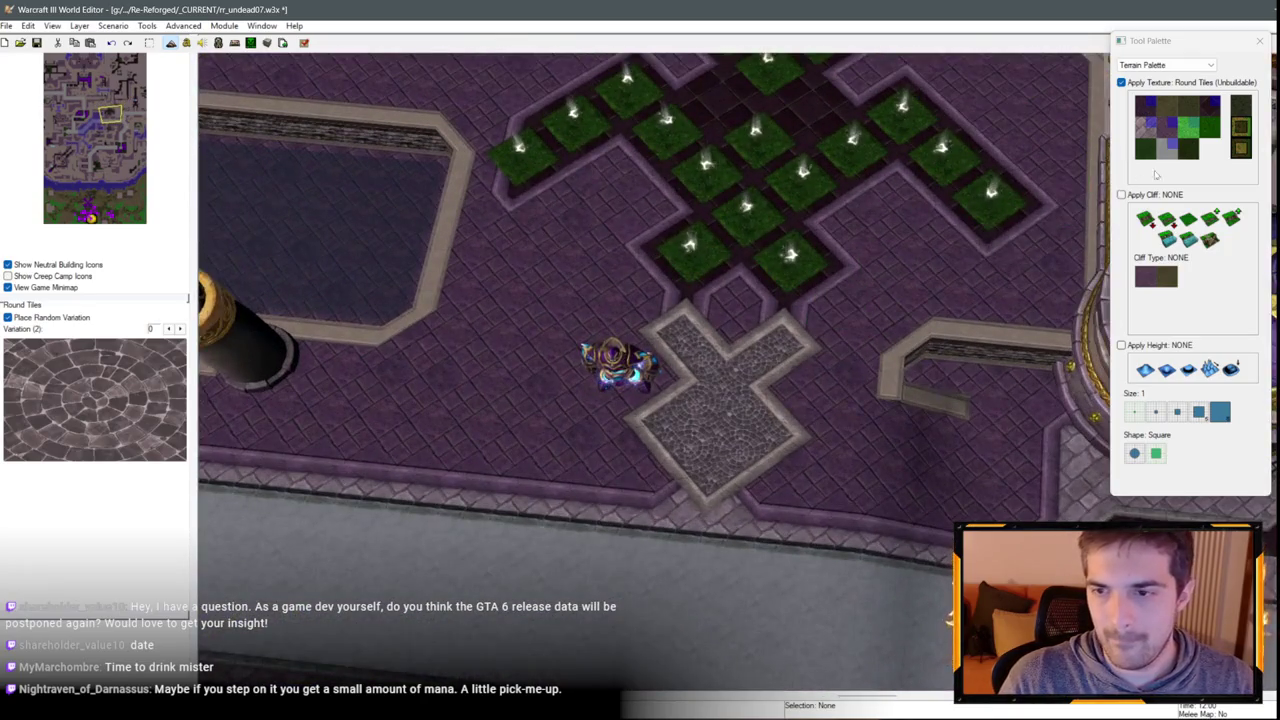
pyautogui.click(1192, 125)
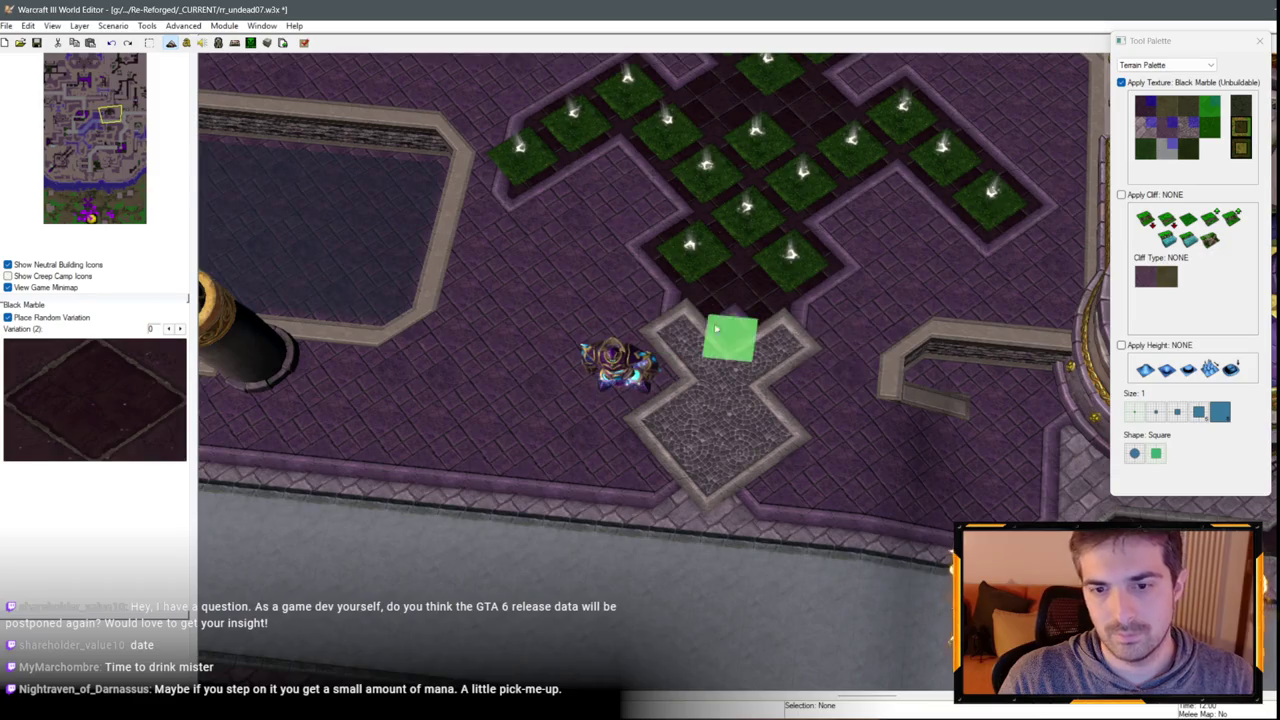
# In the Unit Palette, move the Arcane Golem to the cross path's centre and deselect it.
pyautogui.press('u')
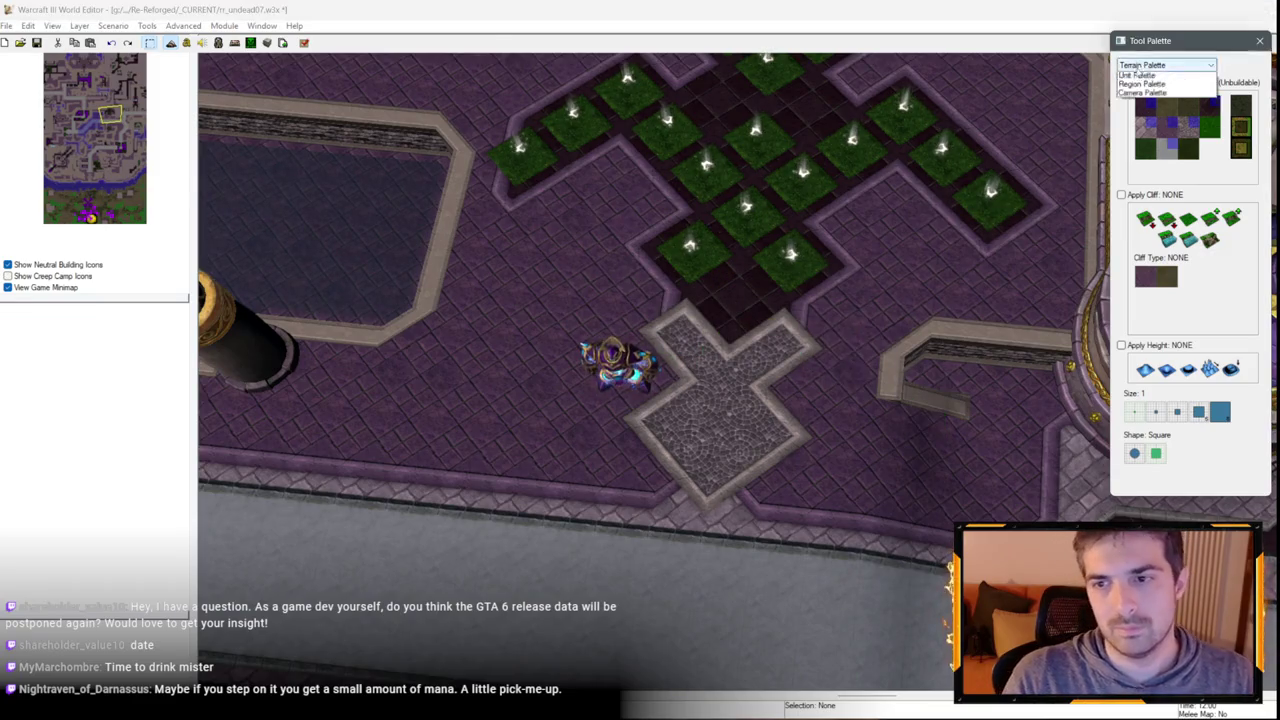
pyautogui.moveTo(615, 362); pyautogui.dragTo(700, 420)
pyautogui.scroll(-2, 629, 437)
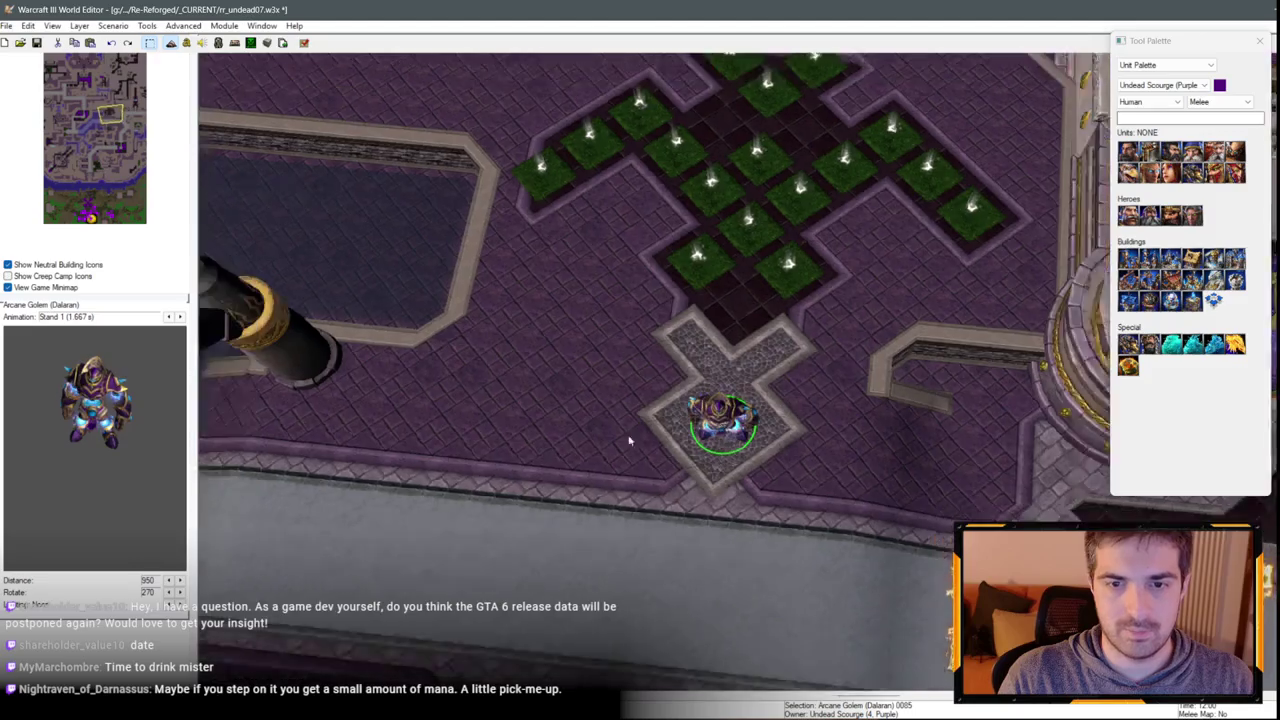
pyautogui.scroll(3, 561, 369)
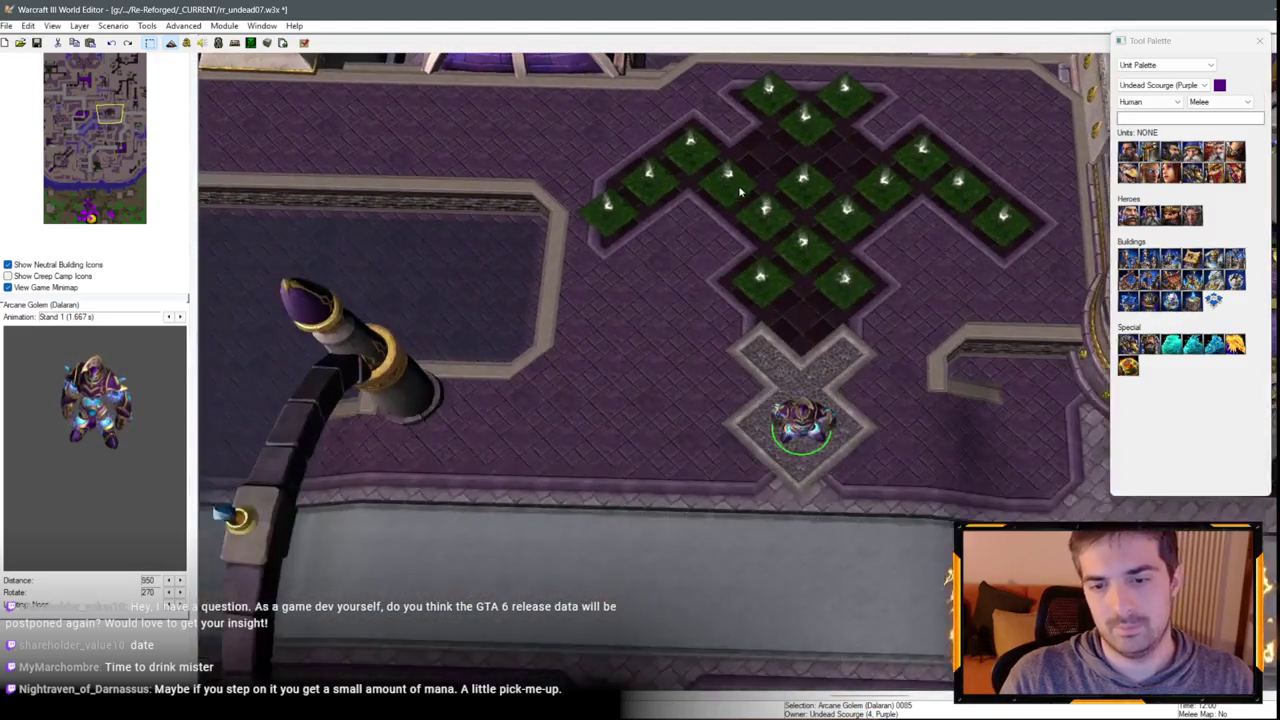
pyautogui.click(655, 460)
# Switch the Tool Palette back to the Terrain Palette.
pyautogui.scroll(-1, 678, 375)
pyautogui.scroll(-3, 706, 342)
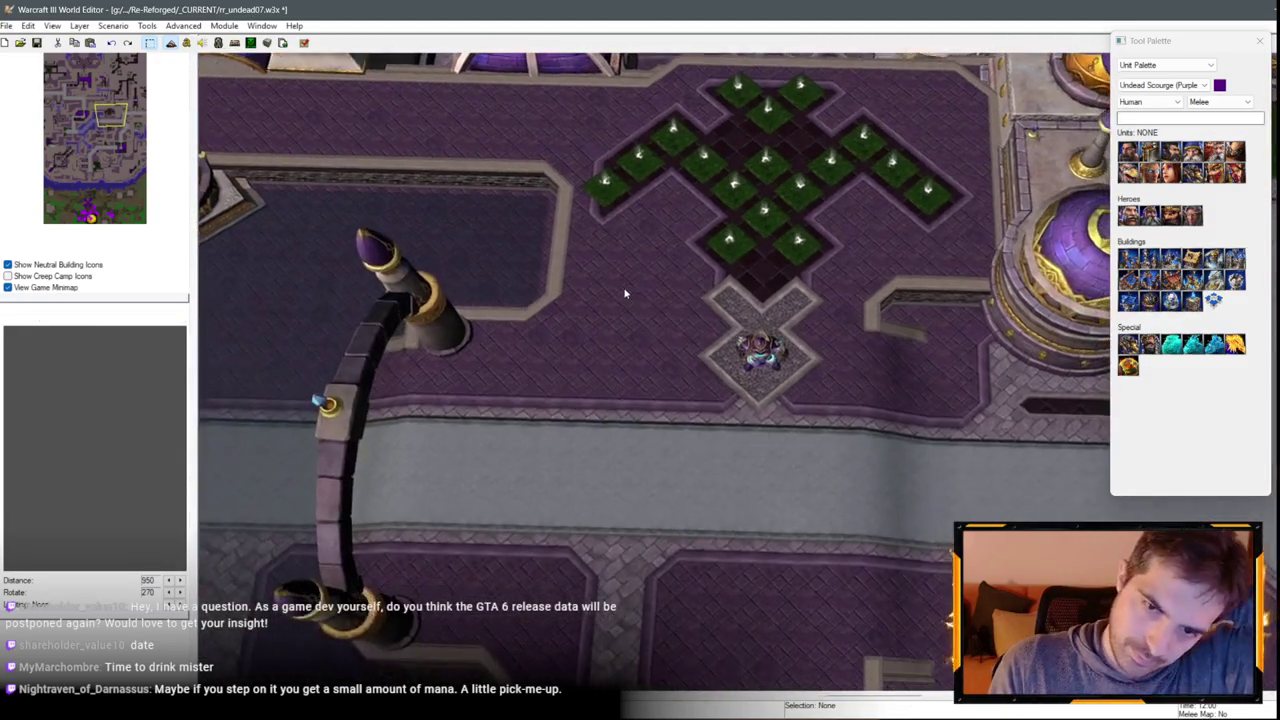
pyautogui.scroll(2, 638, 266)
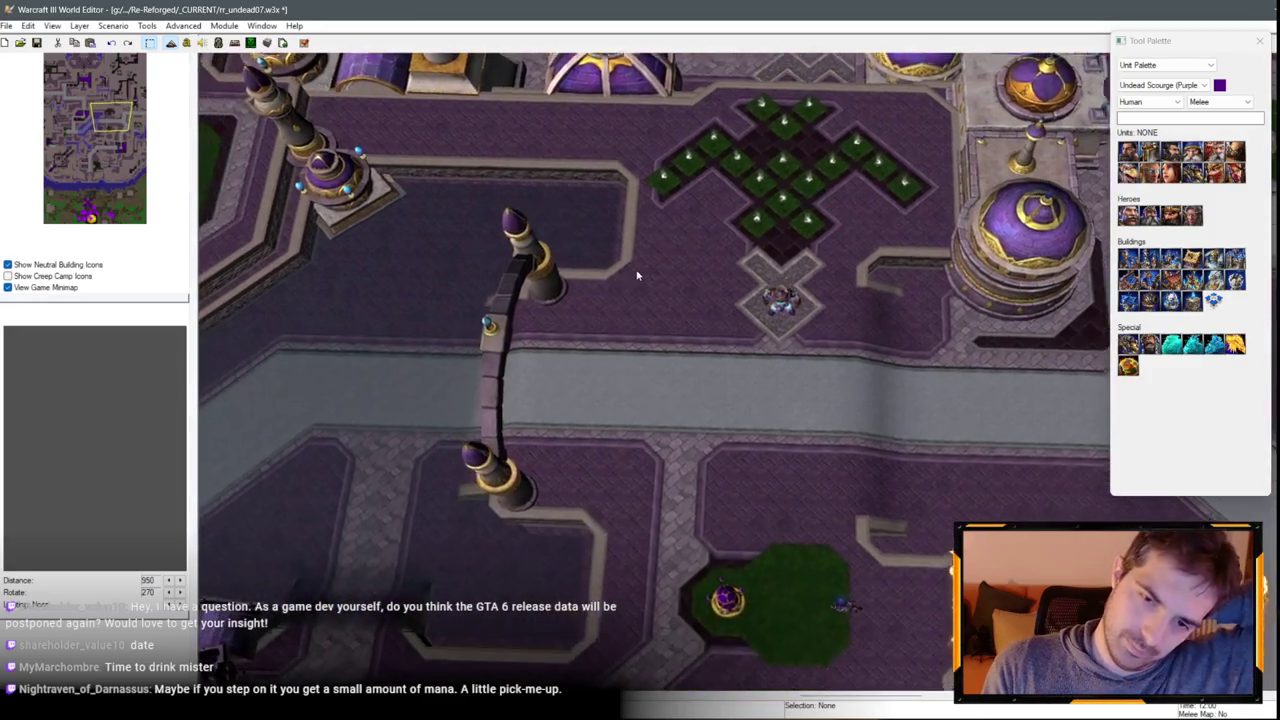
pyautogui.scroll(2, 935, 180)
pyautogui.click(1174, 64)
pyautogui.click(1150, 77)
pyautogui.scroll(2, 868, 331)
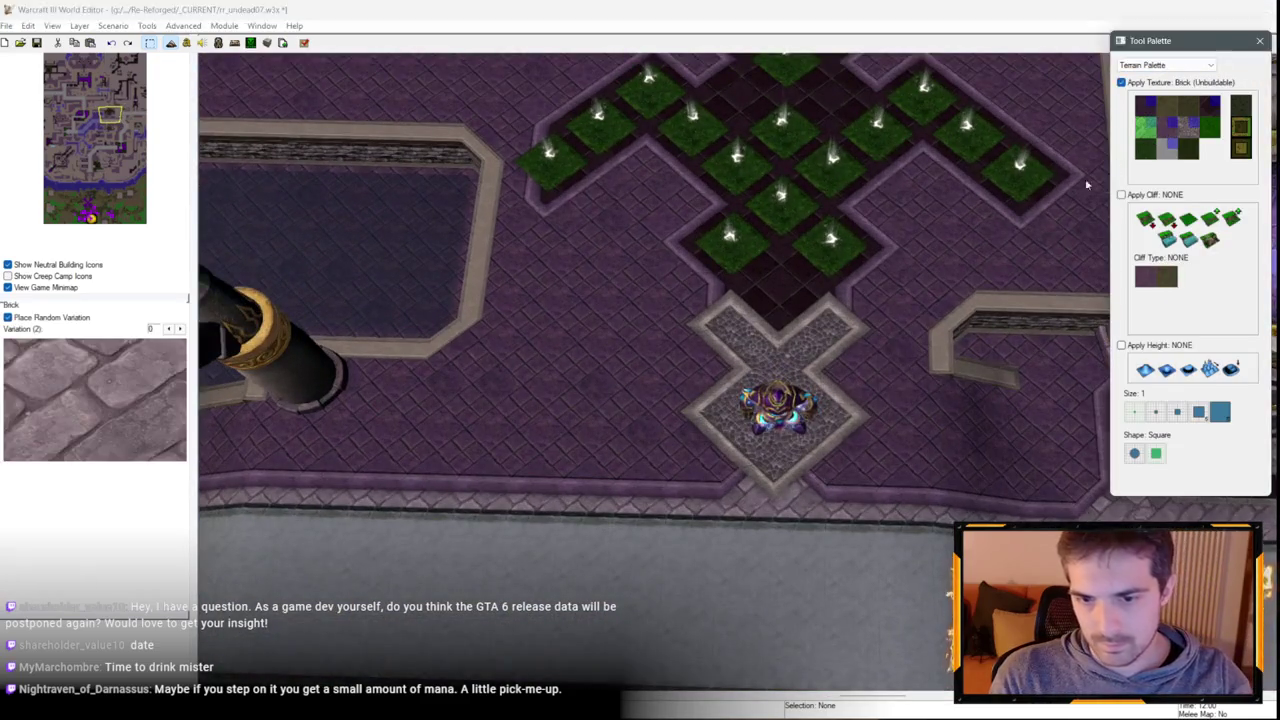
# Paint Brick along the left, right and top-left edges of the green tile cross.
pyautogui.moveTo(720, 457)
pyautogui.mouseDown()
pyautogui.moveTo(671, 409)
pyautogui.moveTo(726, 366)
pyautogui.moveTo(678, 322)
pyautogui.moveTo(680, 277)
pyautogui.mouseUp()
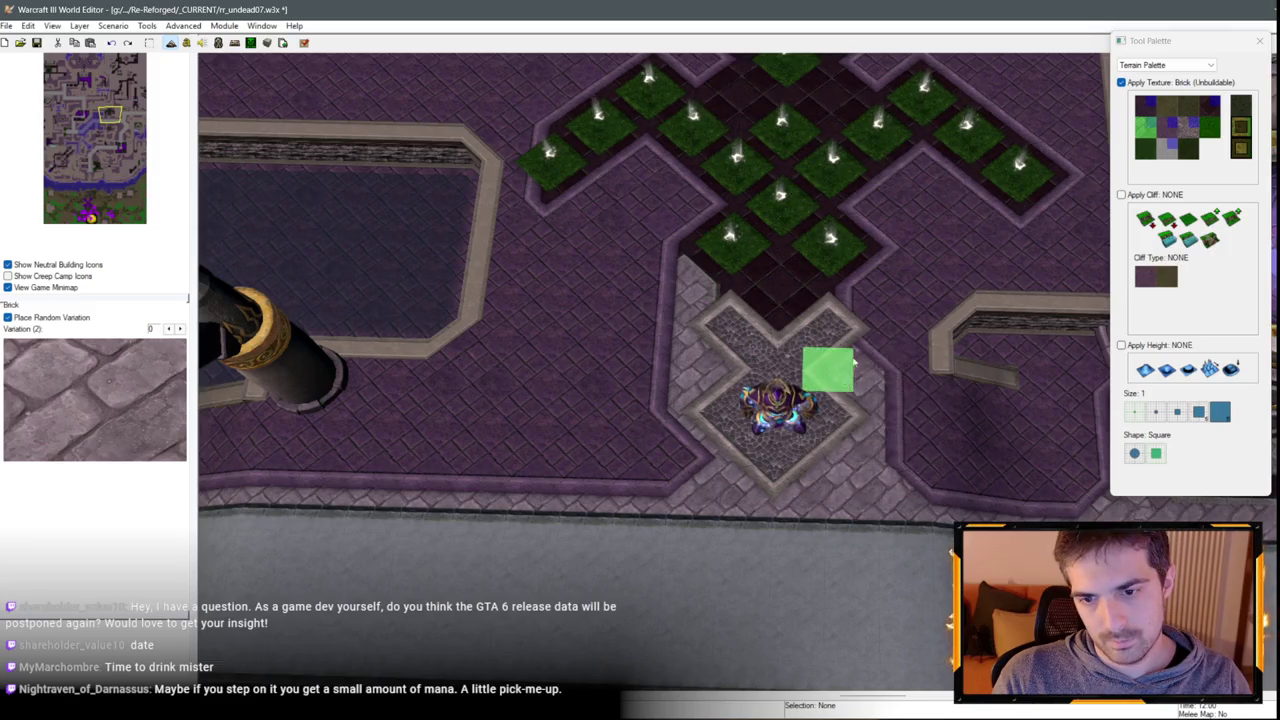
pyautogui.scroll(-1, 937, 269)
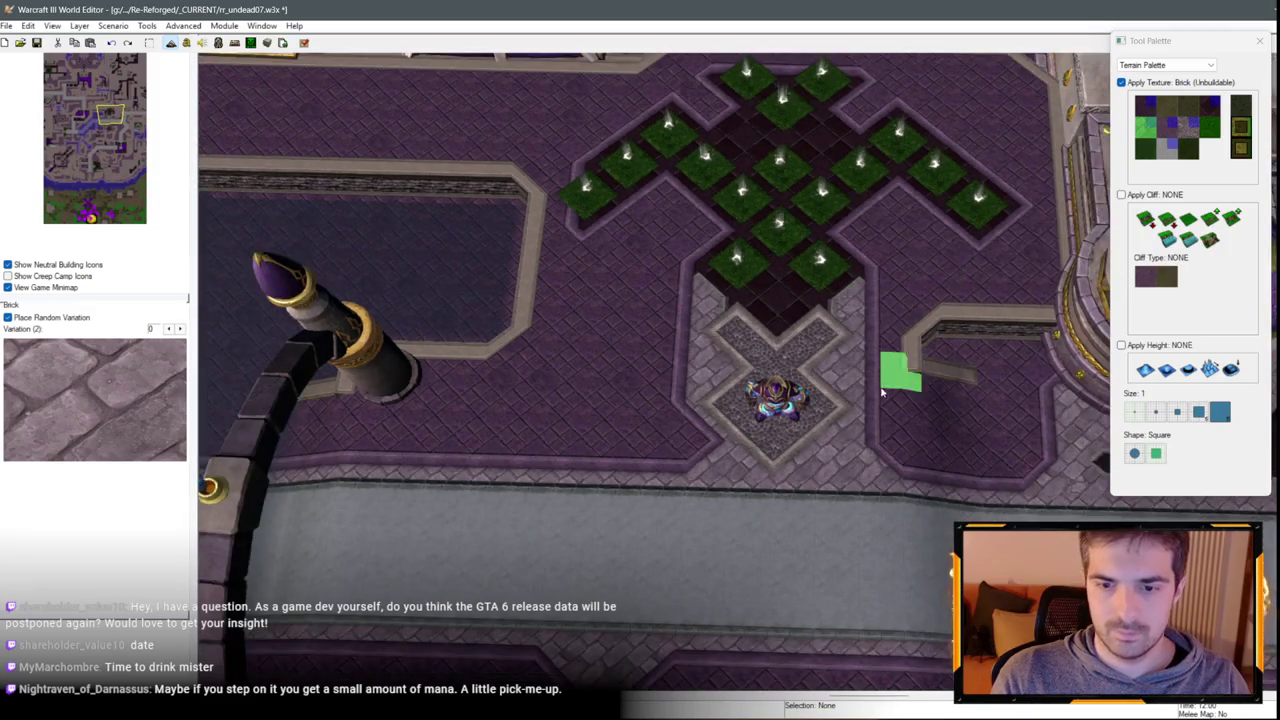
pyautogui.click(1172, 130)
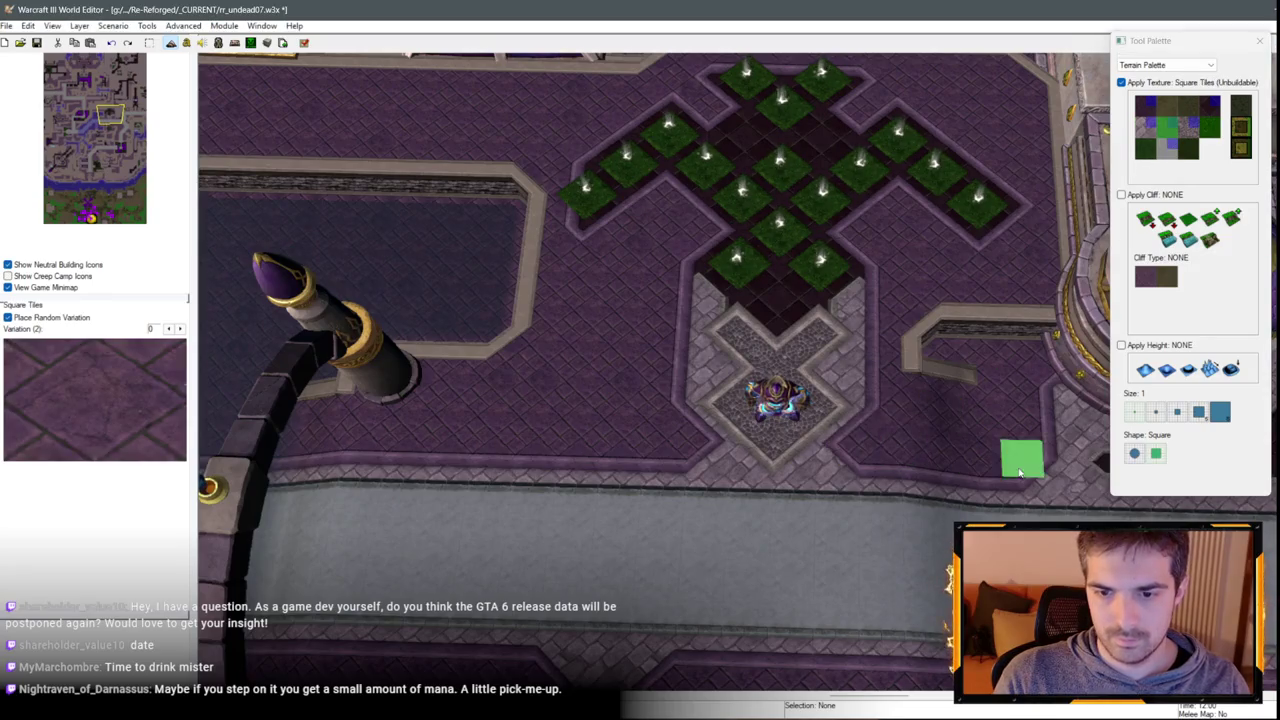
pyautogui.scroll(2, 666, 277)
pyautogui.click(1145, 125)
pyautogui.scroll(-2, 820, 409)
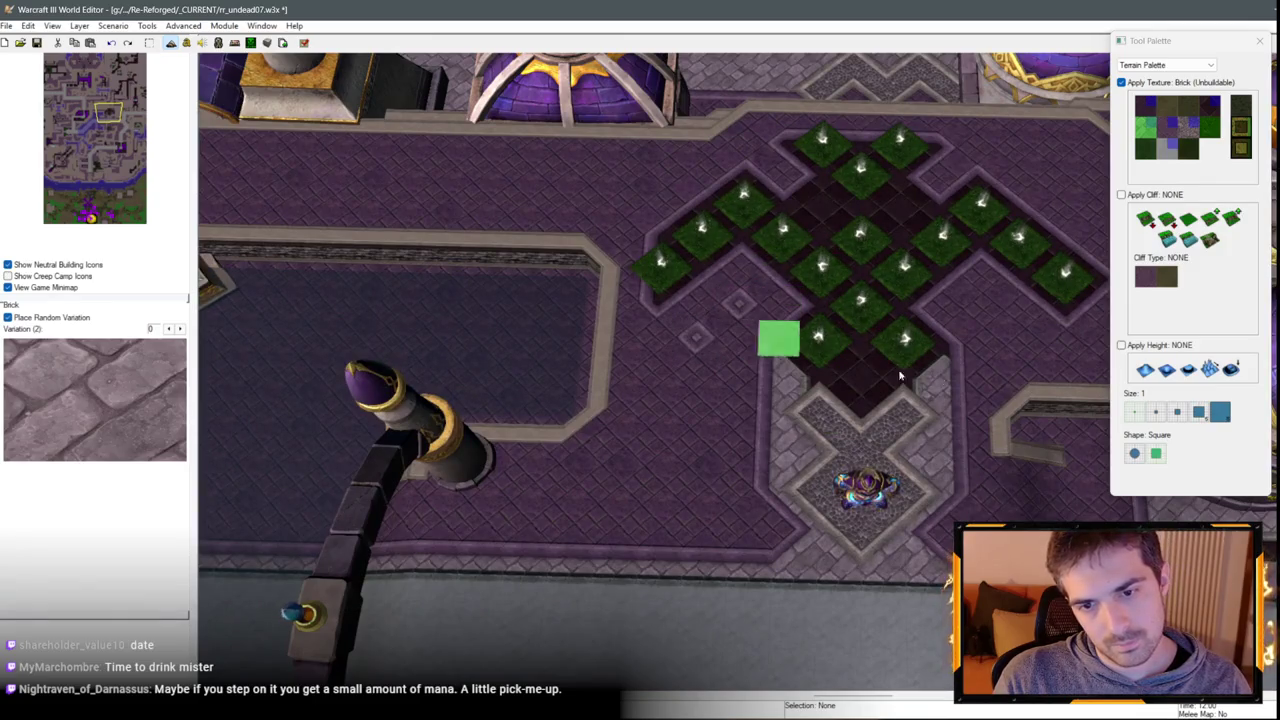
pyautogui.press('Right')
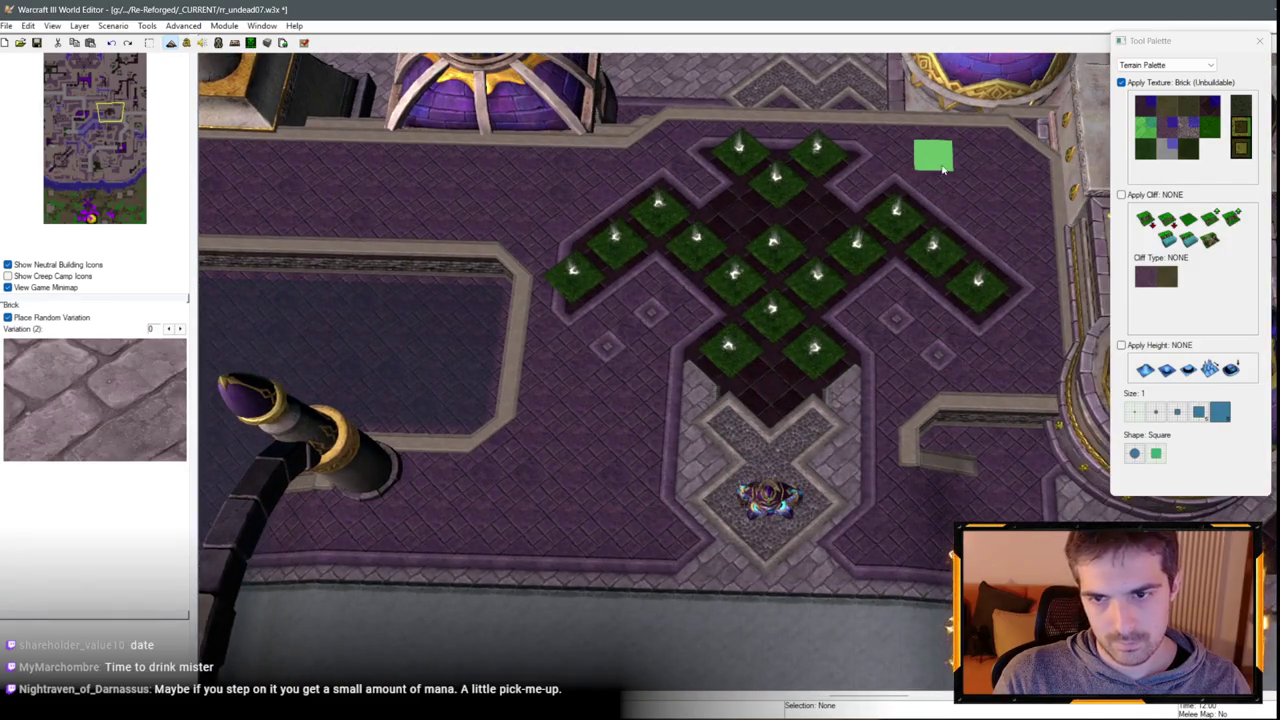
pyautogui.moveTo(948, 207); pyautogui.dragTo(1029, 271)
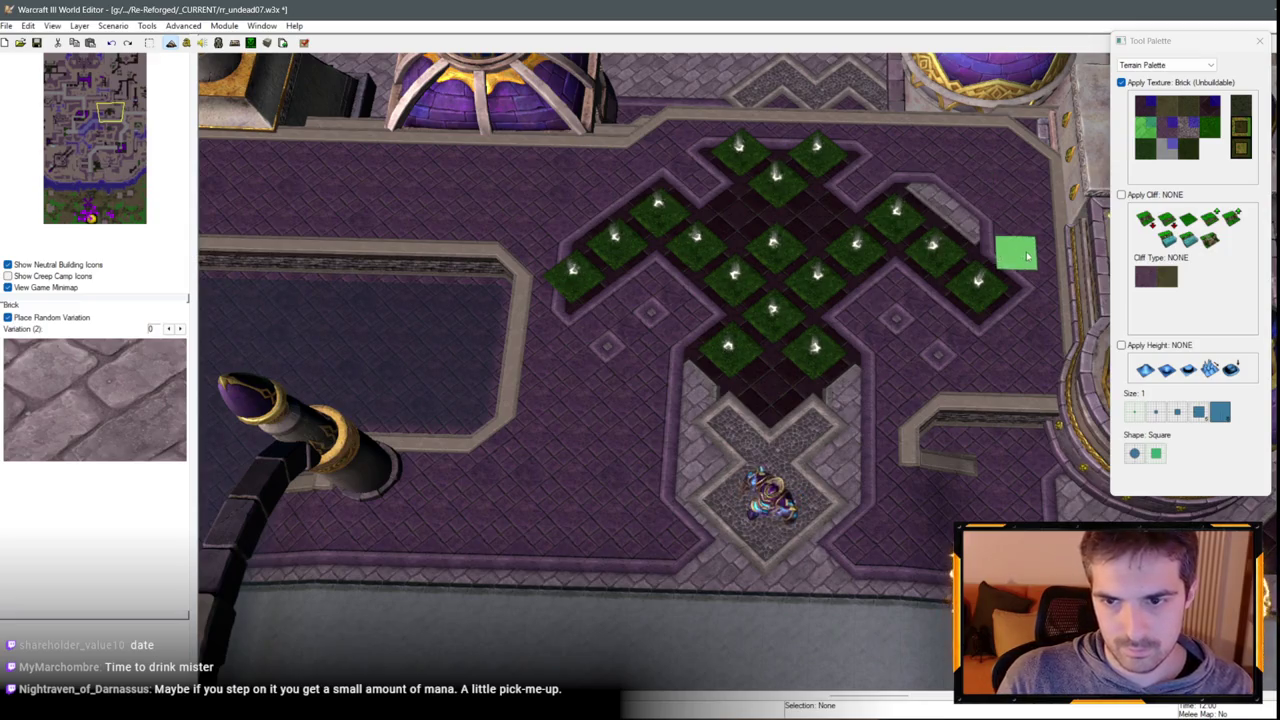
pyautogui.moveTo(638, 197); pyautogui.dragTo(571, 240)
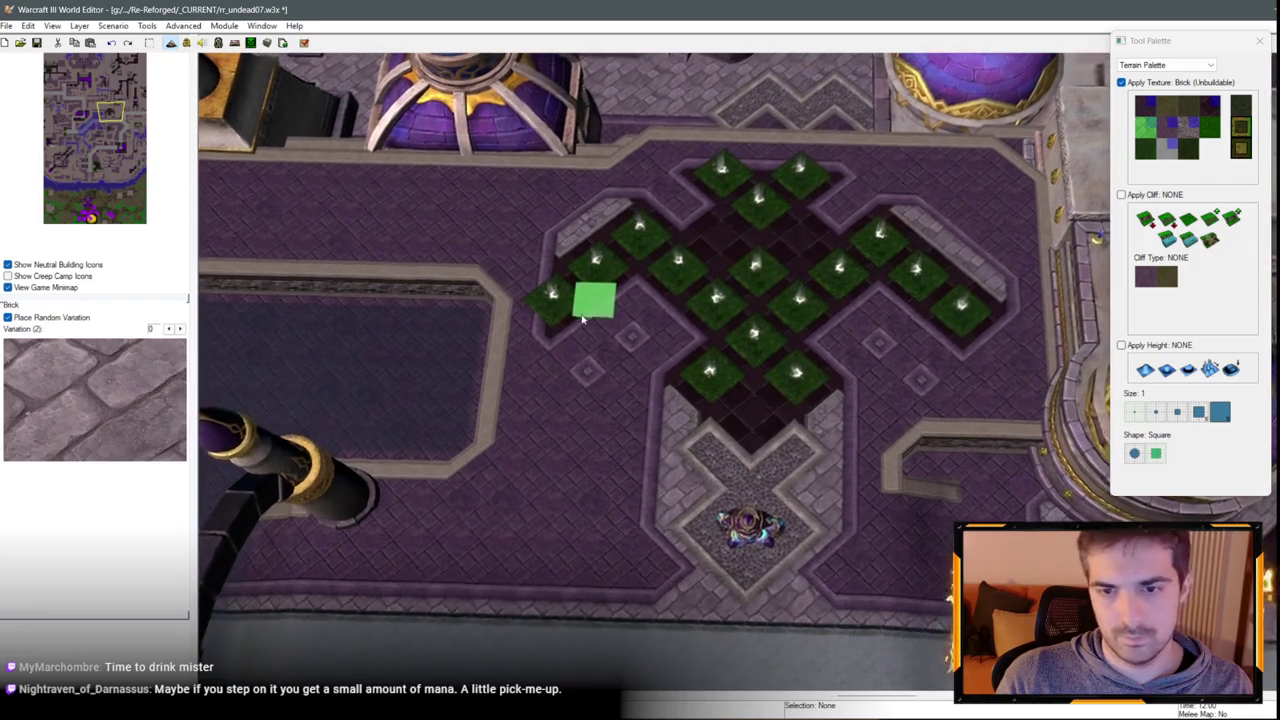
# Set the brush to apply Same Level Tiled Walls cliffs with texture painting off.
pyautogui.scroll(-3, 940, 285)
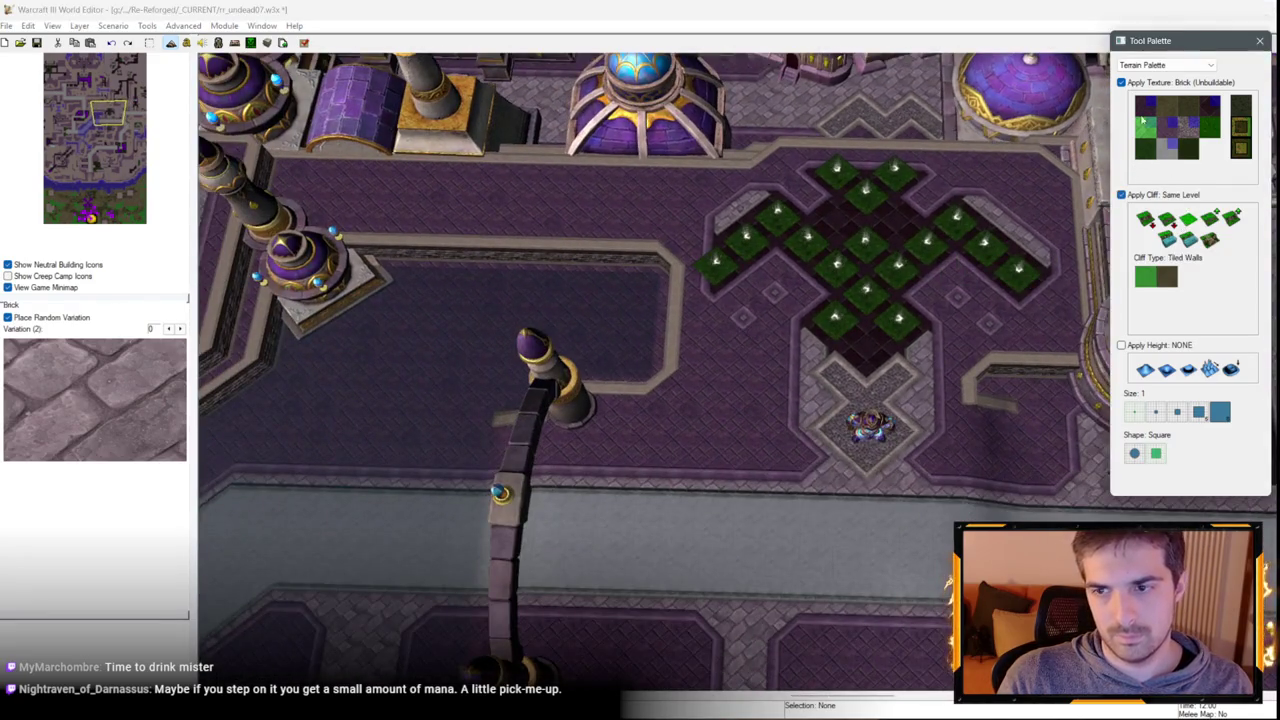
pyautogui.click(1170, 125)
pyautogui.click(1142, 84)
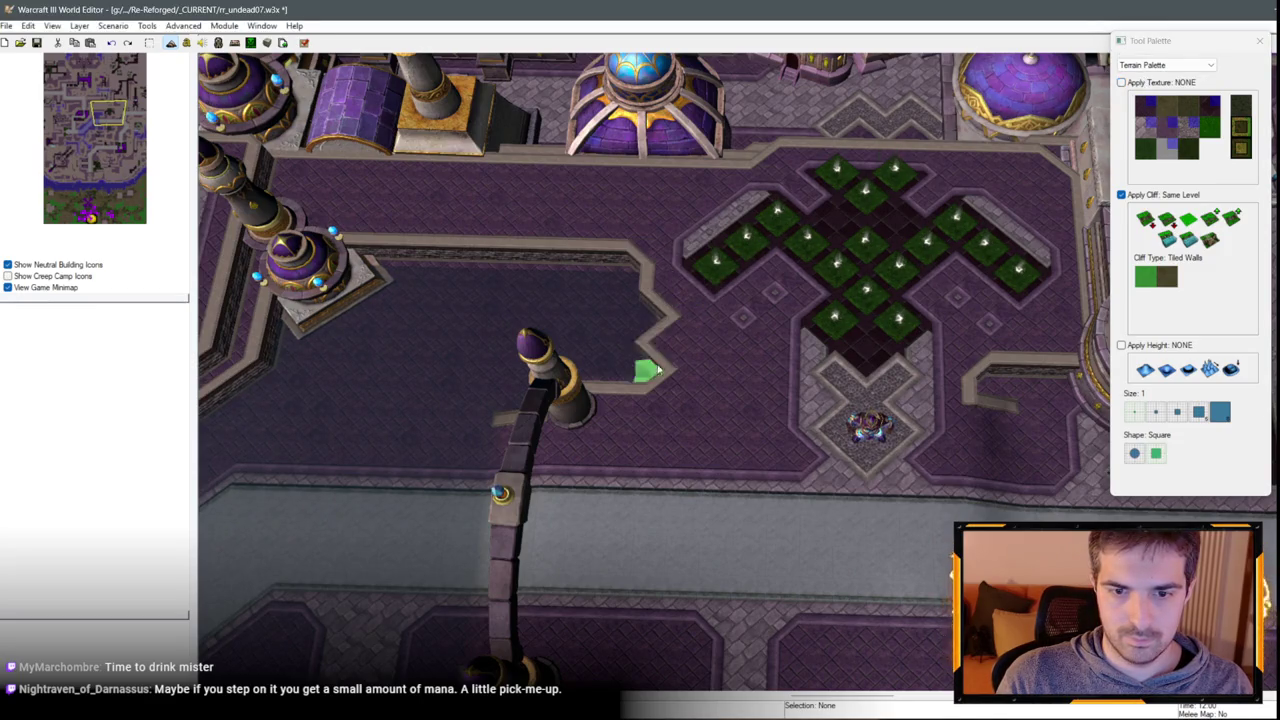
# Reshape and notch the tiled-wall cliff ledge above the plaza's north end.
pyautogui.press('Right')
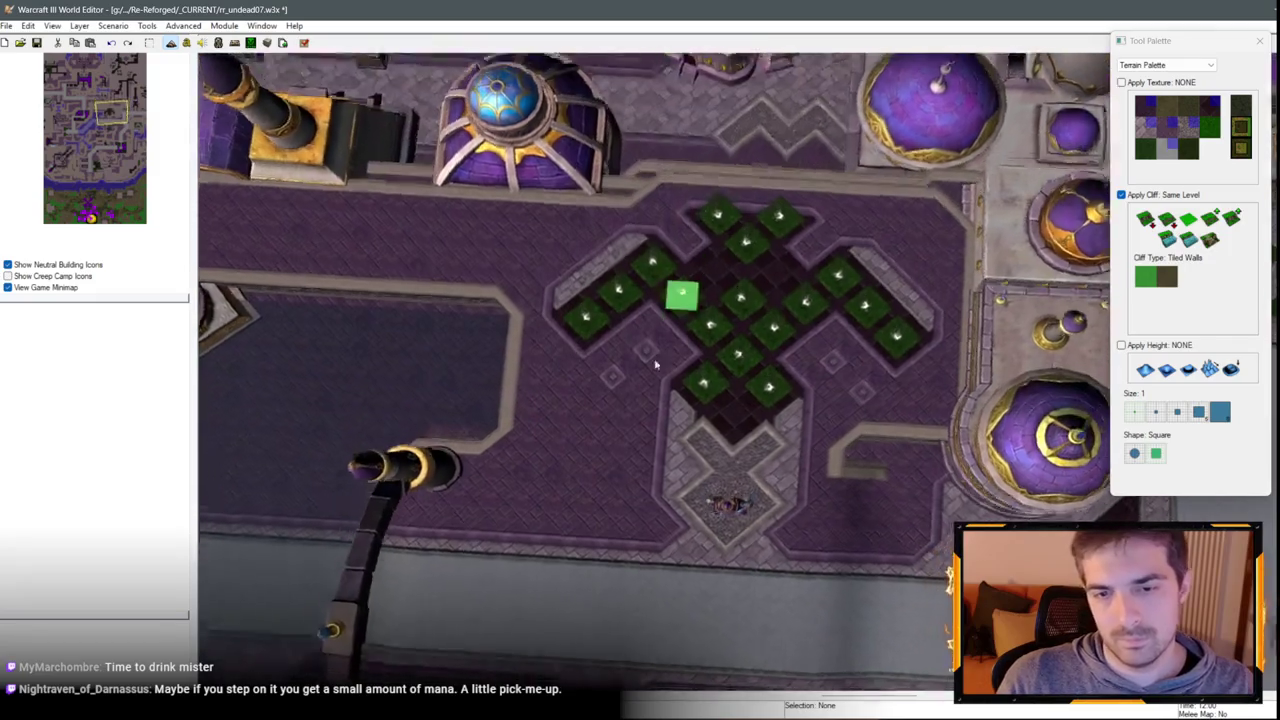
pyautogui.scroll(3, 698, 350)
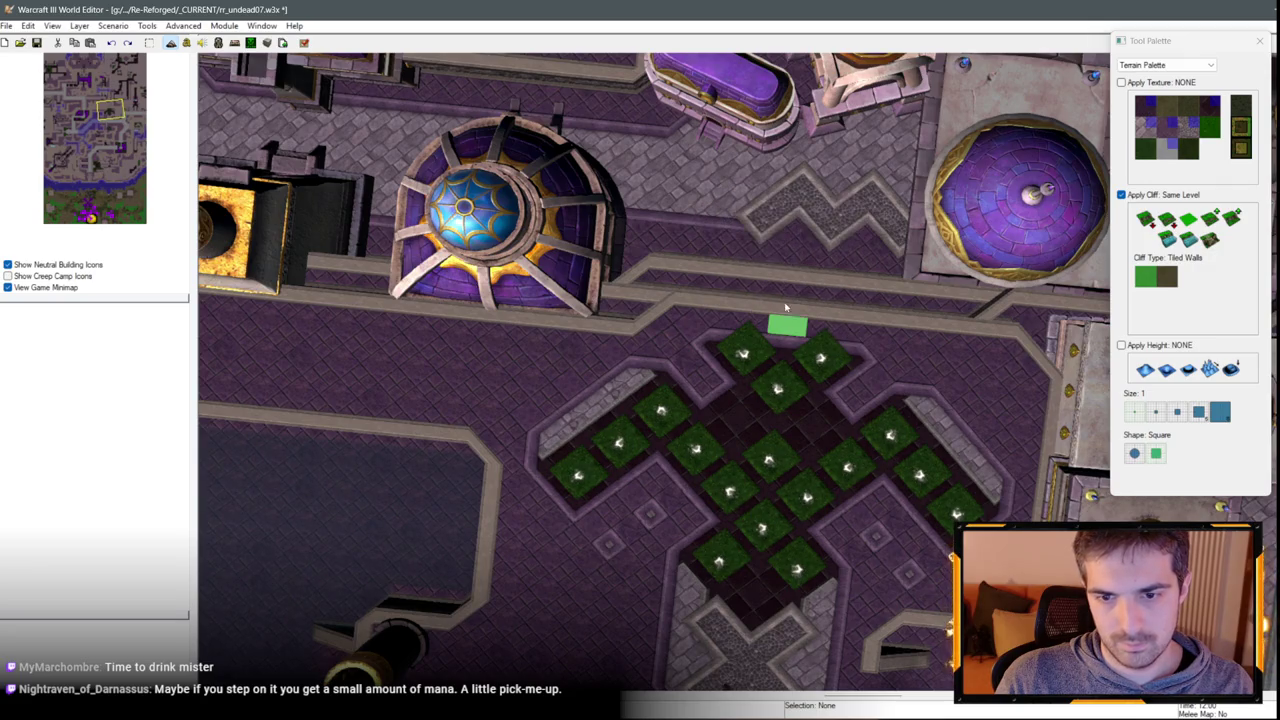
pyautogui.click(743, 301)
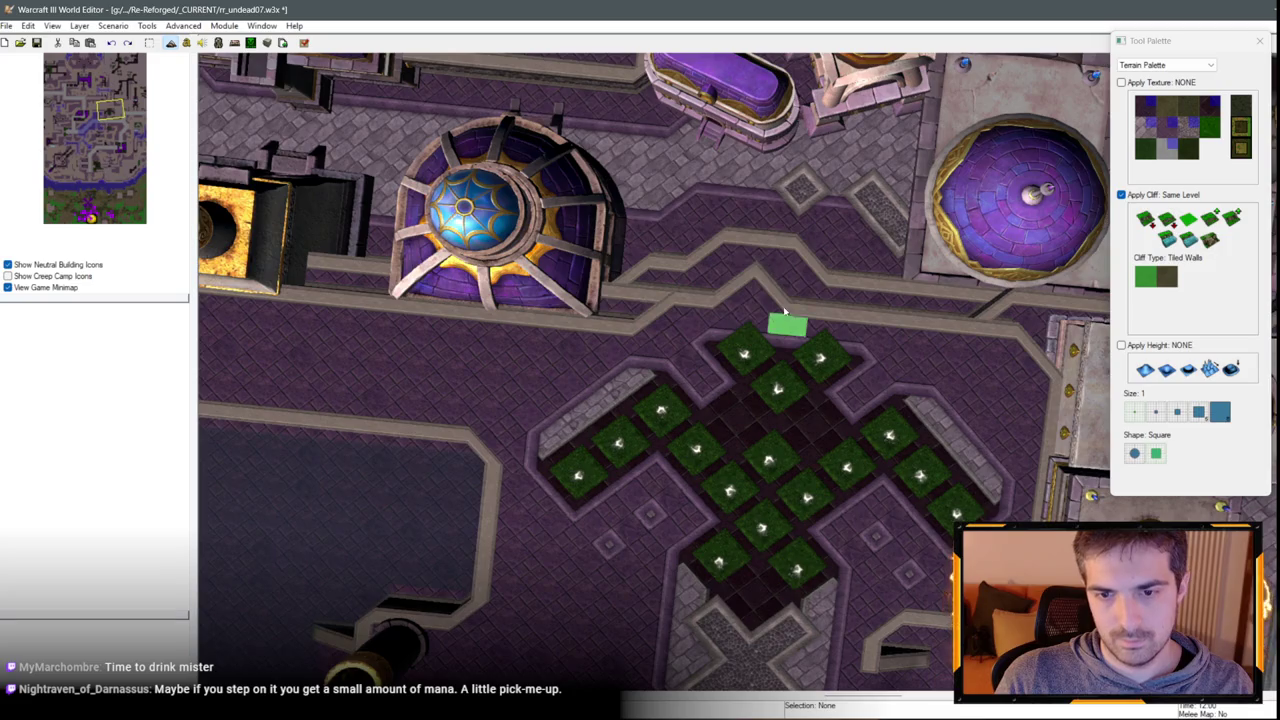
pyautogui.click(816, 302)
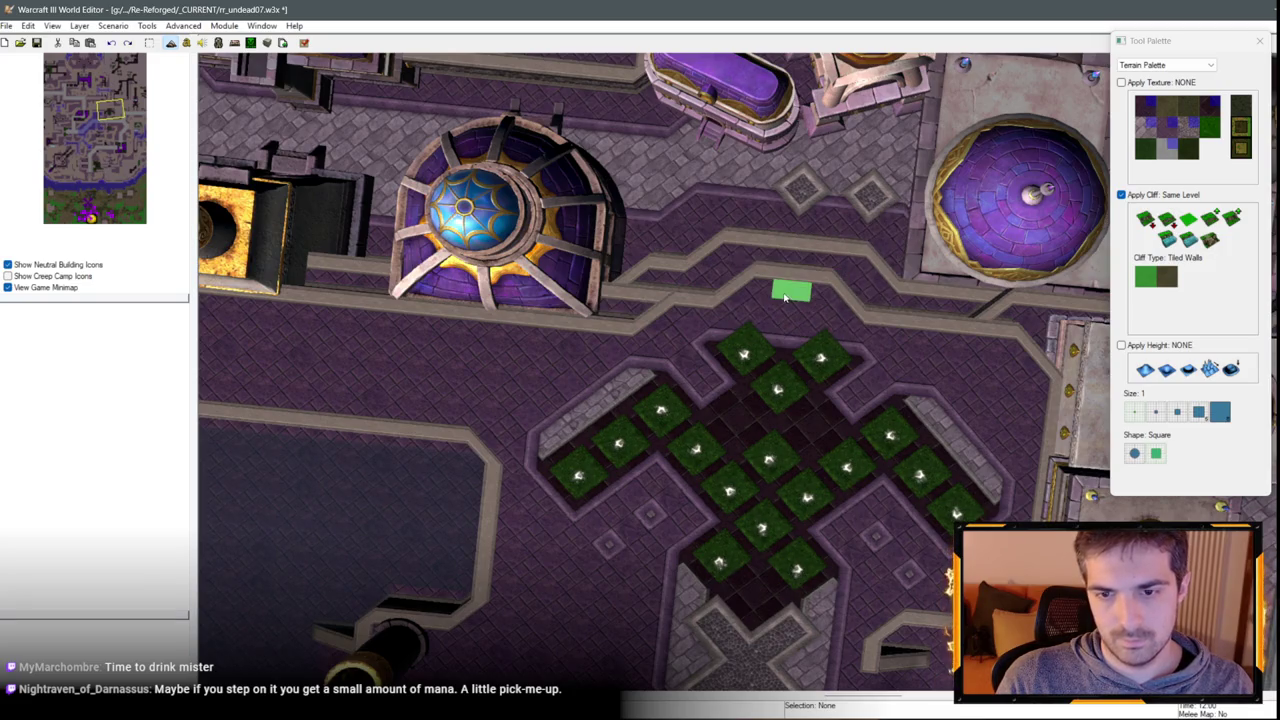
pyautogui.scroll(-2, 800, 280)
pyautogui.rightClick(877, 240)
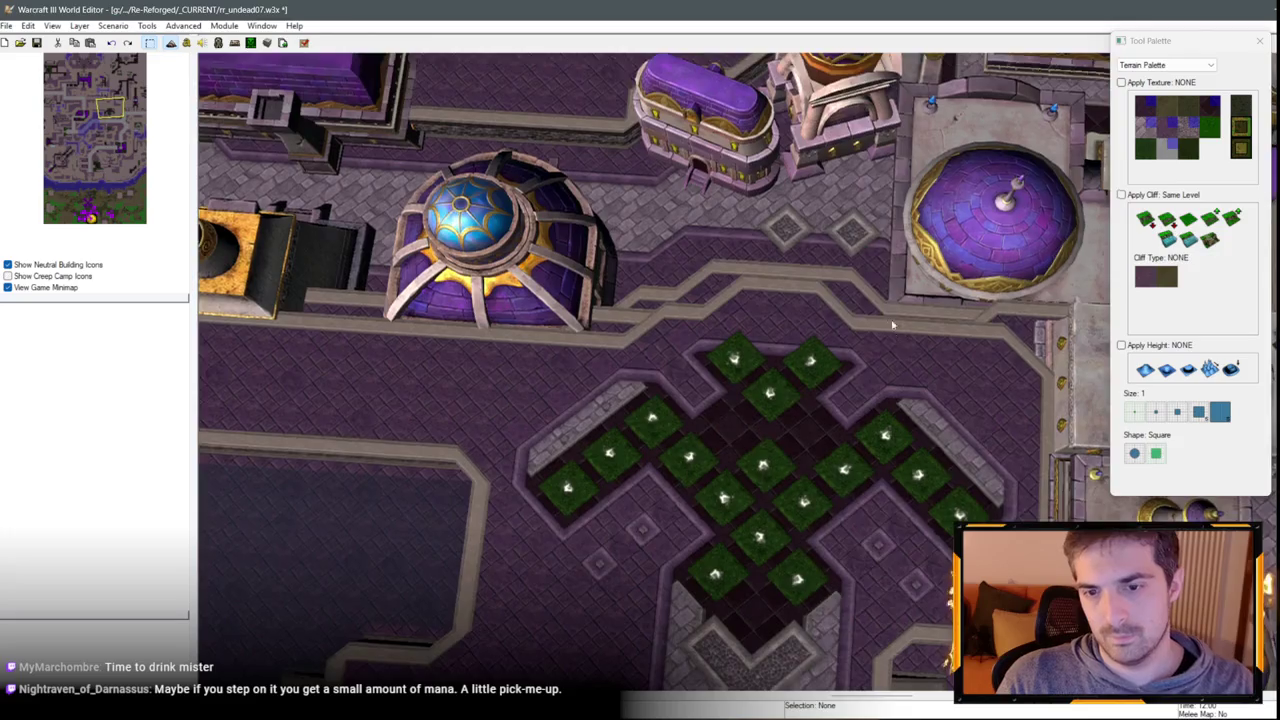
# Turn off both Apply Cliff and Apply Texture in the Terrain Palette.
pyautogui.click(1168, 118)
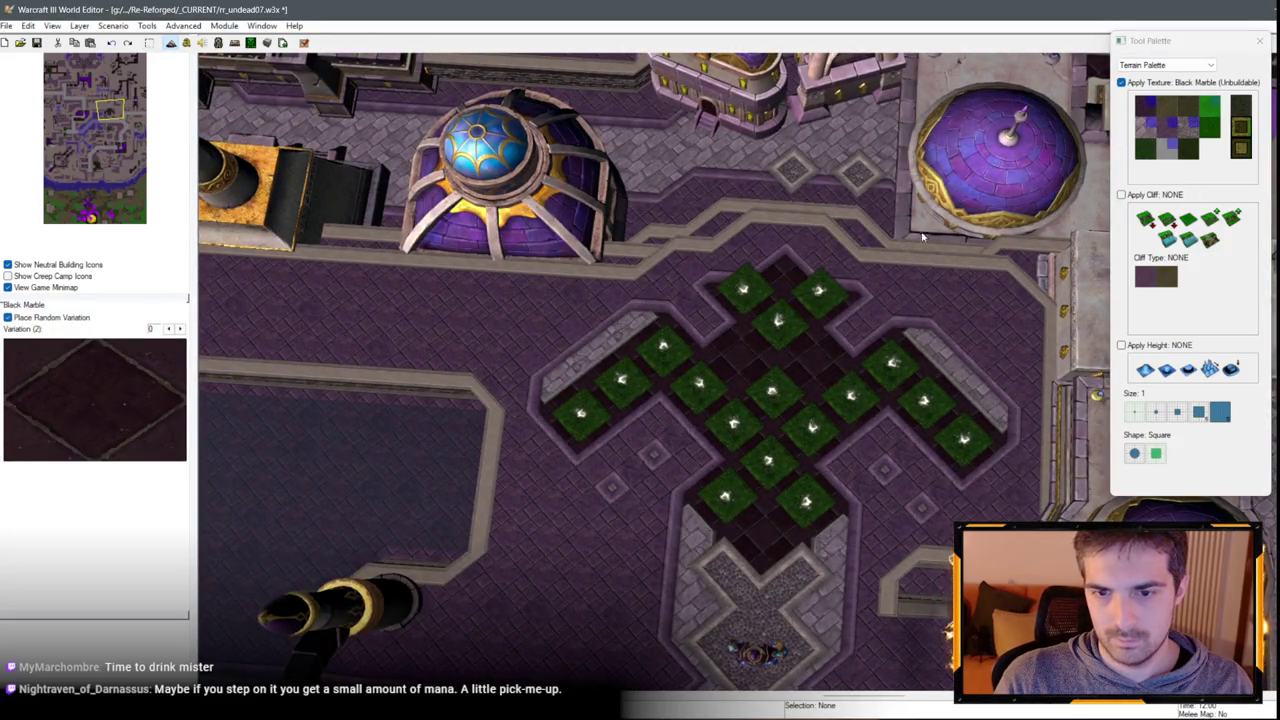
pyautogui.click(1188, 218)
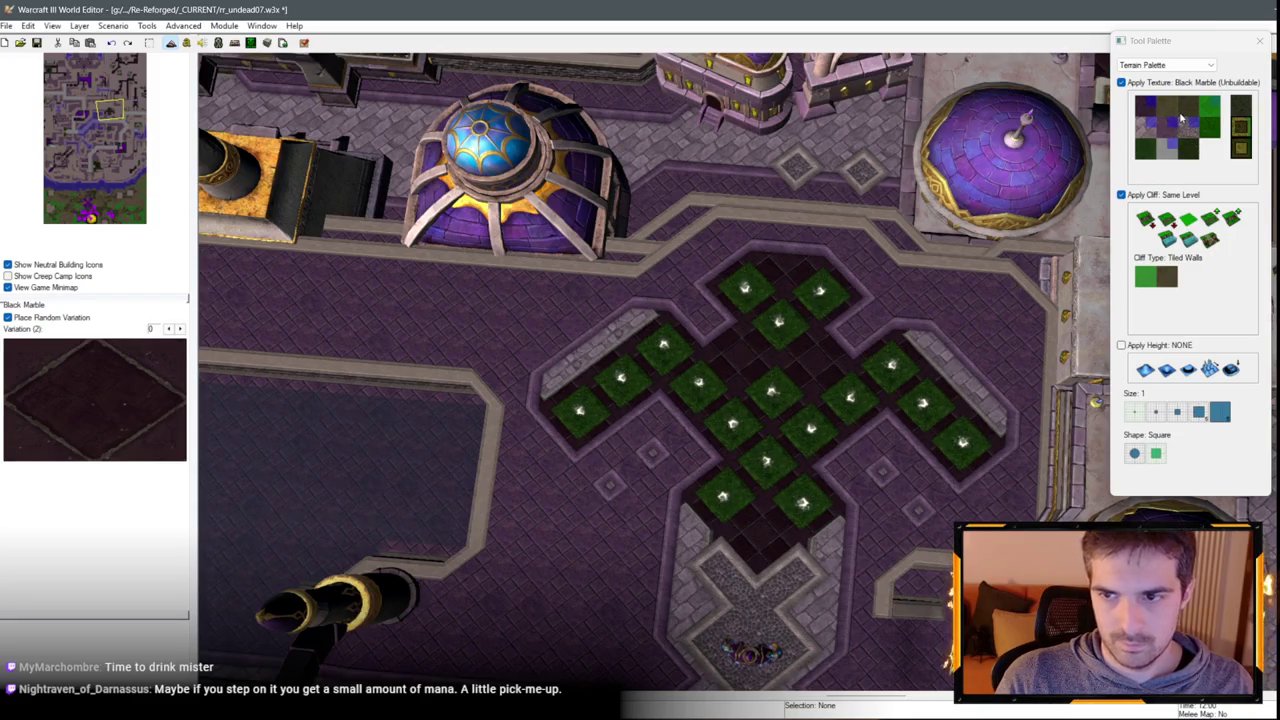
pyautogui.click(1128, 194)
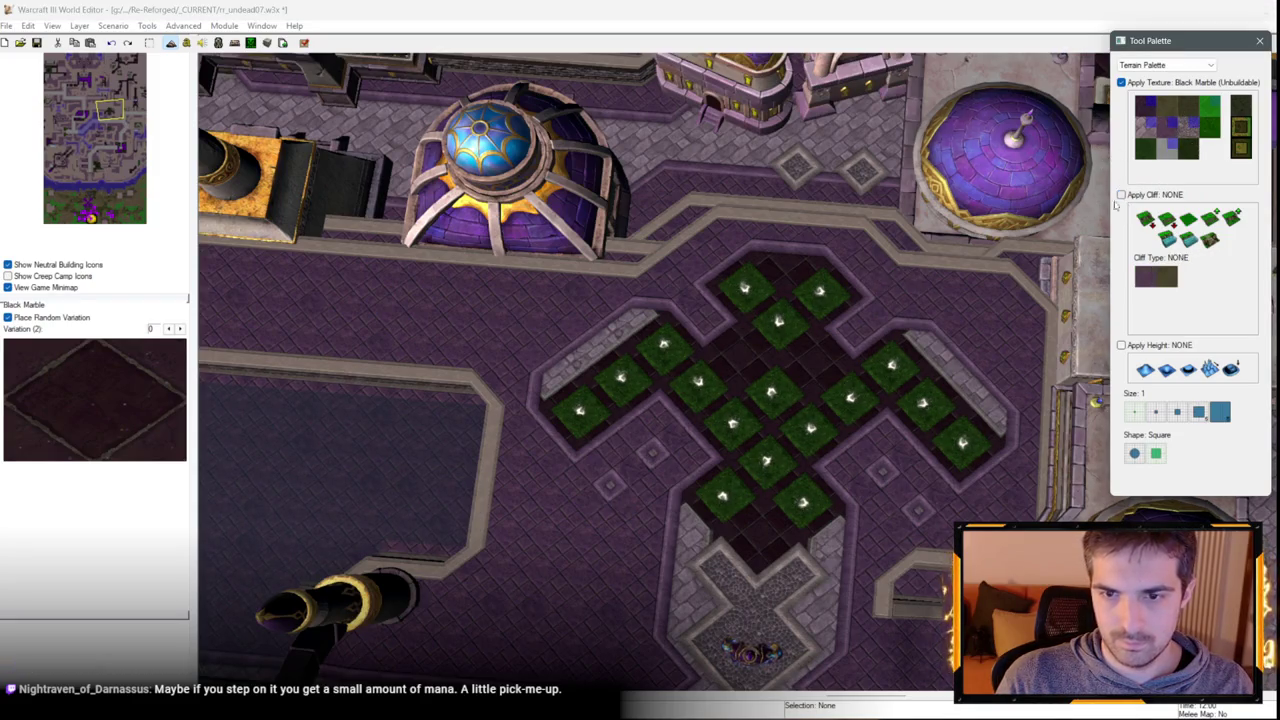
pyautogui.click(1121, 82)
pyautogui.press('Down')
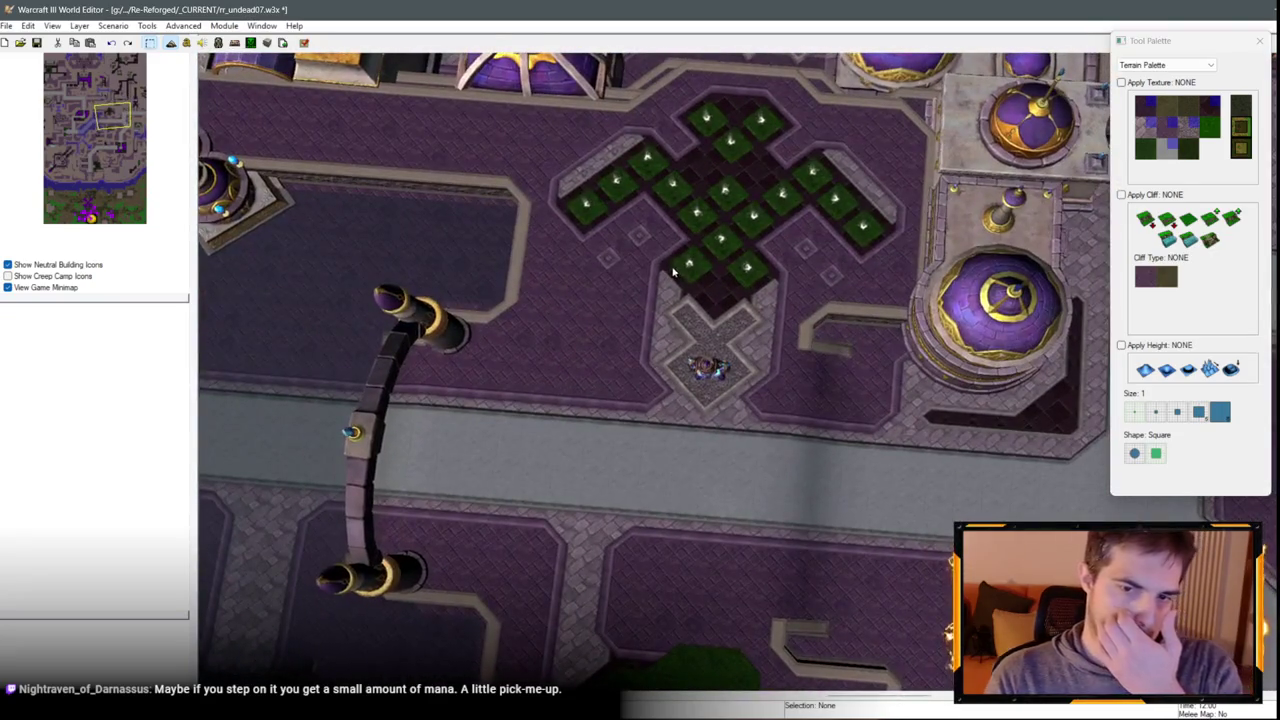
pyautogui.scroll(-5, 569, 453)
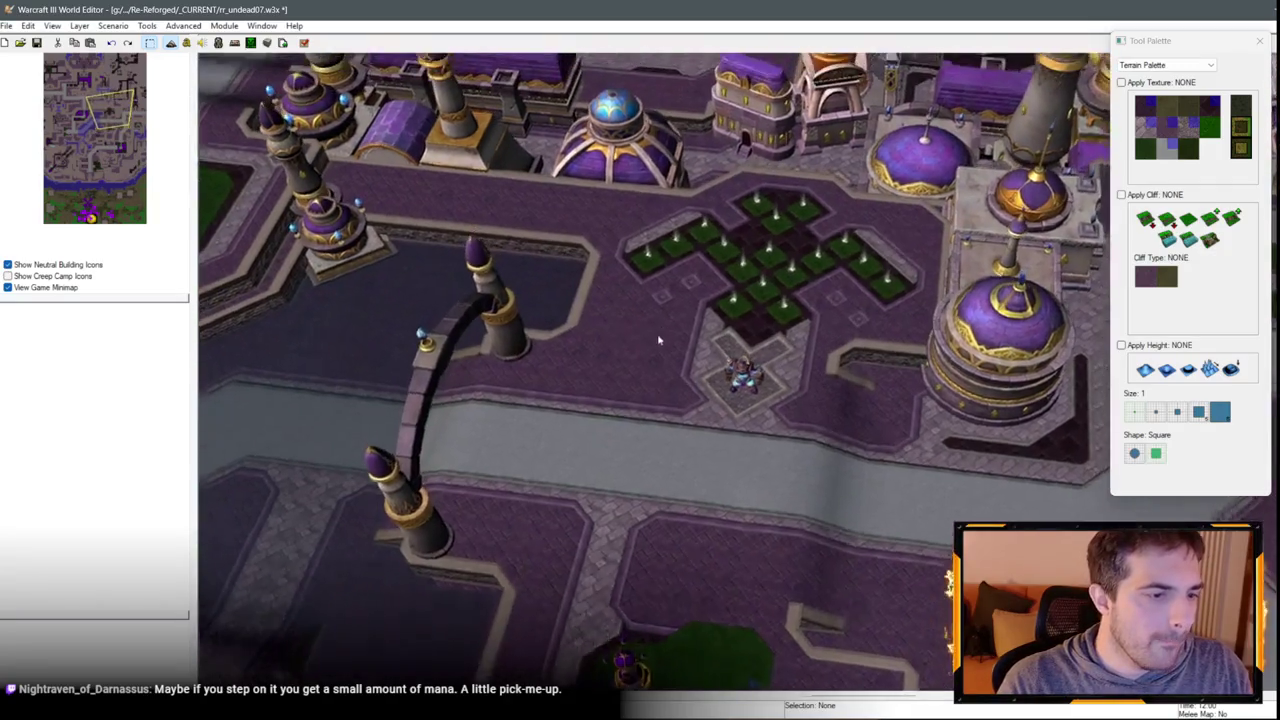
pyautogui.scroll(5, 709, 259)
pyautogui.scroll(5, 793, 237)
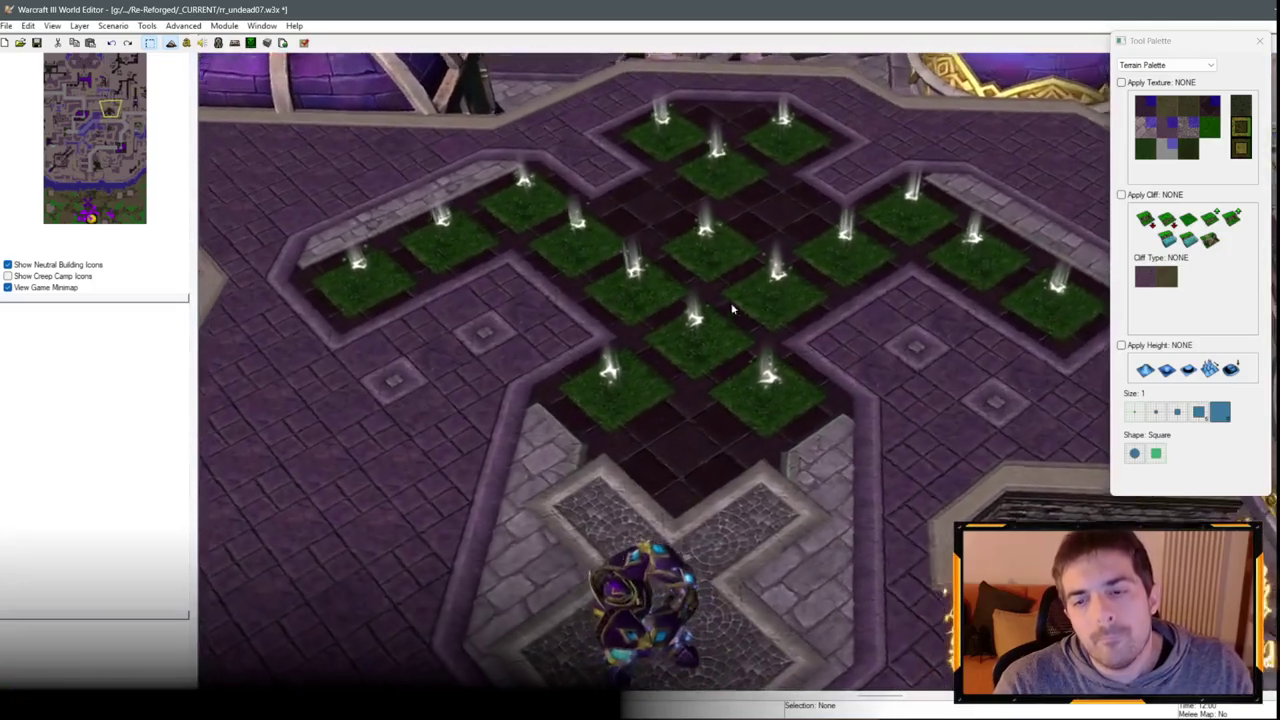
pyautogui.scroll(-5, 731, 310)
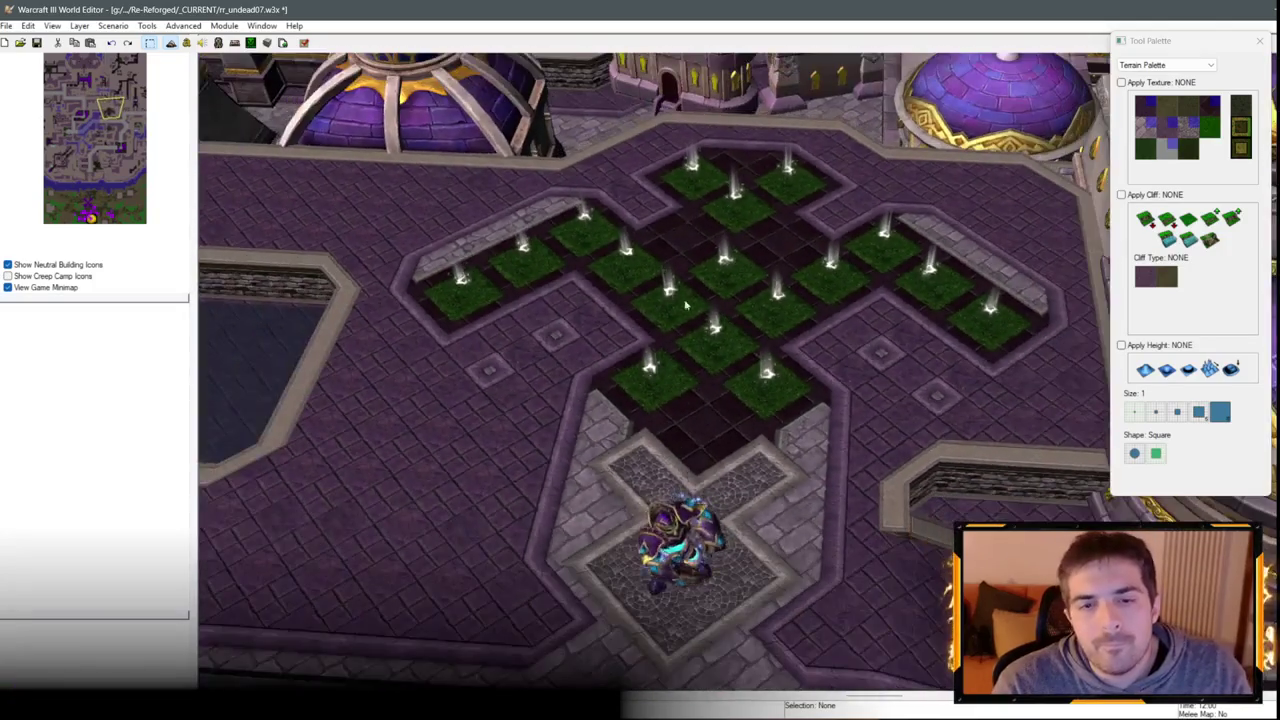
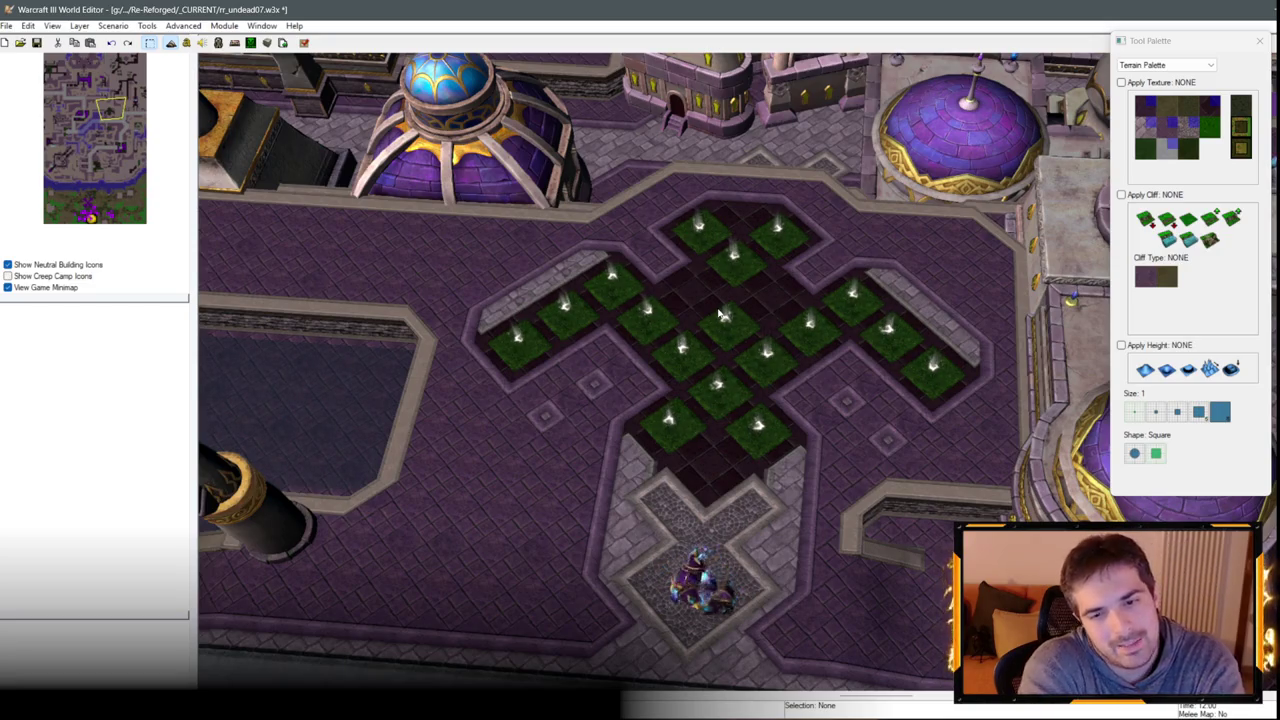
# Survey the cross-shaped garden and pan to the area south of it.
pyautogui.scroll(-2, 715, 287)
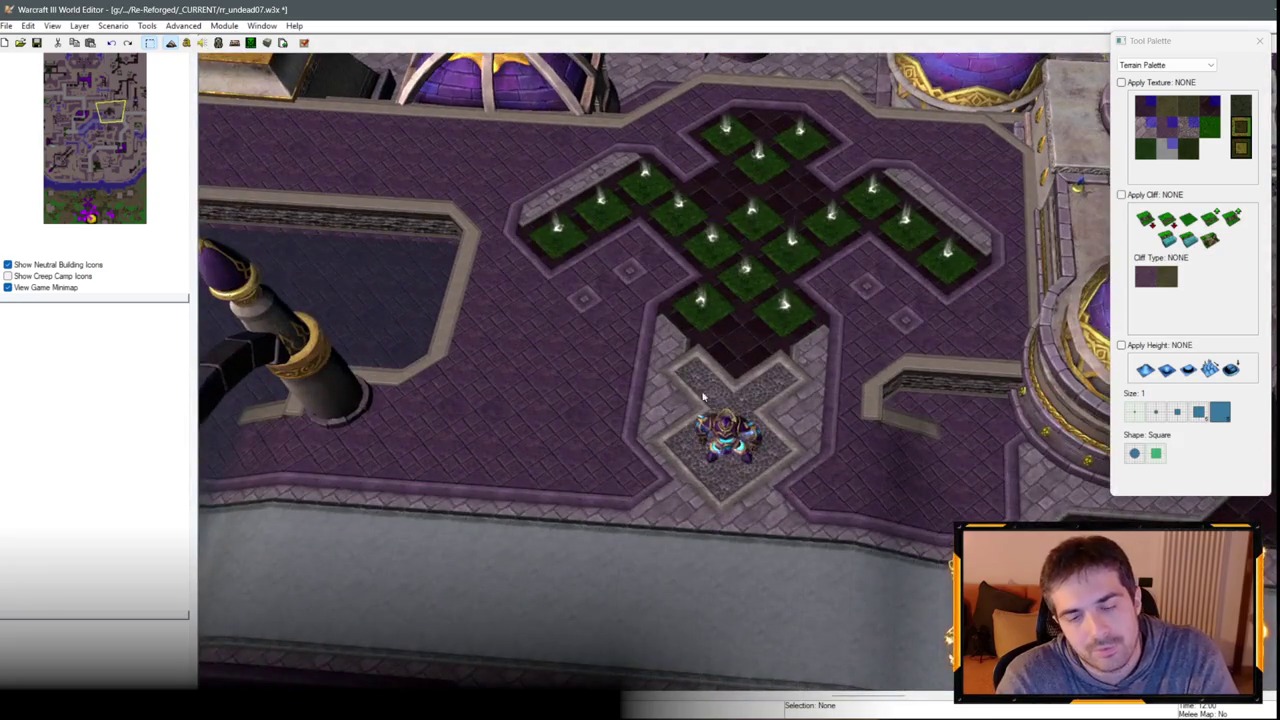
pyautogui.scroll(2, 714, 371)
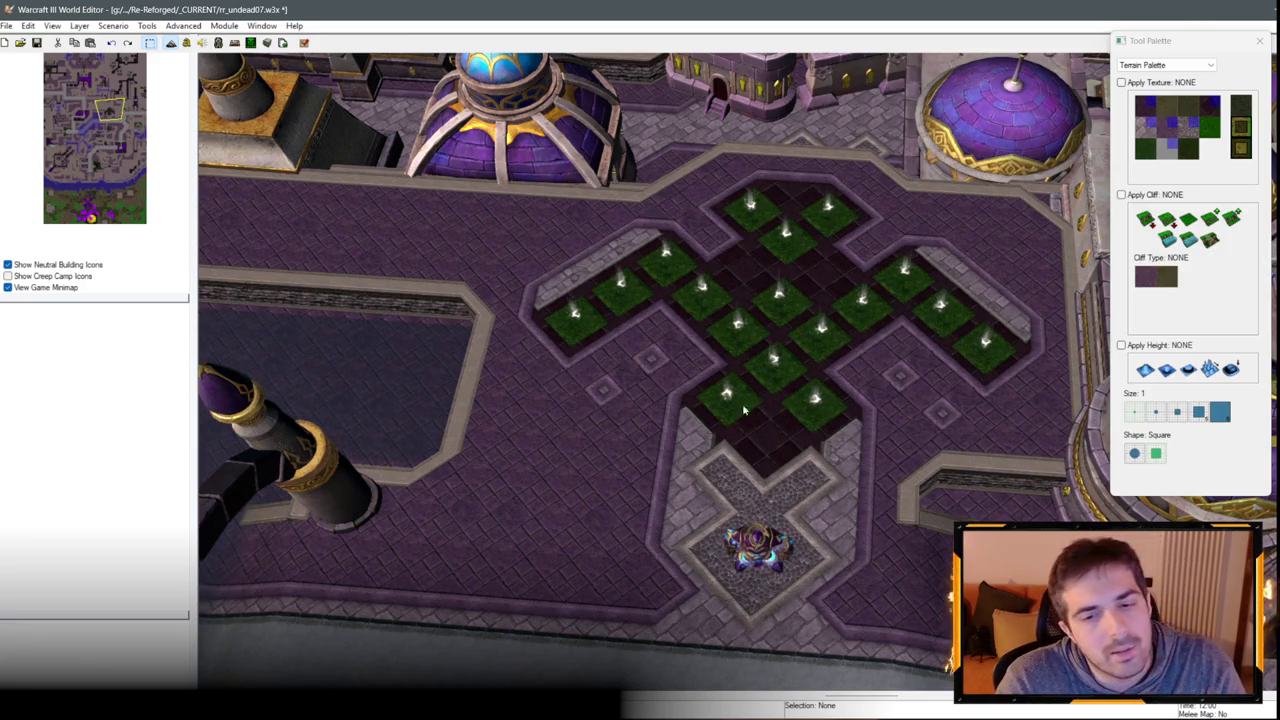
pyautogui.scroll(-3, 840, 316)
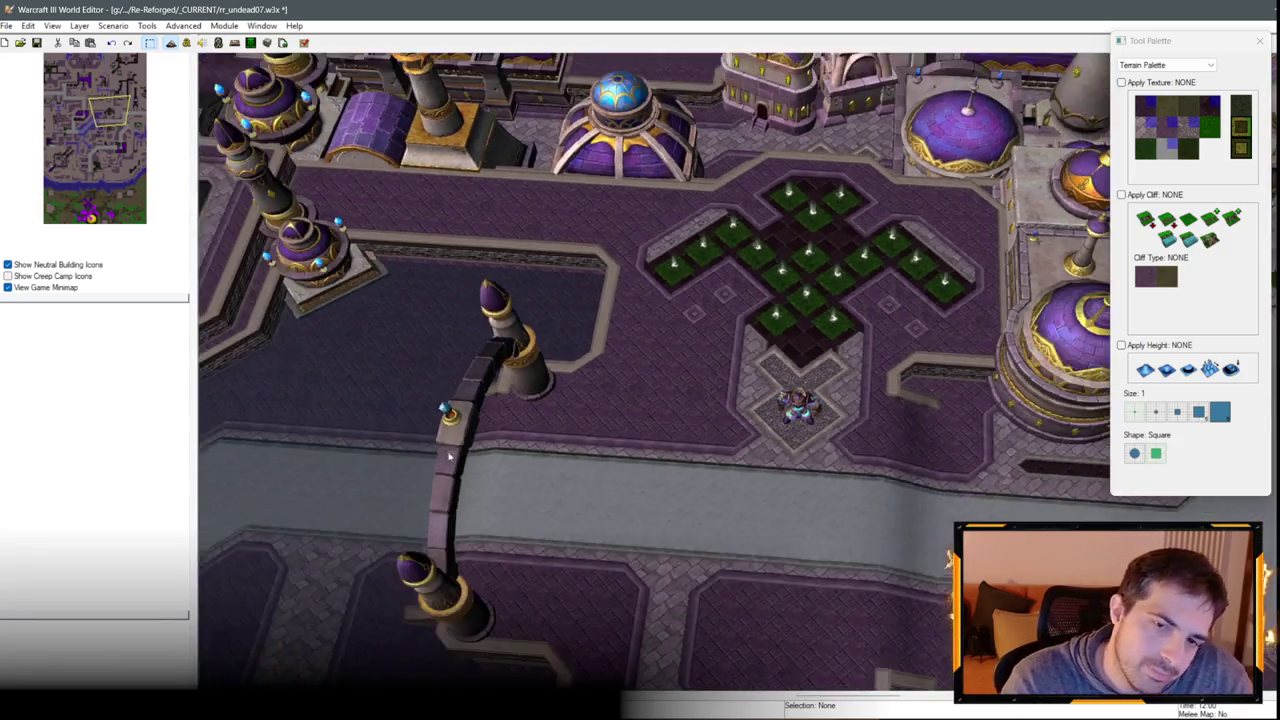
pyautogui.moveTo(449, 455); pyautogui.dragTo(585, 207)
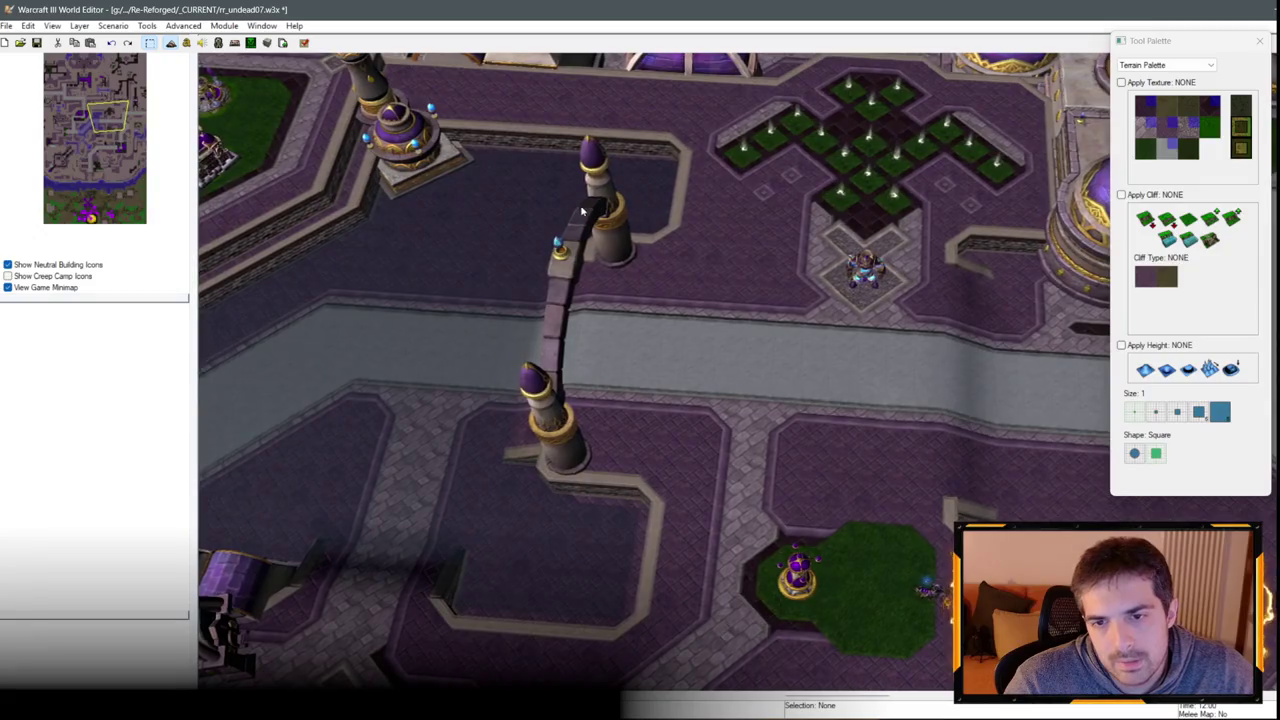
pyautogui.scroll(-2, 628, 360)
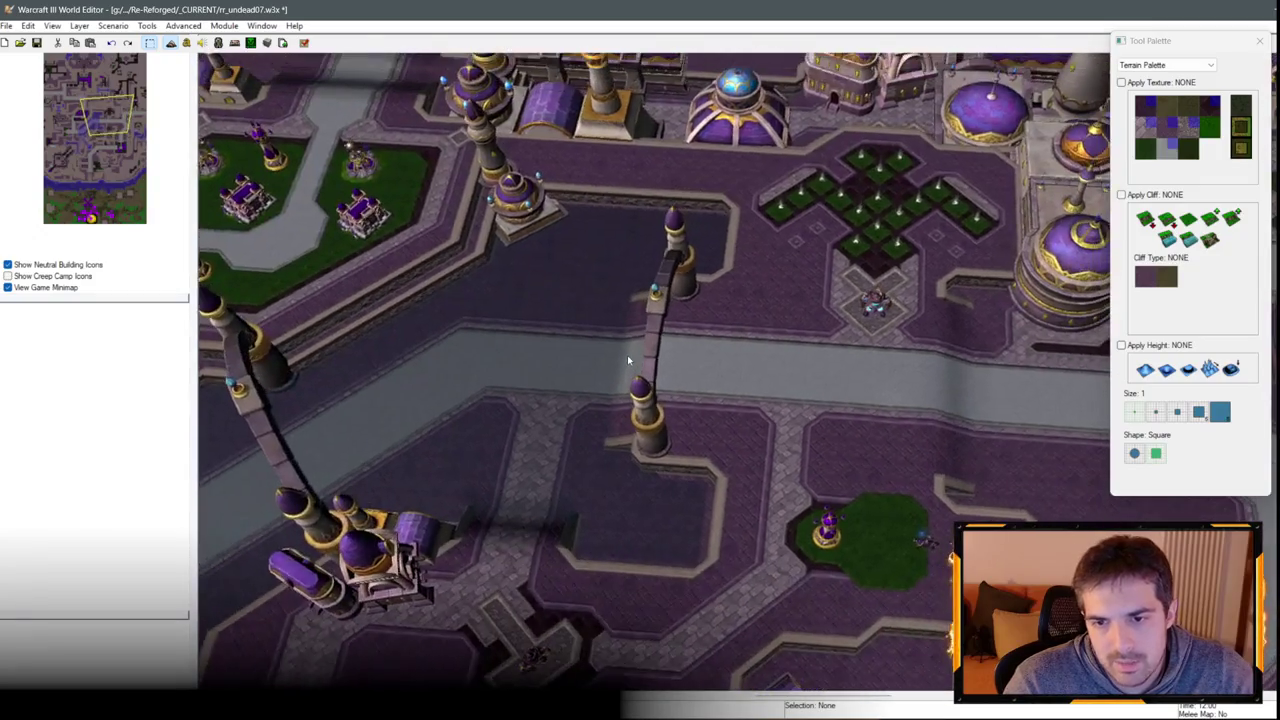
pyautogui.scroll(3, 628, 360)
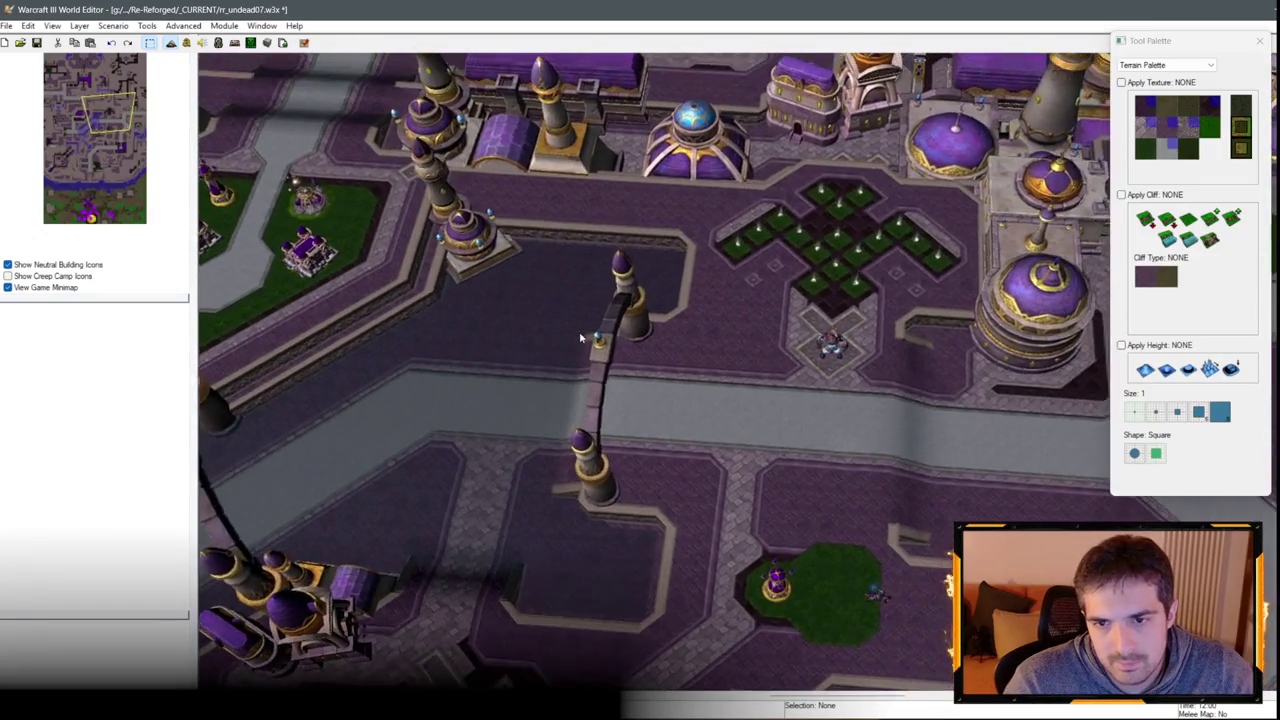
pyautogui.scroll(5, 724, 318)
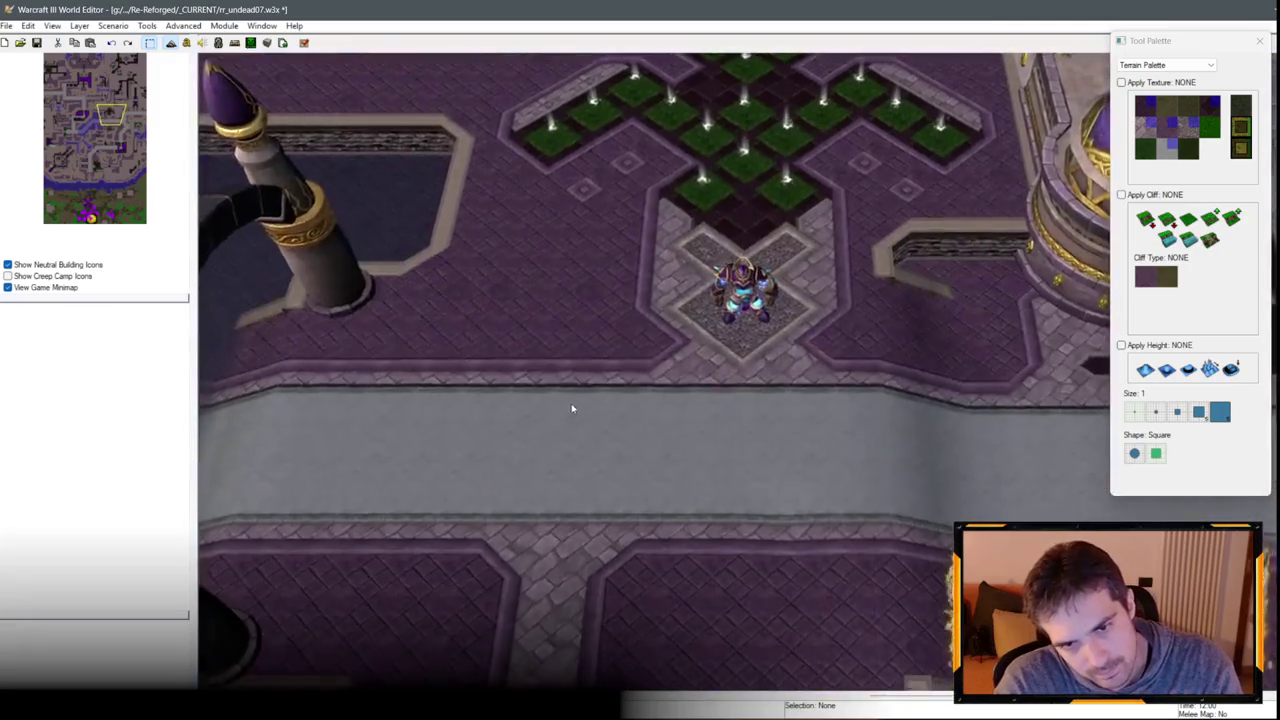
pyautogui.scroll(-3, 580, 390)
# Switch the Tool Palette from Terrain Palette to Doodad Palette.
pyautogui.scroll(3, 591, 371)
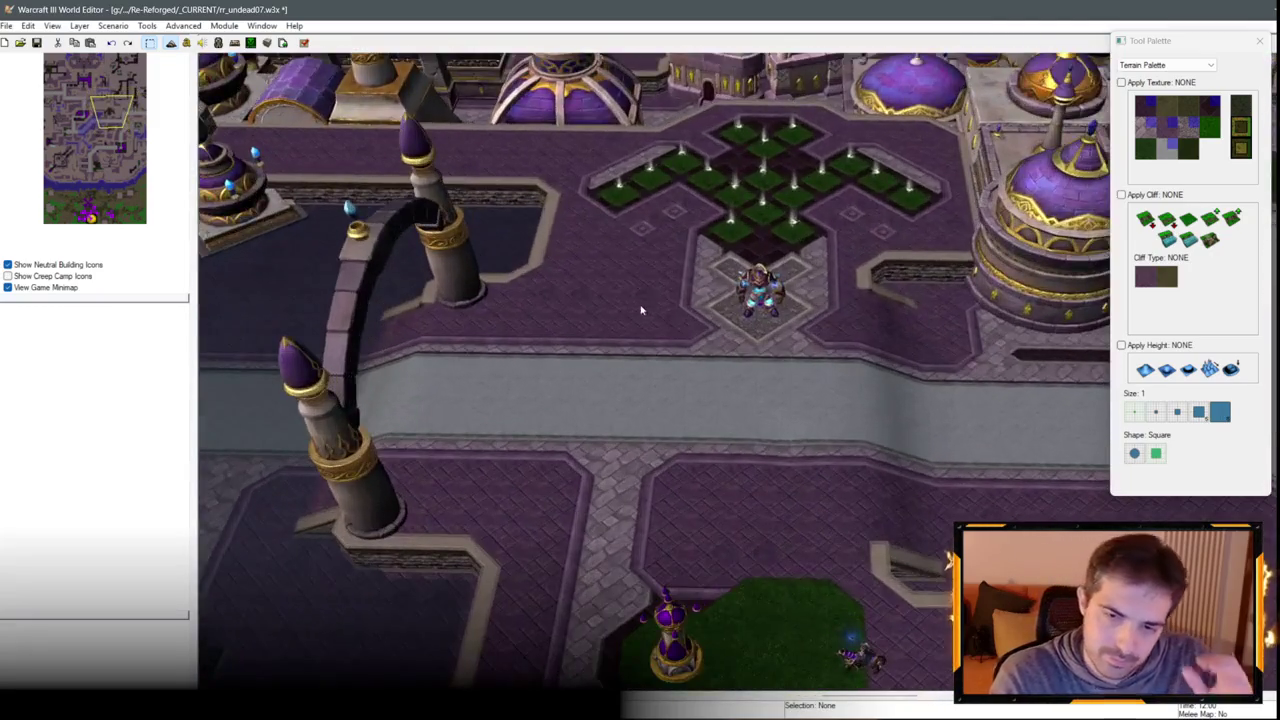
pyautogui.scroll(2, 641, 310)
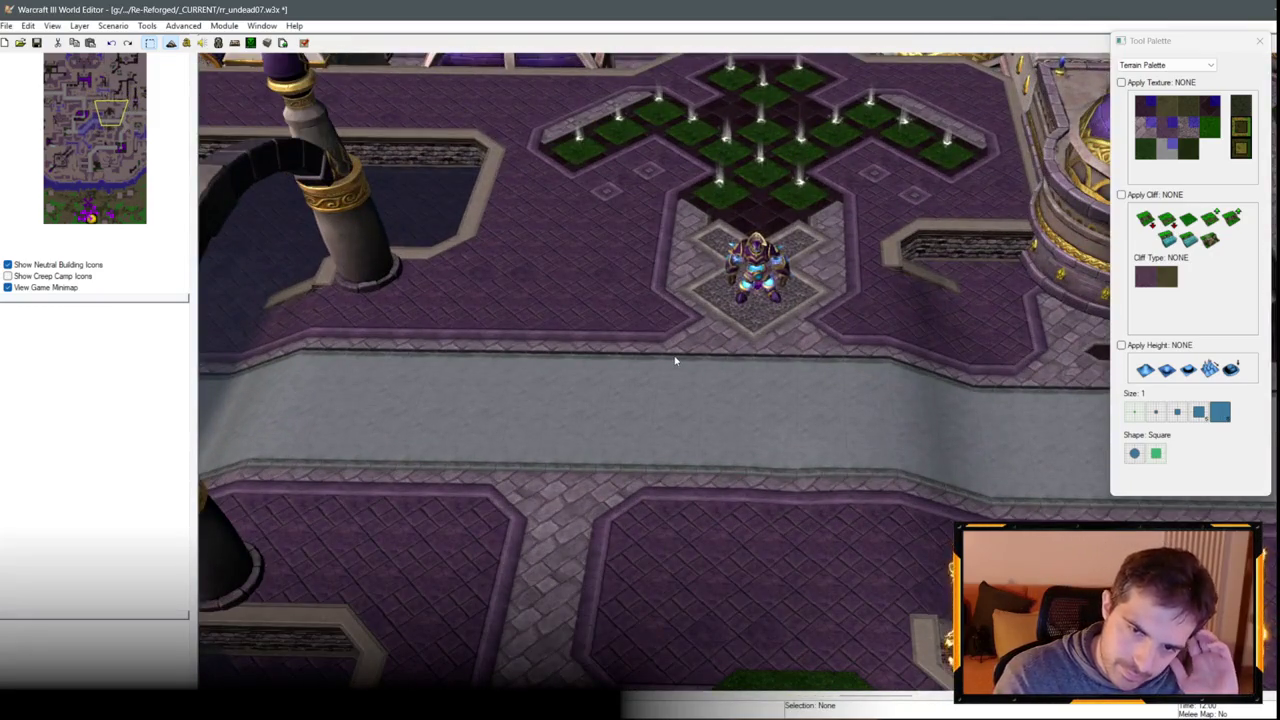
pyautogui.scroll(-2, 675, 420)
pyautogui.scroll(2, 674, 491)
pyautogui.click(1167, 64)
pyautogui.click(1155, 103)
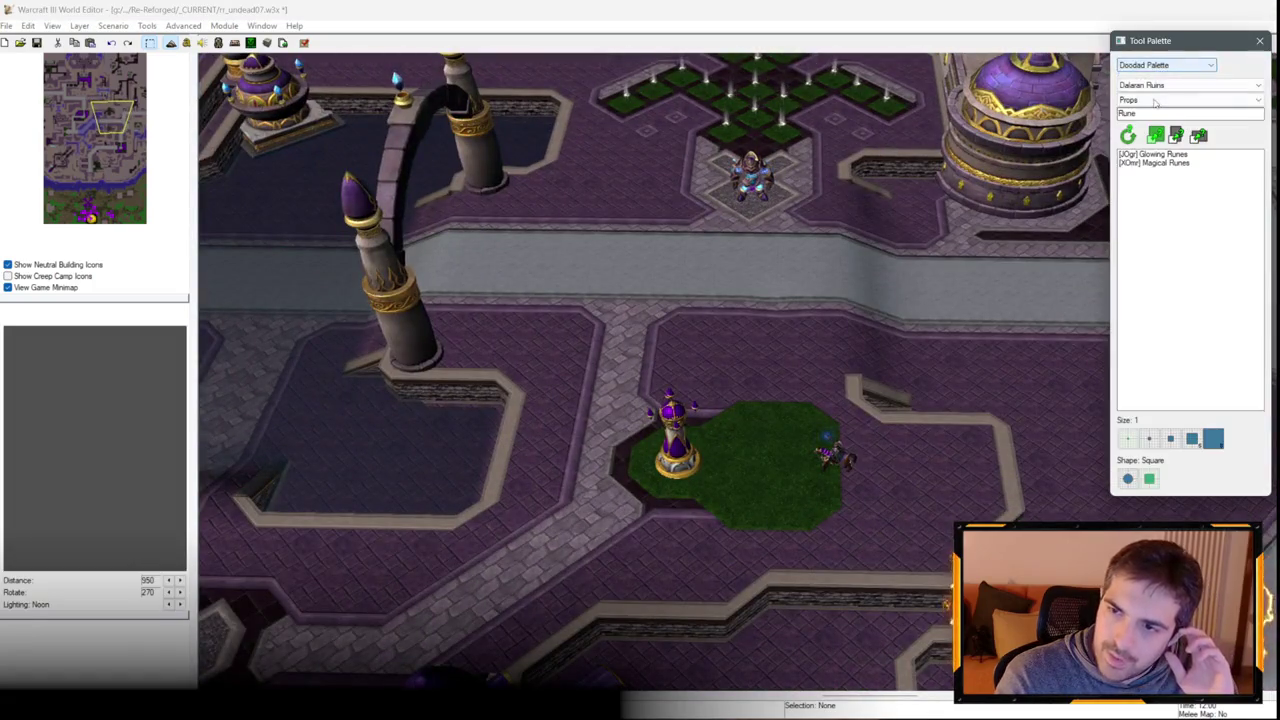
# Clear the doodad name filter and set the doodad category to Props.
pyautogui.press('Down')
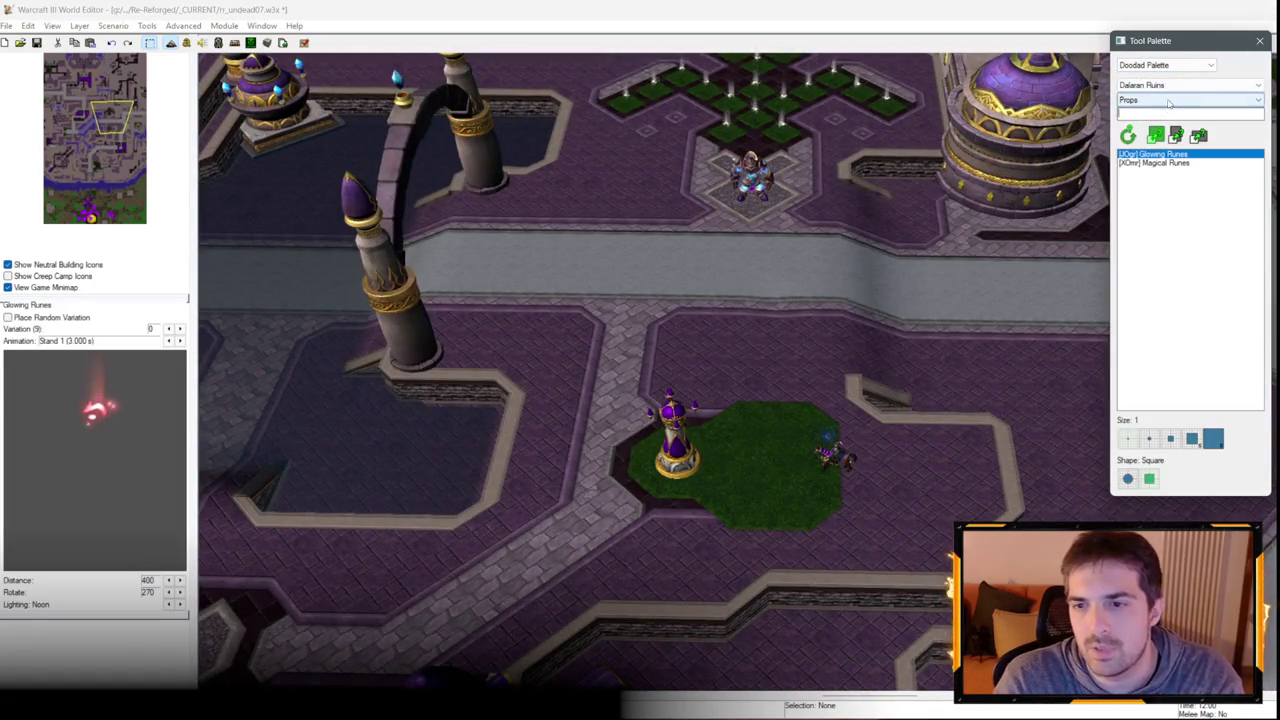
pyautogui.click(1168, 101)
pyautogui.click(1140, 130)
pyautogui.click(1168, 101)
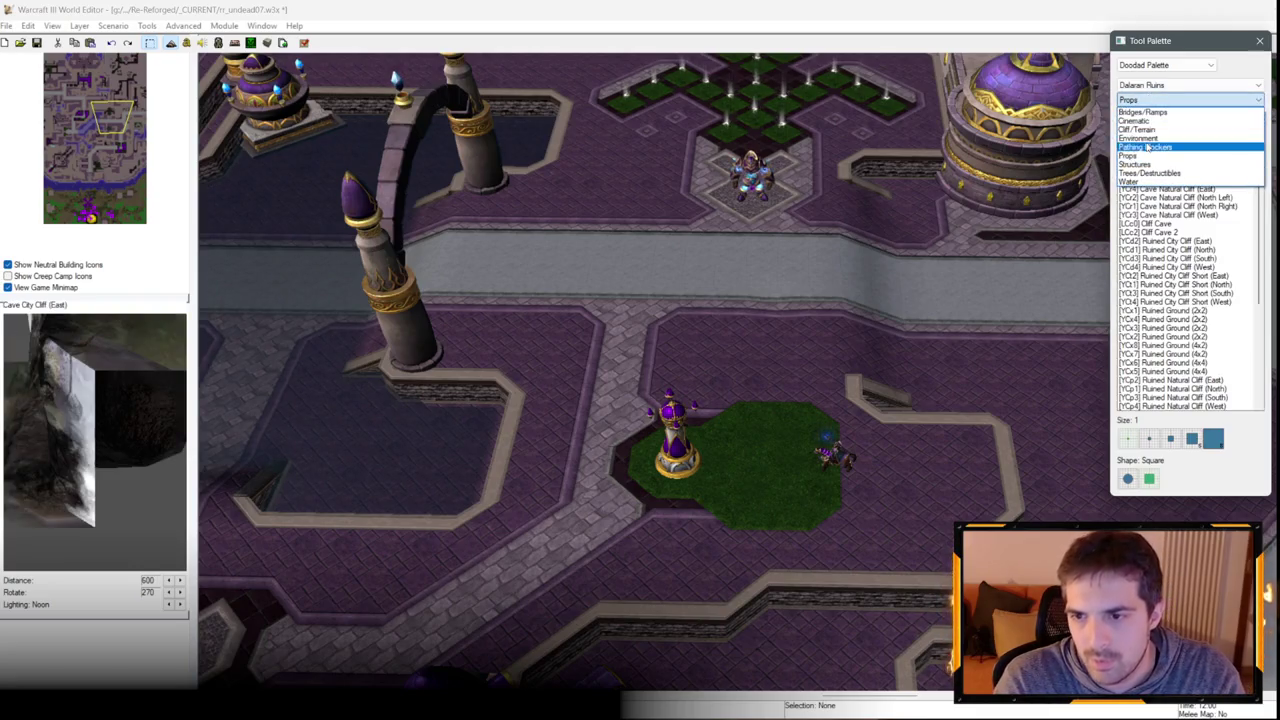
pyautogui.click(1130, 156)
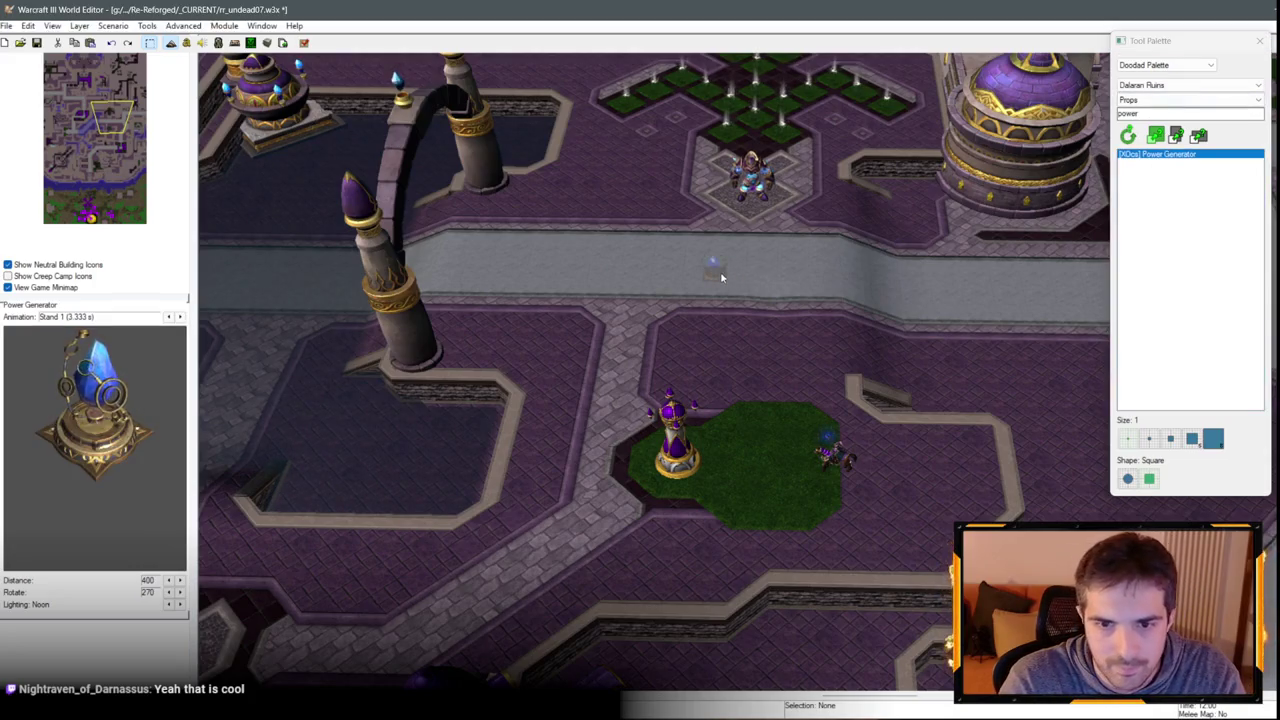
# Pan south across the city, then jump via the minimap to another district.
pyautogui.press('Down')
pyautogui.scroll(-3, 785, 296)
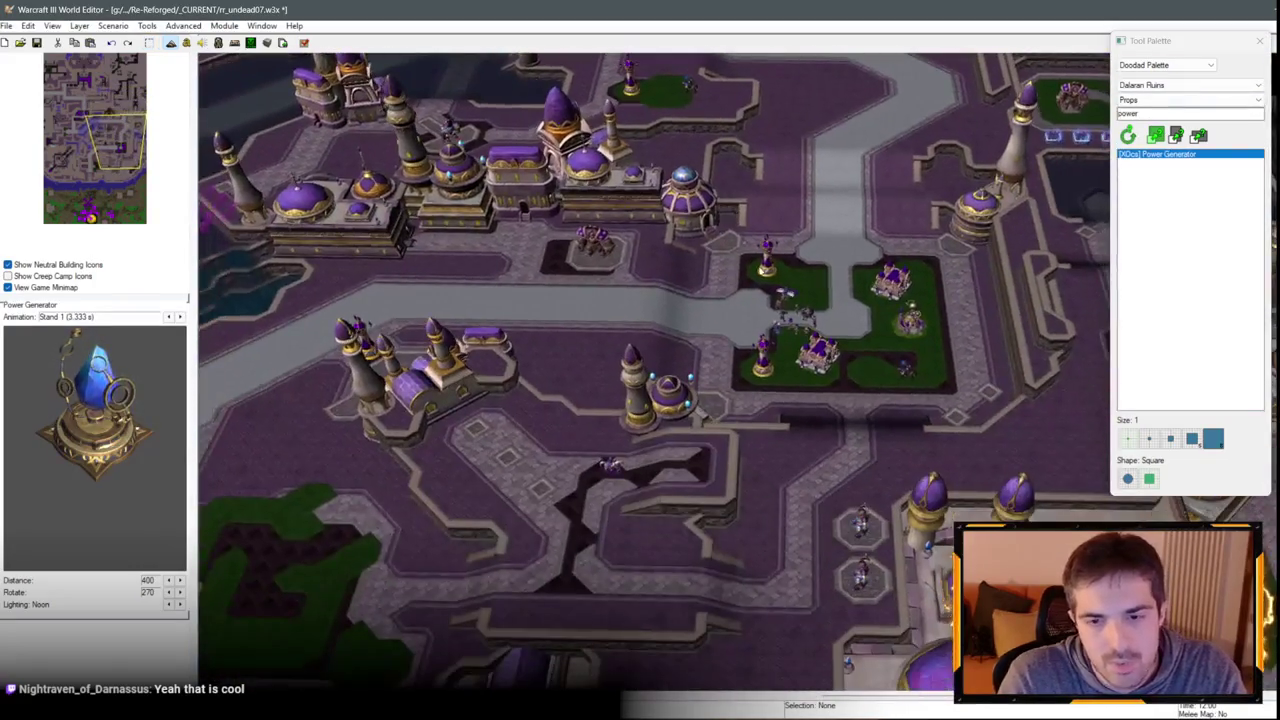
pyautogui.press('Down')
pyautogui.scroll(3, 572, 328)
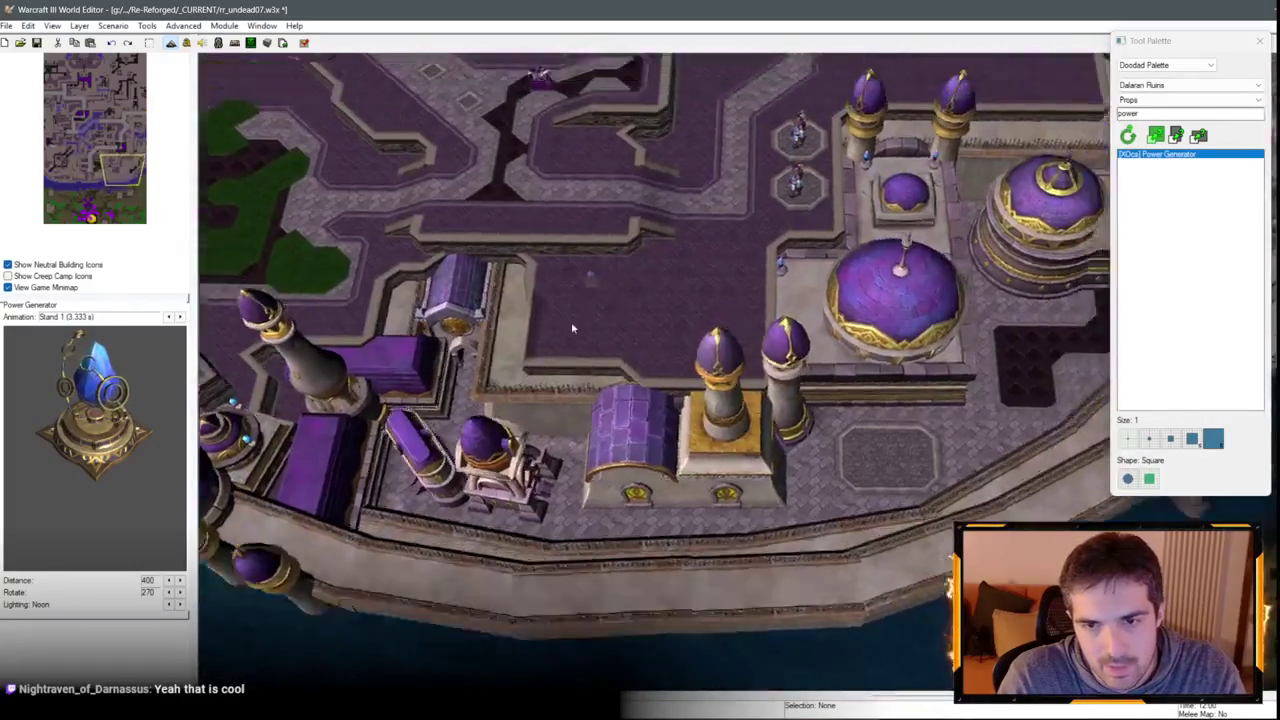
pyautogui.scroll(5, 572, 328)
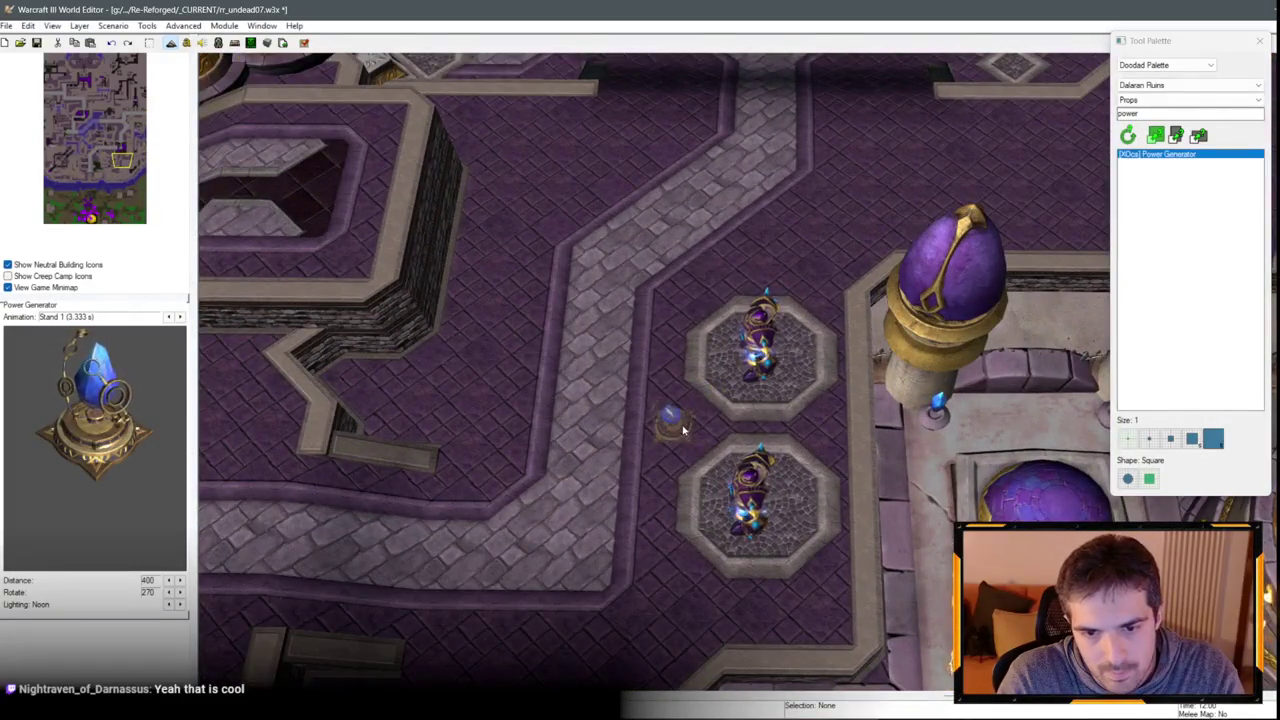
pyautogui.scroll(-4, 683, 430)
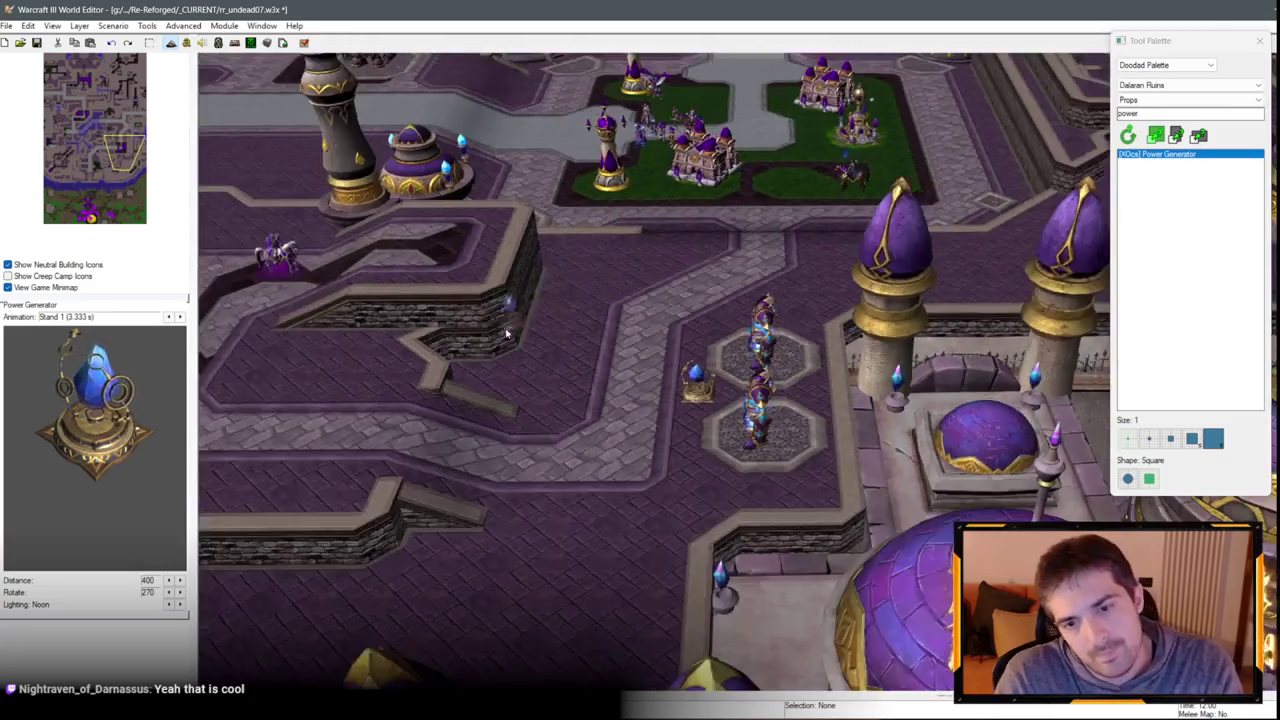
pyautogui.scroll(4, 507, 333)
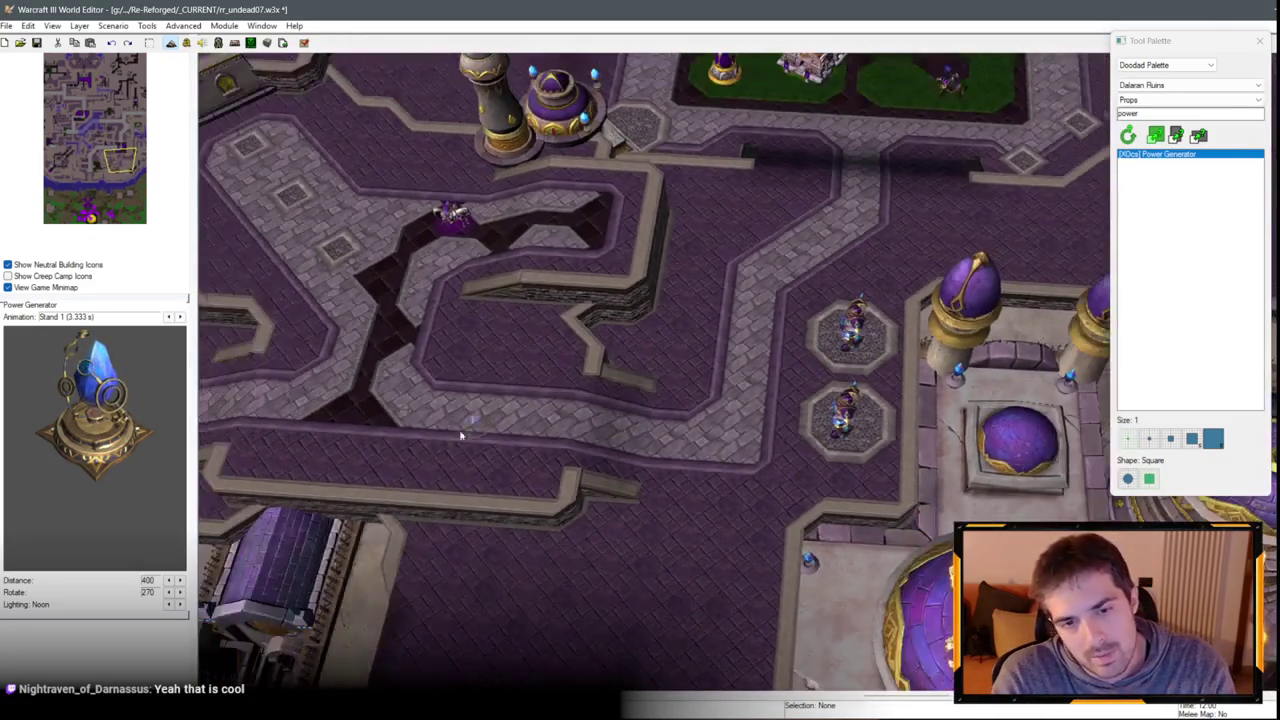
pyautogui.moveTo(461, 436)
pyautogui.mouseDown()
pyautogui.moveTo(434, 337)
pyautogui.moveTo(926, 259)
pyautogui.moveTo(577, 294)
pyautogui.mouseUp()
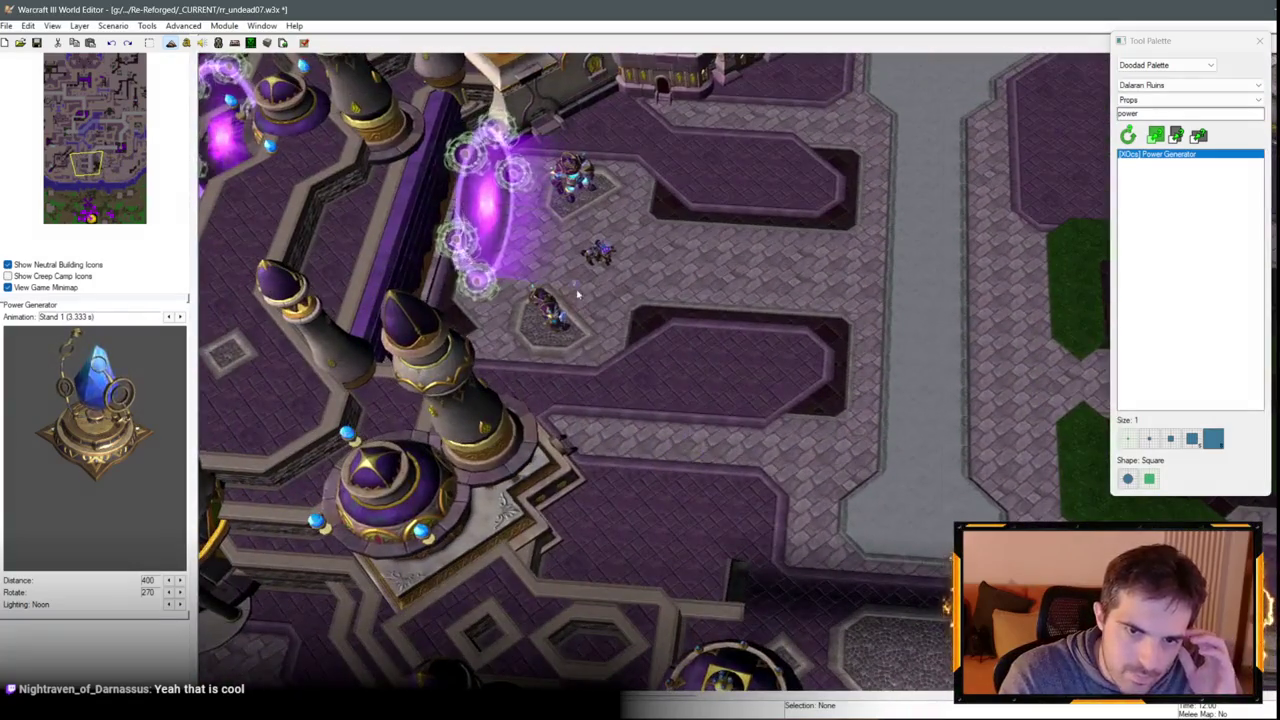
pyautogui.scroll(5, 651, 268)
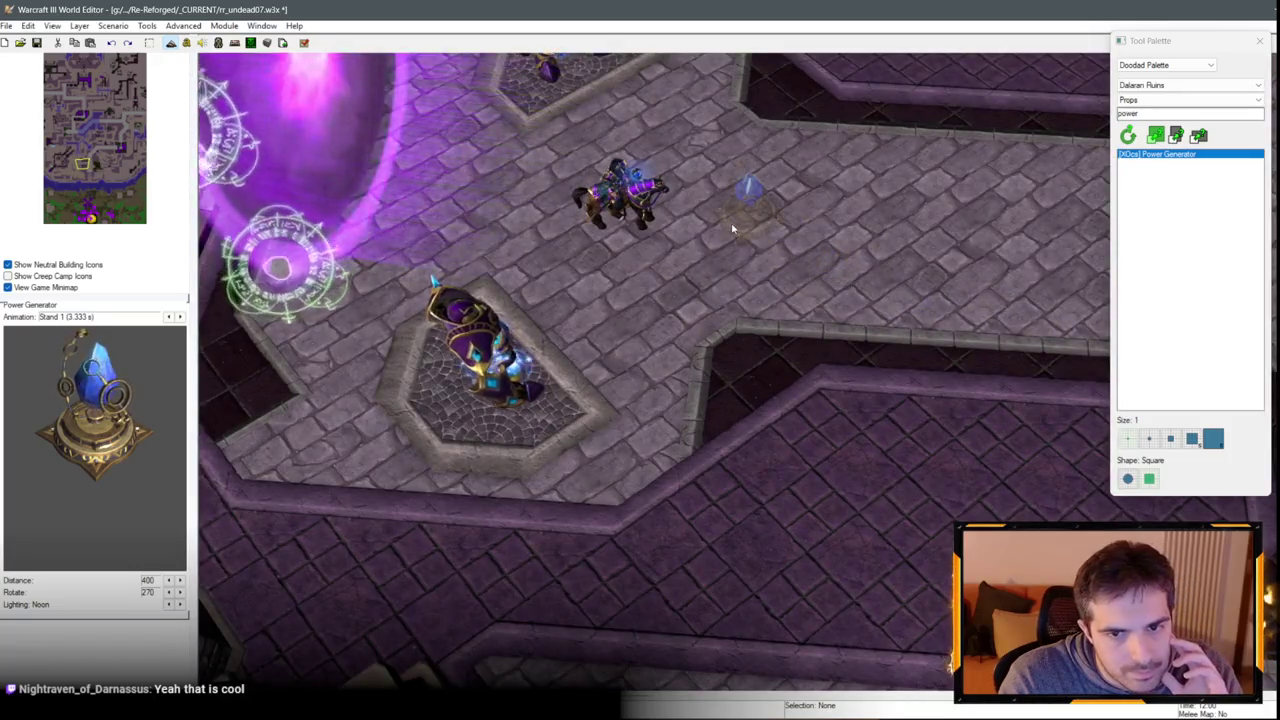
pyautogui.click(57, 162)
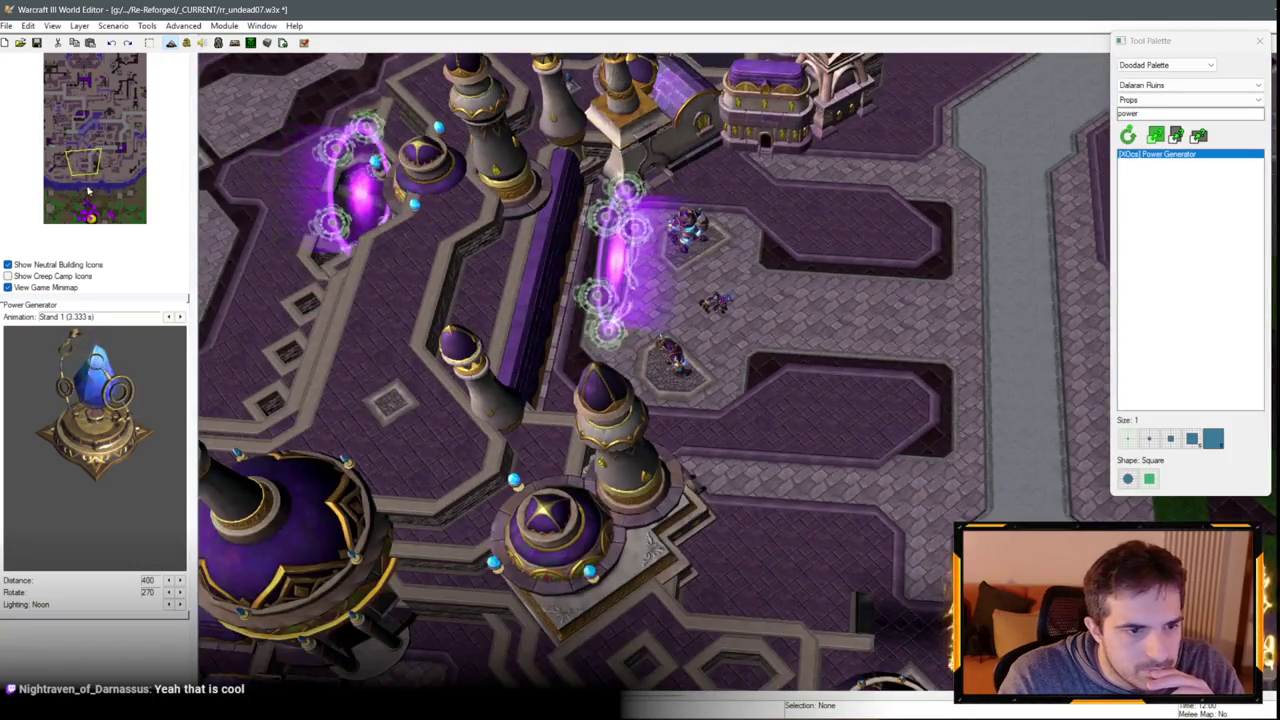
# Pan north-west, north-east and south to inspect the existing Power Generators.
pyautogui.scroll(6, 703, 354)
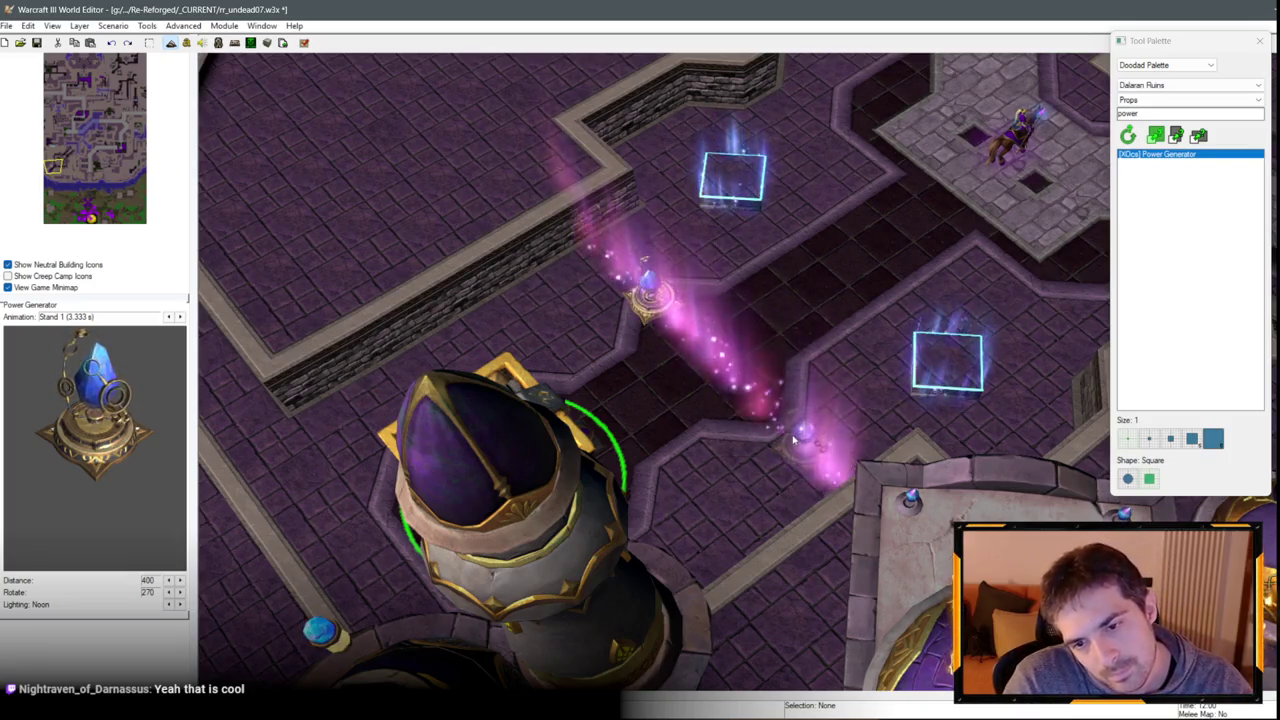
pyautogui.scroll(-5, 703, 351)
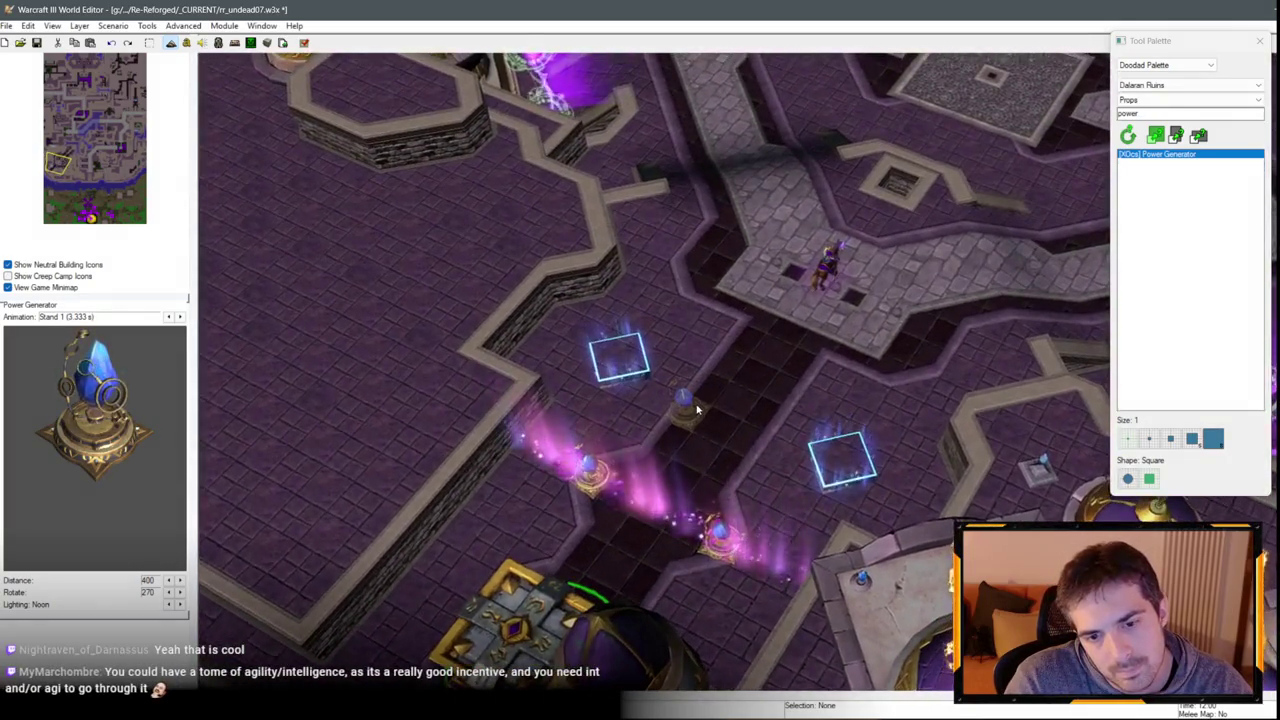
pyautogui.scroll(3, 855, 554)
pyautogui.press('Up')
pyautogui.press('Left')
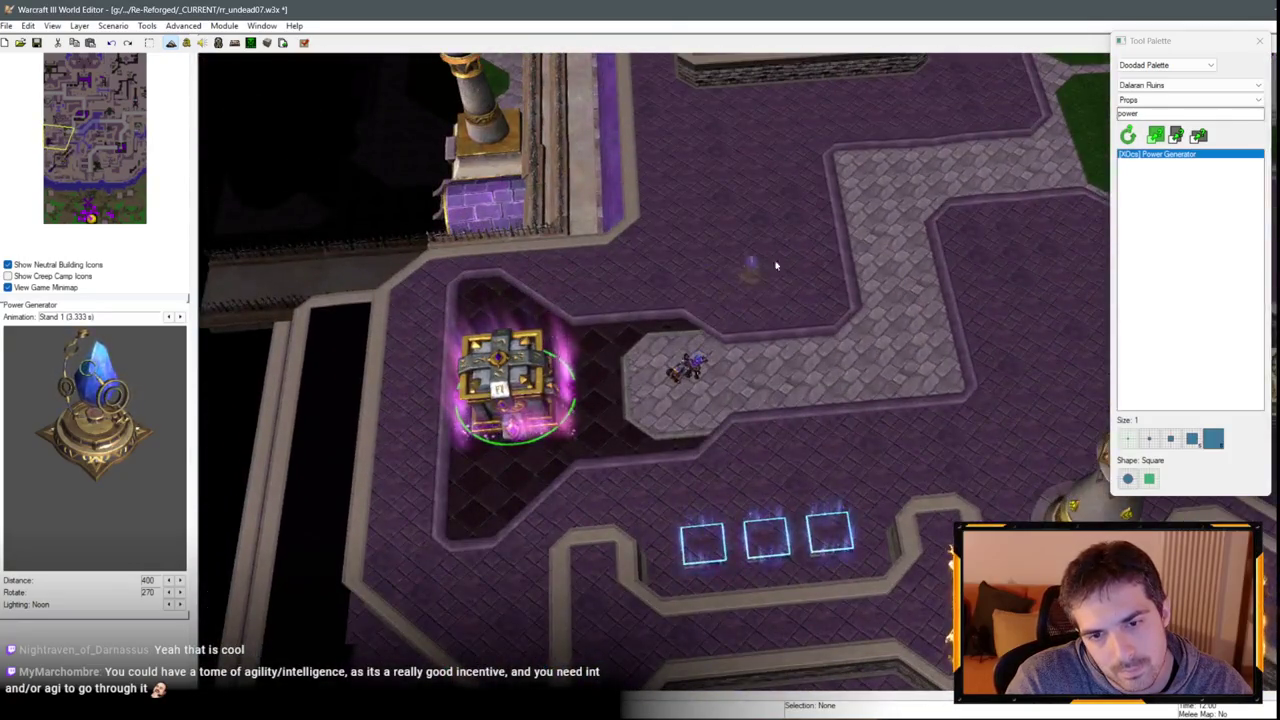
pyautogui.scroll(-3, 775, 265)
pyautogui.press('Up')
pyautogui.press('Right')
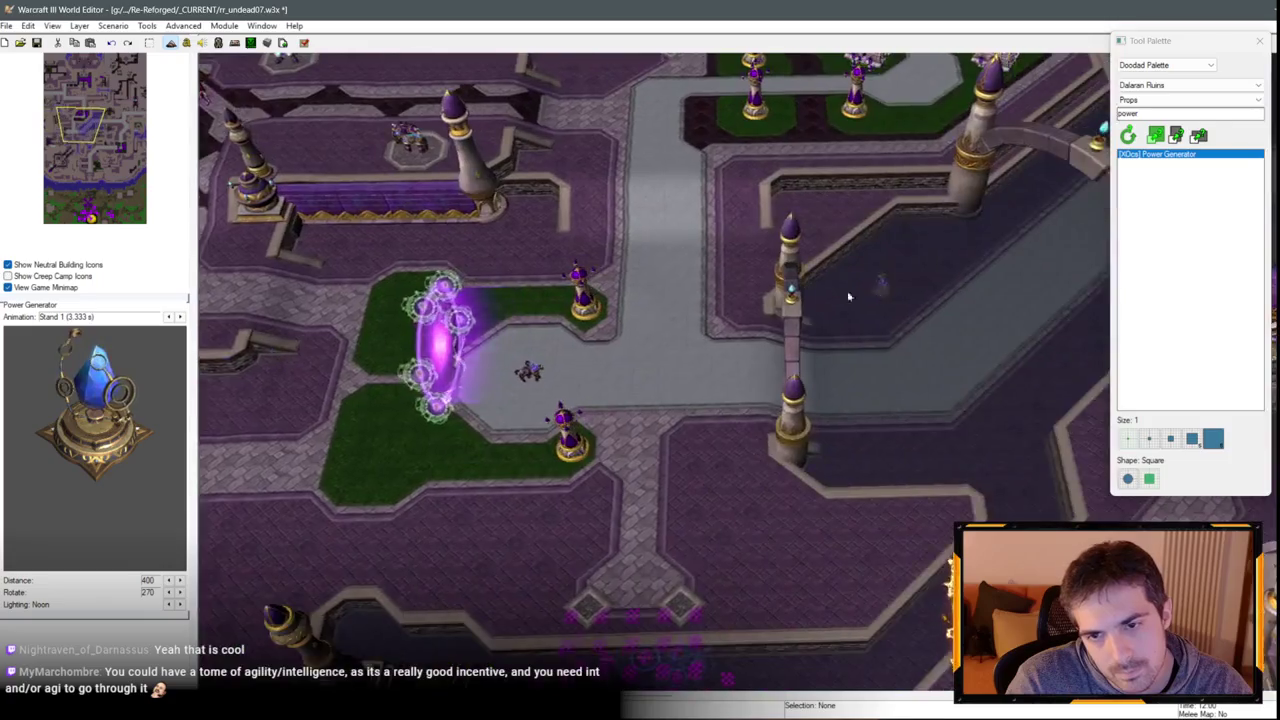
pyautogui.press('Up')
pyautogui.press('Right')
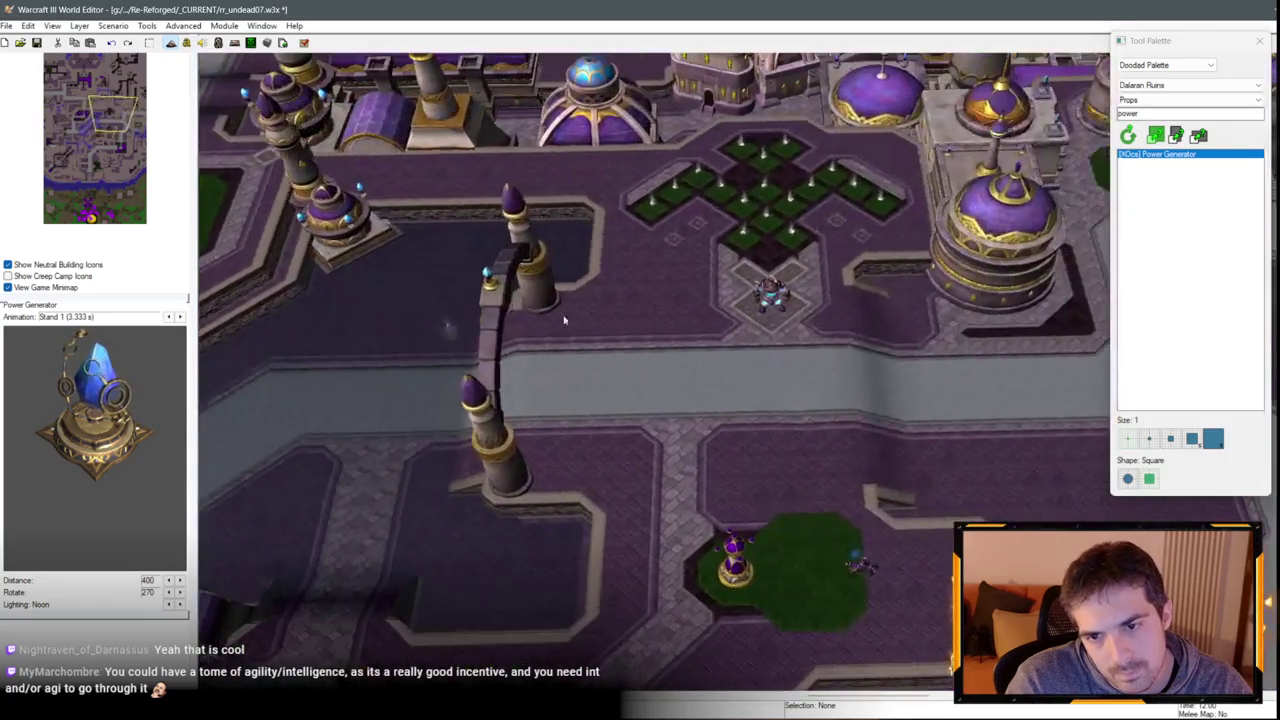
pyautogui.scroll(5, 654, 231)
pyautogui.press('Down')
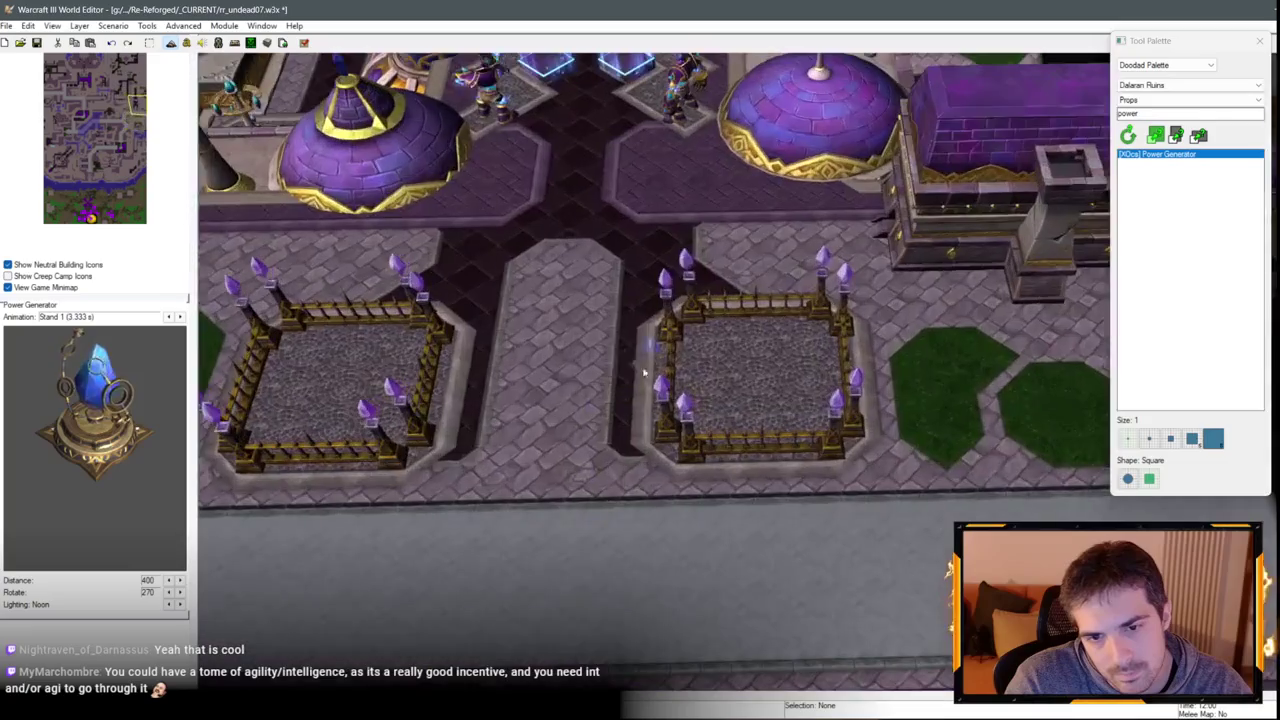
pyautogui.press('Up')
pyautogui.press('Left')
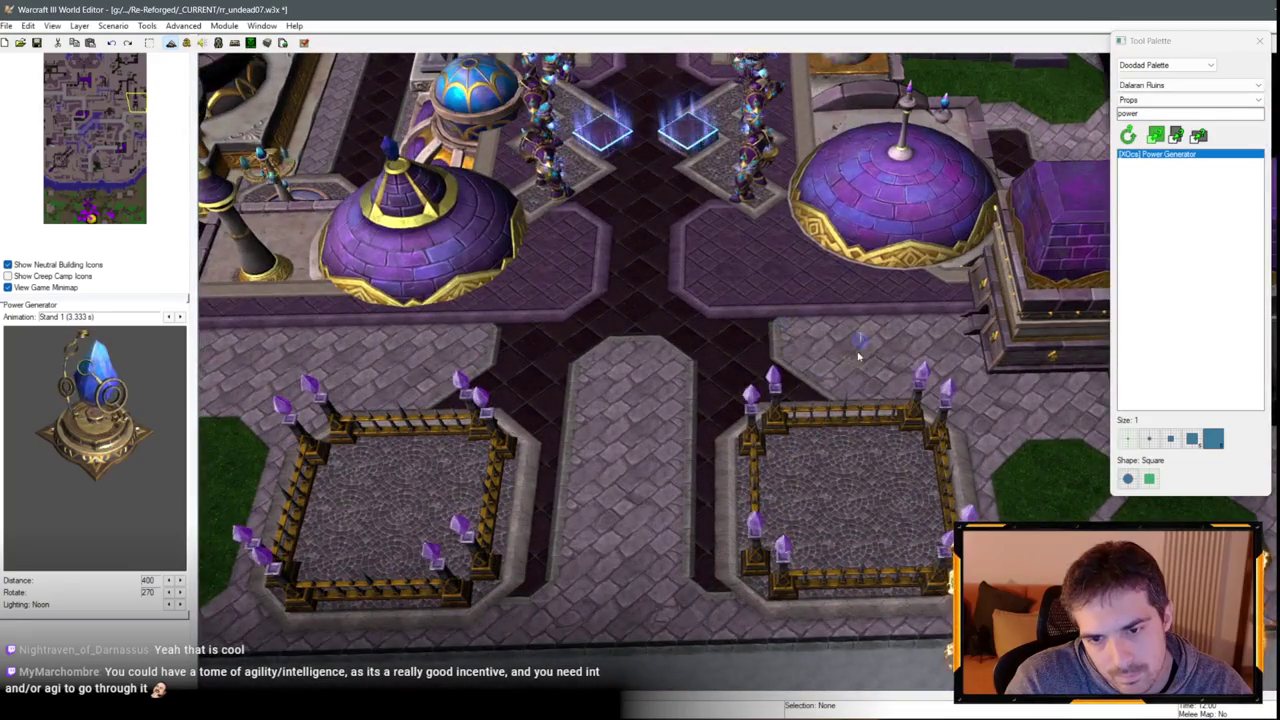
# Place a Power Generator beside the left fenced yard.
pyautogui.scroll(2, 480, 420)
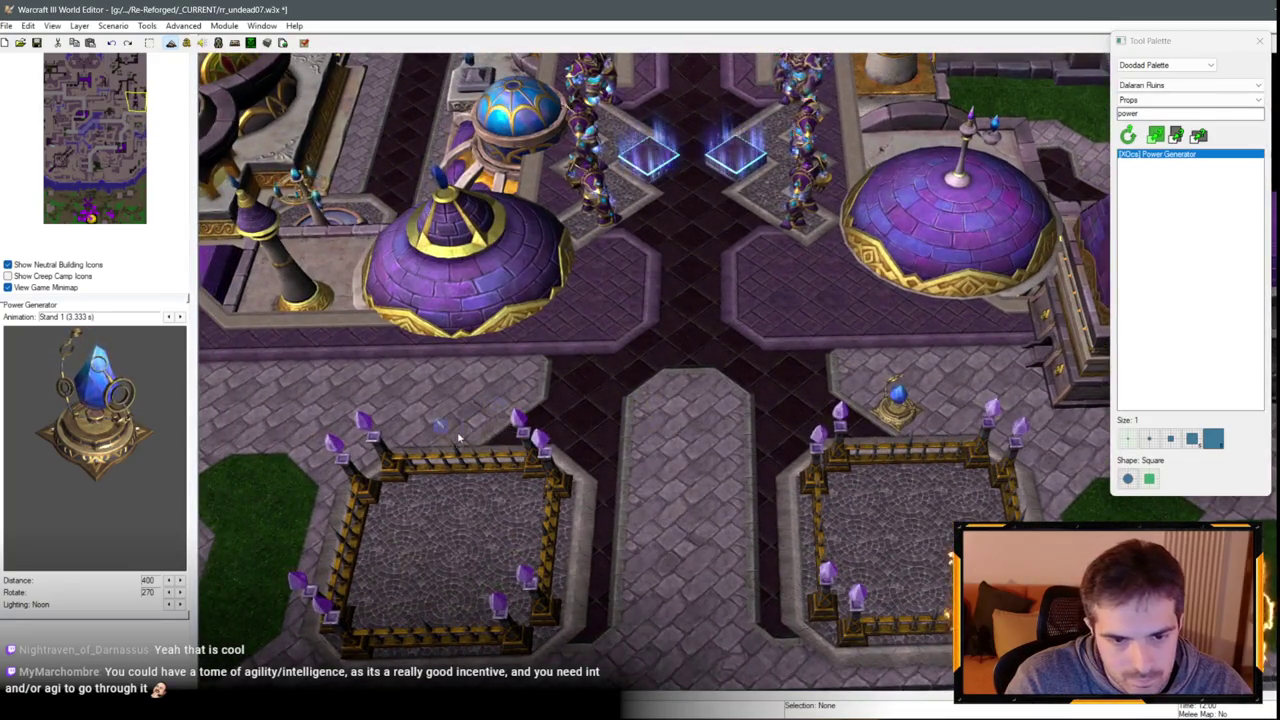
pyautogui.click(460, 432)
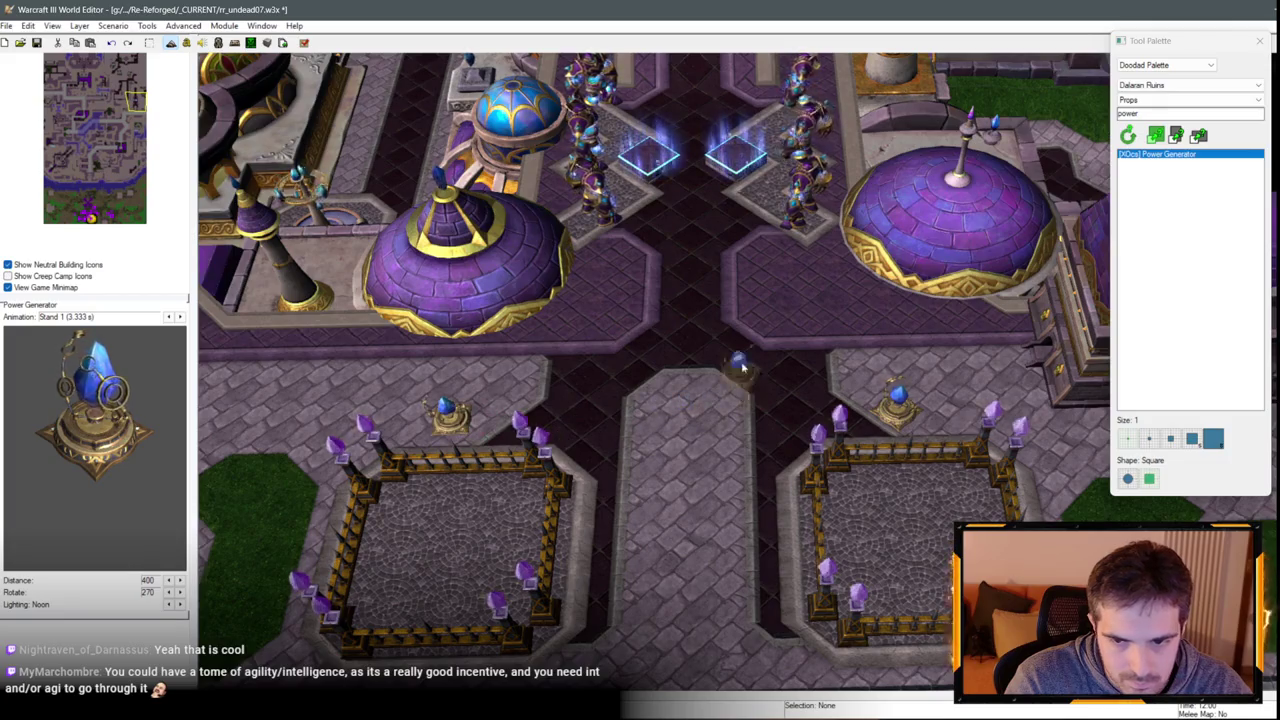
pyautogui.scroll(1, 740, 380)
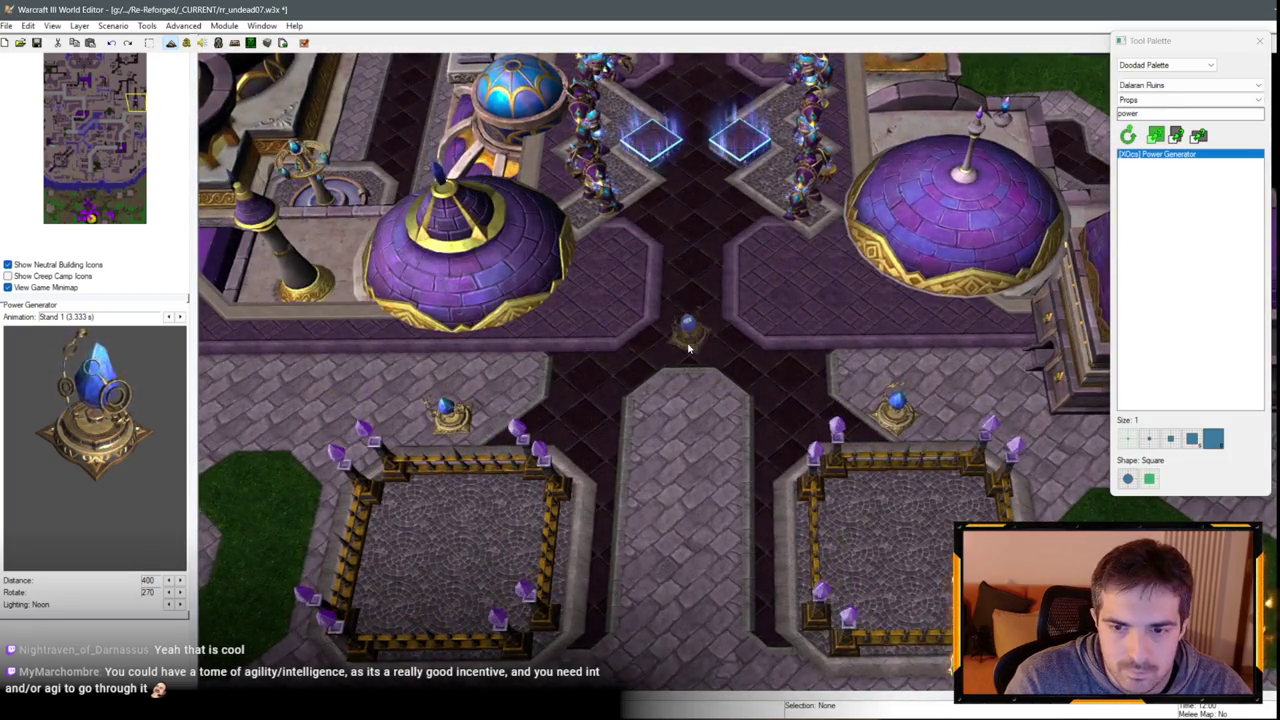
pyautogui.scroll(-2, 676, 300)
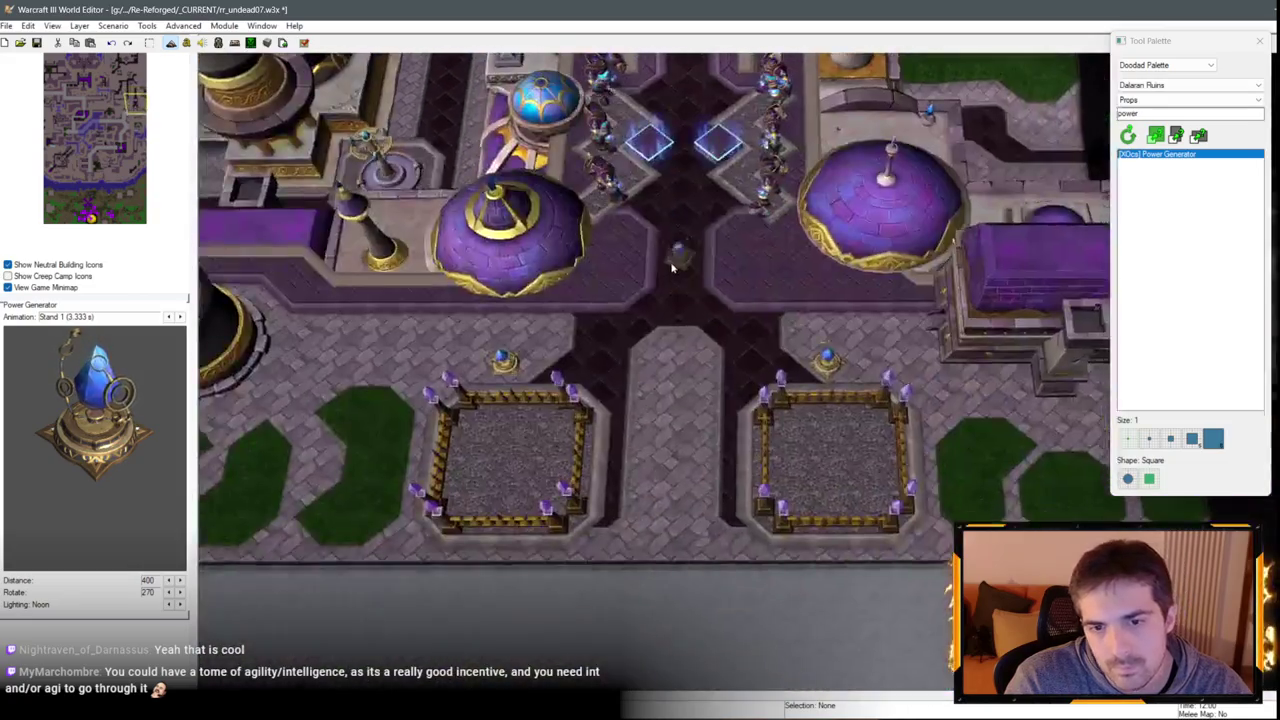
pyautogui.scroll(-1, 672, 268)
# Shift the view along the walkway and over to another part of the city.
pyautogui.scroll(-1, 471, 478)
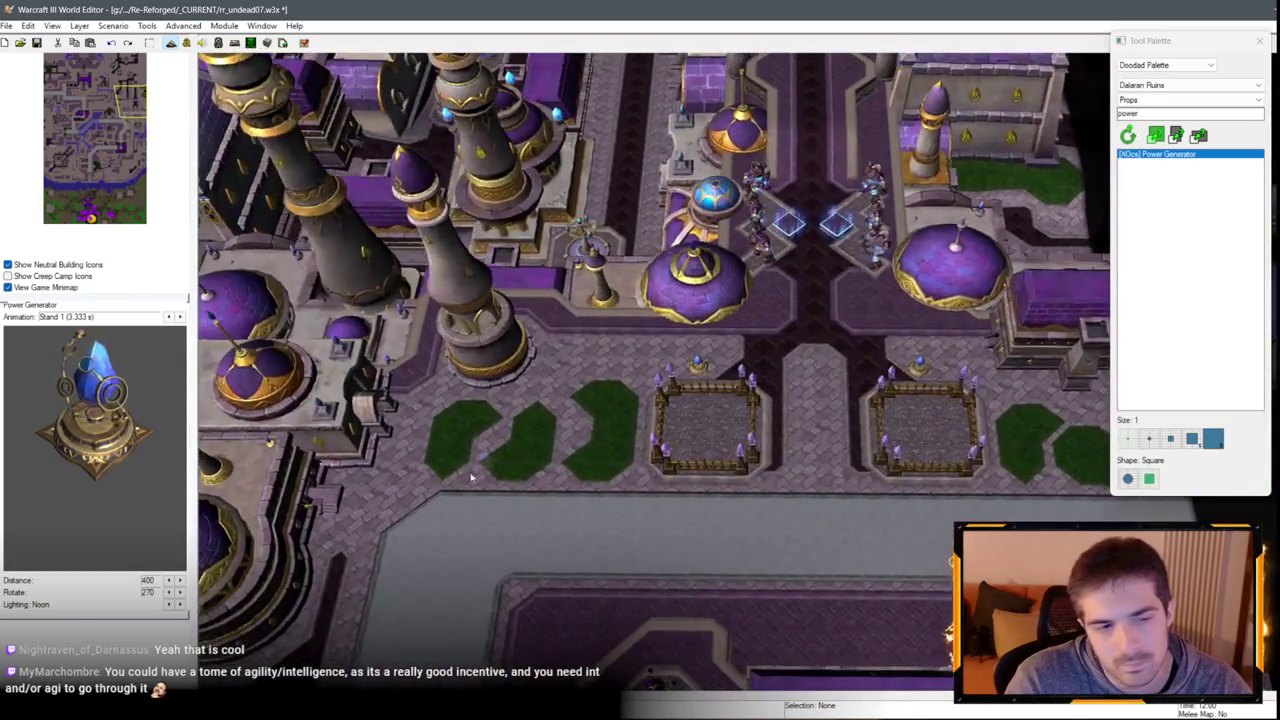
pyautogui.scroll(-3, 471, 478)
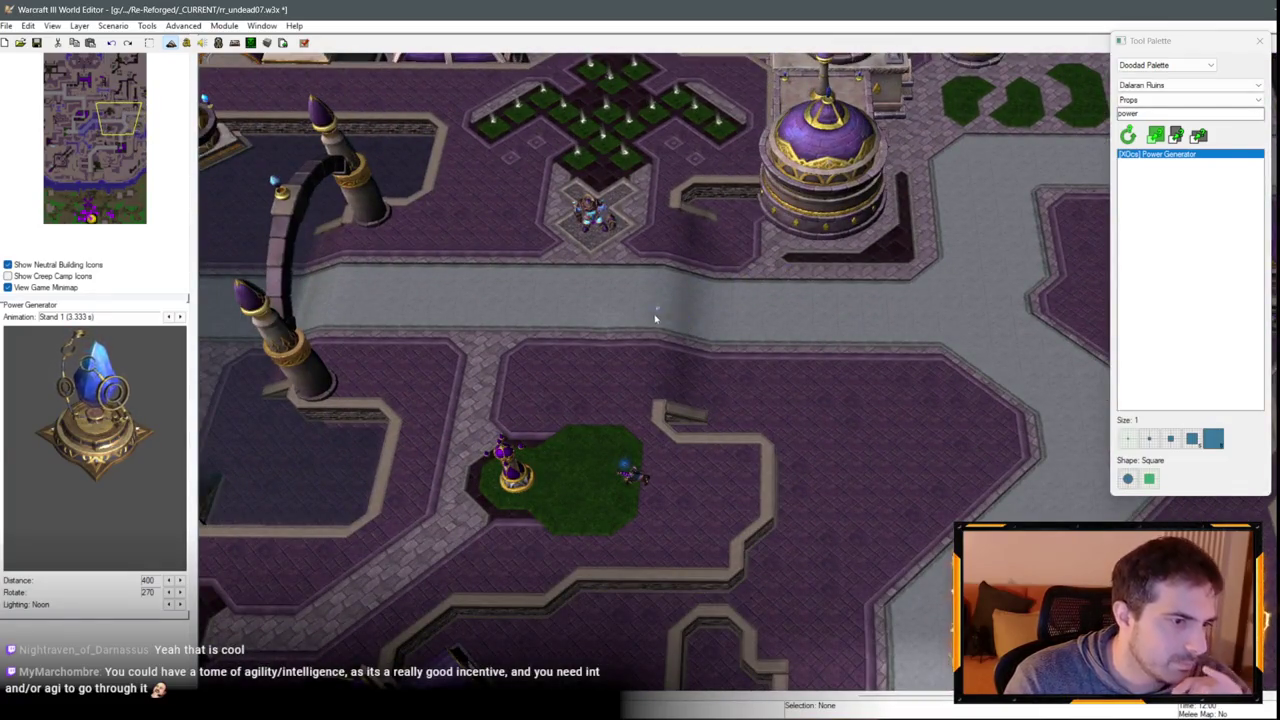
pyautogui.scroll(2, 641, 318)
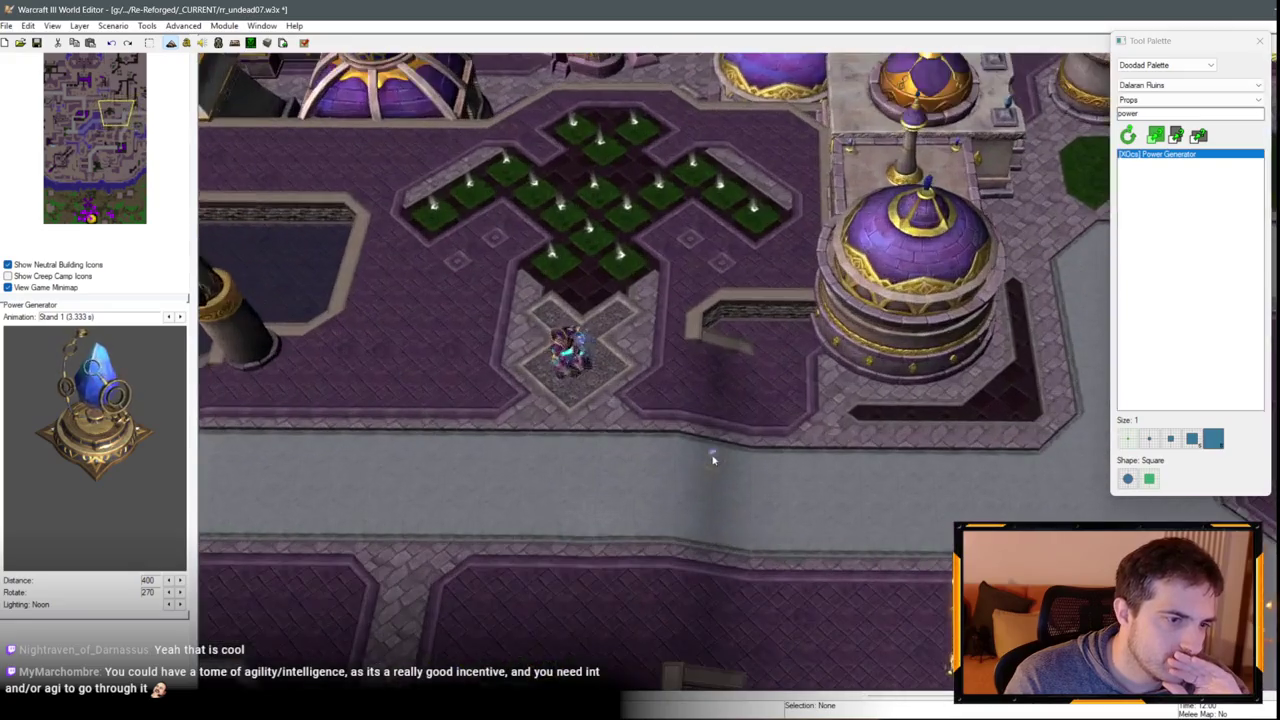
pyautogui.scroll(1, 753, 463)
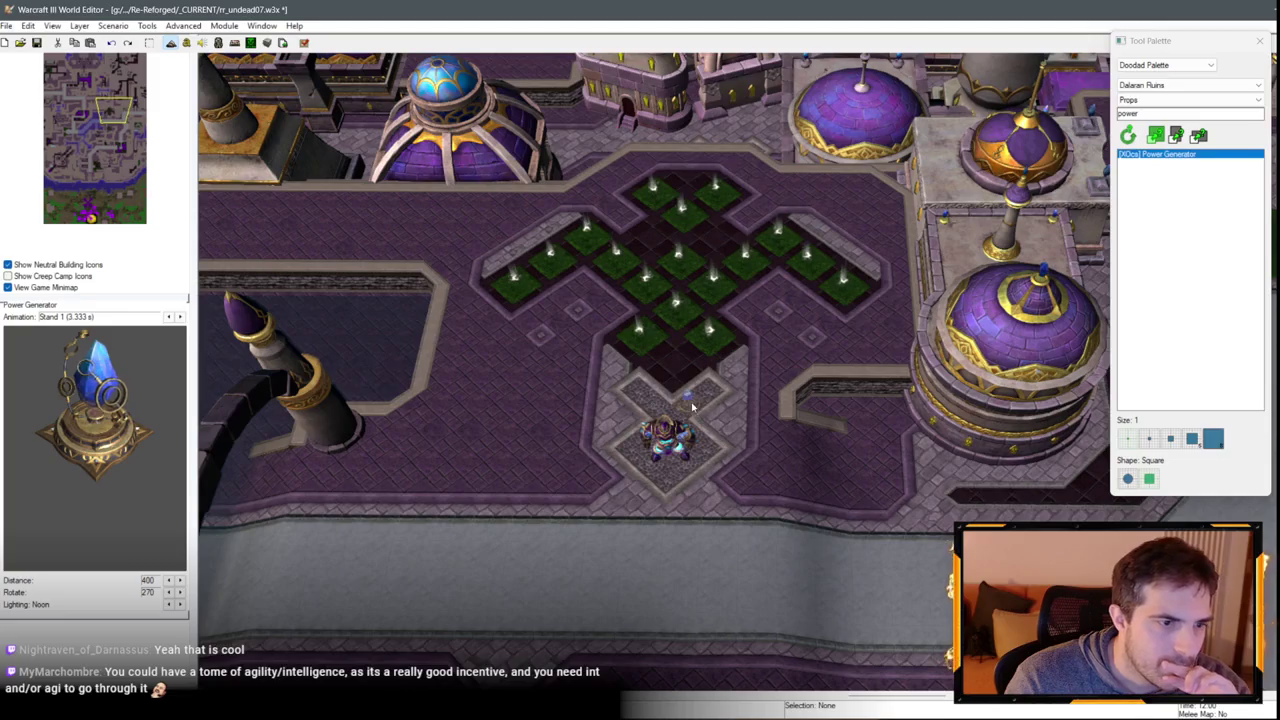
pyautogui.scroll(-3, 686, 400)
pyautogui.scroll(2, 705, 310)
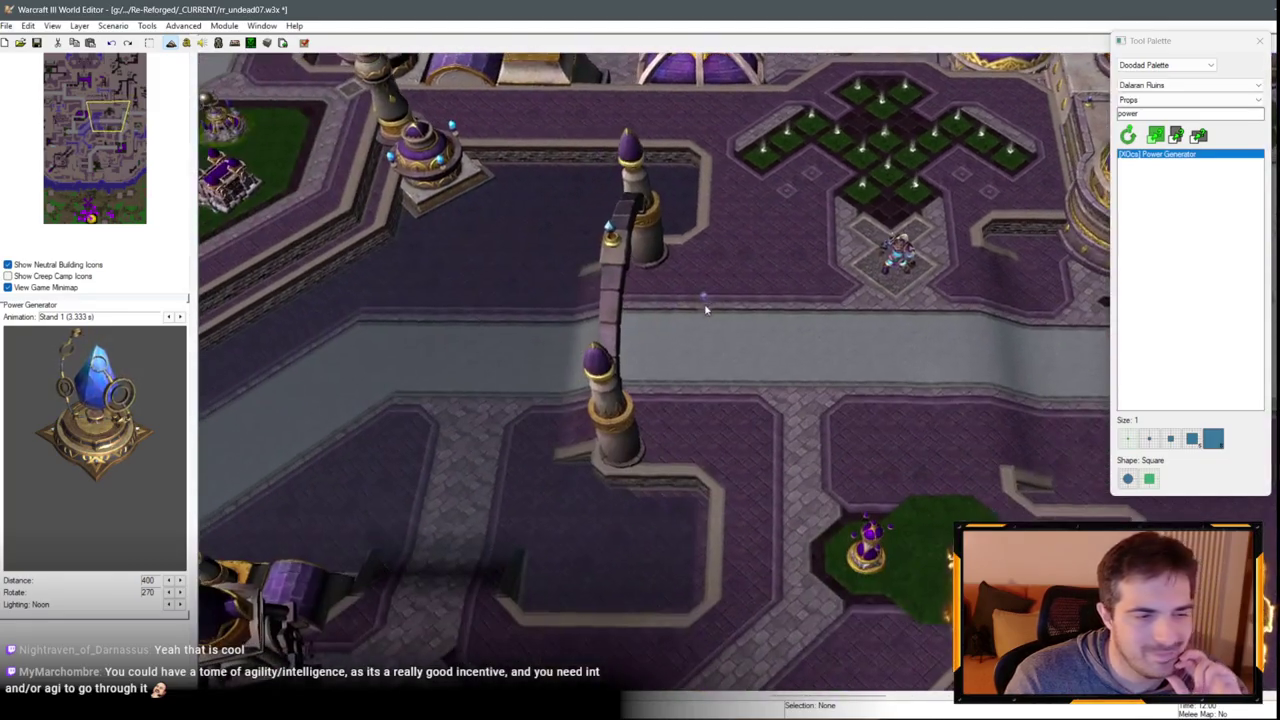
pyautogui.moveTo(618, 326); pyautogui.dragTo(658, 291)
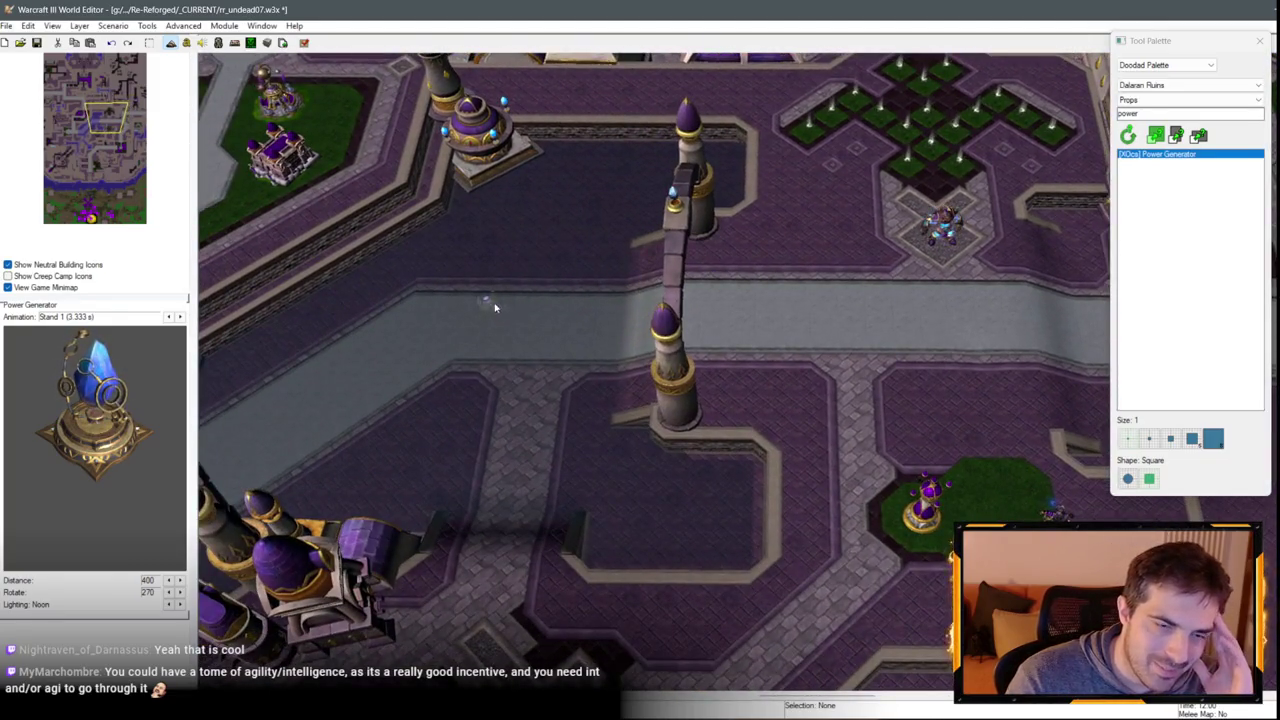
pyautogui.moveTo(494, 307)
pyautogui.mouseDown()
pyautogui.moveTo(663, 246)
pyautogui.moveTo(760, 300)
pyautogui.moveTo(540, 366)
pyautogui.moveTo(880, 308)
pyautogui.mouseUp()
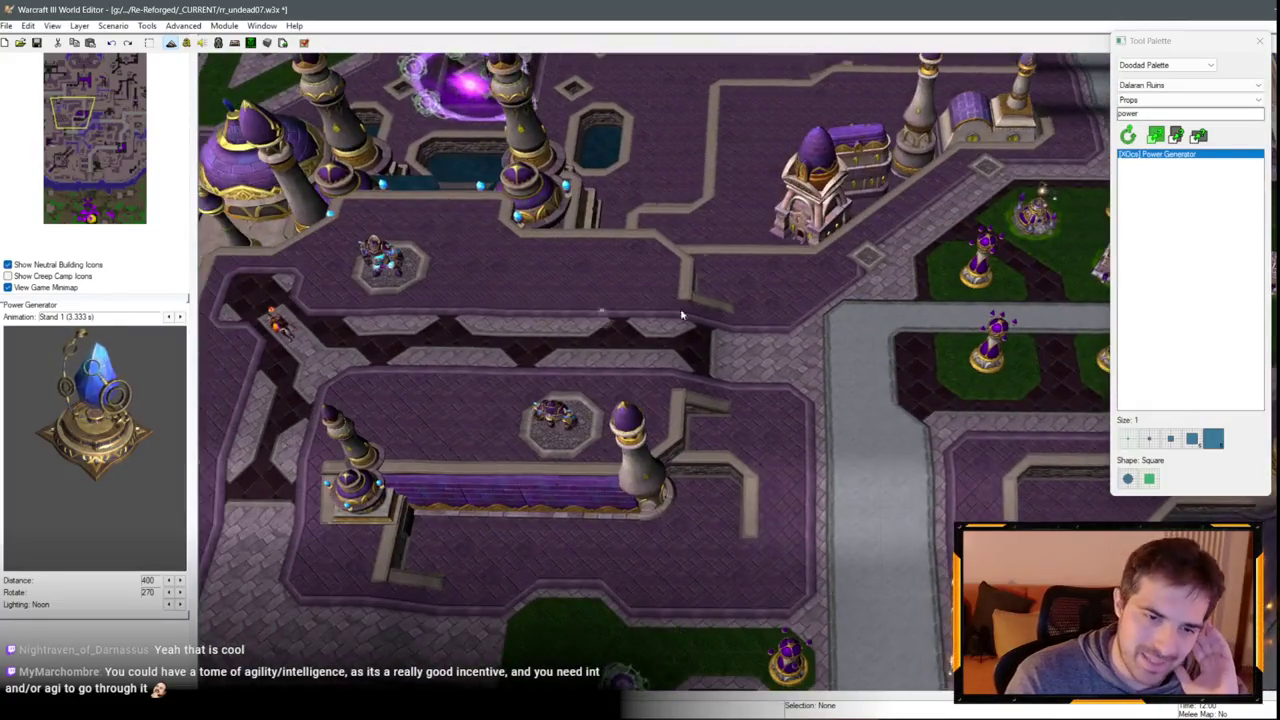
pyautogui.scroll(5, 680, 308)
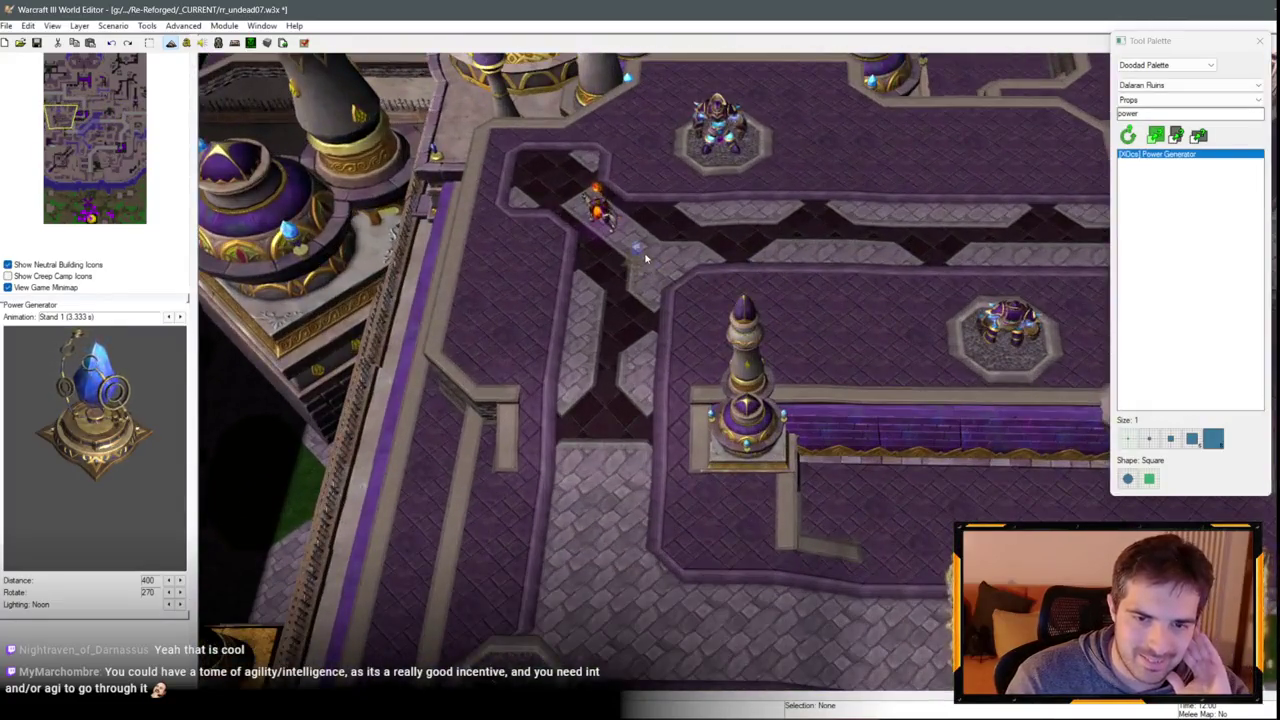
pyautogui.scroll(5, 645, 258)
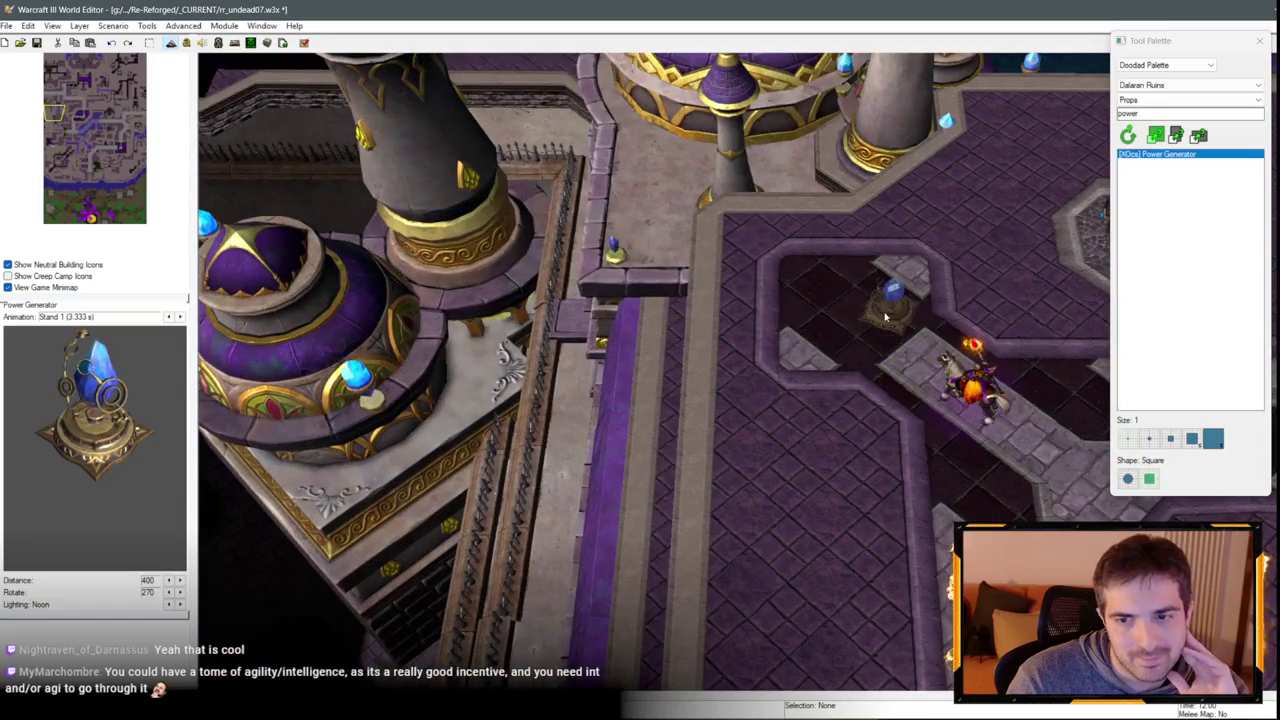
pyautogui.scroll(-5, 853, 318)
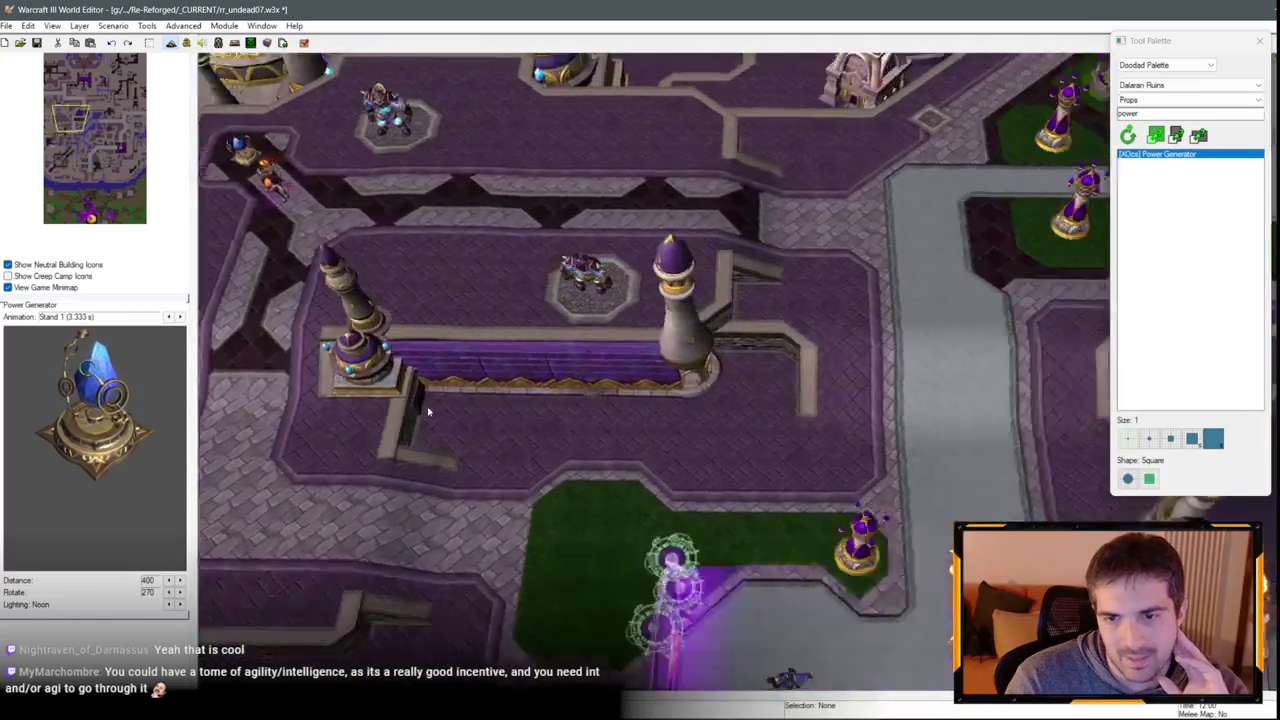
# Pan north, then jump via the minimap to the corridor and western wall areas.
pyautogui.press('Up')
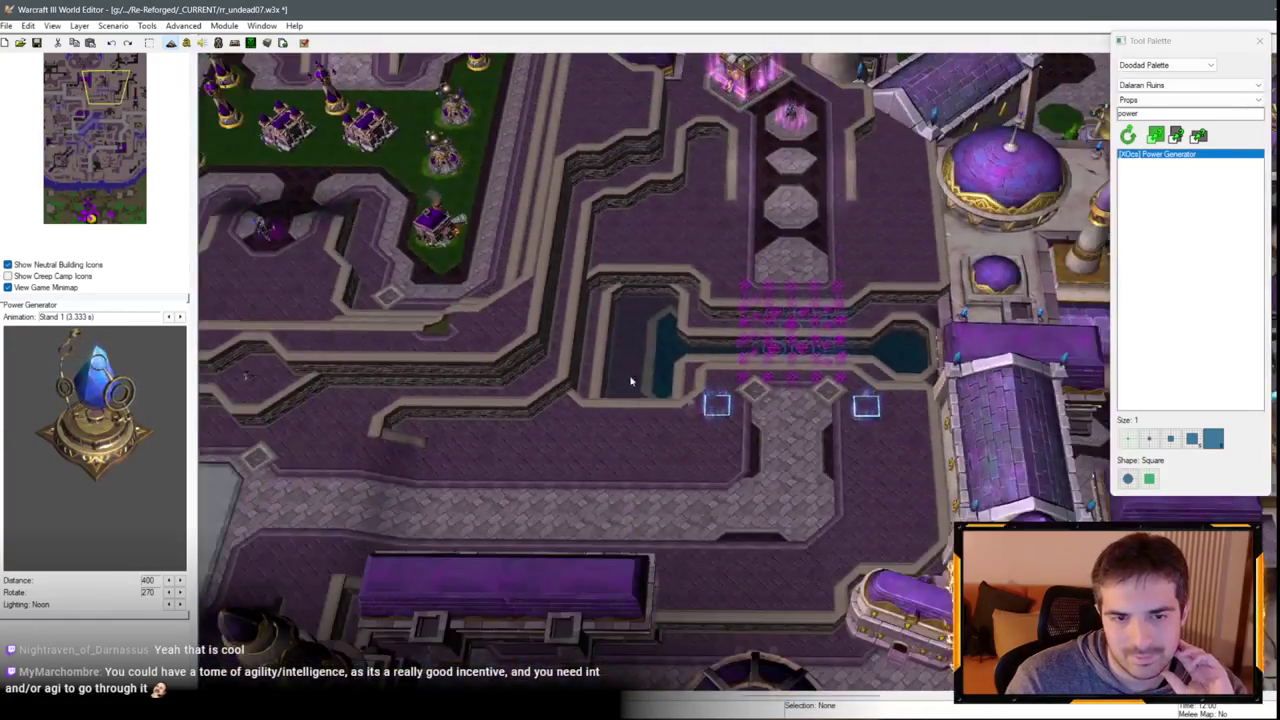
pyautogui.scroll(5, 631, 381)
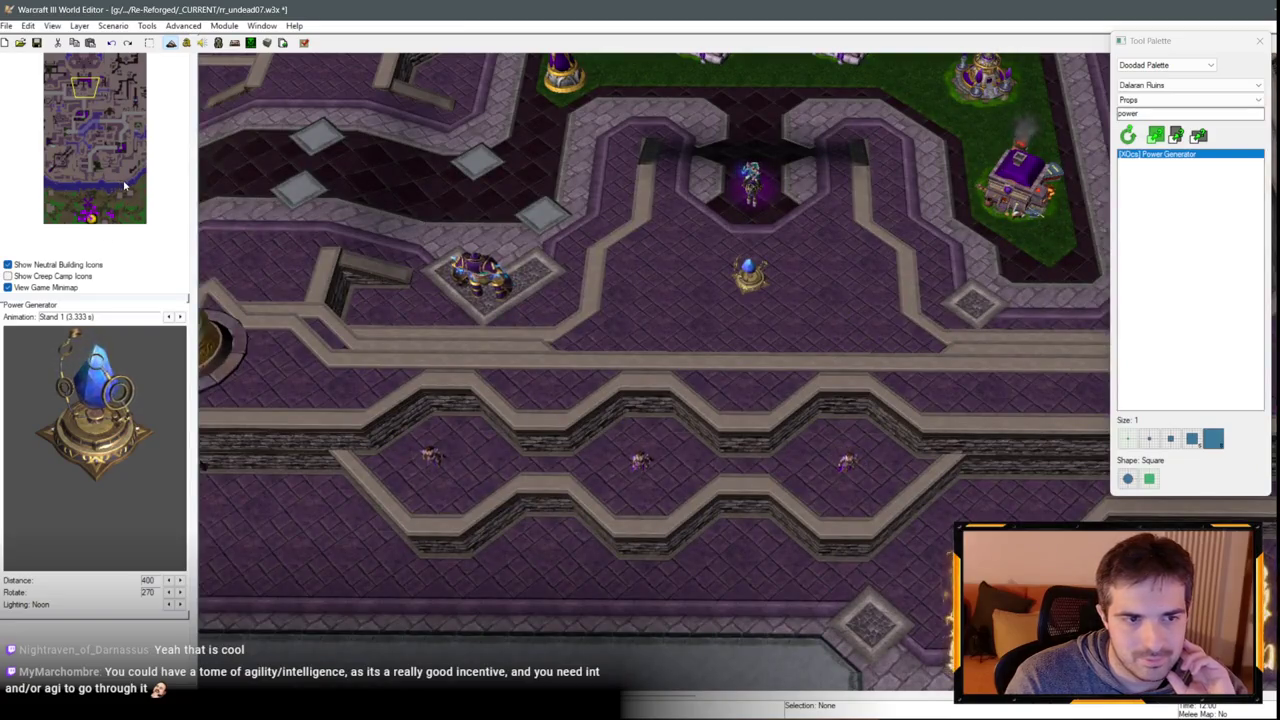
pyautogui.click(93, 166)
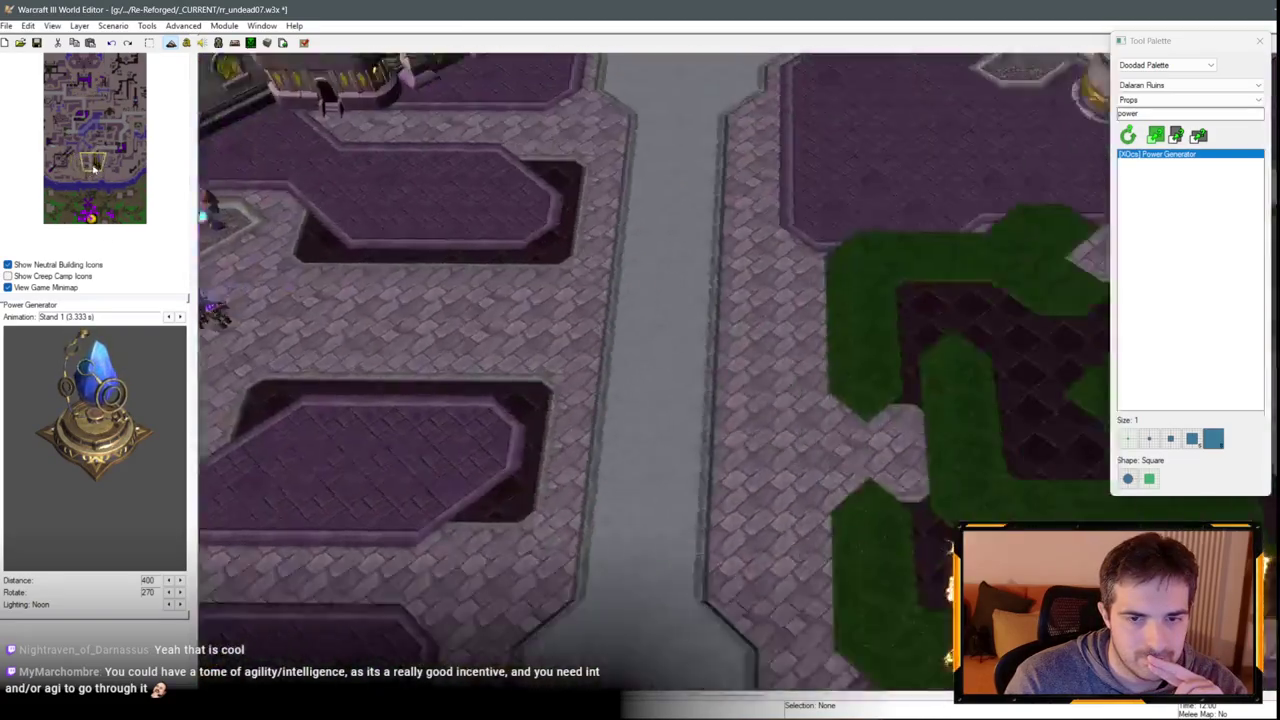
pyautogui.scroll(-3, 533, 316)
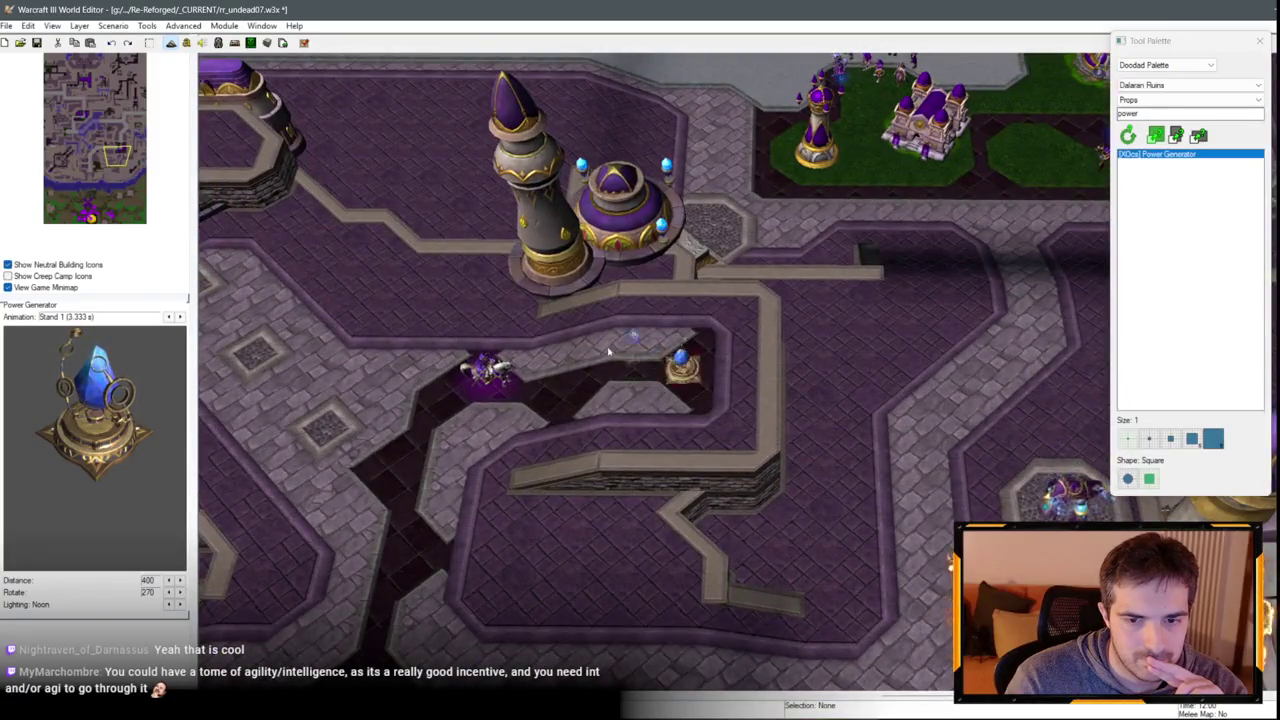
pyautogui.press('Left')
pyautogui.press('Down')
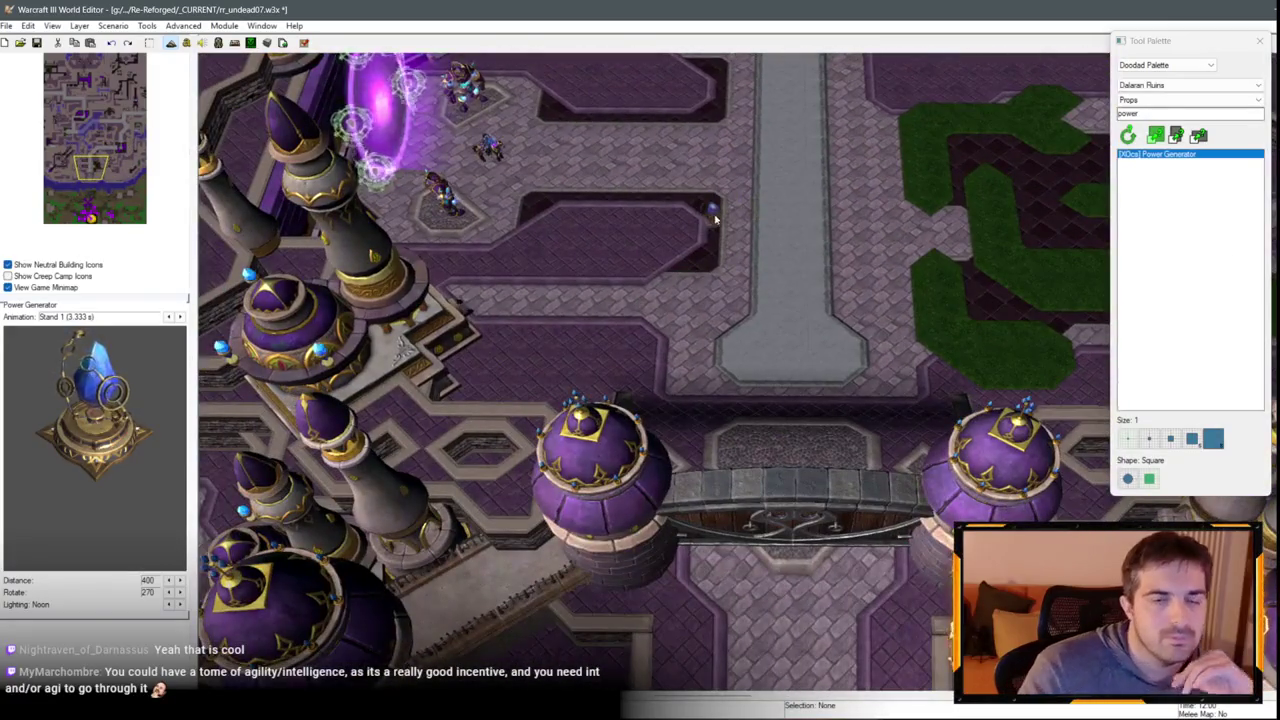
pyautogui.click(46, 180)
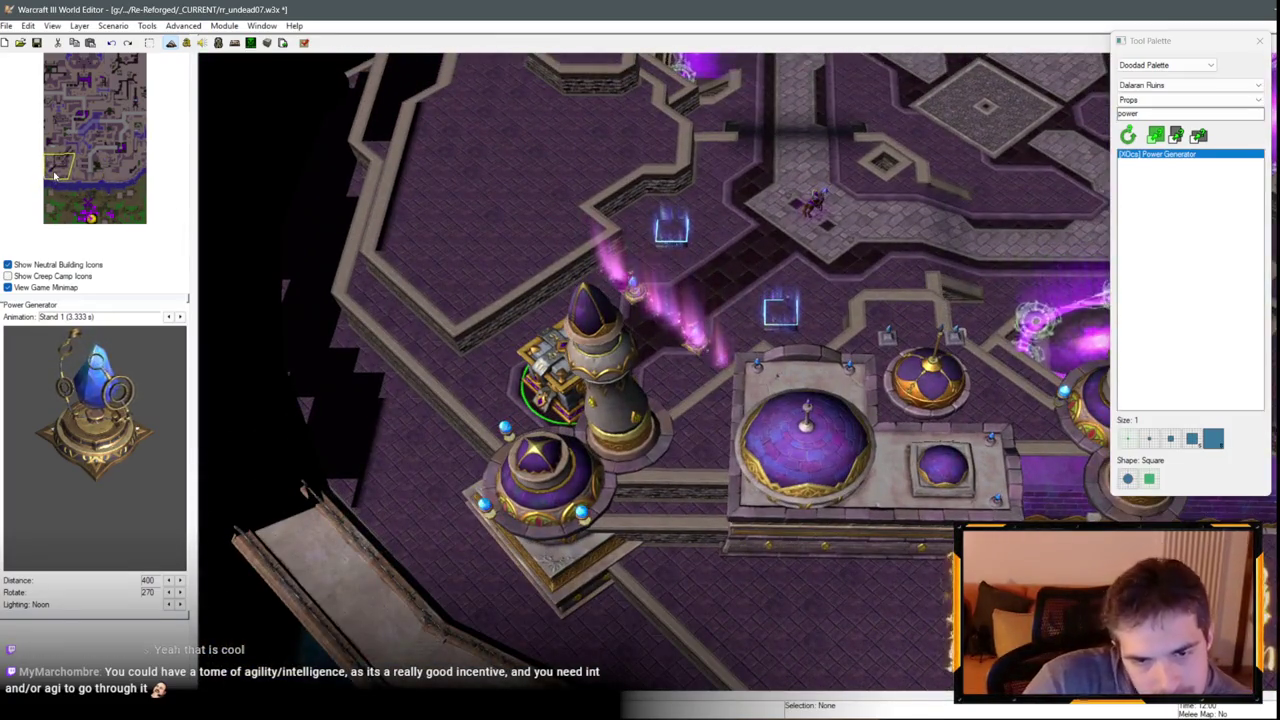
# Move past the purple portals and north to the cross-shaped garden.
pyautogui.scroll(2, 55, 173)
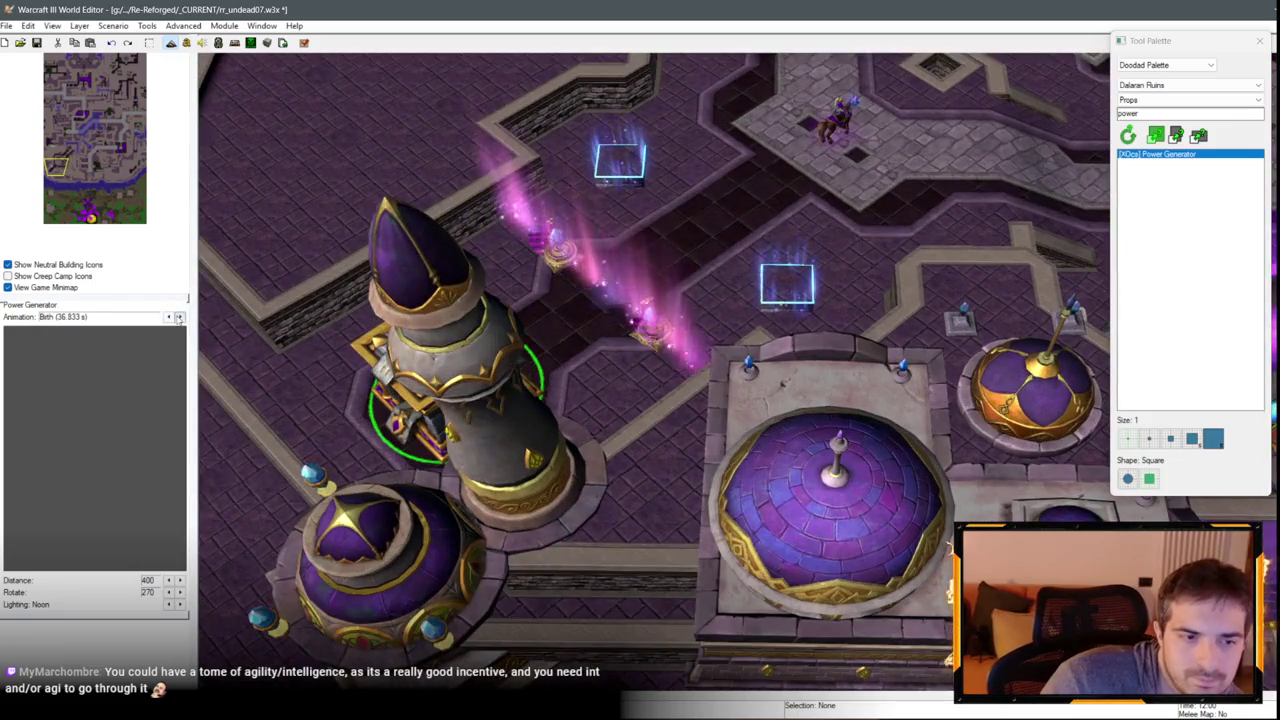
pyautogui.press('Up')
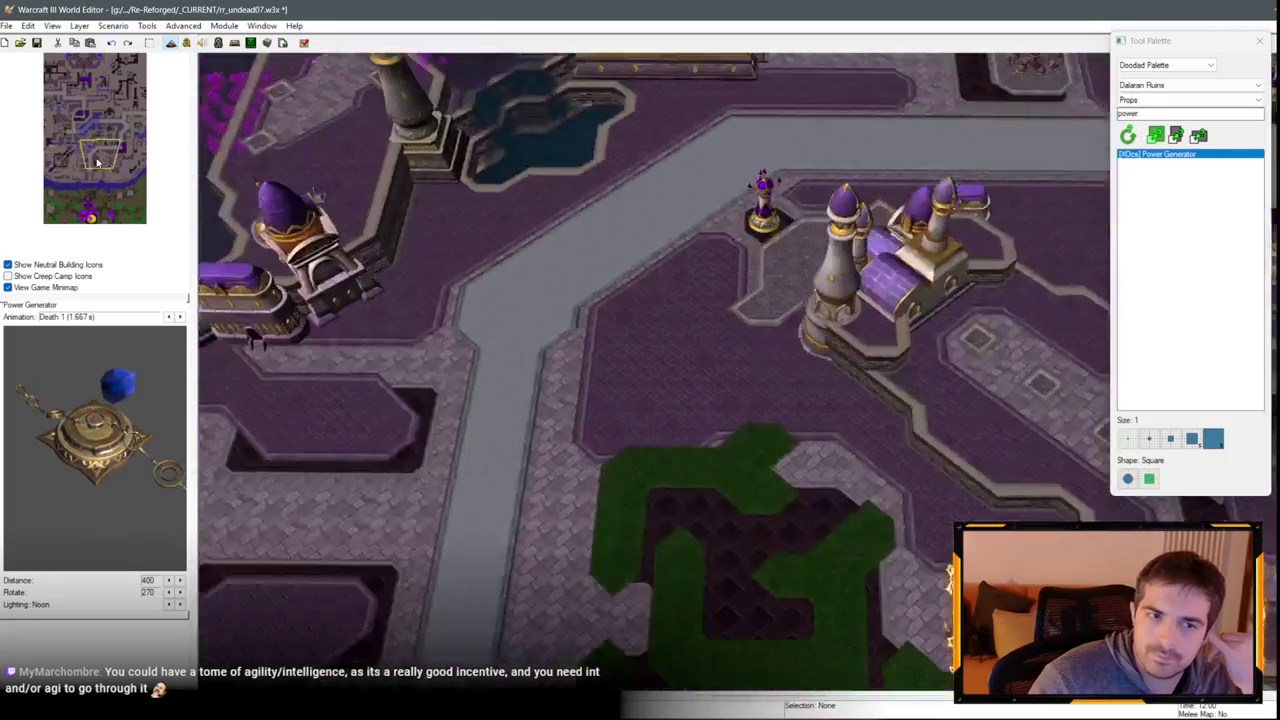
pyautogui.click(66, 148)
pyautogui.moveTo(66, 148); pyautogui.dragTo(108, 114)
pyautogui.scroll(2, 750, 343)
pyautogui.scroll(2, 750, 343)
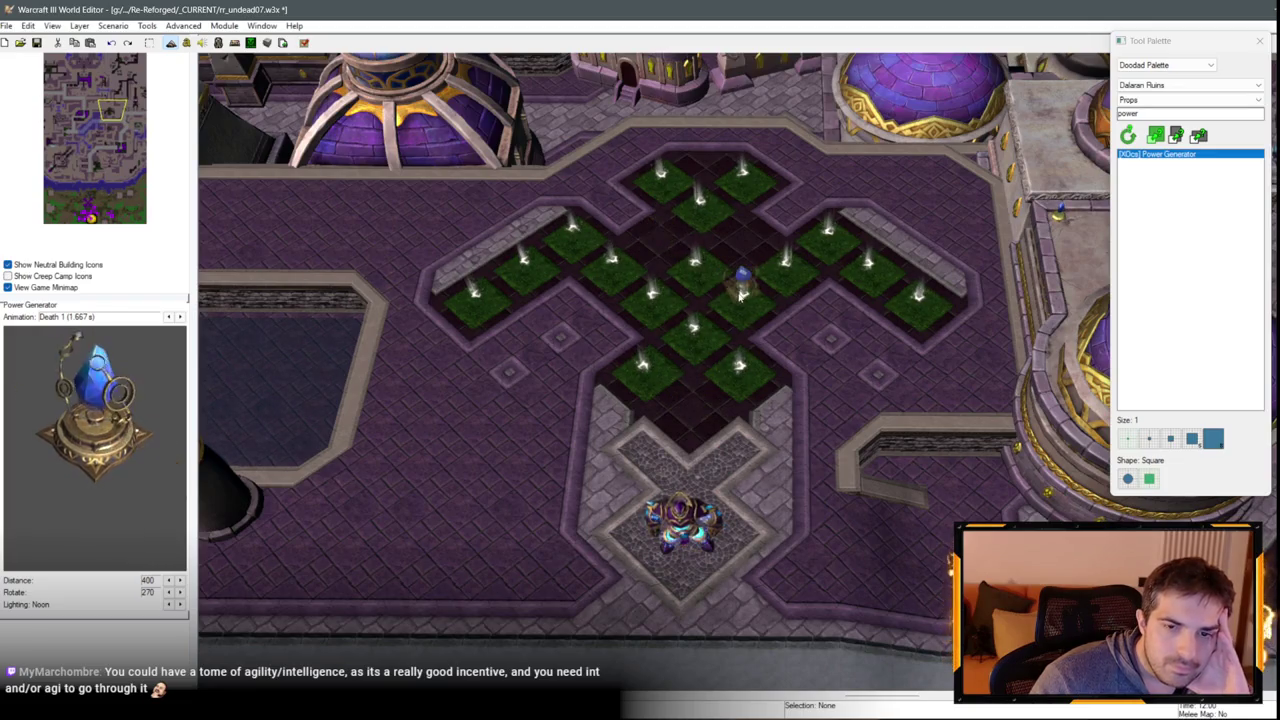
# Pan east, then south toward the golem garden.
pyautogui.scroll(-5, 675, 292)
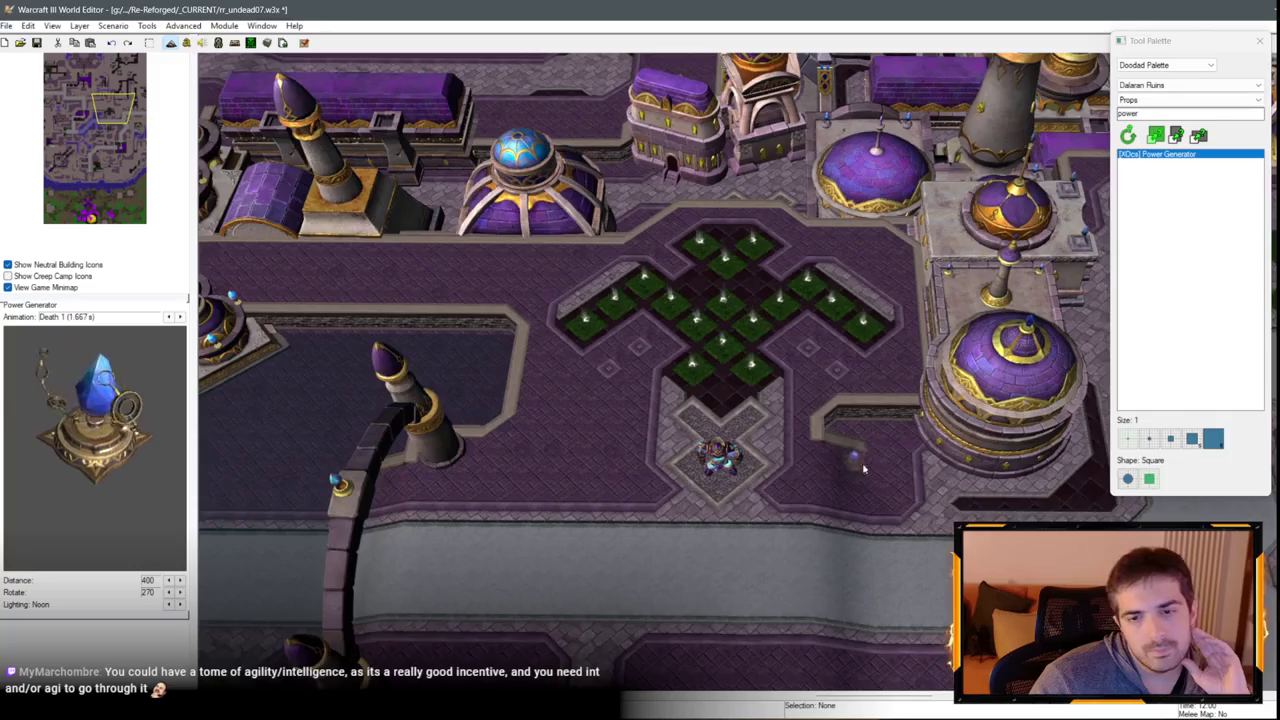
pyautogui.scroll(5, 620, 398)
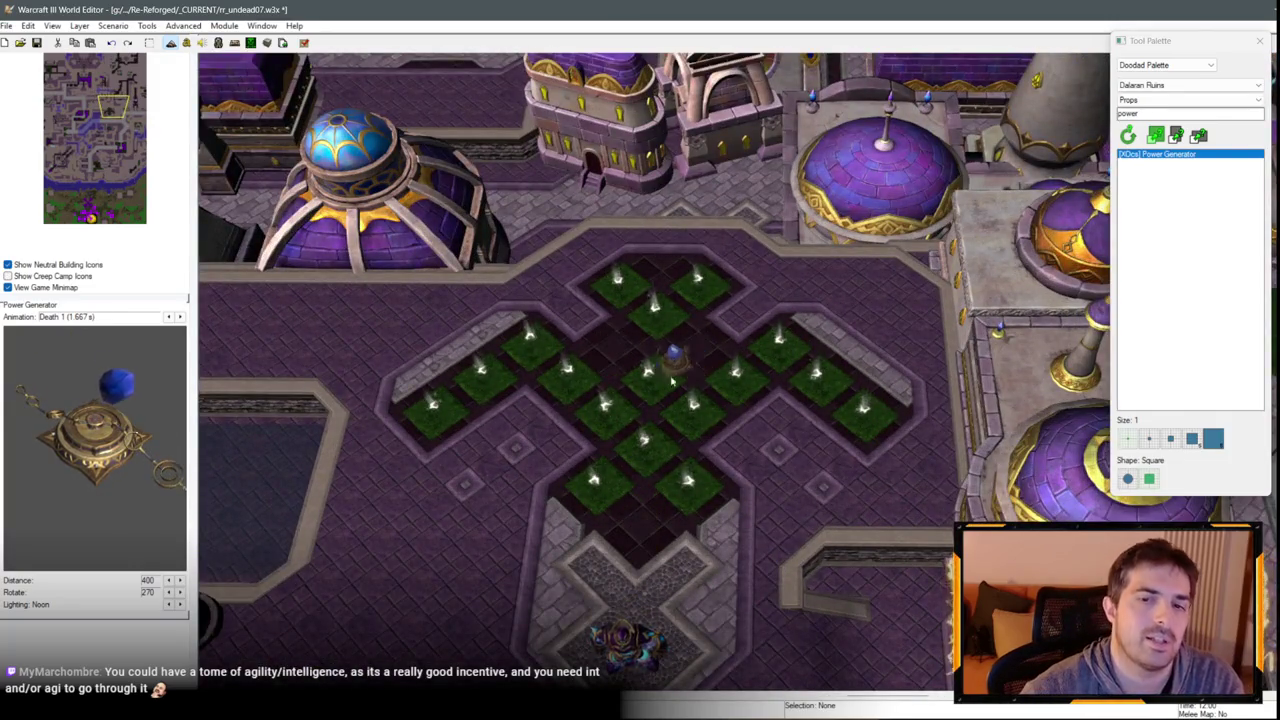
pyautogui.press('Right')
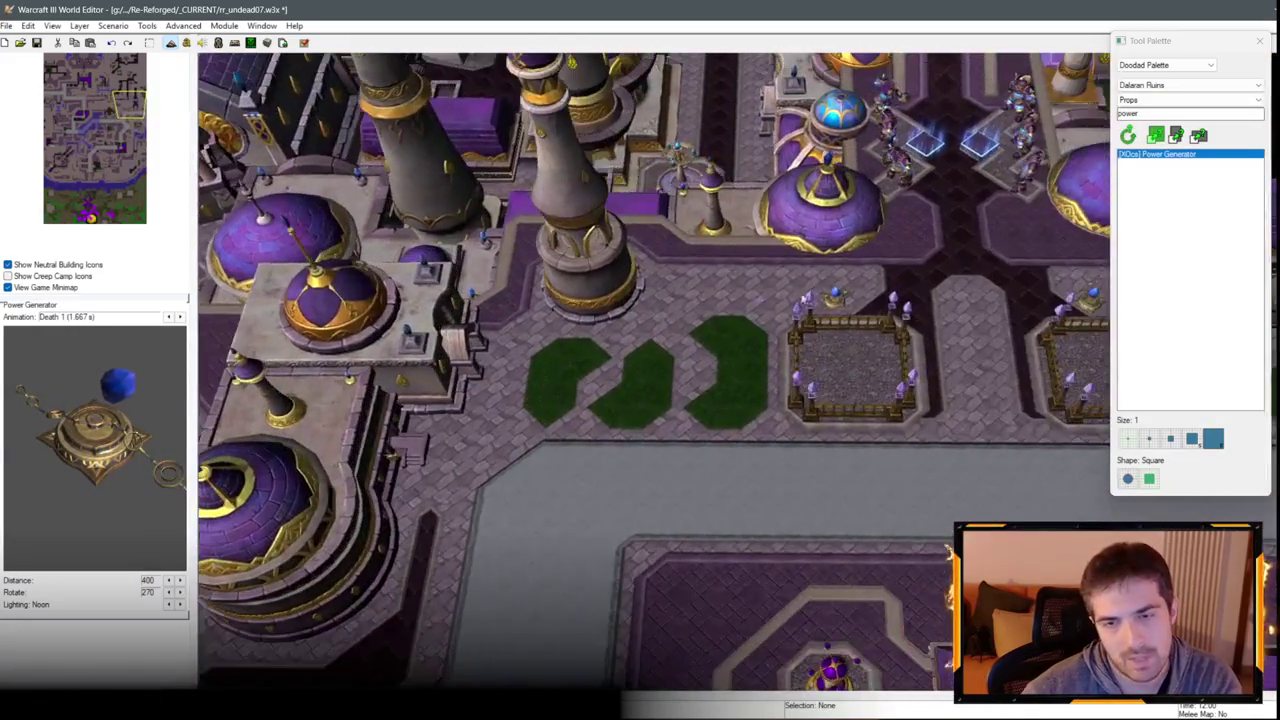
pyautogui.press('Down')
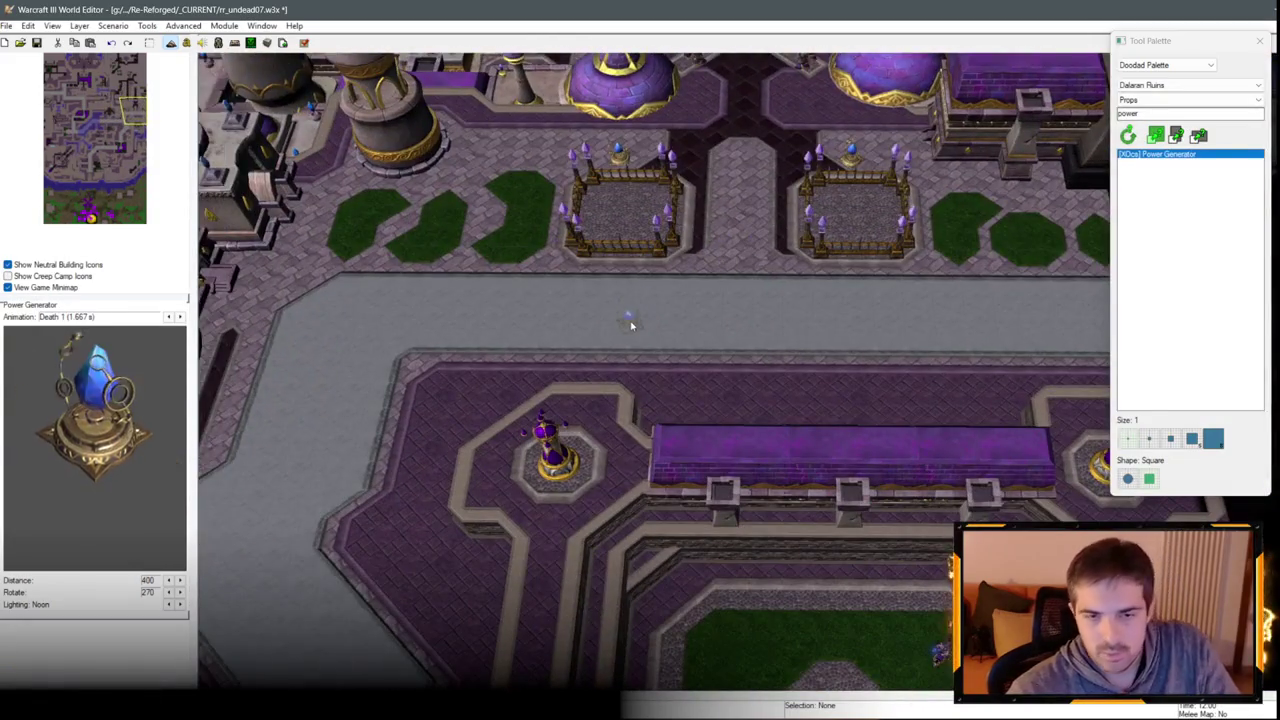
pyautogui.press('Left')
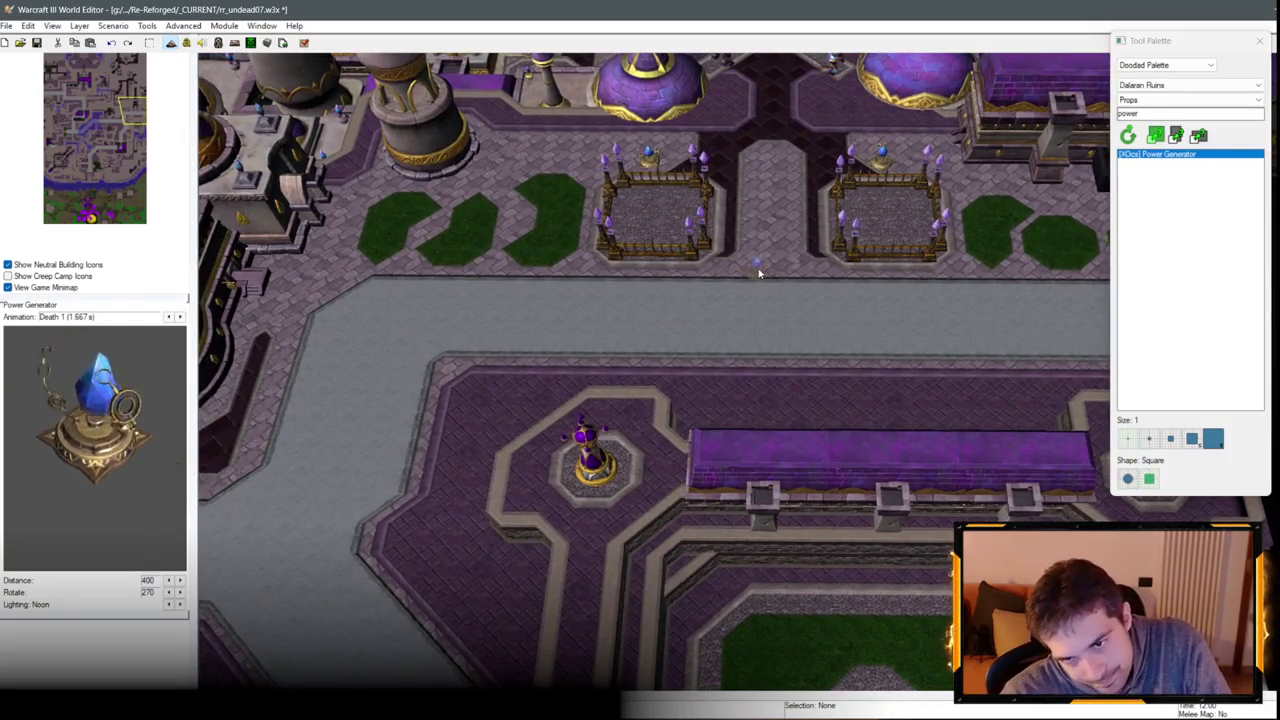
pyautogui.press('Down')
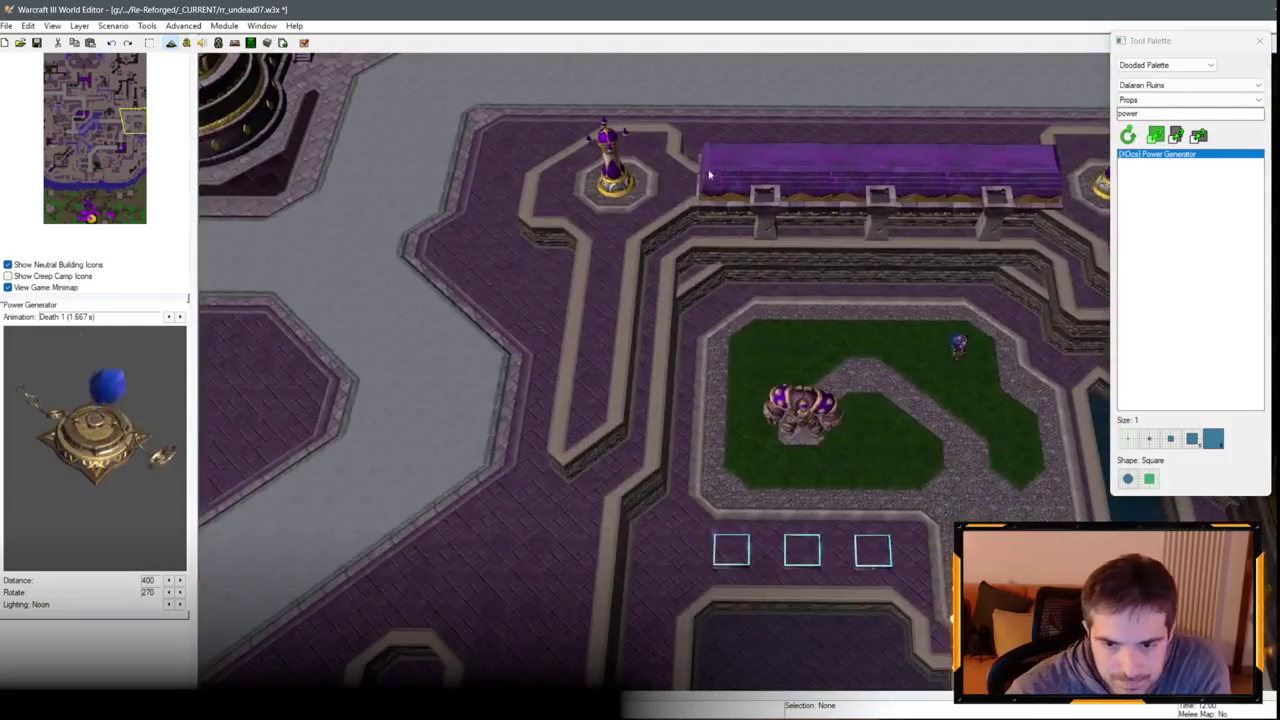
pyautogui.press('Down')
pyautogui.scroll(5, 754, 328)
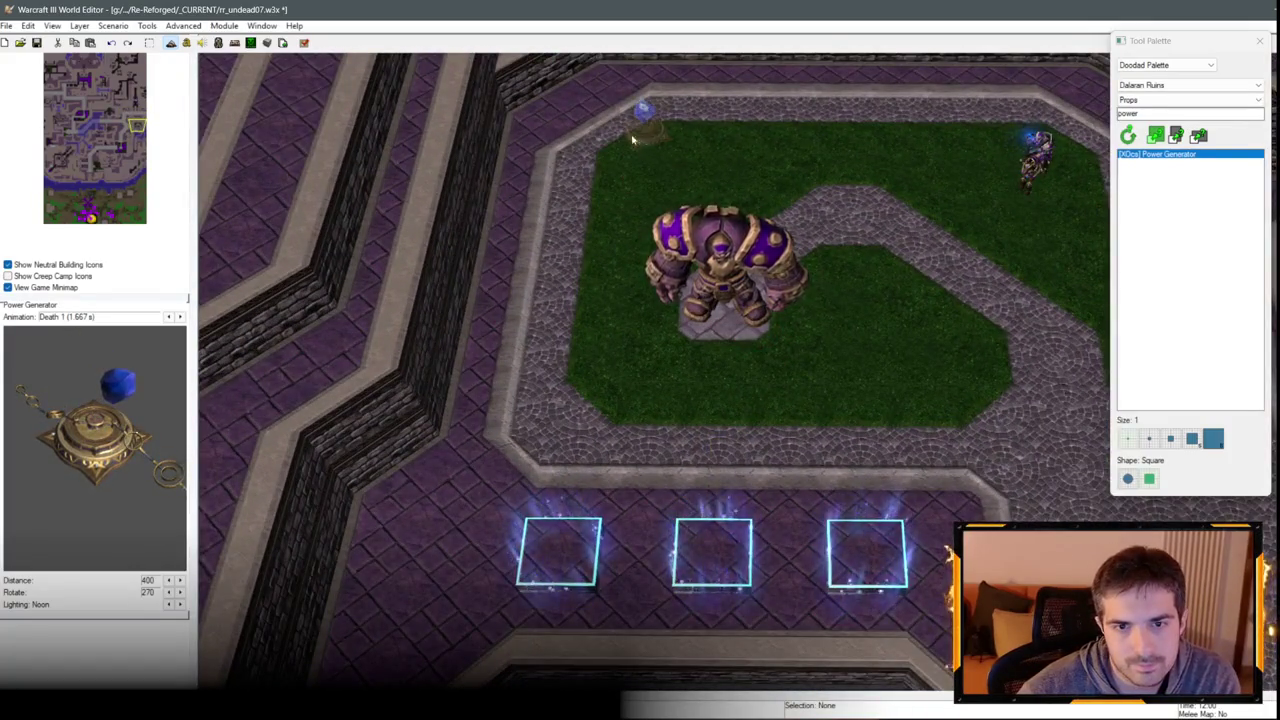
# Pan past the garden and back north-east, zooming in on the walkway tiles.
pyautogui.scroll(-3, 601, 121)
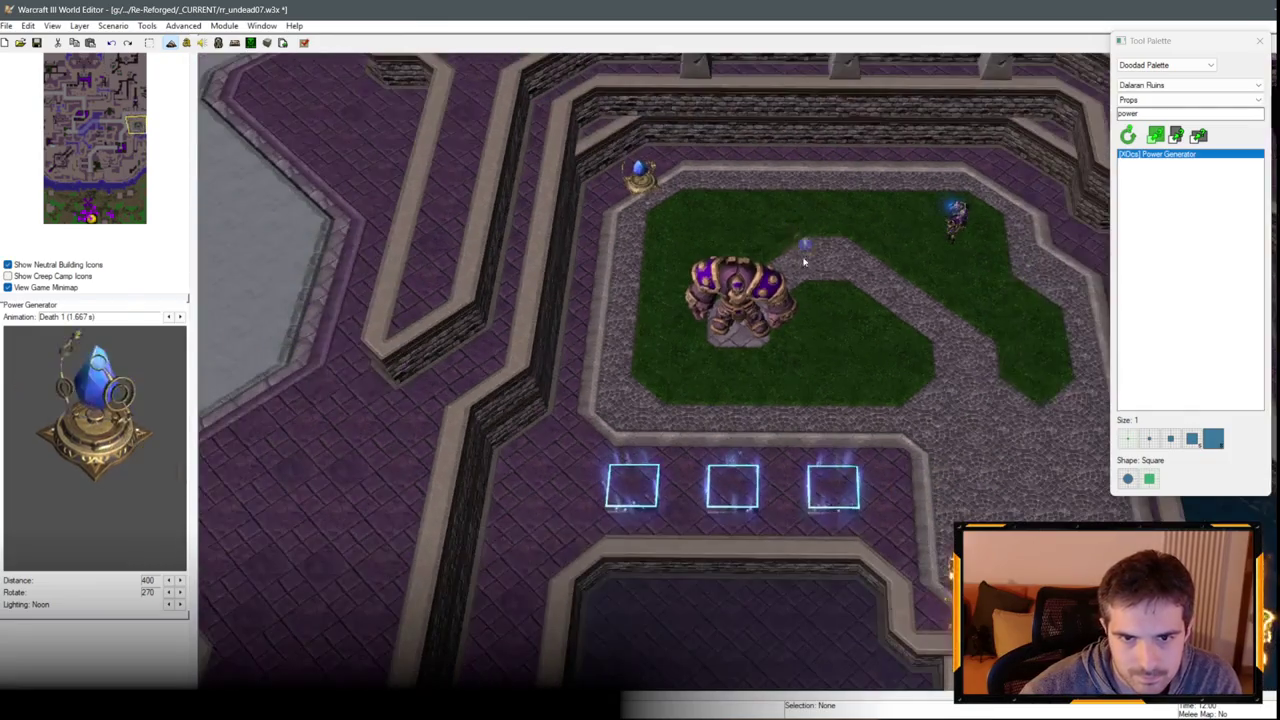
pyautogui.press('Down')
pyautogui.press('Down')
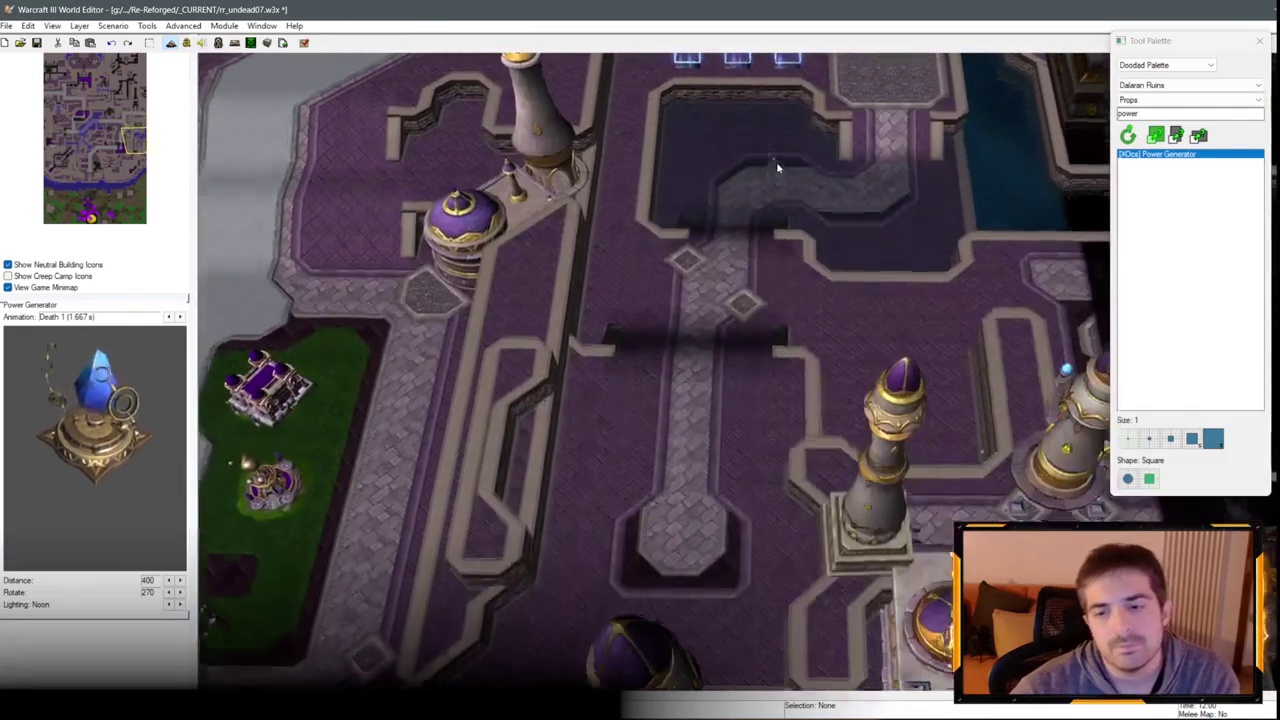
pyautogui.press('Down')
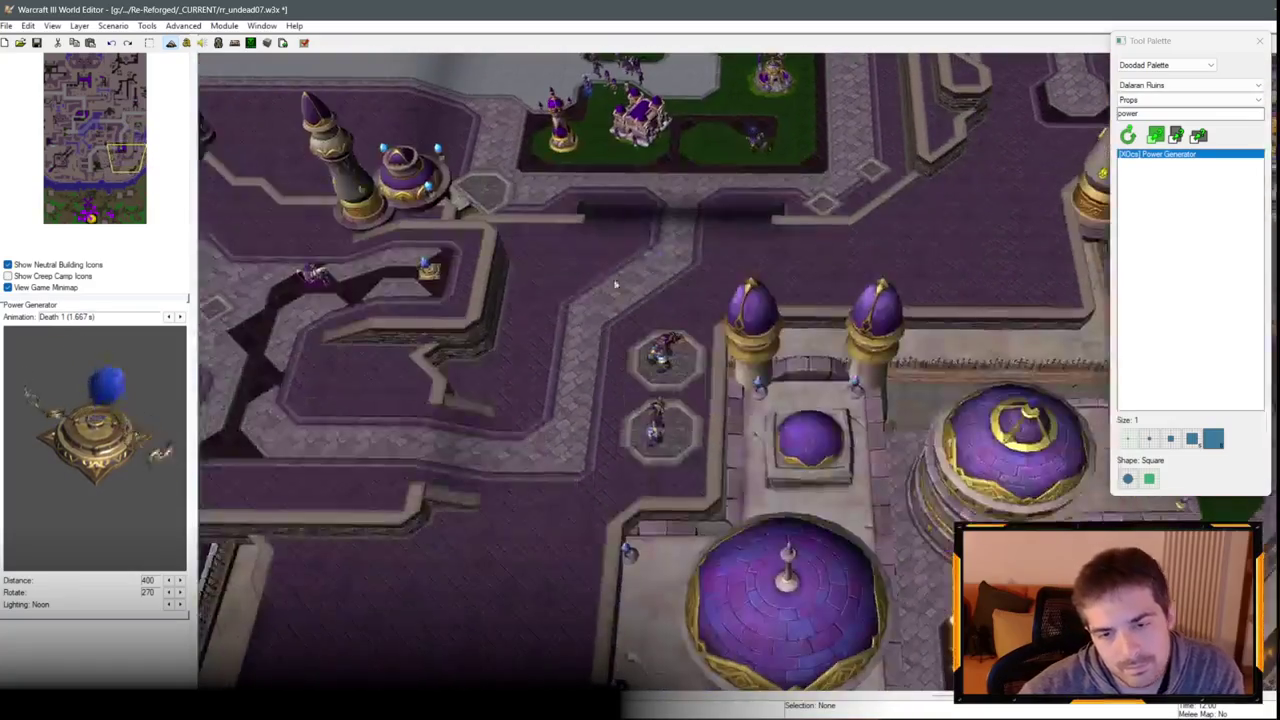
pyautogui.press('Left')
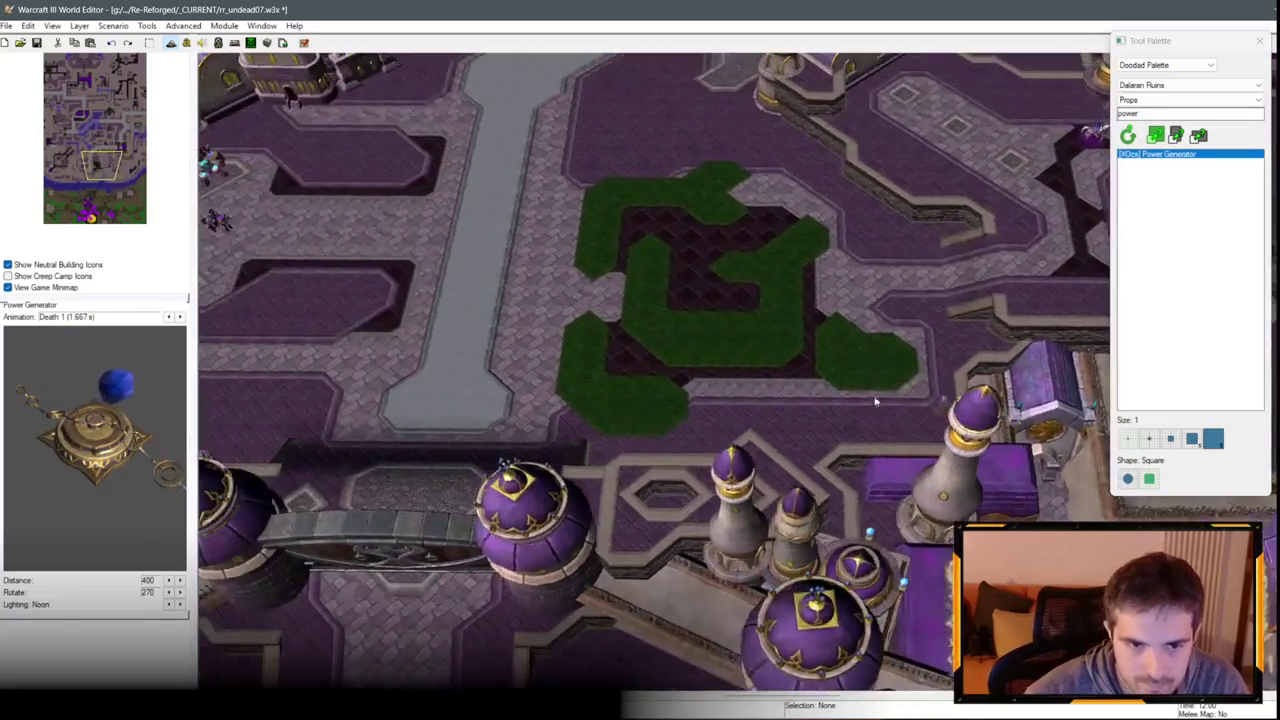
pyautogui.press('Up')
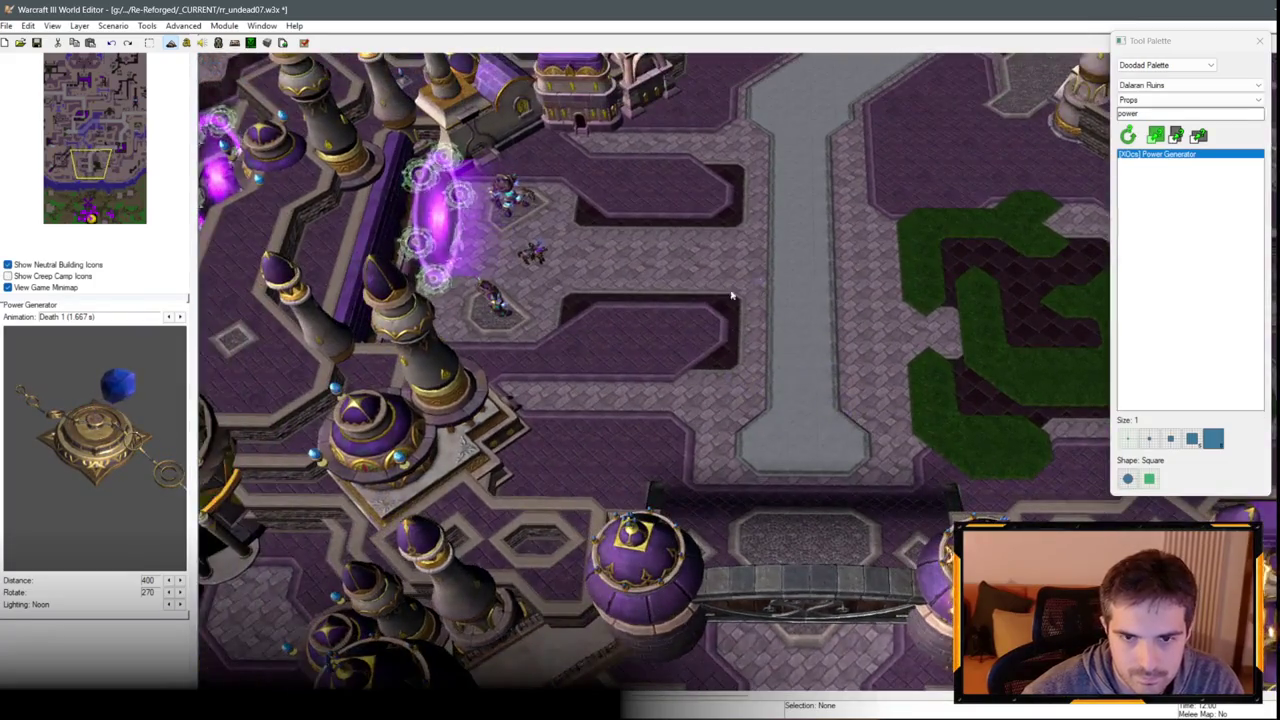
pyautogui.press('Right')
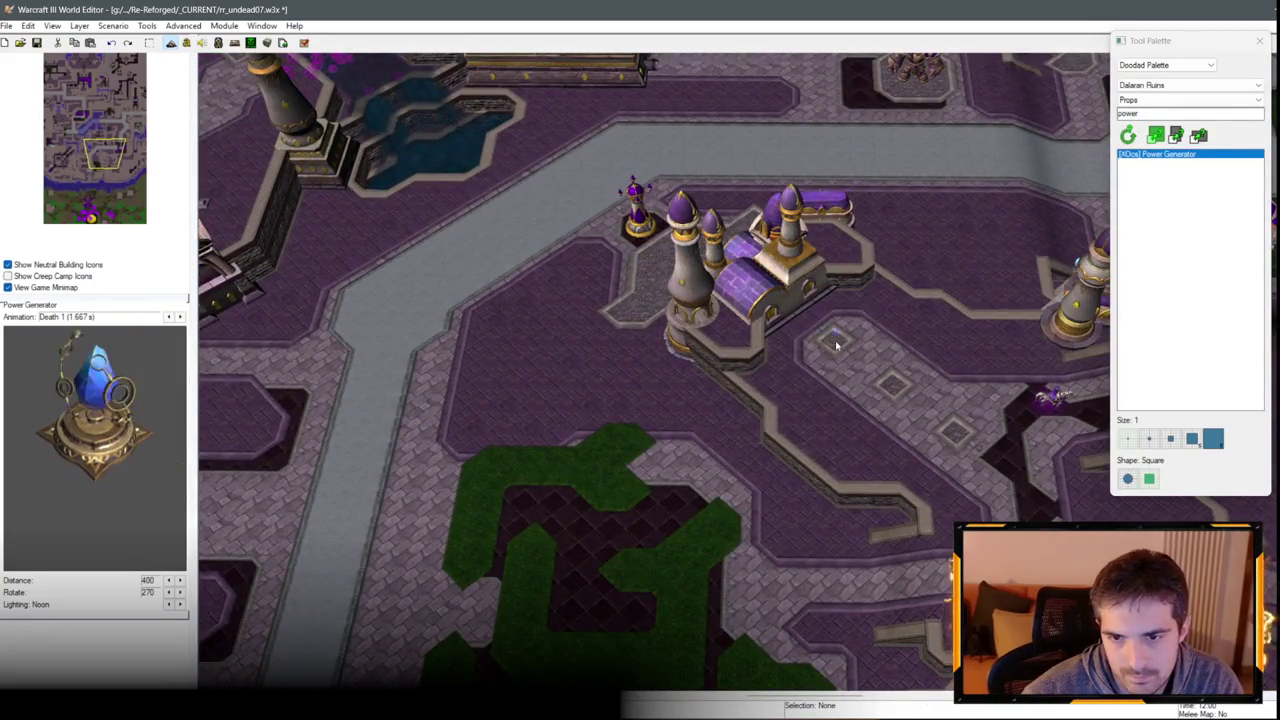
pyautogui.scroll(5, 837, 345)
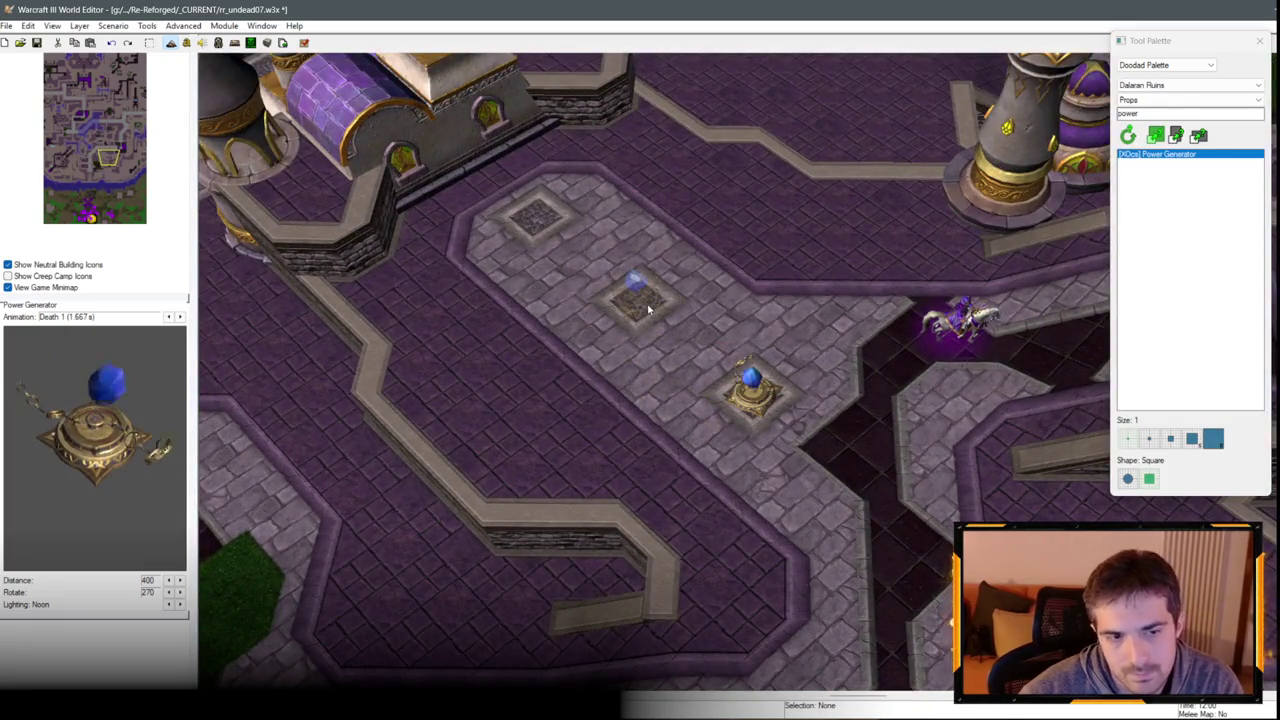
# Place a Power Generator on the diamond tile along the walkway.
pyautogui.click(540, 224)
pyautogui.scroll(-5, 540, 224)
pyautogui.scroll(3, 785, 360)
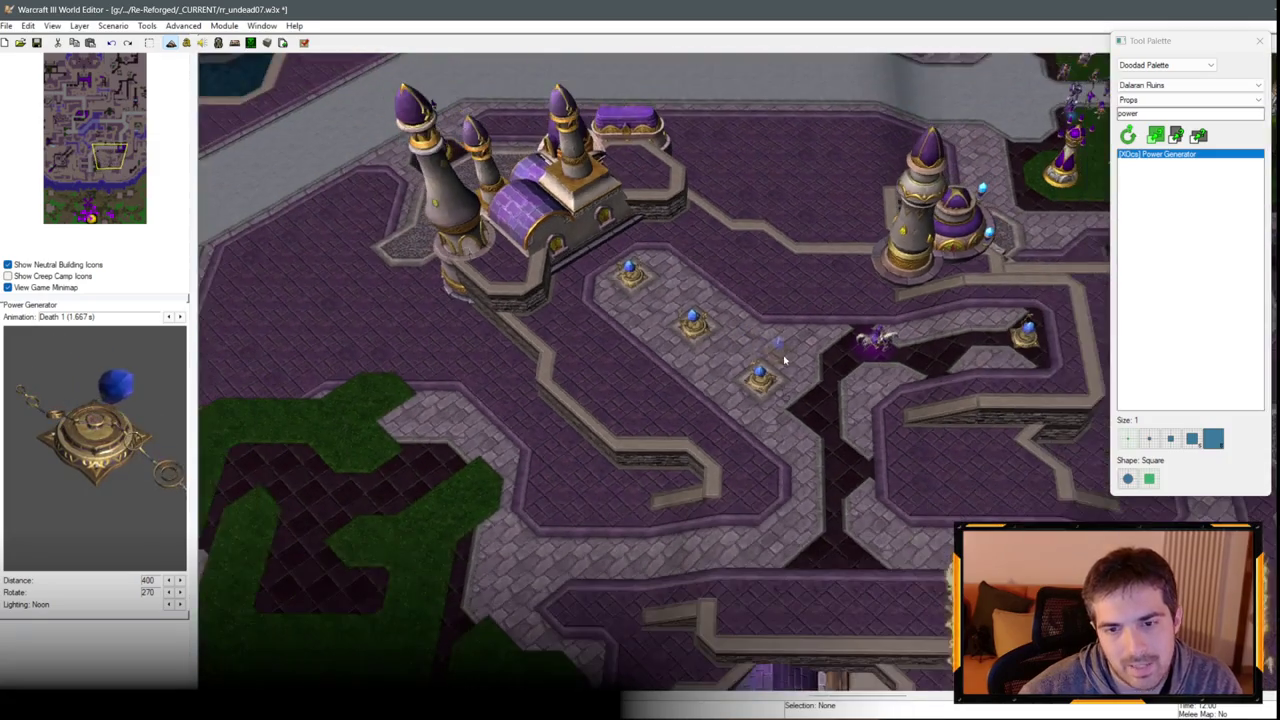
pyautogui.press('Left')
pyautogui.press('Left')
pyautogui.press('Left')
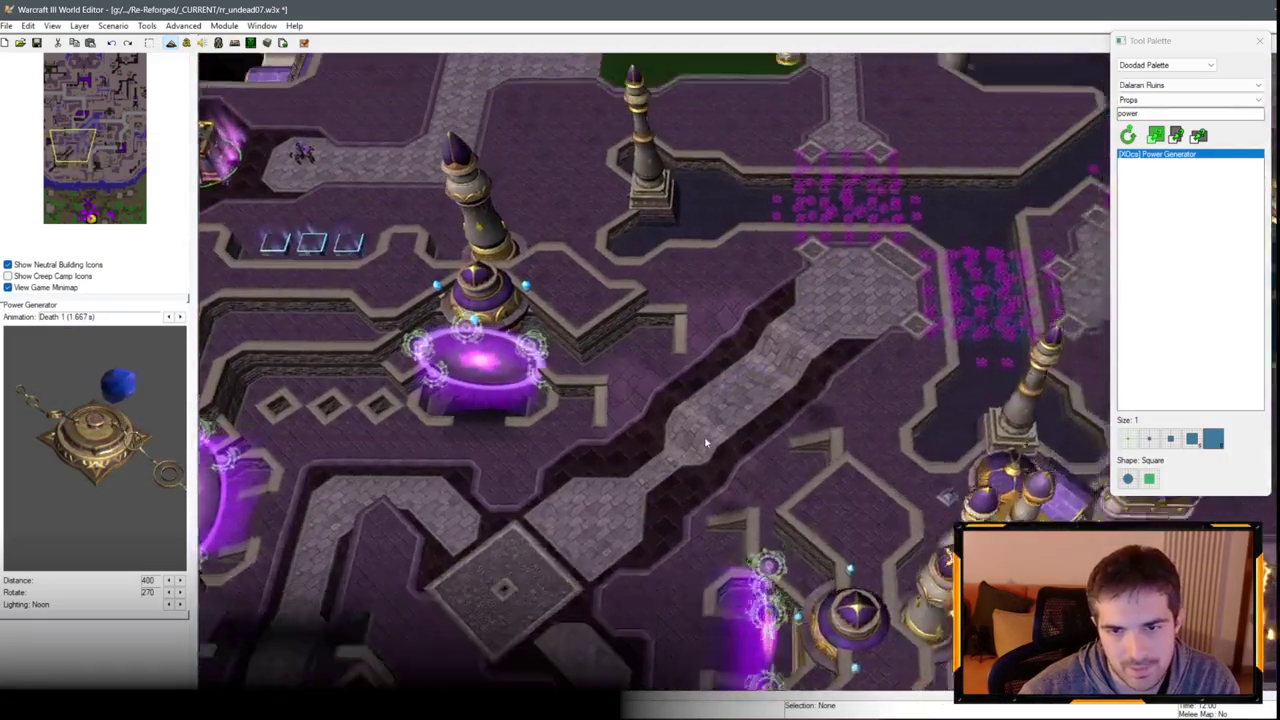
# Stop placing and select the Power Generator in the small square niche.
pyautogui.scroll(4, 1024, 250)
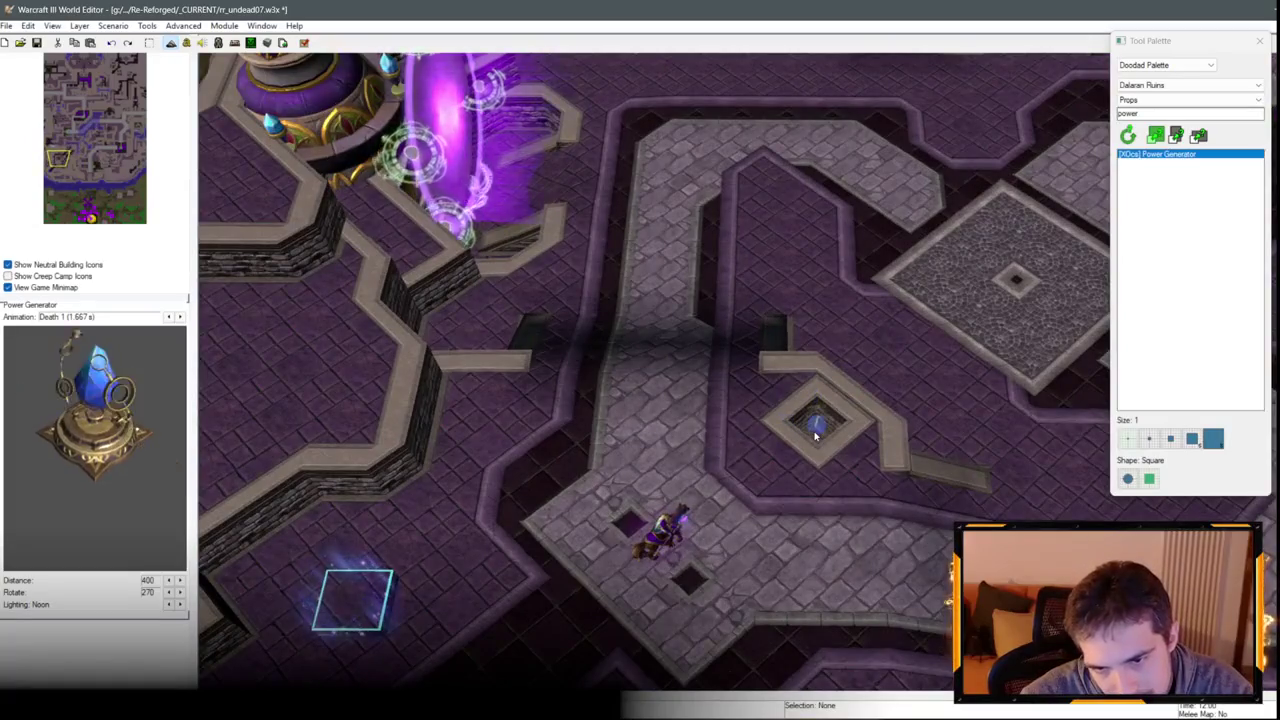
pyautogui.scroll(1, 872, 405)
pyautogui.press('Escape')
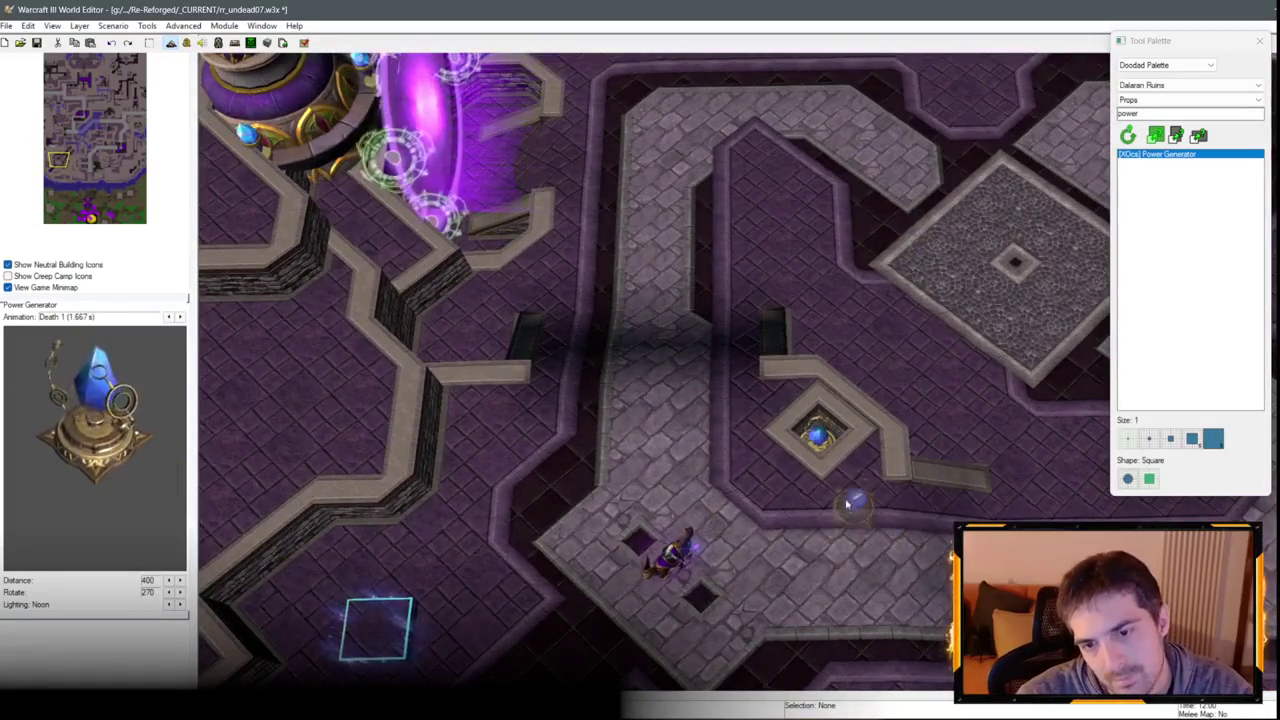
pyautogui.click(825, 450)
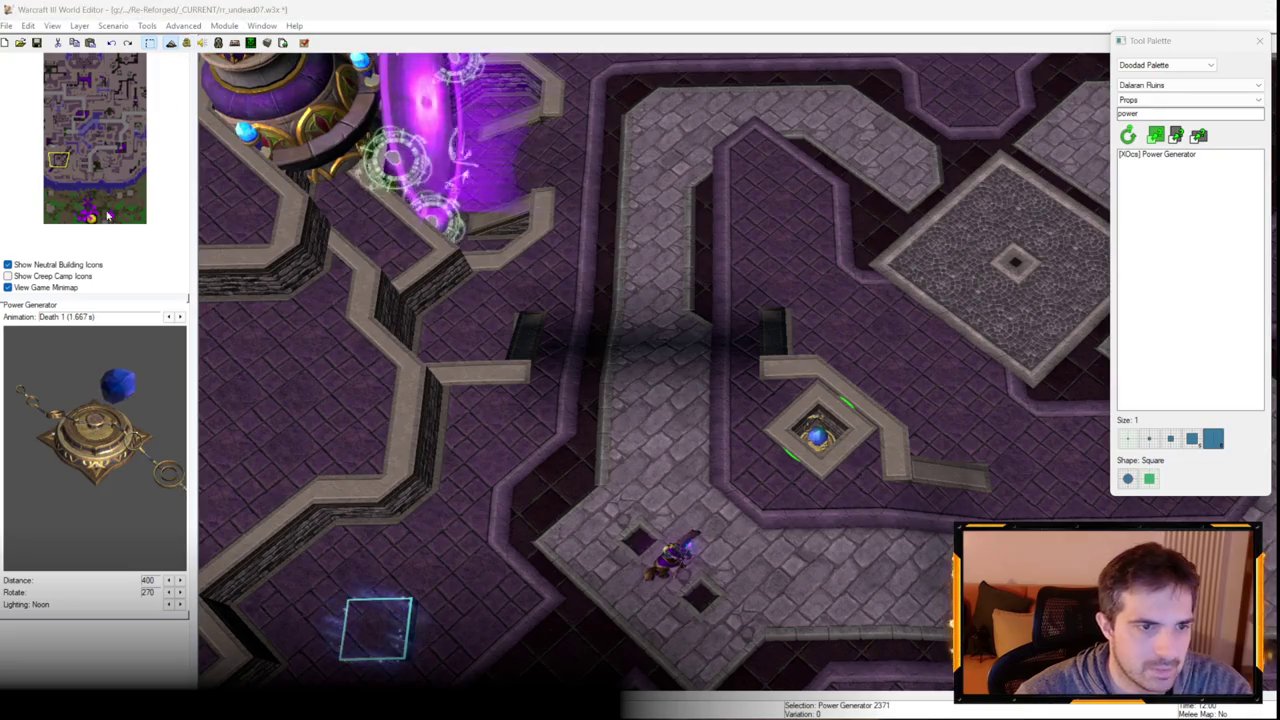
pyautogui.press('F6')
# Find Power Generator and set its minimum scale to 0.5, keeping maximum at 1.0.
pyautogui.click(73, 238)
pyautogui.hotkey('ctrl', 'f')
pyautogui.write('Power ge')
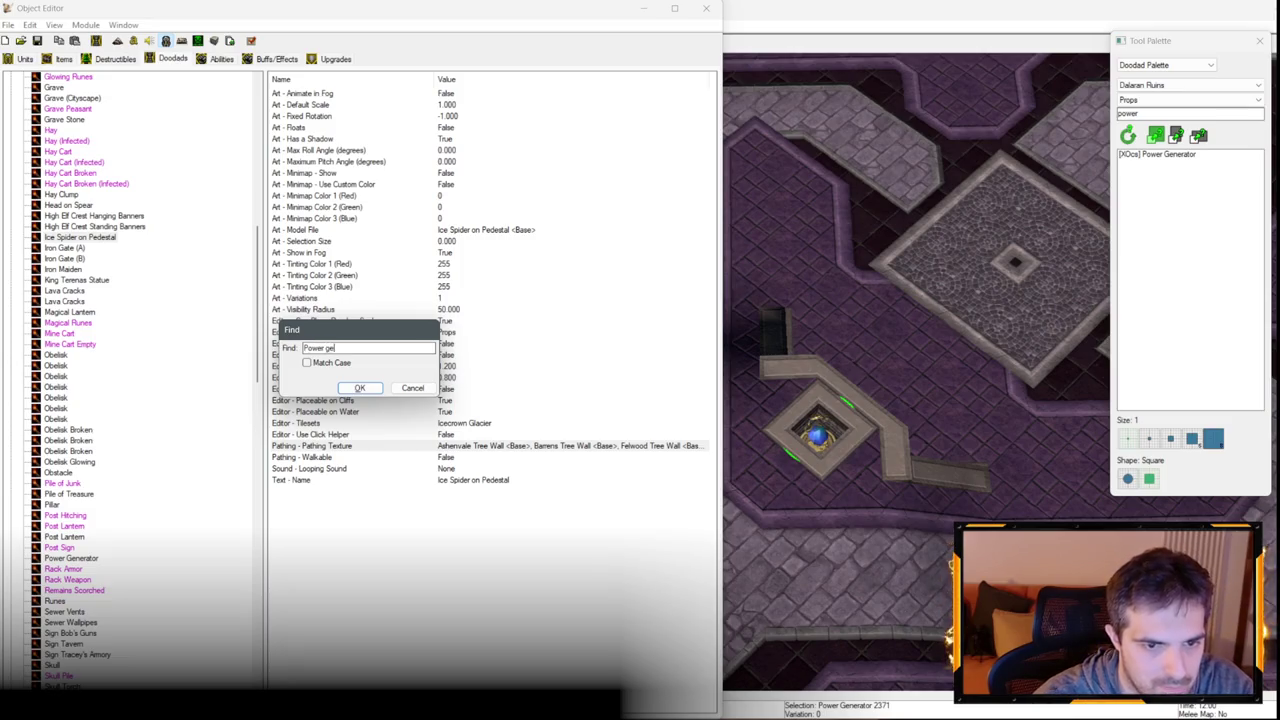
pyautogui.write('n')
pyautogui.press('Return')
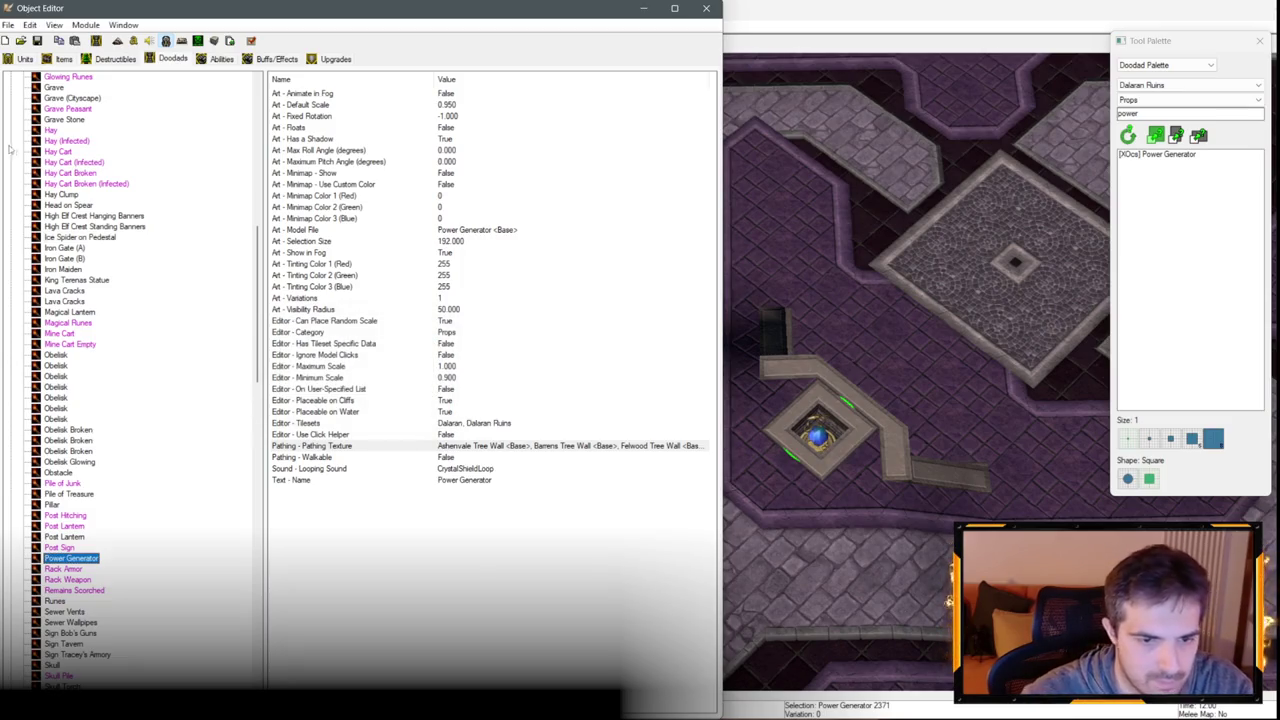
pyautogui.doubleClick(446, 378)
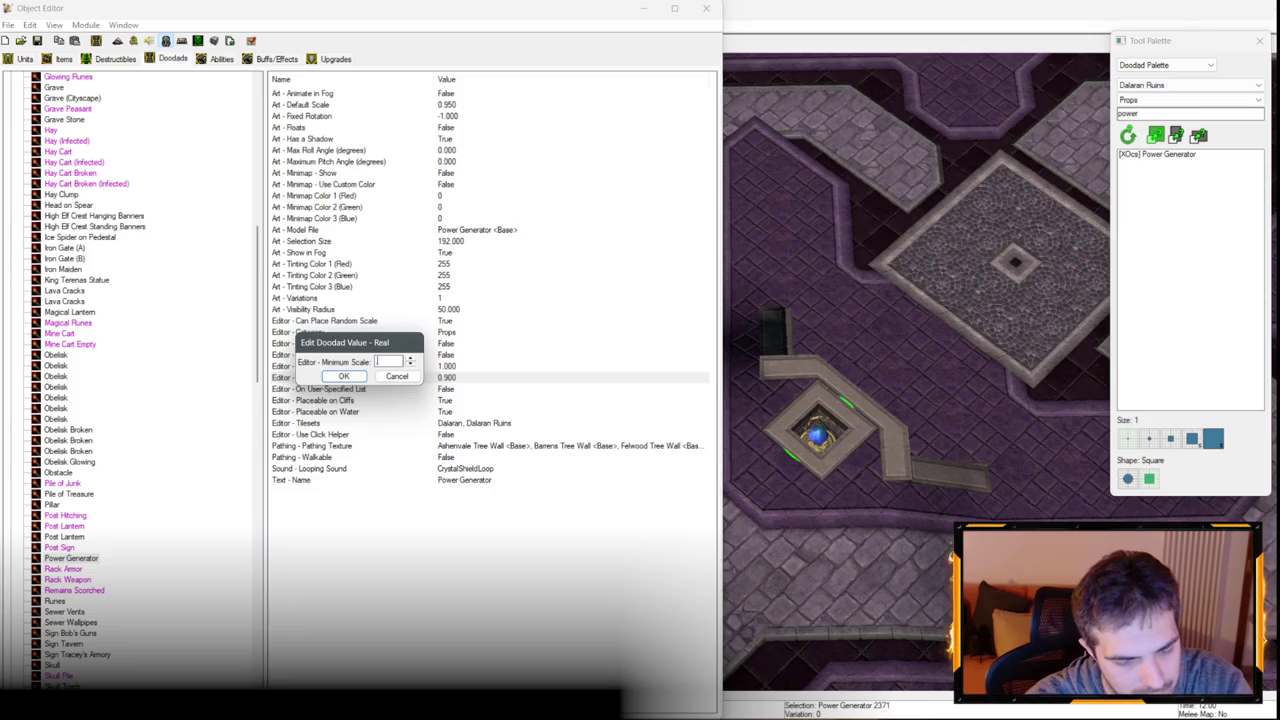
pyautogui.write('0.5')
pyautogui.press('Return')
pyautogui.doubleClick(452, 367)
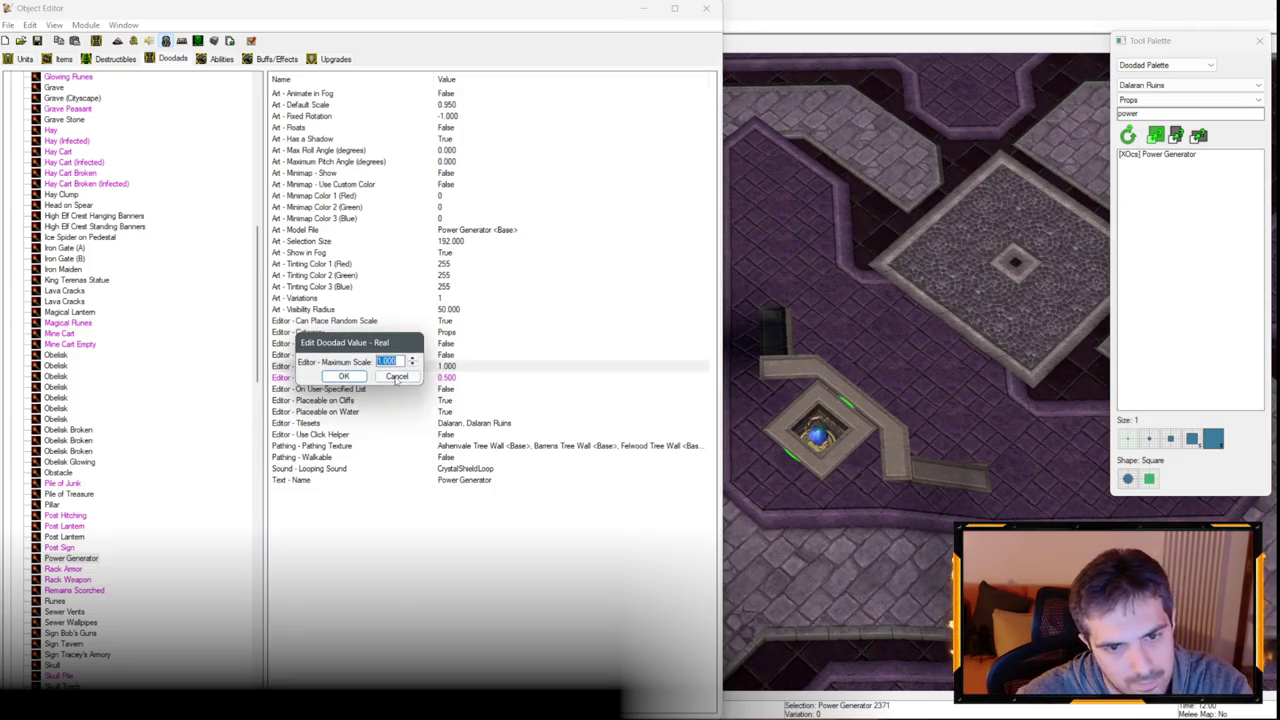
pyautogui.press('Return')
# Set the Power Generator's pathing texture to None and return to the map view.
pyautogui.doubleClick(470, 445)
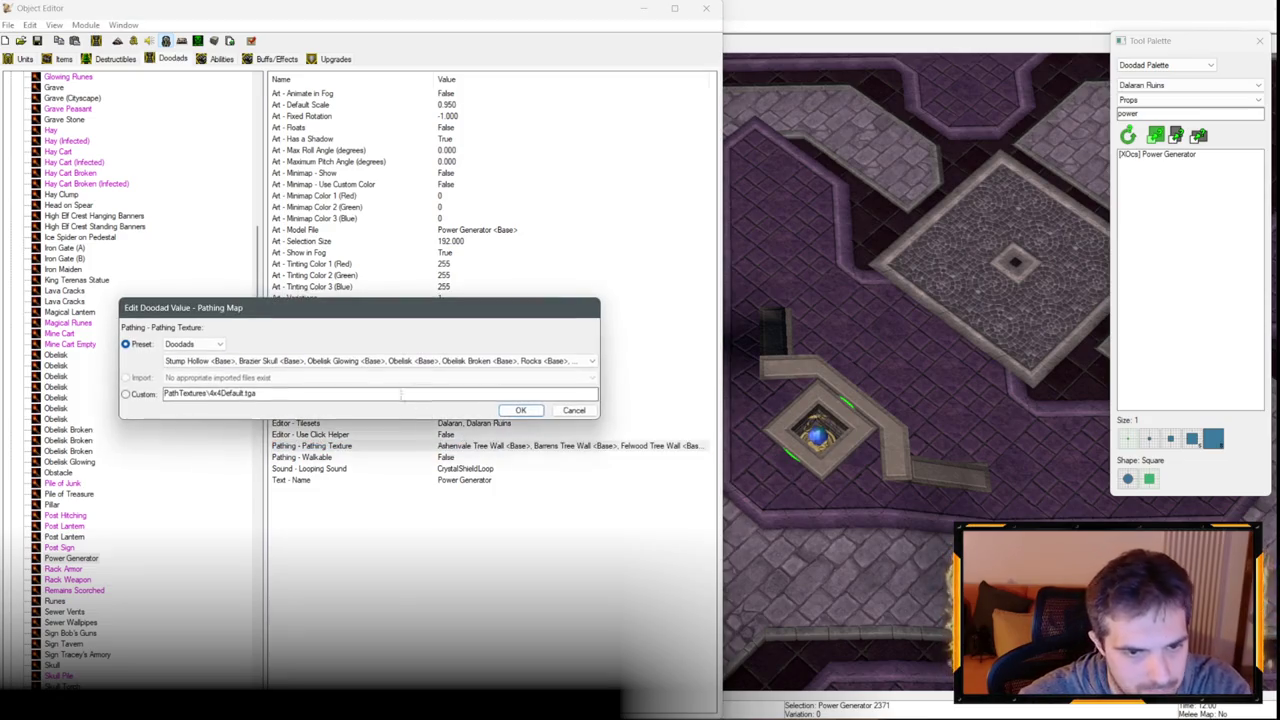
pyautogui.click(380, 360)
pyautogui.scroll(2, 188, 378)
pyautogui.scroll(3, 188, 378)
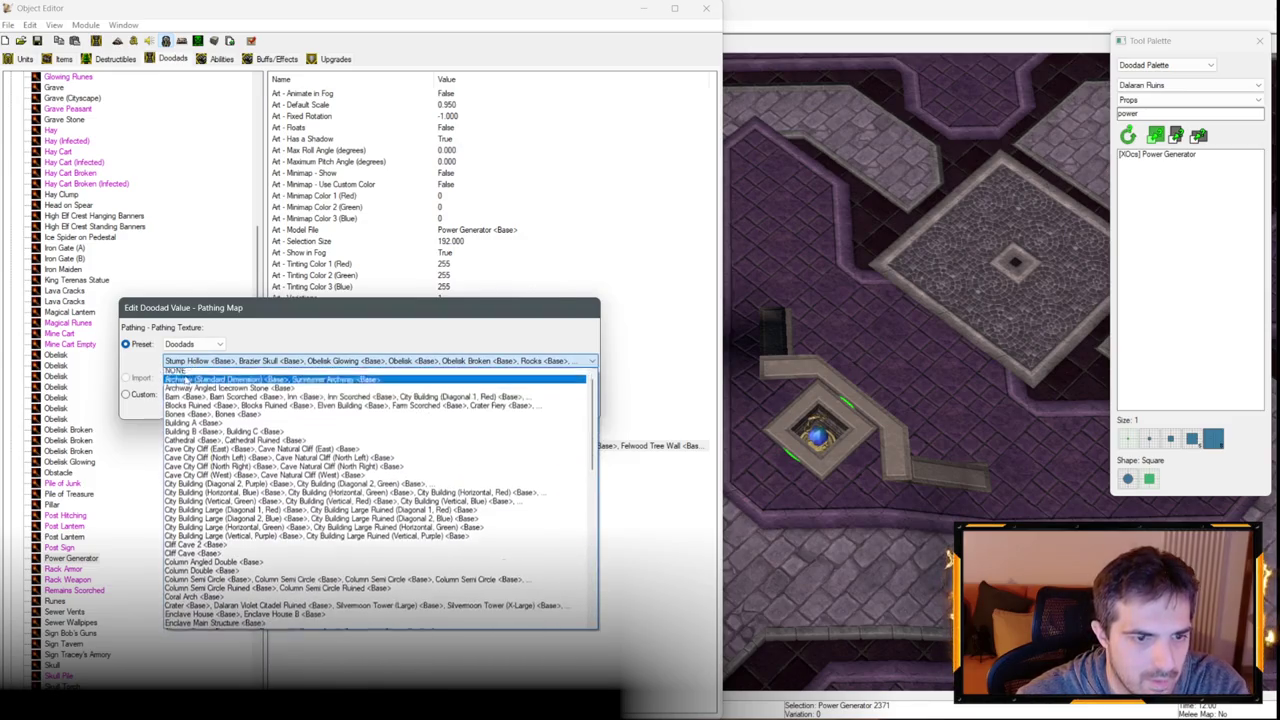
pyautogui.click(186, 371)
pyautogui.press('Return')
pyautogui.click(645, 9)
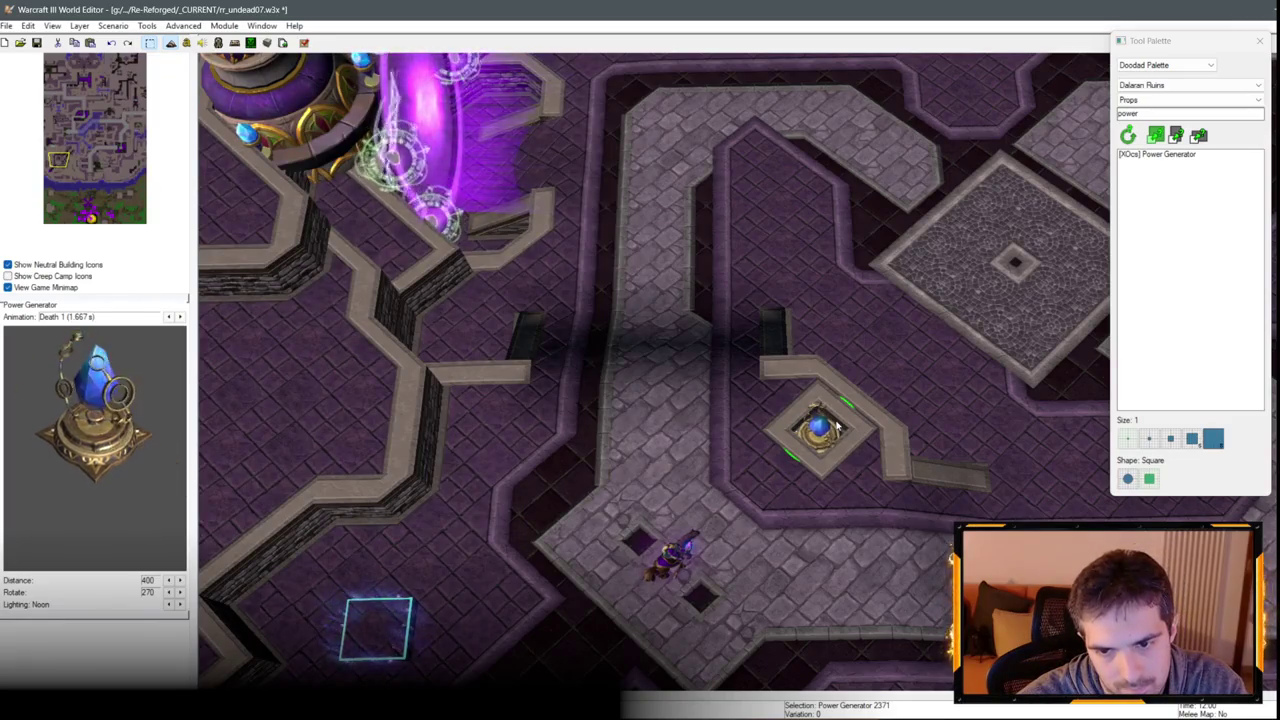
# Select the small power generator beside the crate plus a second one and view their properties.
pyautogui.scroll(-3, 826, 428)
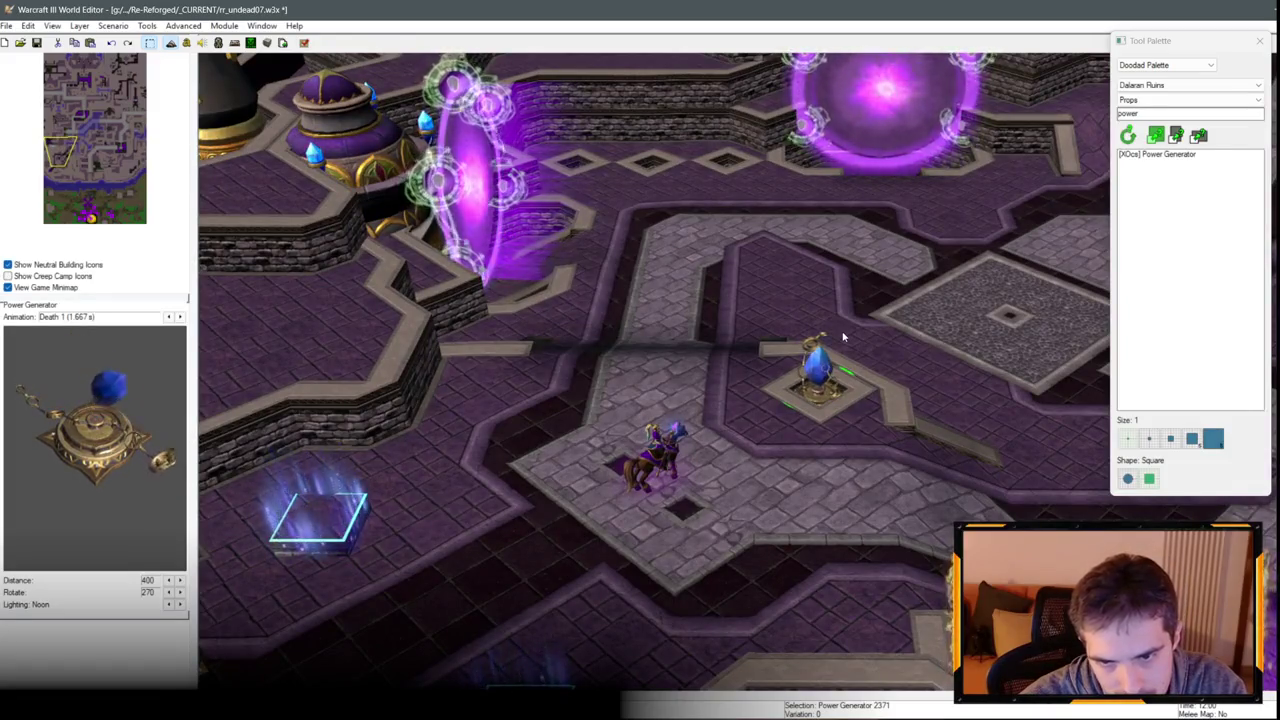
pyautogui.scroll(-2, 855, 287)
pyautogui.scroll(5, 855, 287)
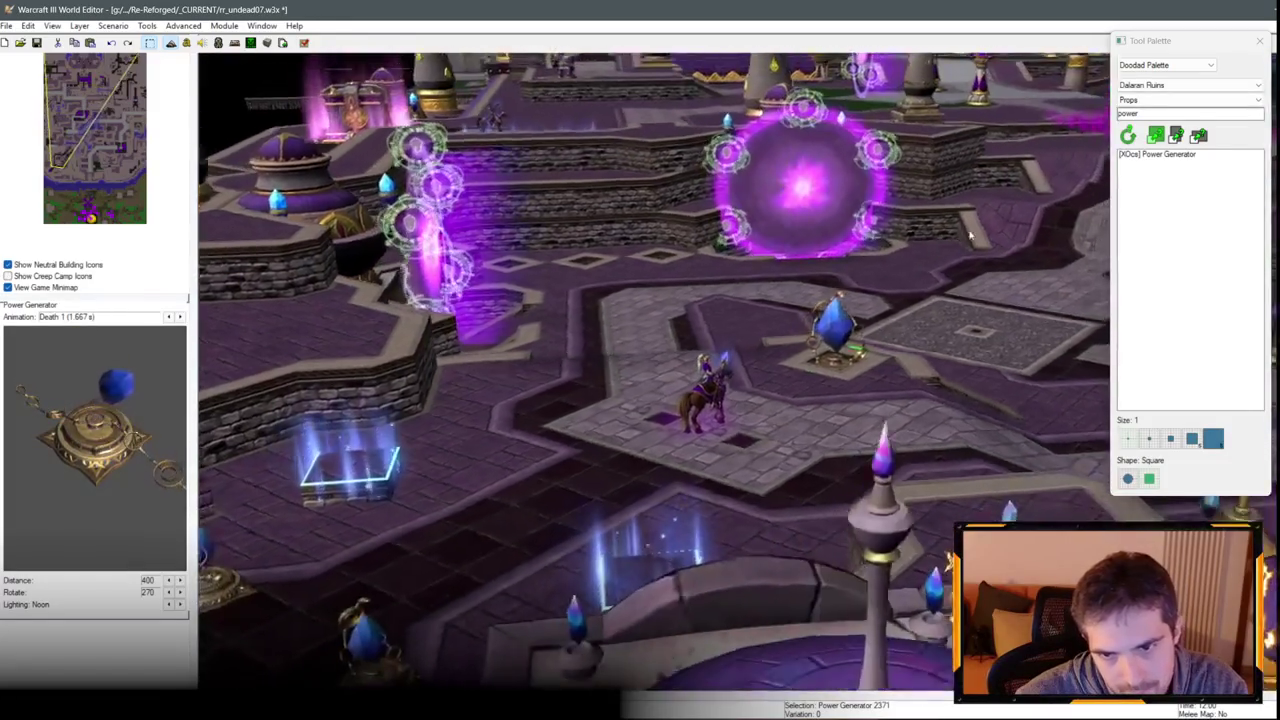
pyautogui.scroll(3, 855, 450)
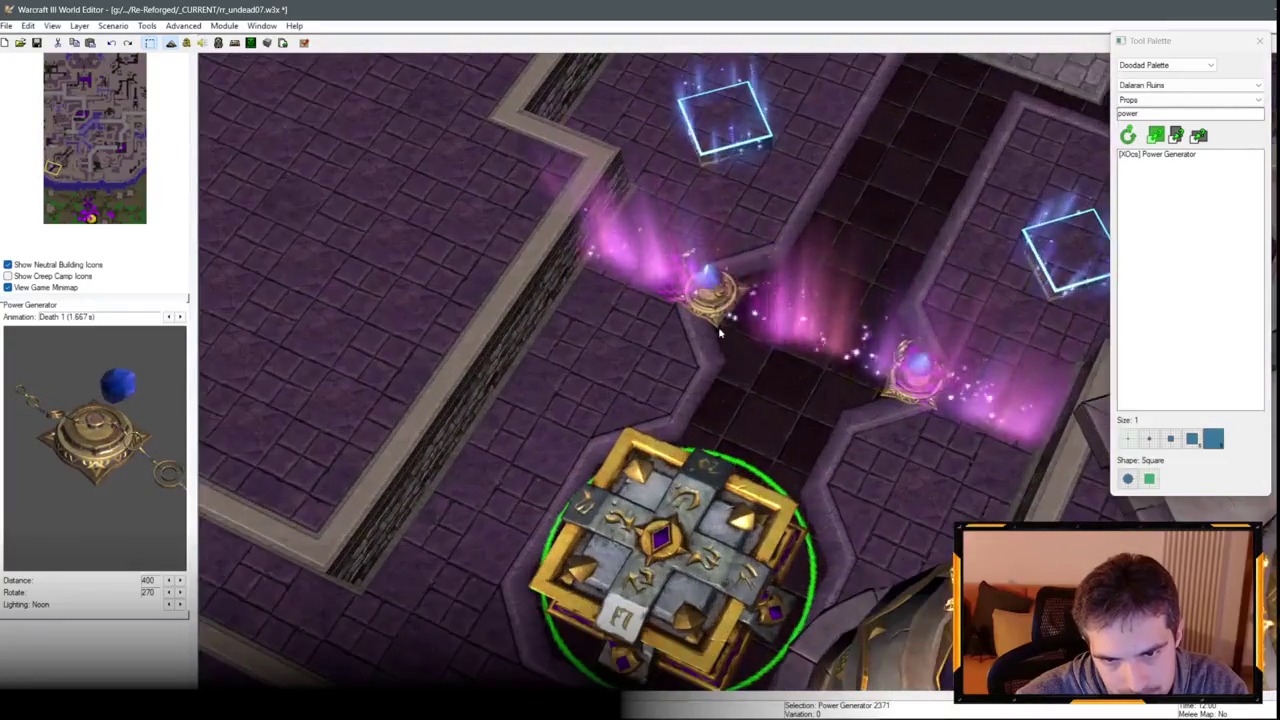
pyautogui.keyDown('shift'); pyautogui.click(683, 282); pyautogui.keyUp('shift')
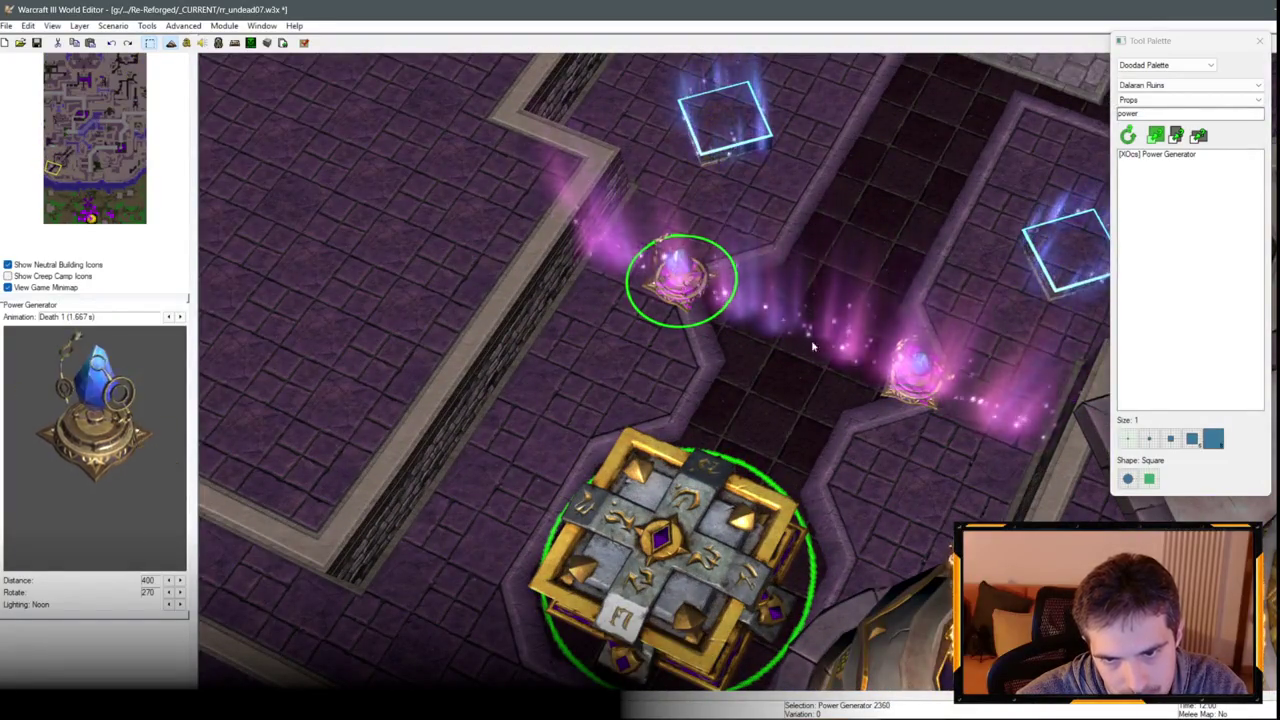
pyautogui.click(922, 388)
pyautogui.scroll(1, 926, 413)
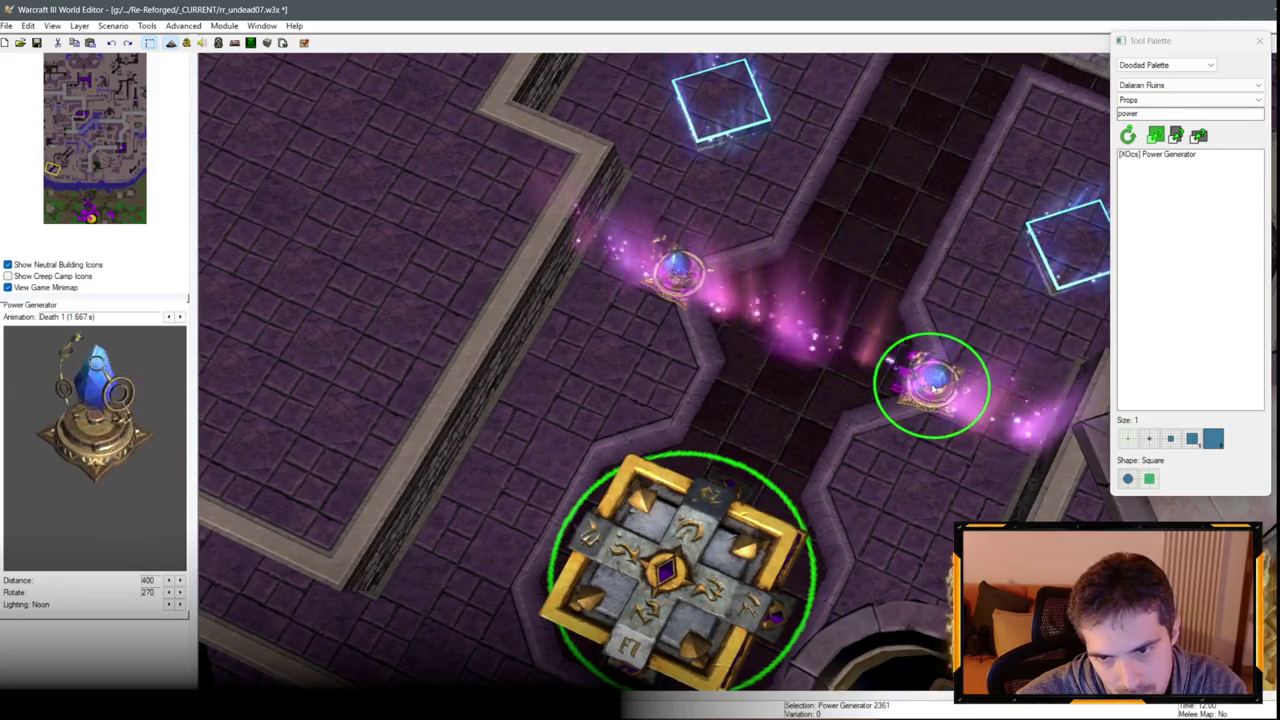
pyautogui.doubleClick(690, 277)
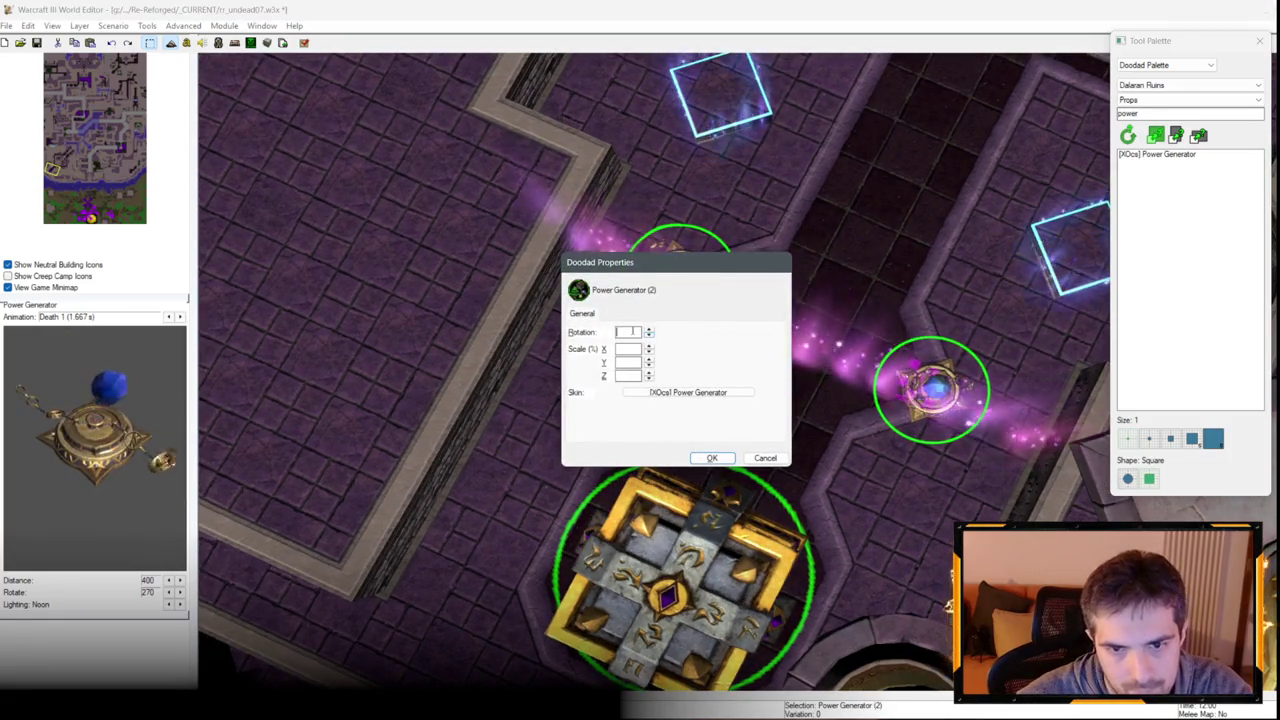
pyautogui.write('0')
pyautogui.press('Return')
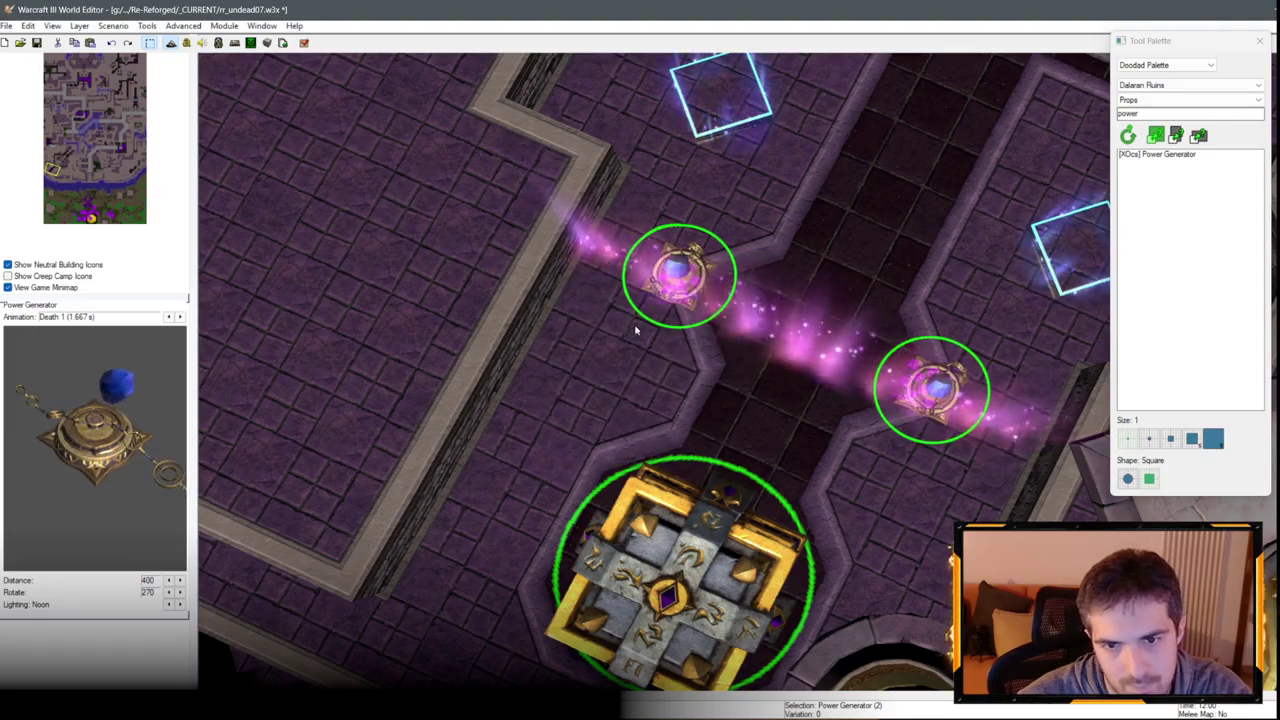
# Rescale both selected generators, setting their vertical scale to 75.
pyautogui.scroll(-3, 796, 456)
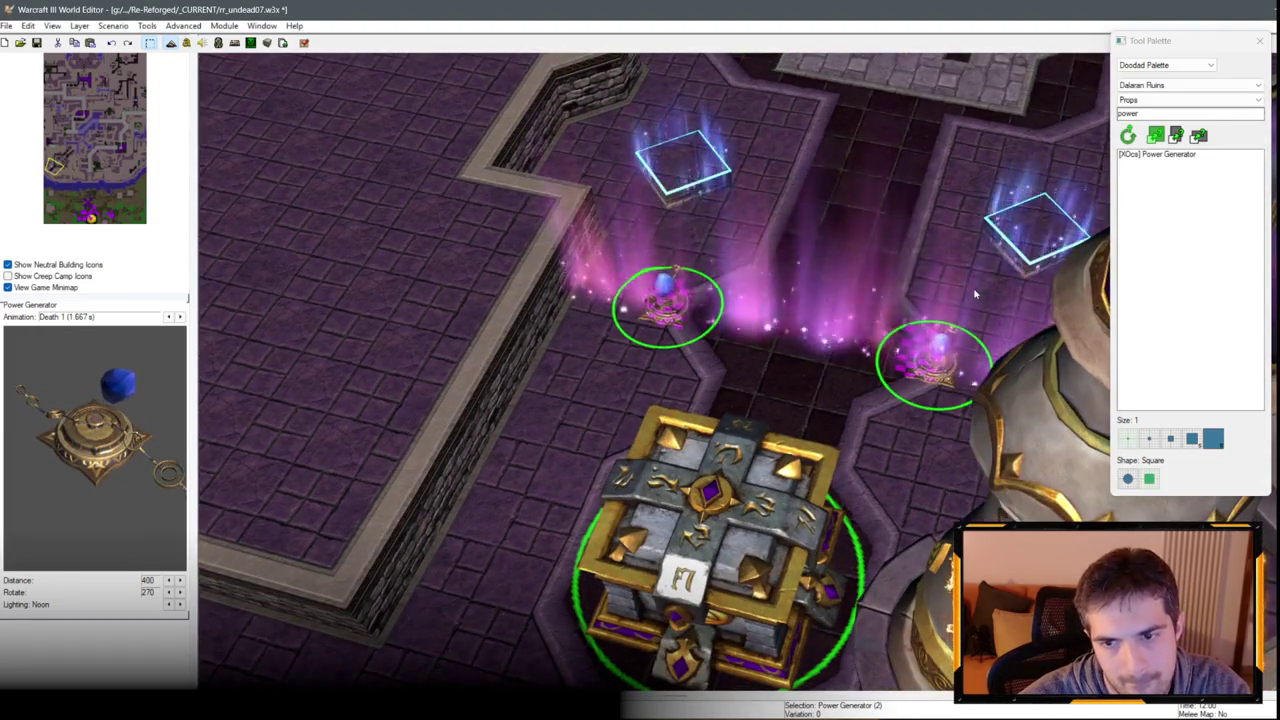
pyautogui.scroll(-3, 962, 315)
pyautogui.press('Return')
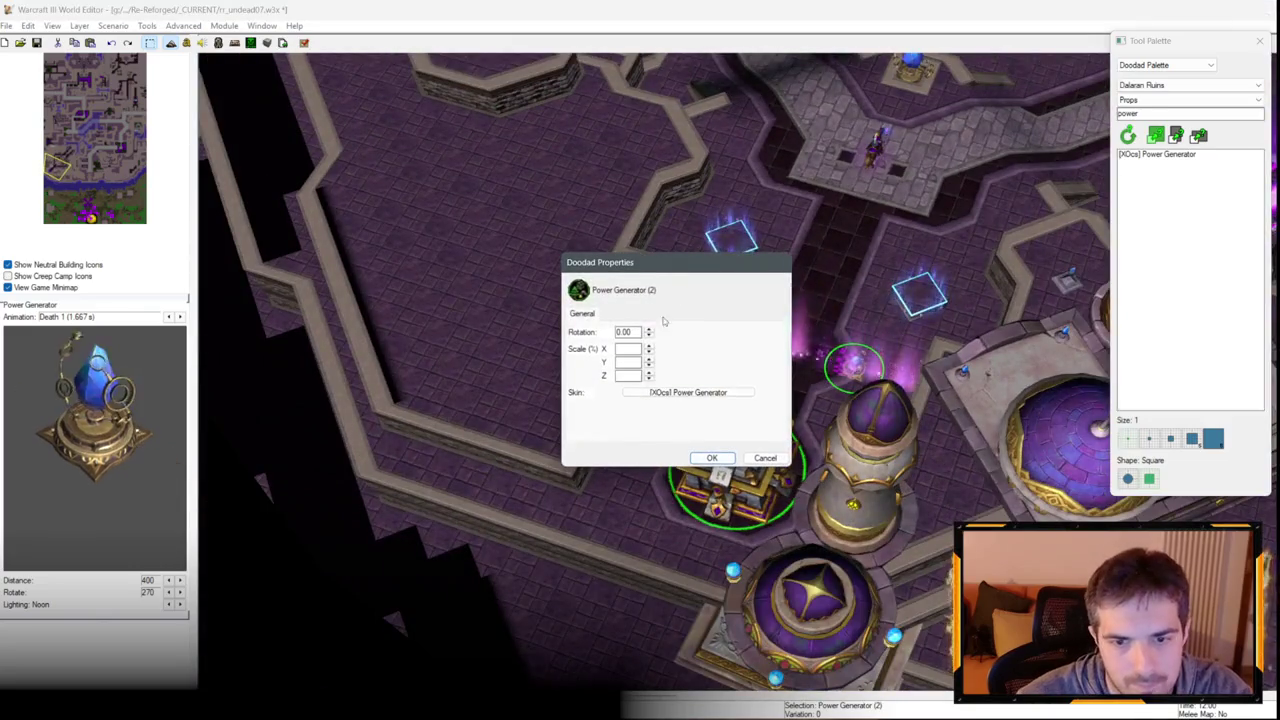
pyautogui.write('5')
pyautogui.press('Return')
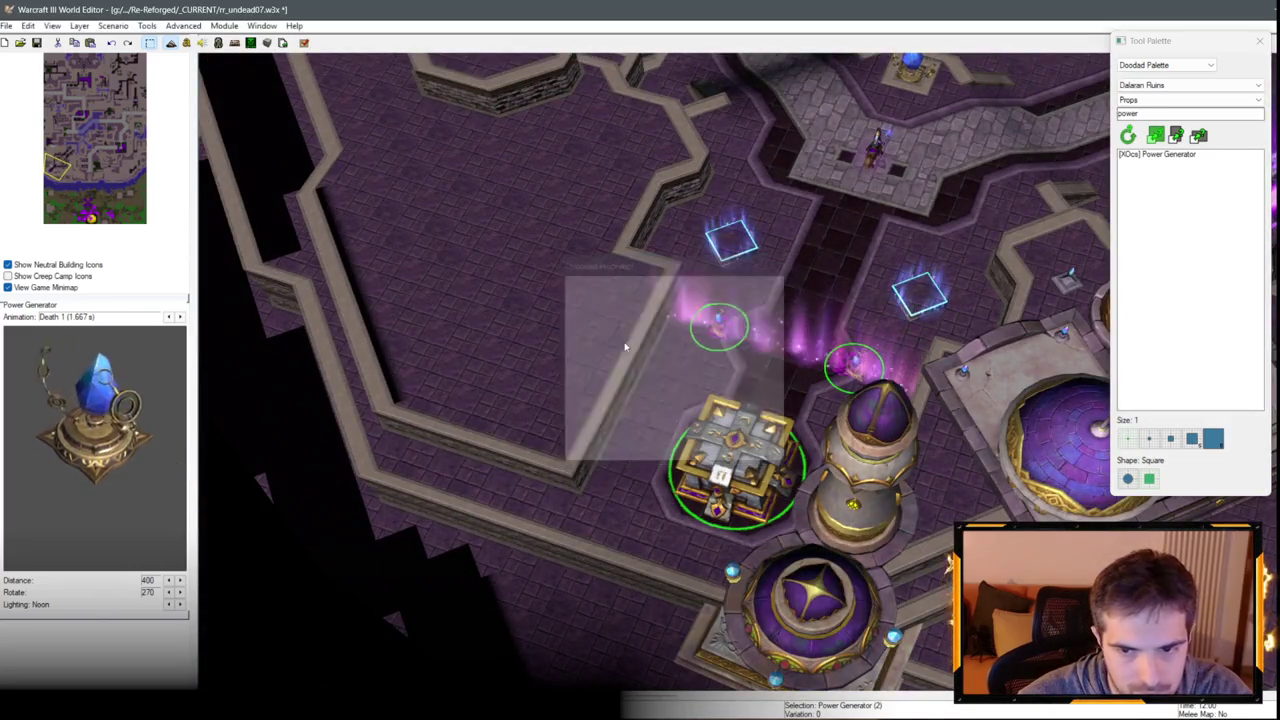
pyautogui.press('Return')
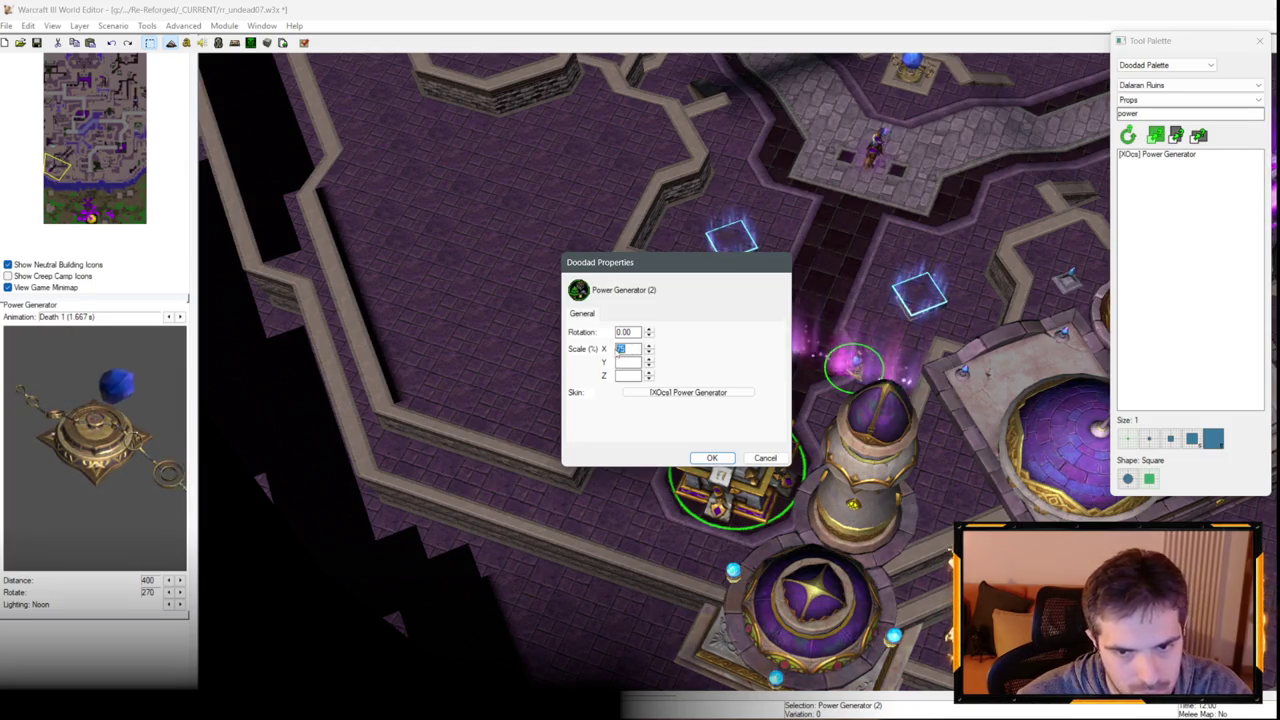
pyautogui.write('75')
pyautogui.press('Return')
# Pan north to the plaza Power Generator and clear its rotation value.
pyautogui.press('Up')
pyautogui.press('Up')
pyautogui.press('Up')
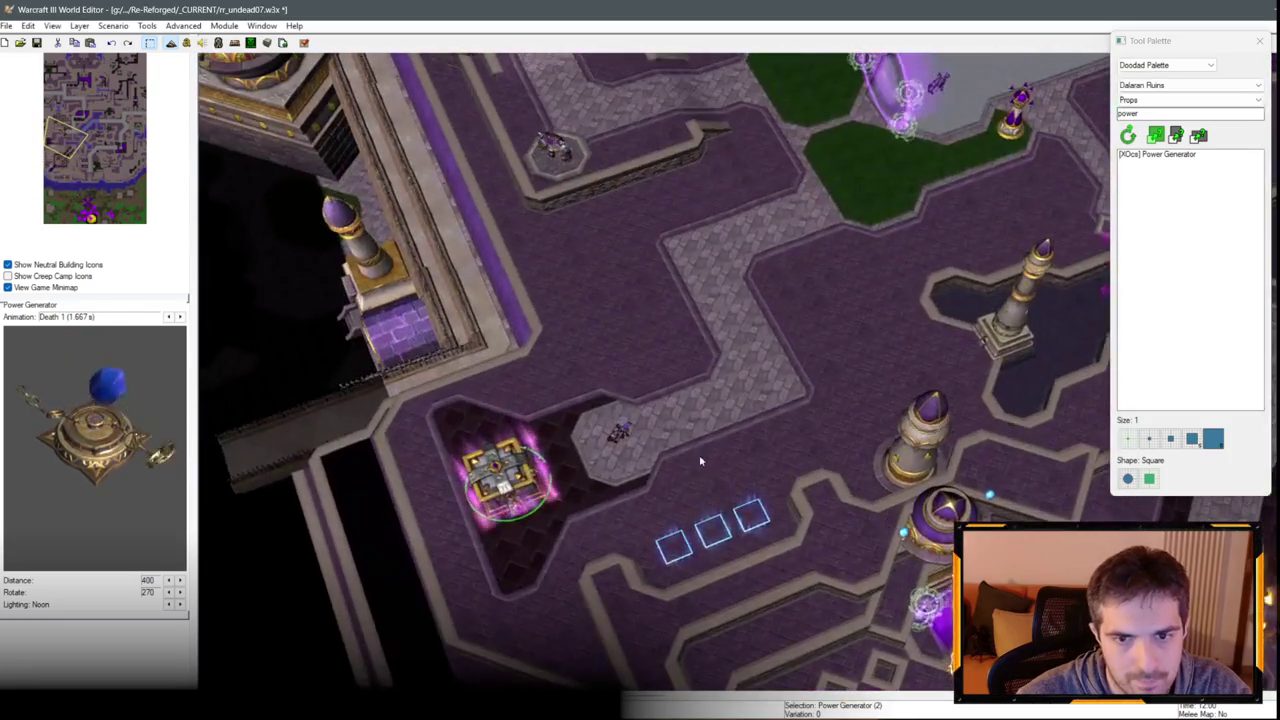
pyautogui.press('Up')
pyautogui.press('Up')
pyautogui.press('Up')
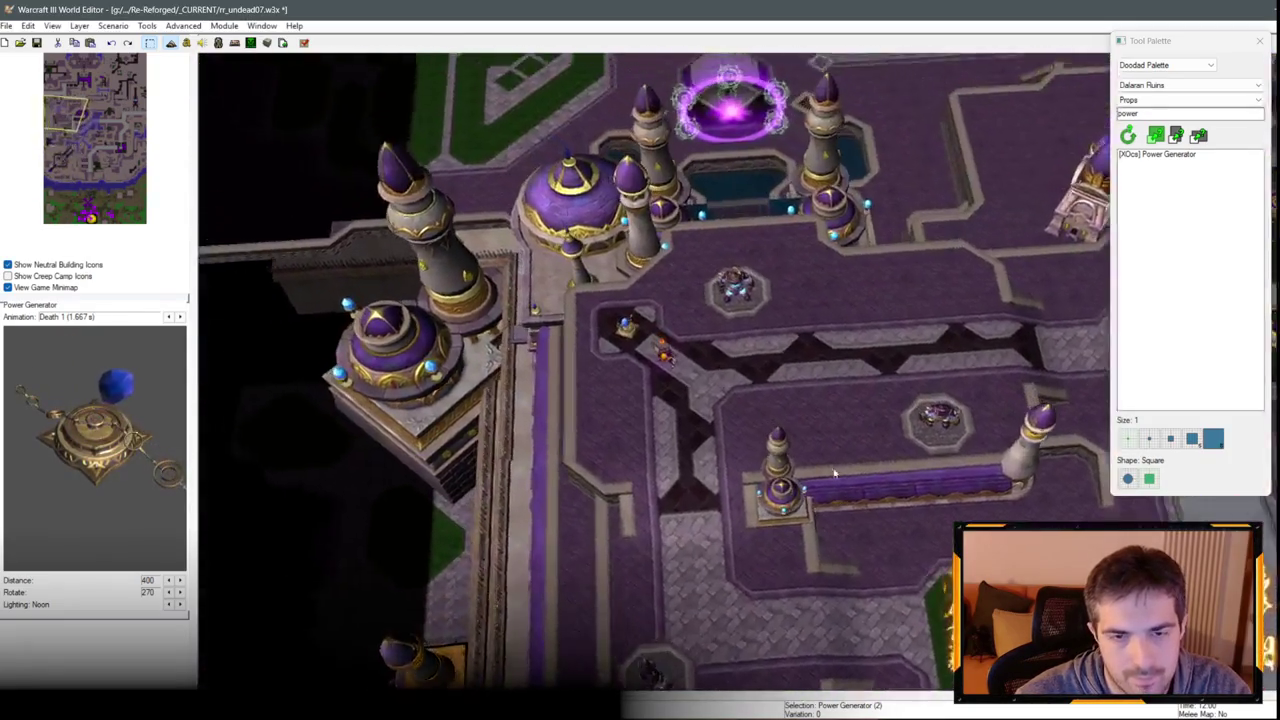
pyautogui.scroll(2, 834, 473)
pyautogui.doubleClick(552, 313)
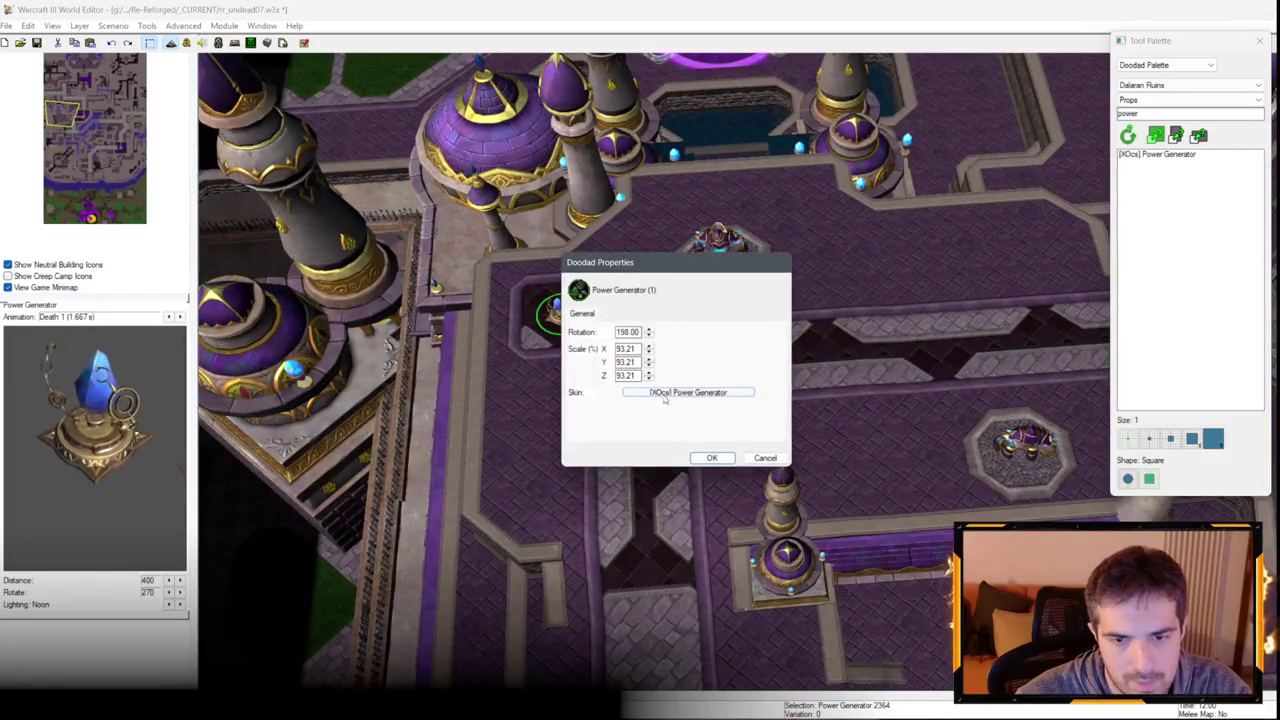
pyautogui.click(747, 458)
pyautogui.scroll(3, 790, 430)
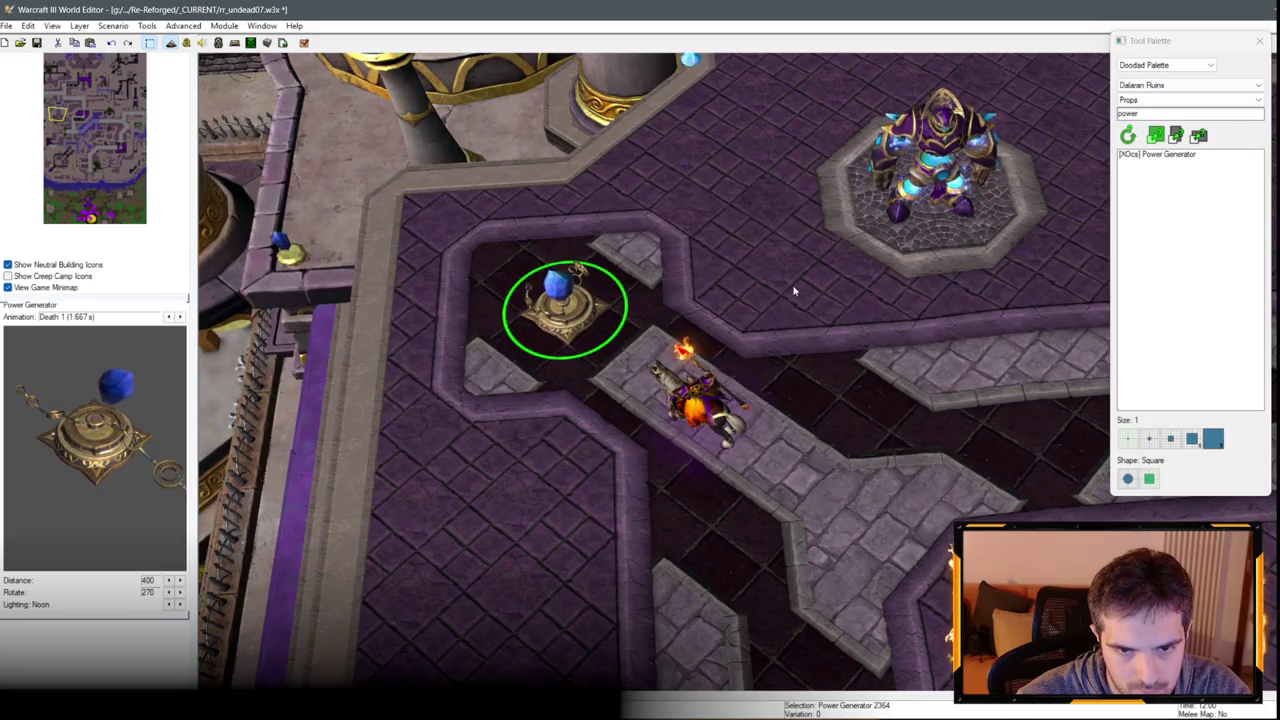
pyautogui.press('Return')
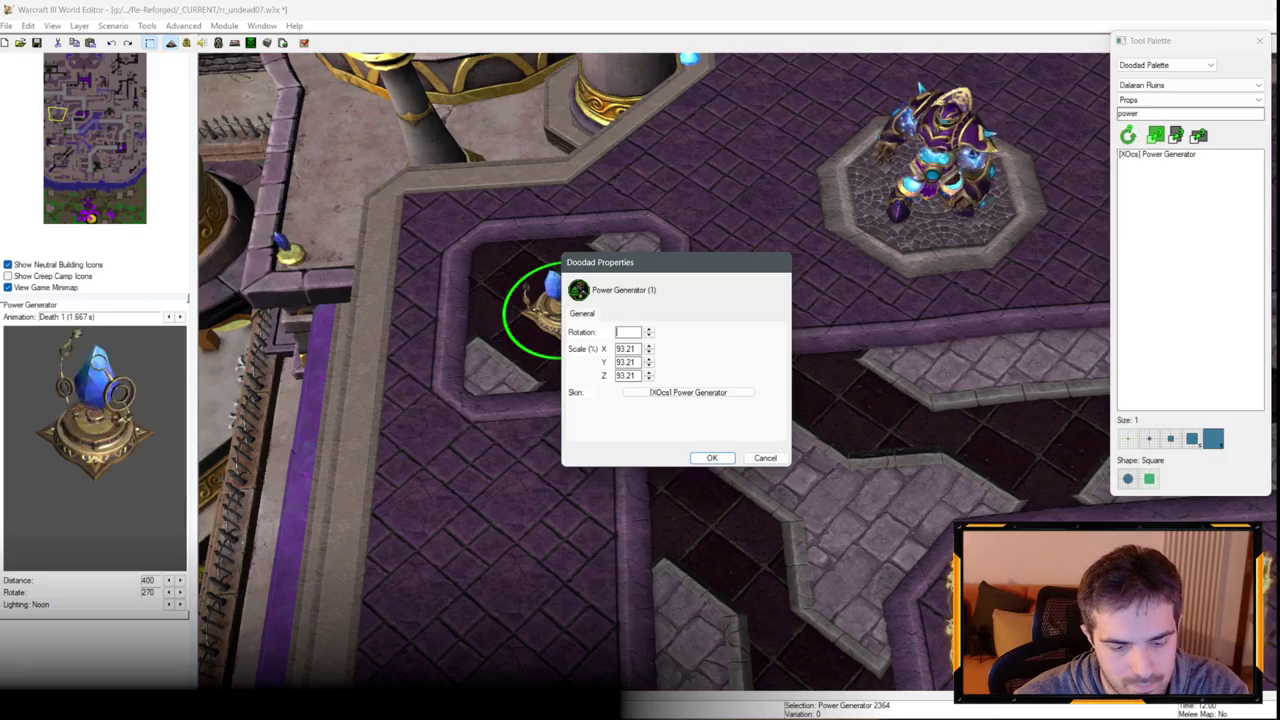
pyautogui.press('Return')
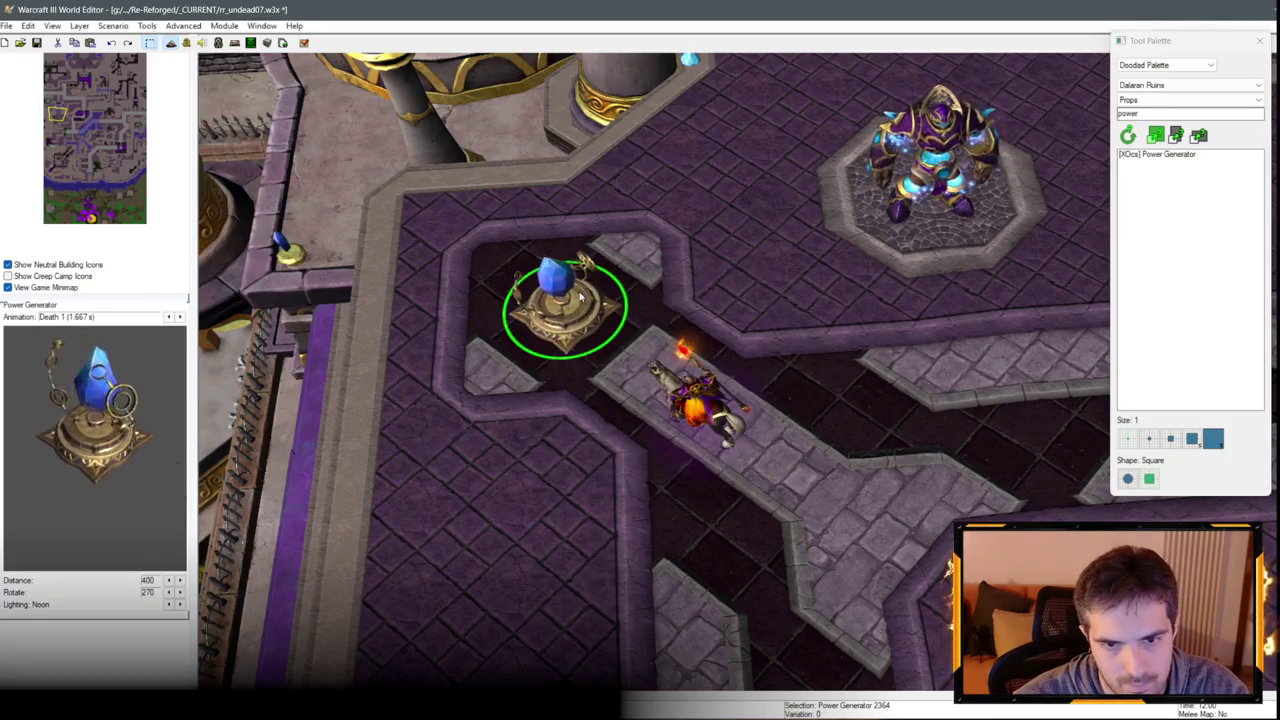
# Pan toward the map's centre-right and select the Power Generator beside the tower.
pyautogui.scroll(-5, 695, 345)
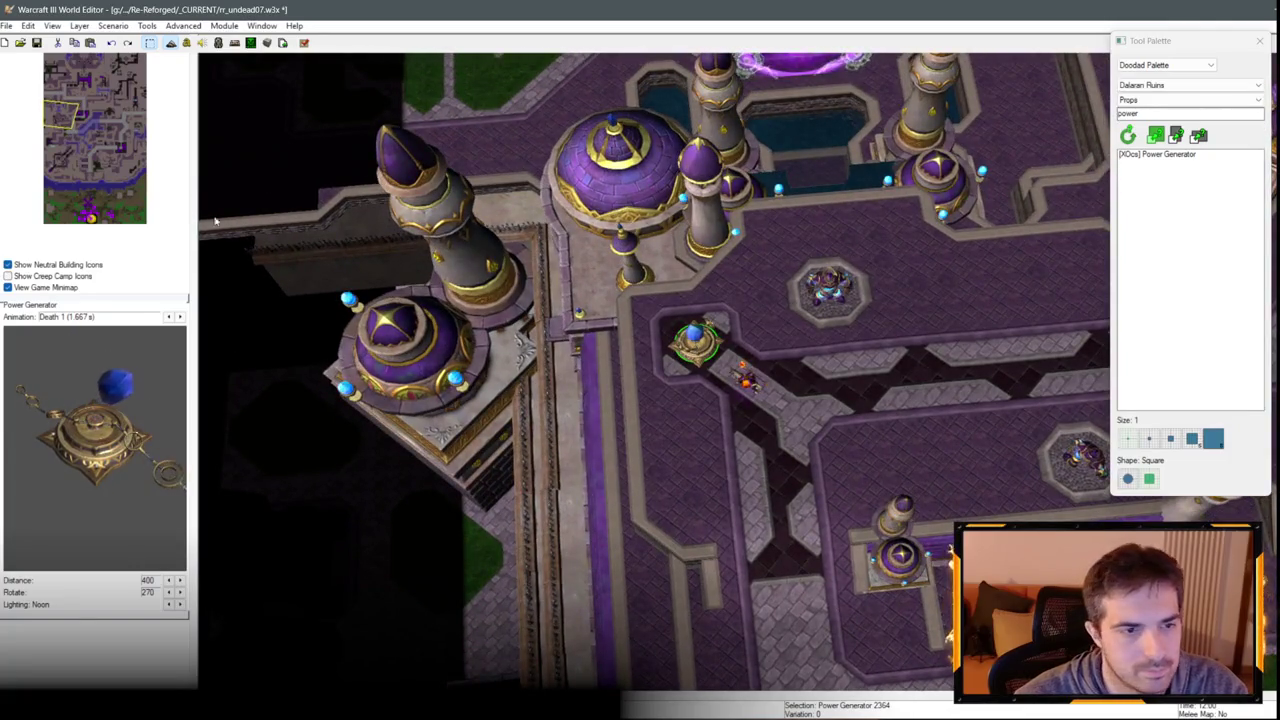
pyautogui.press('Right')
pyautogui.press('Down')
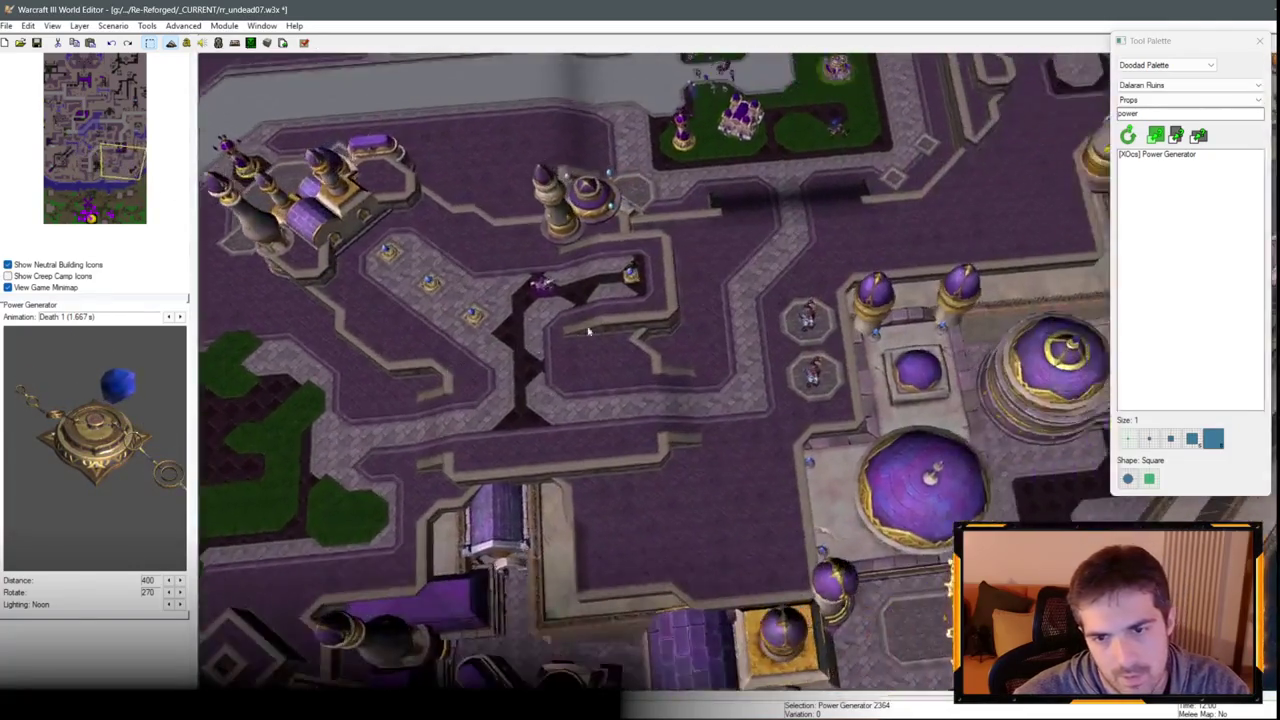
pyautogui.scroll(4, 588, 332)
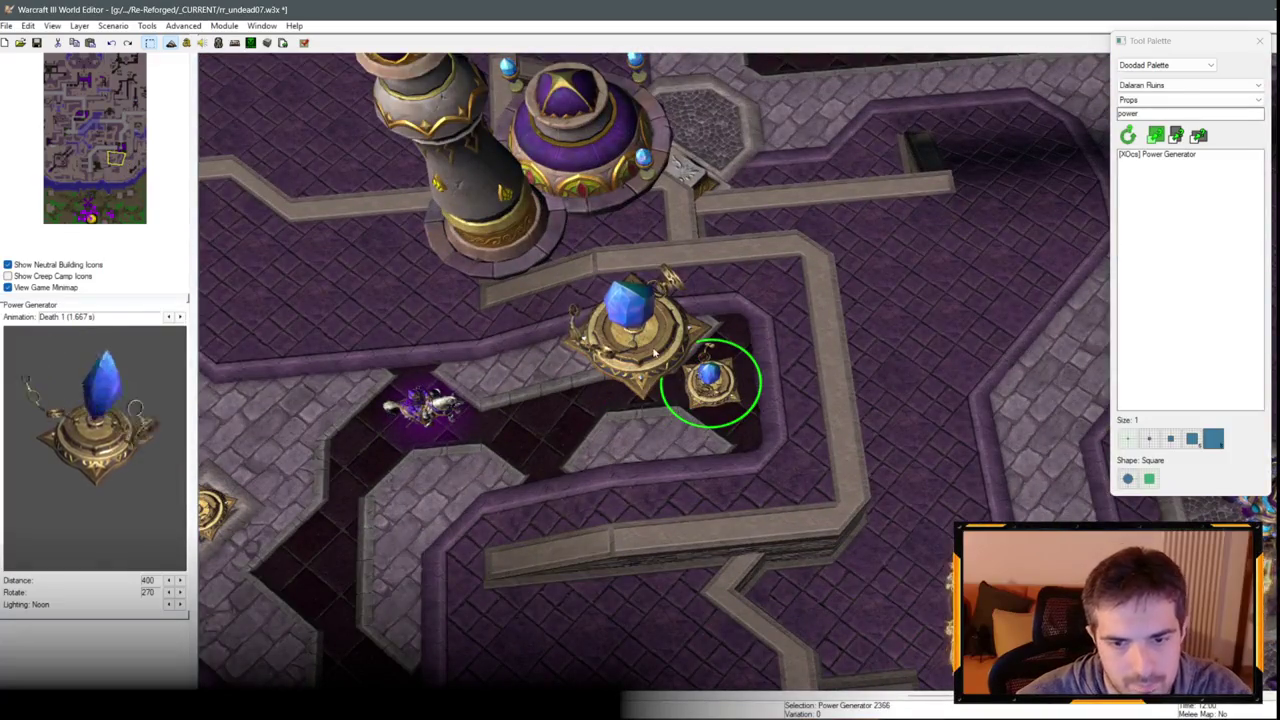
pyautogui.click(640, 320)
# Survey southward until the three generators on the paved walkway are in view.
pyautogui.scroll(-3, 718, 242)
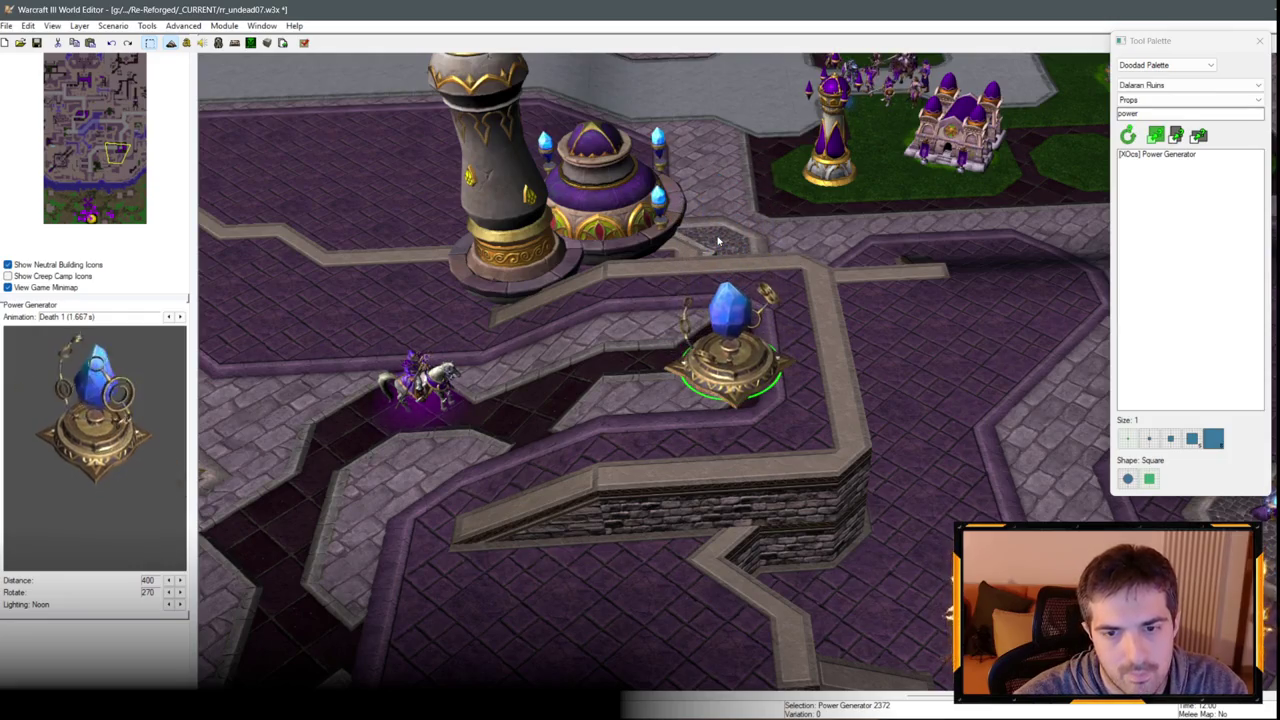
pyautogui.scroll(-5, 650, 410)
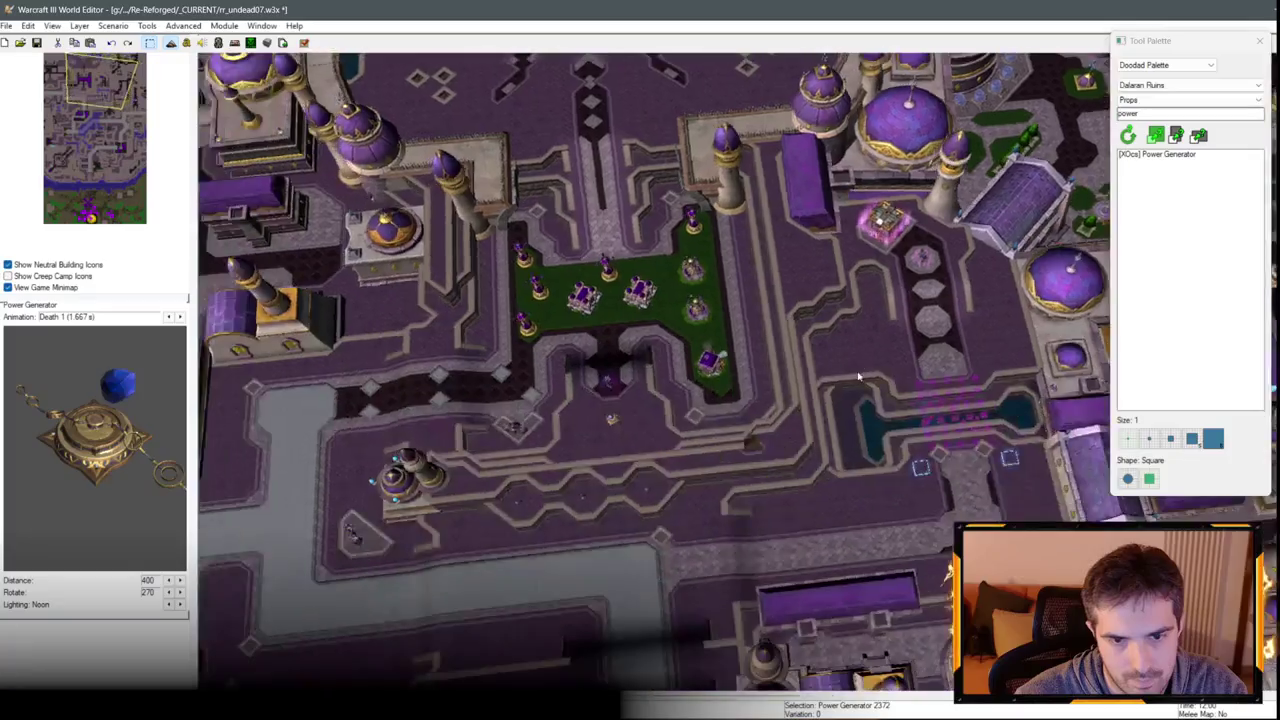
pyautogui.scroll(4, 650, 410)
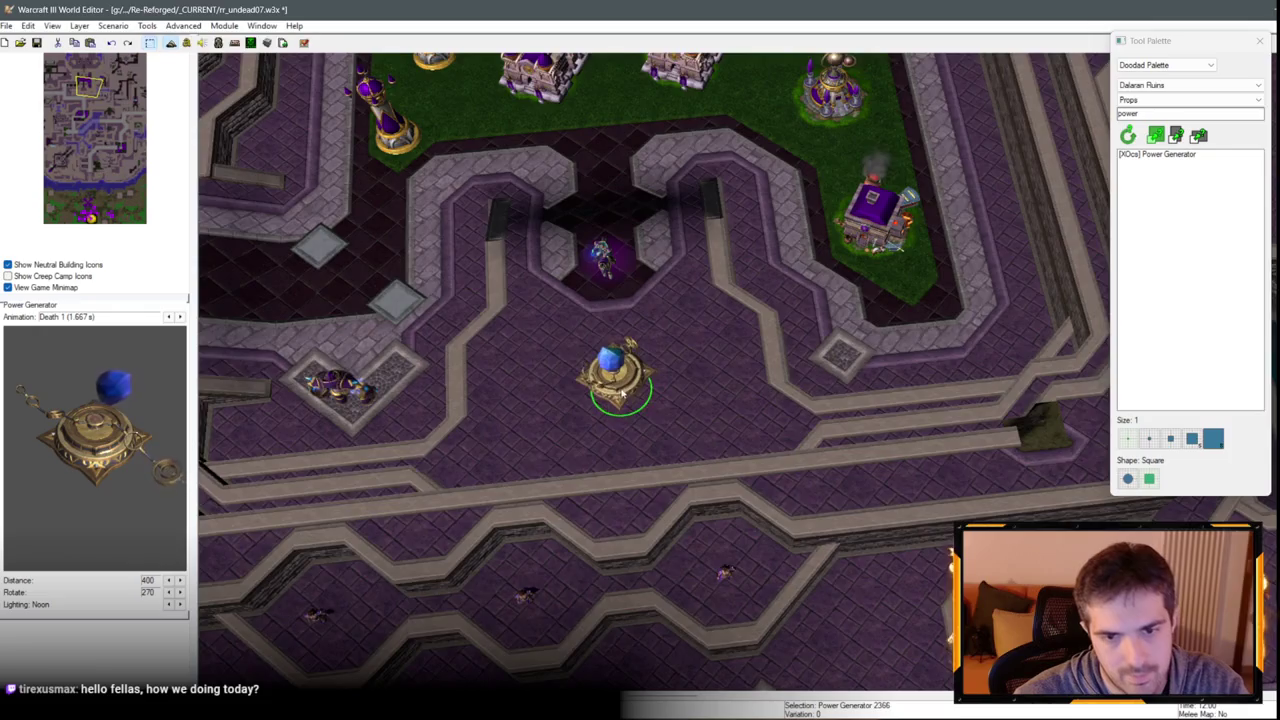
pyautogui.scroll(2, 621, 393)
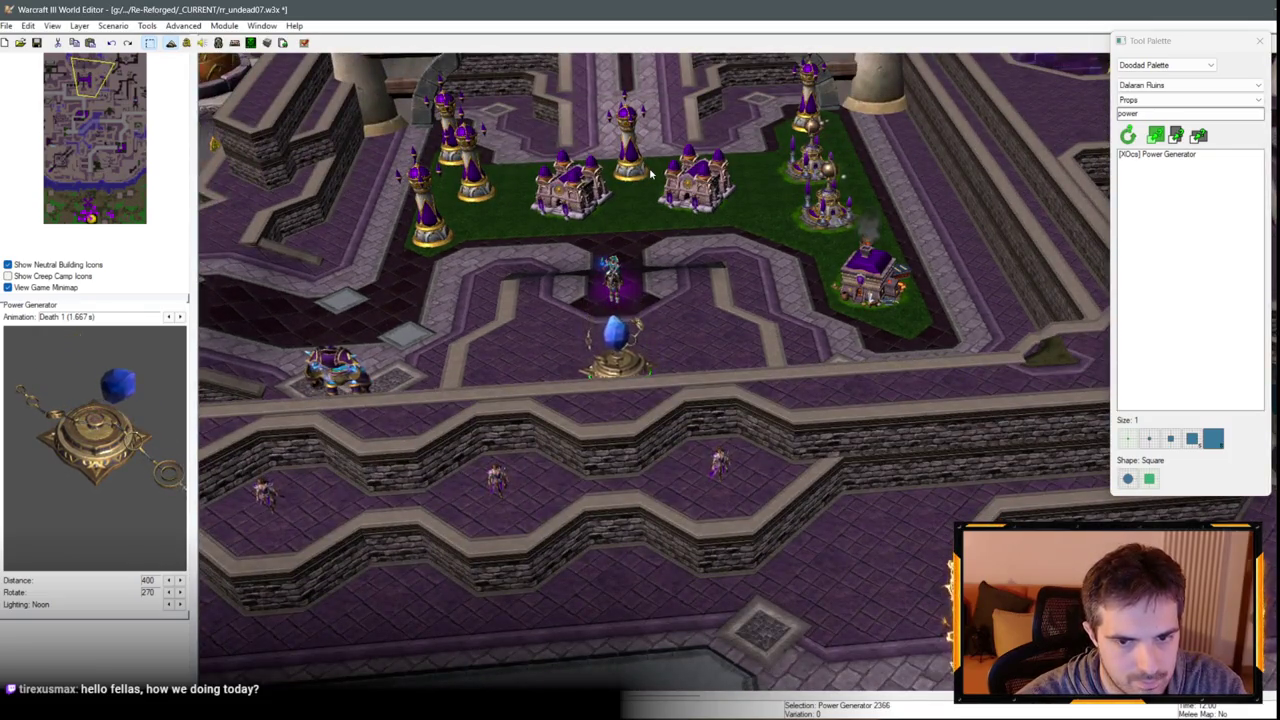
pyautogui.scroll(8, 797, 380)
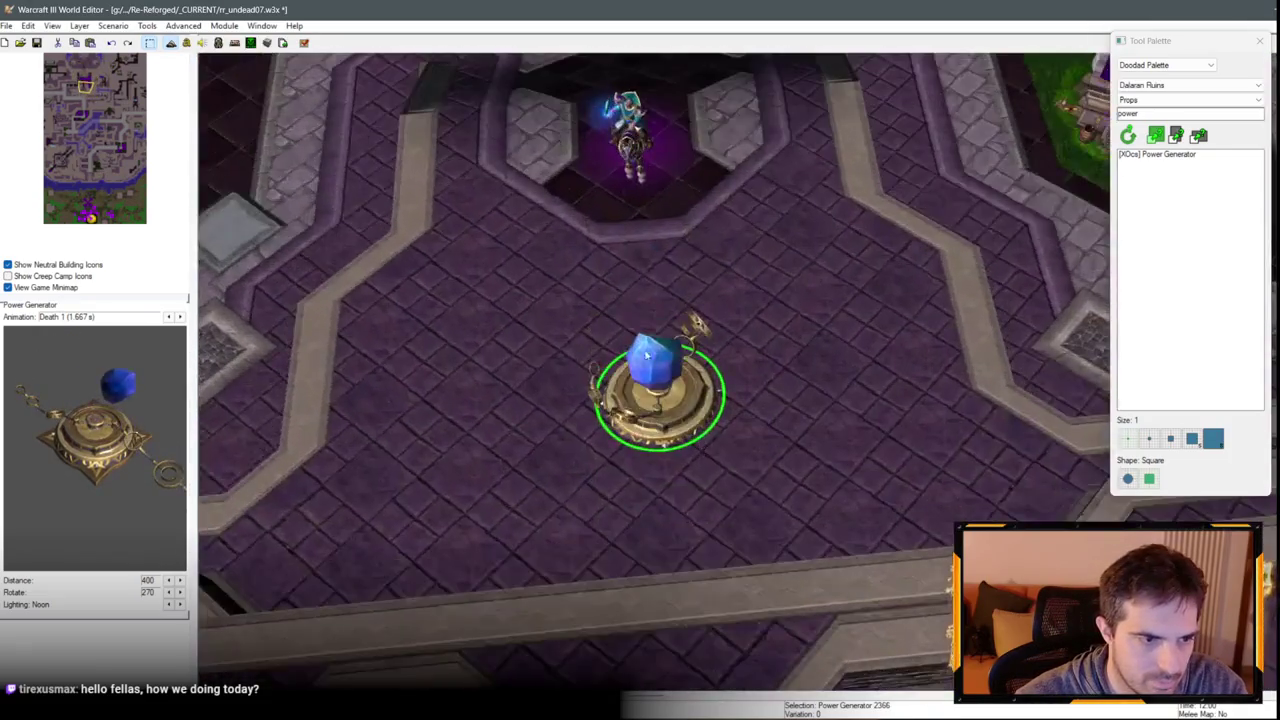
pyautogui.scroll(-1, 797, 380)
pyautogui.scroll(2, 797, 380)
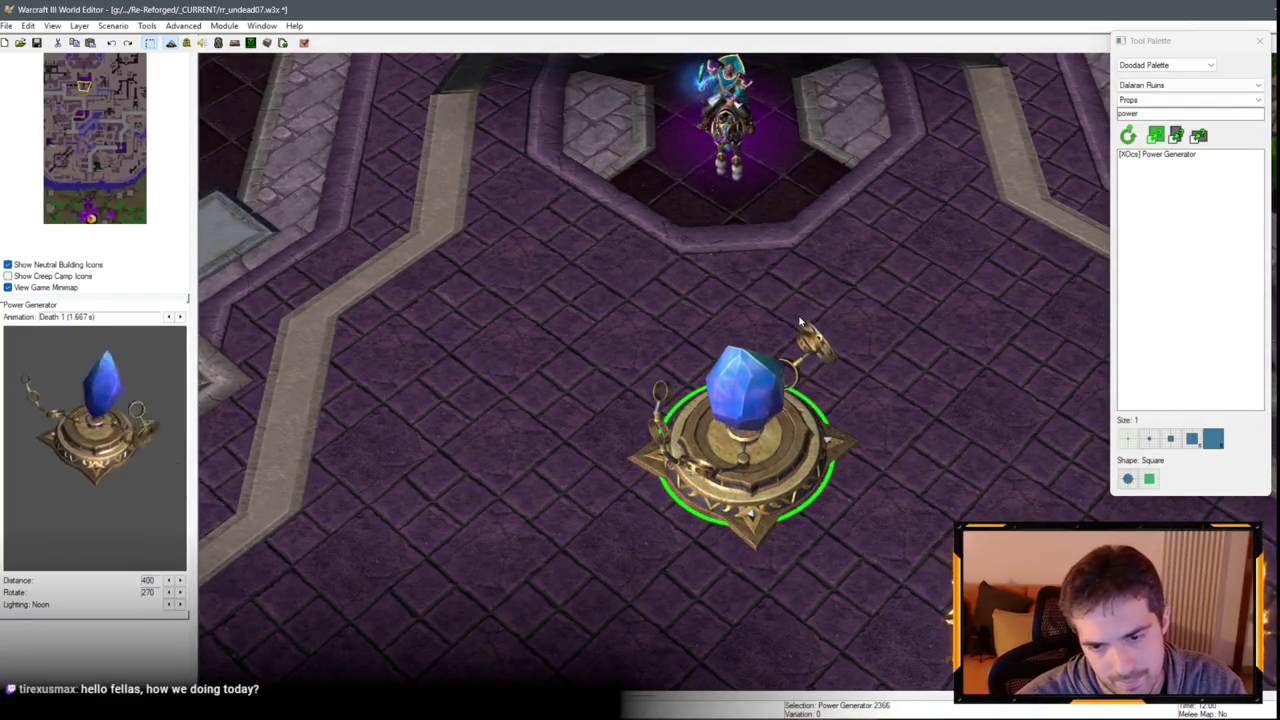
pyautogui.scroll(-2, 772, 331)
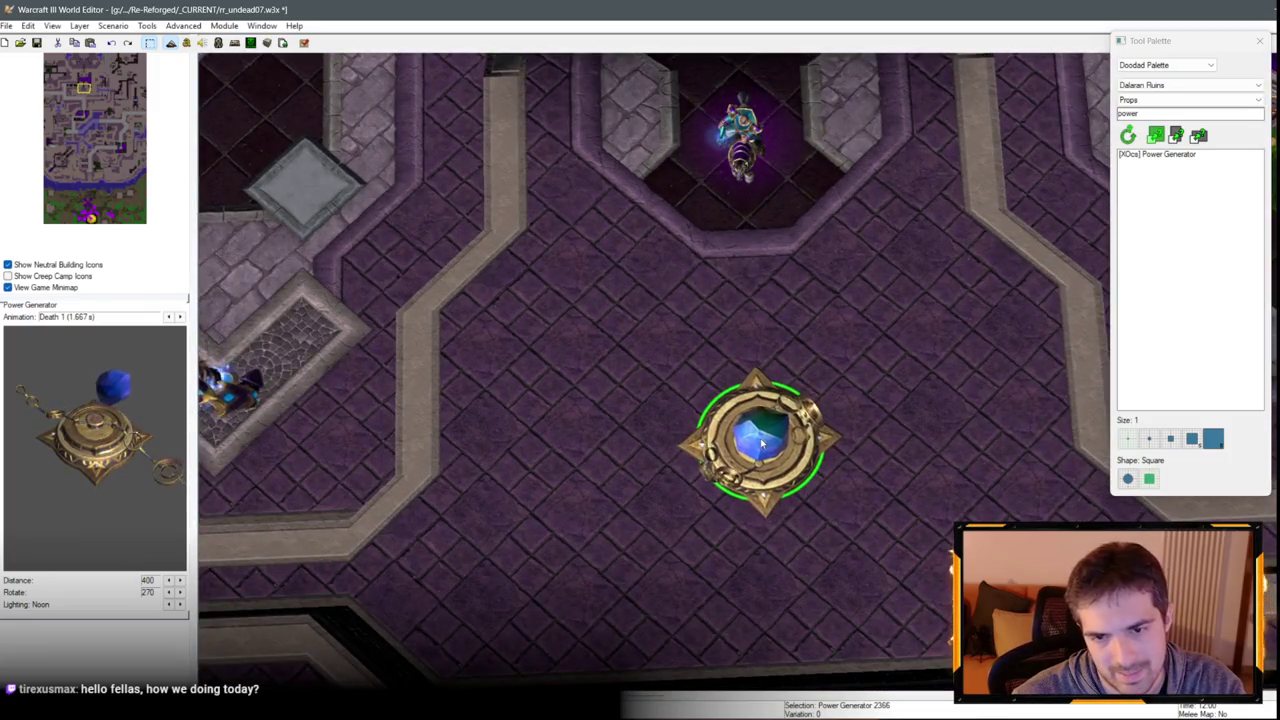
pyautogui.scroll(-6, 762, 447)
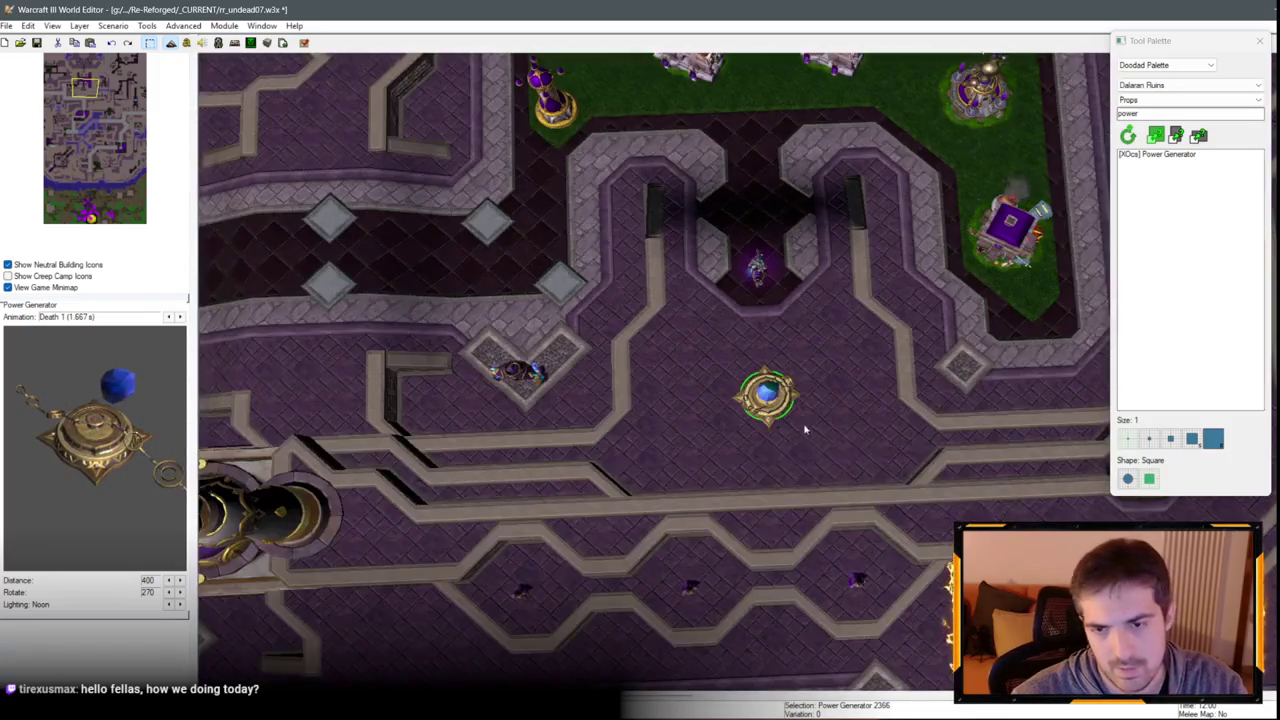
pyautogui.press('Down')
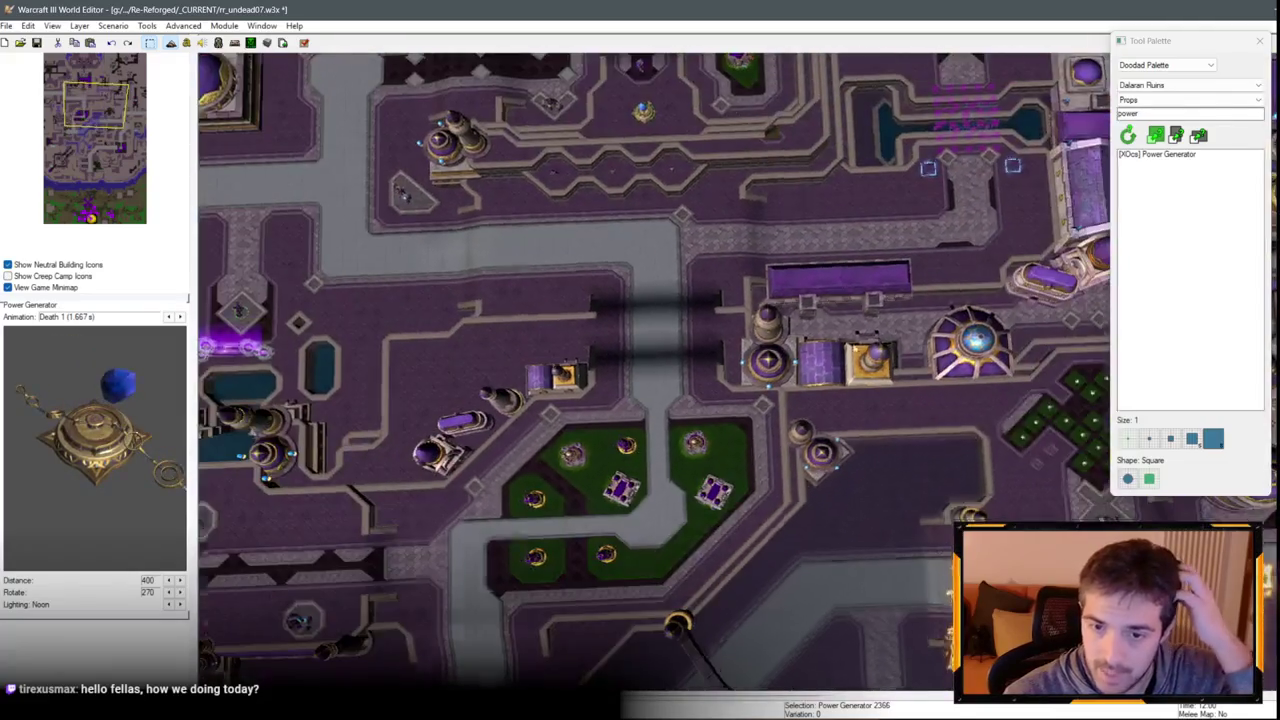
pyautogui.scroll(8, 786, 406)
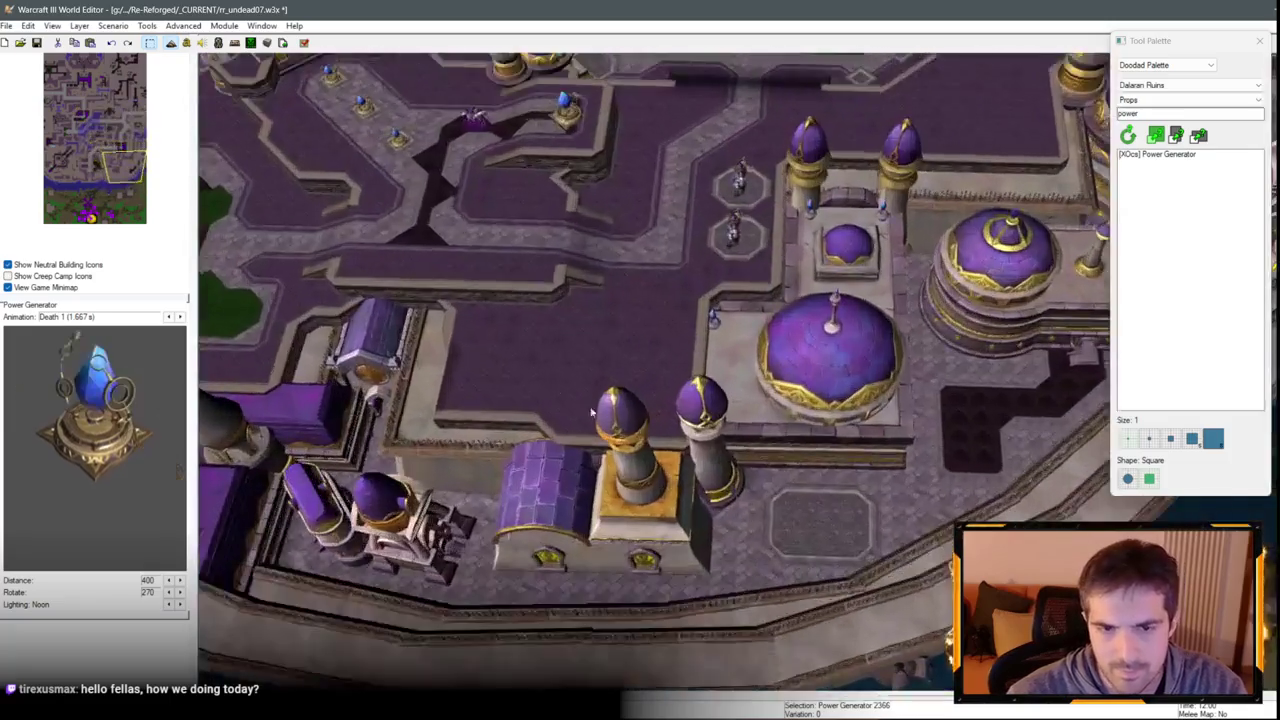
pyautogui.moveTo(591, 411); pyautogui.dragTo(876, 613)
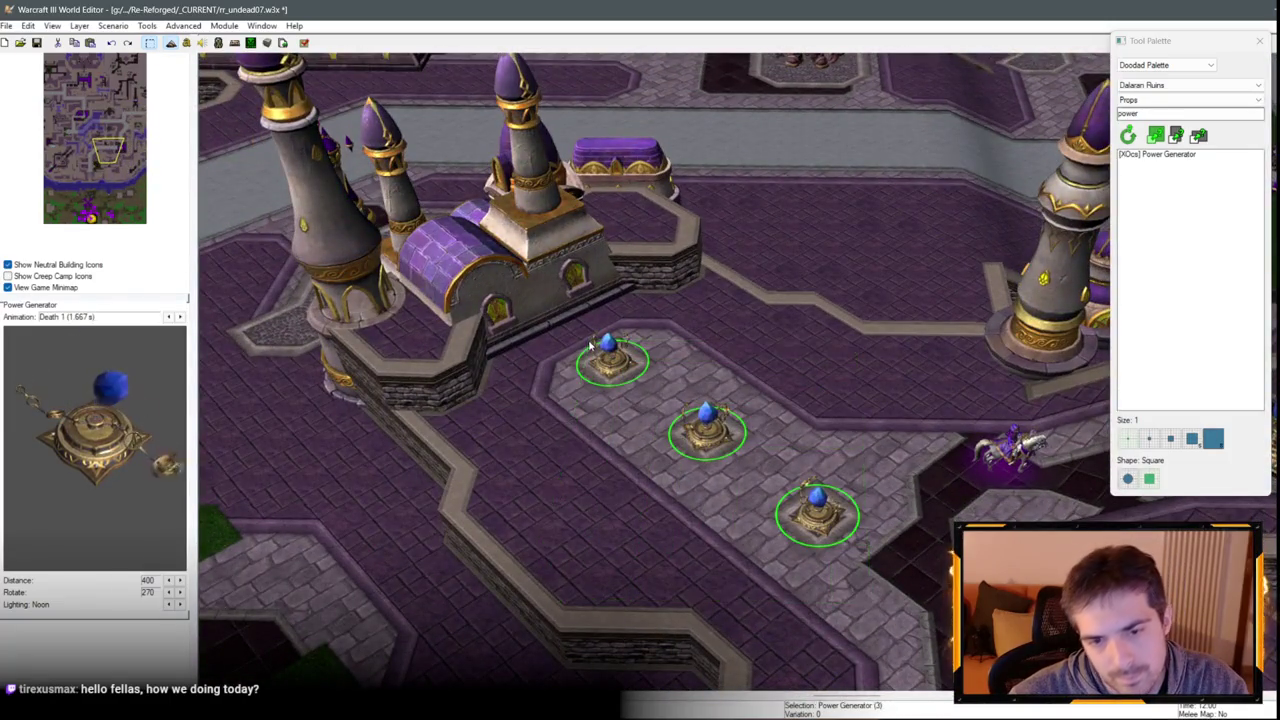
# Review and confirm the lower-right generator's rotation and scale settings.
pyautogui.scroll(5, 590, 338)
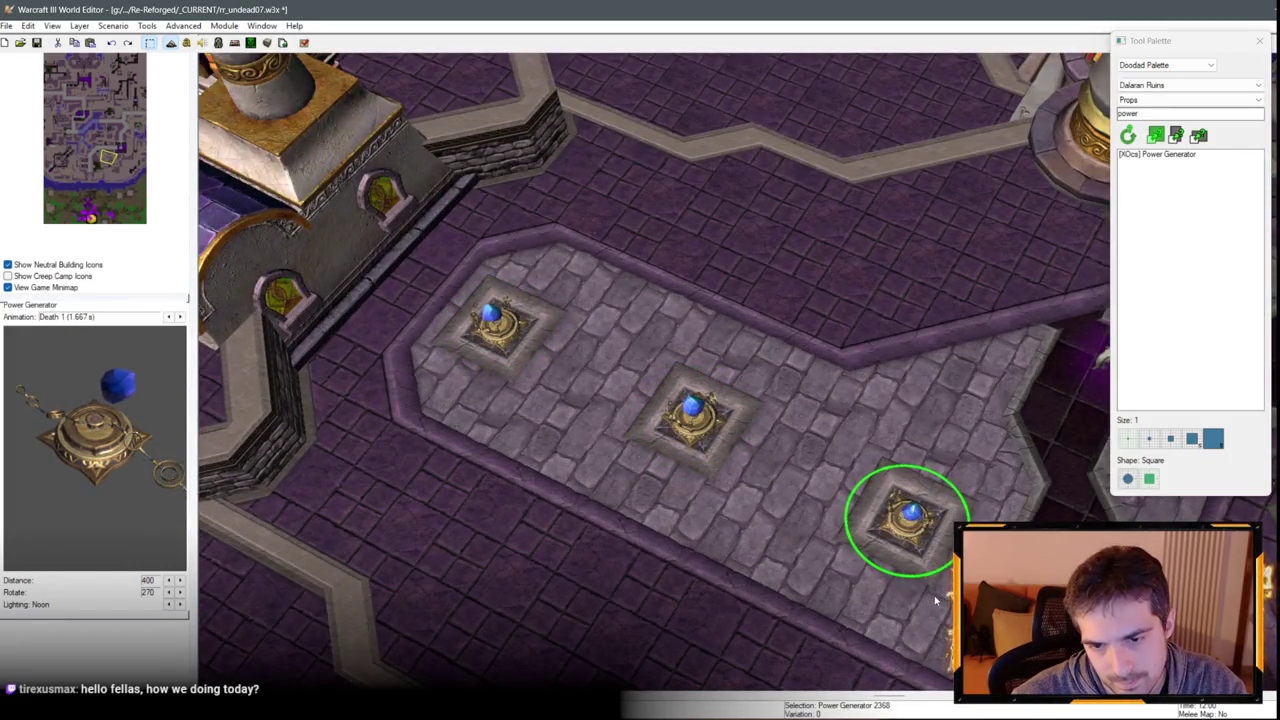
pyautogui.doubleClick(928, 578)
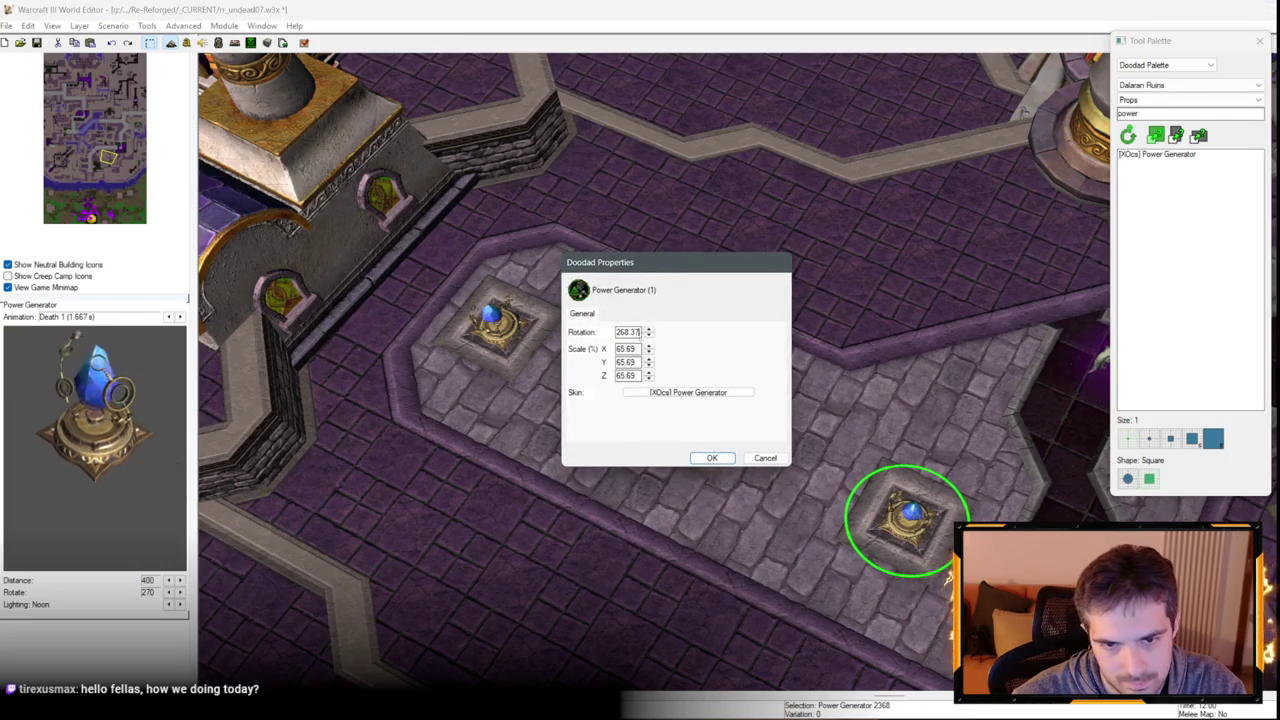
pyautogui.press('Return')
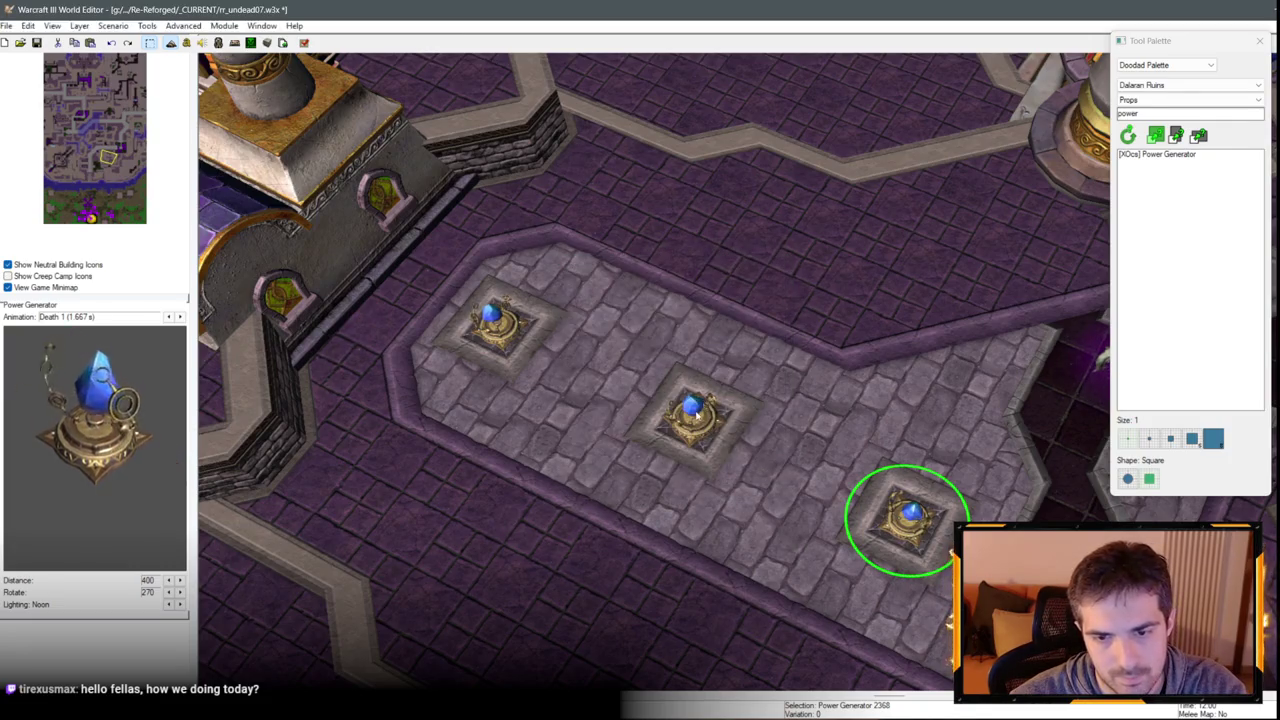
pyautogui.scroll(-4, 793, 265)
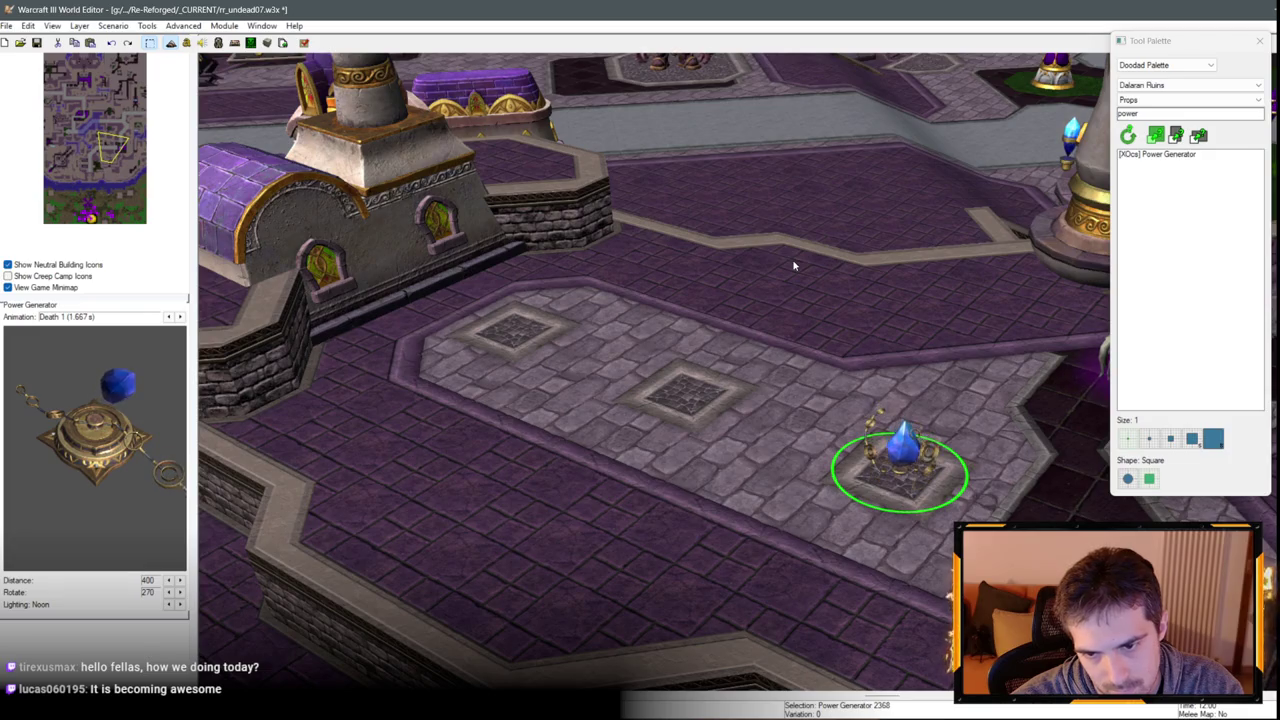
pyautogui.scroll(1, 843, 457)
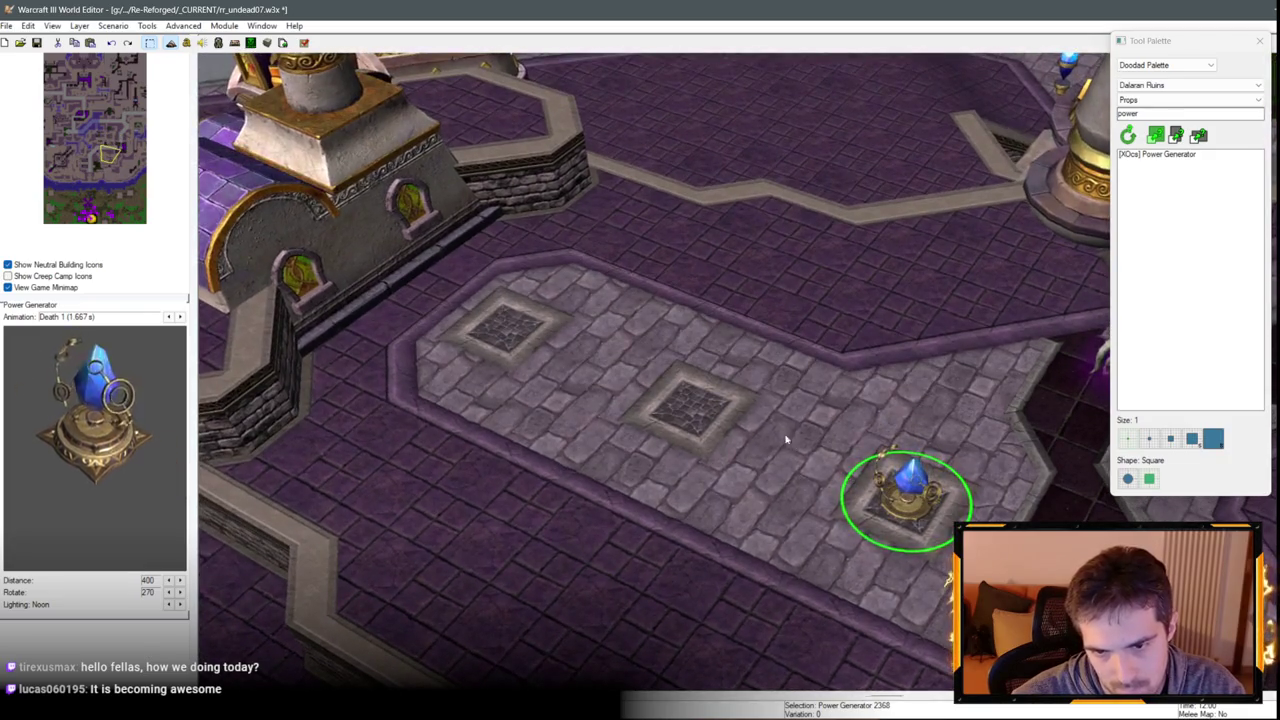
# Place two more Power Generators on the centre and left tiles.
pyautogui.press('Escape')
pyautogui.click(690, 408)
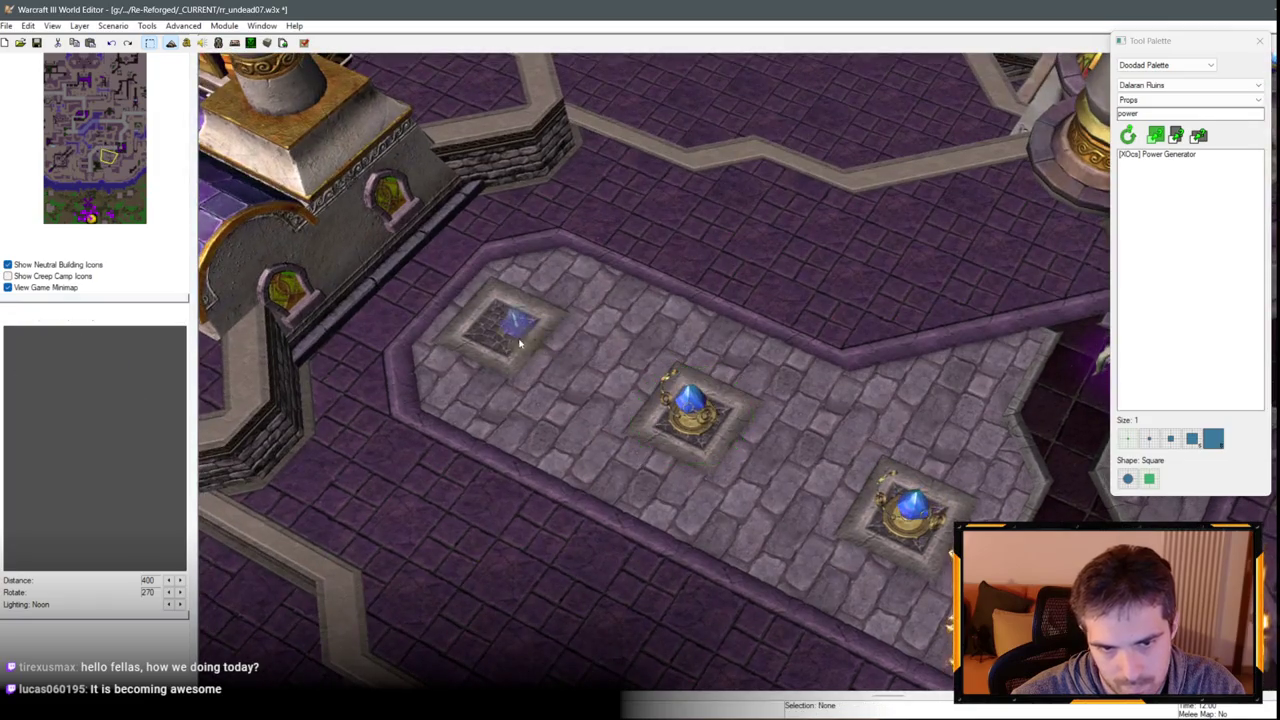
pyautogui.click(502, 330)
pyautogui.scroll(-5, 700, 290)
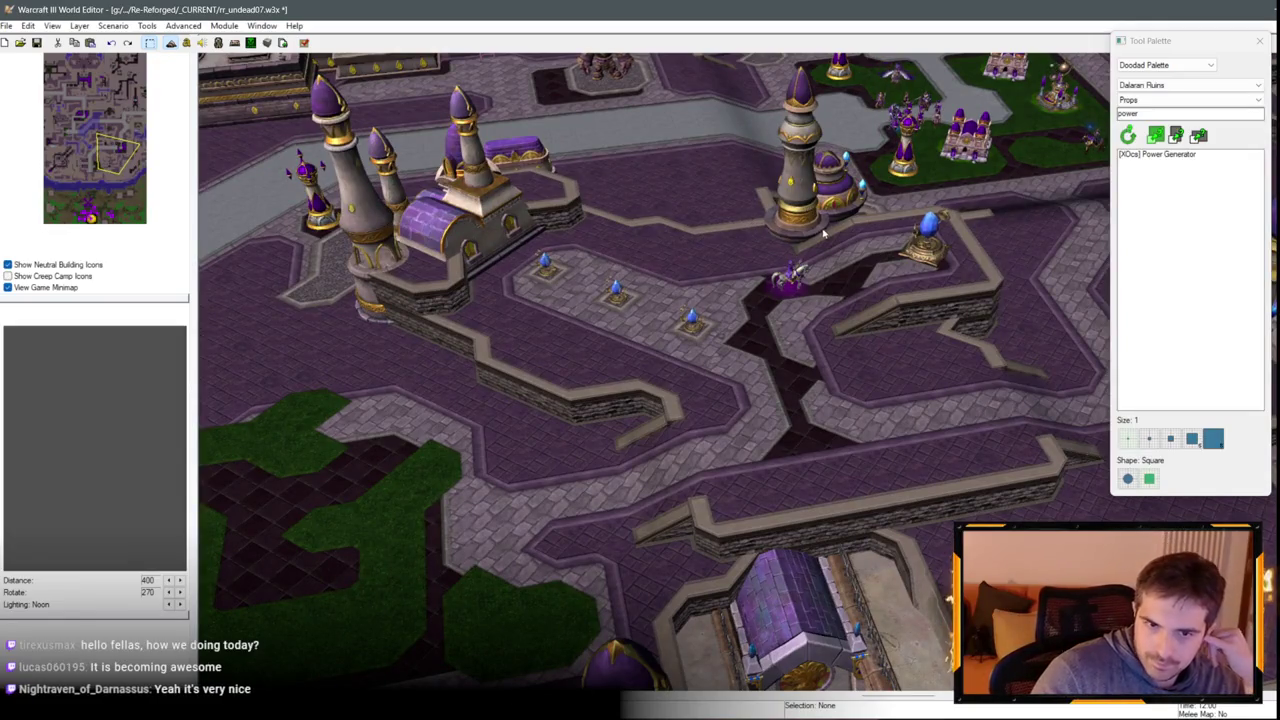
pyautogui.scroll(2, 710, 262)
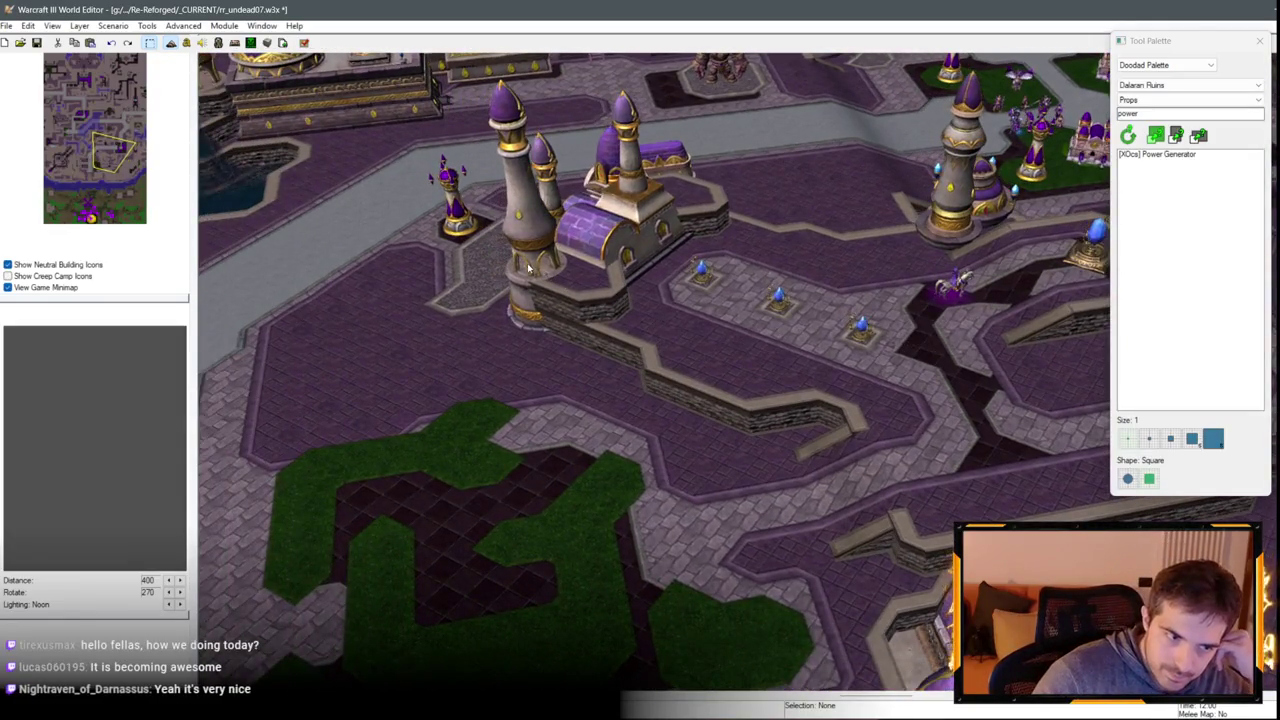
pyautogui.scroll(3, 528, 268)
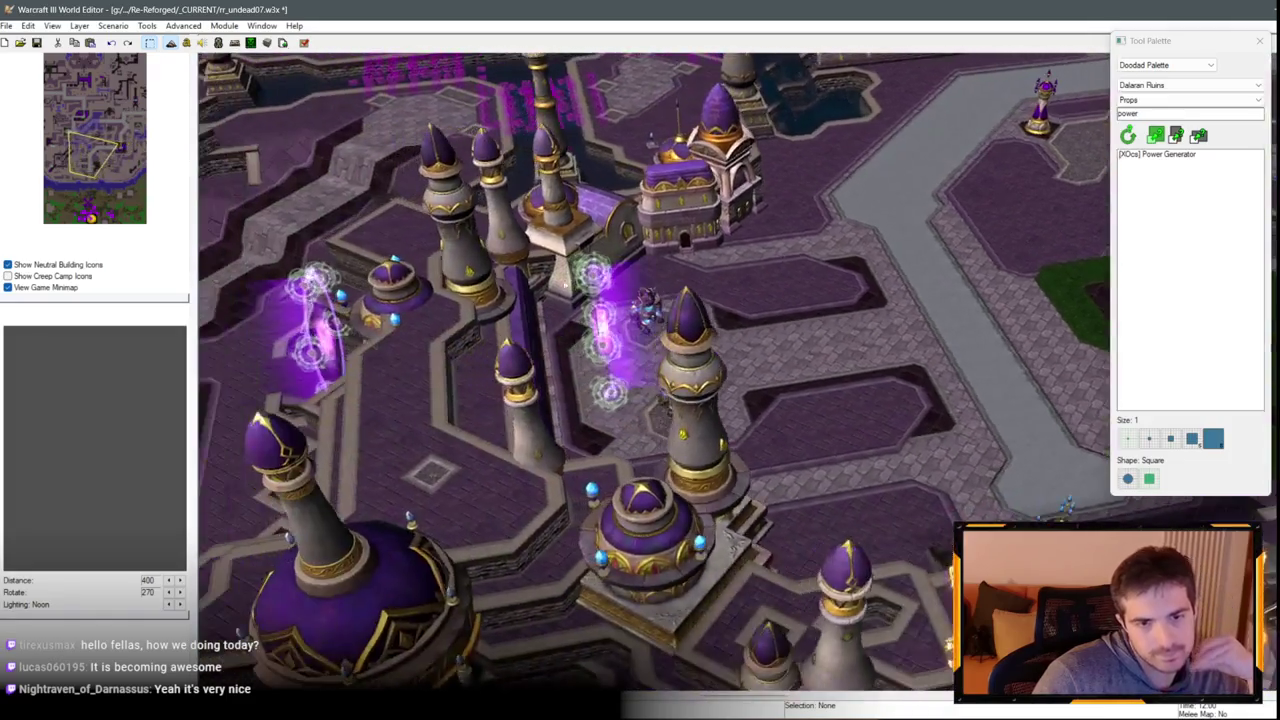
# Swing the camera around the tower and select both gateway Power Generators.
pyautogui.press('Left')
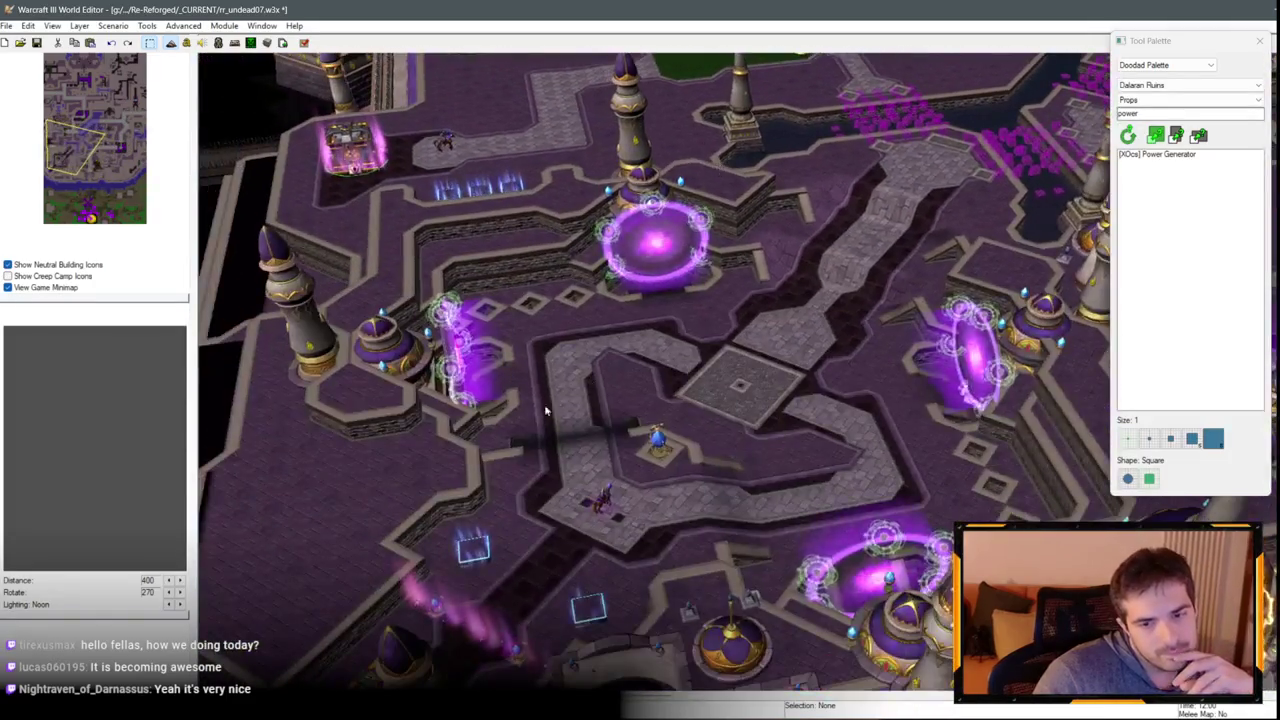
pyautogui.scroll(5, 545, 410)
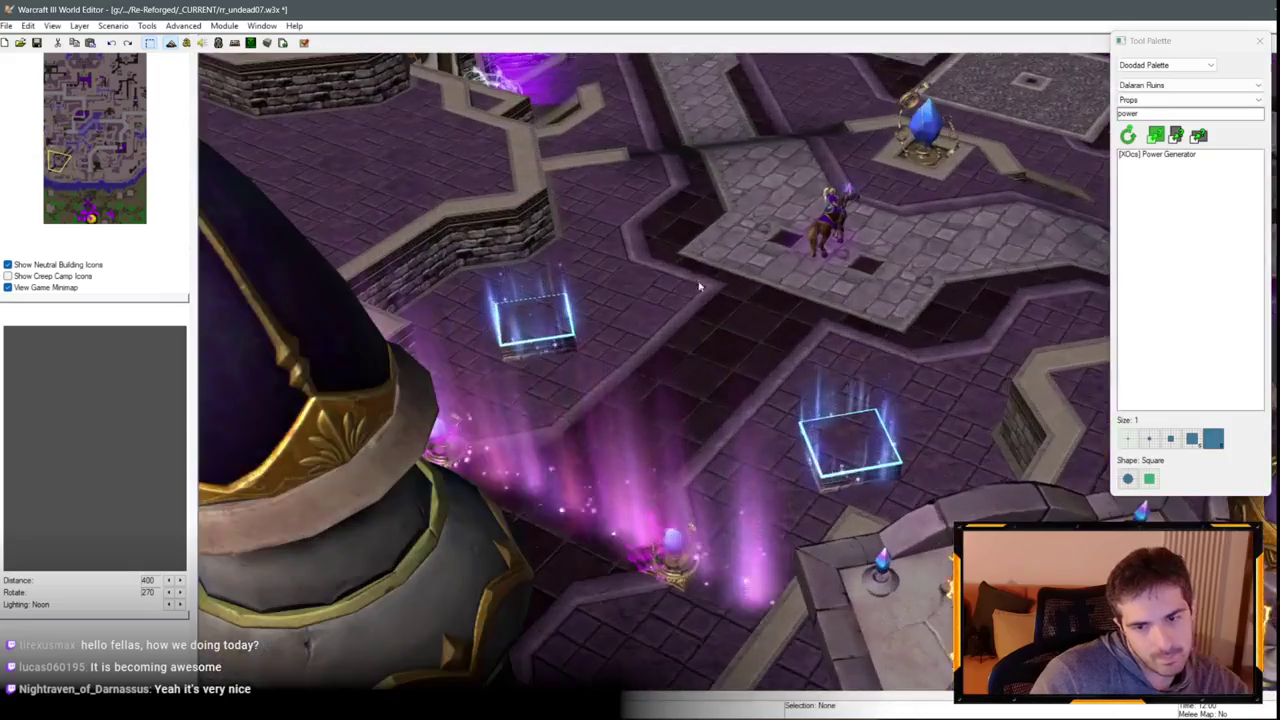
pyautogui.hotkey('ctrl', 'Left')
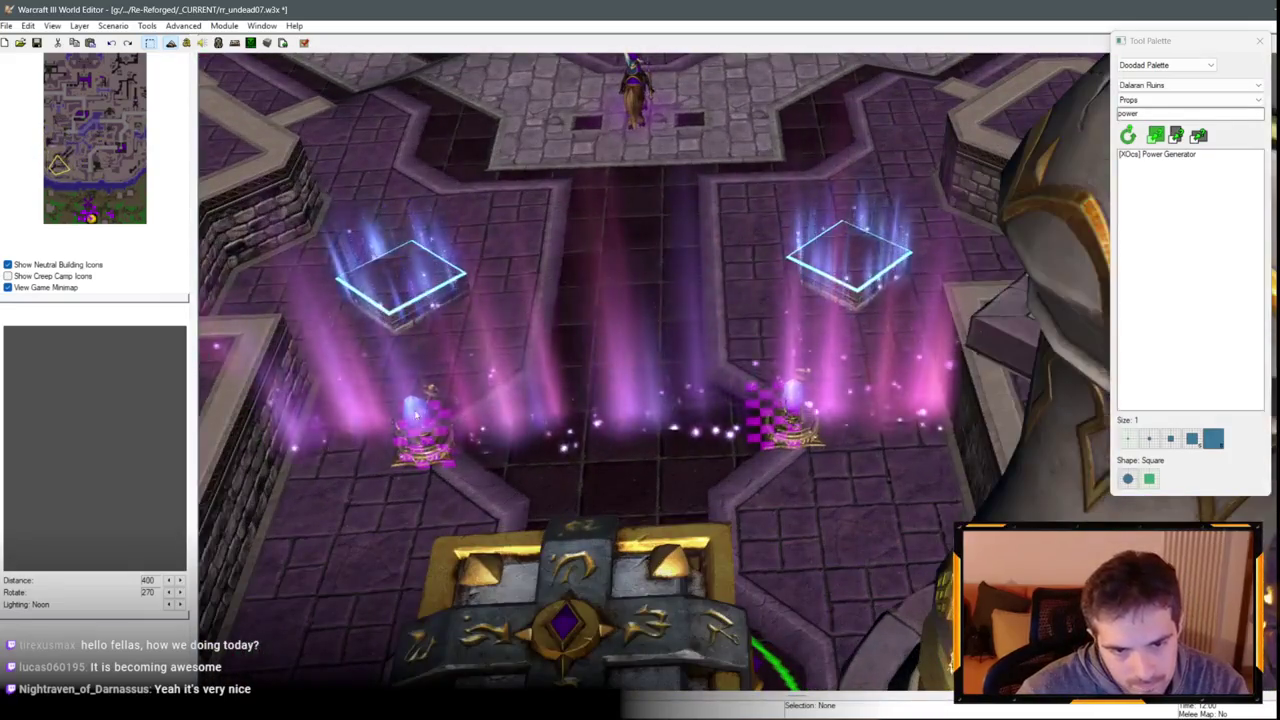
pyautogui.click(428, 440)
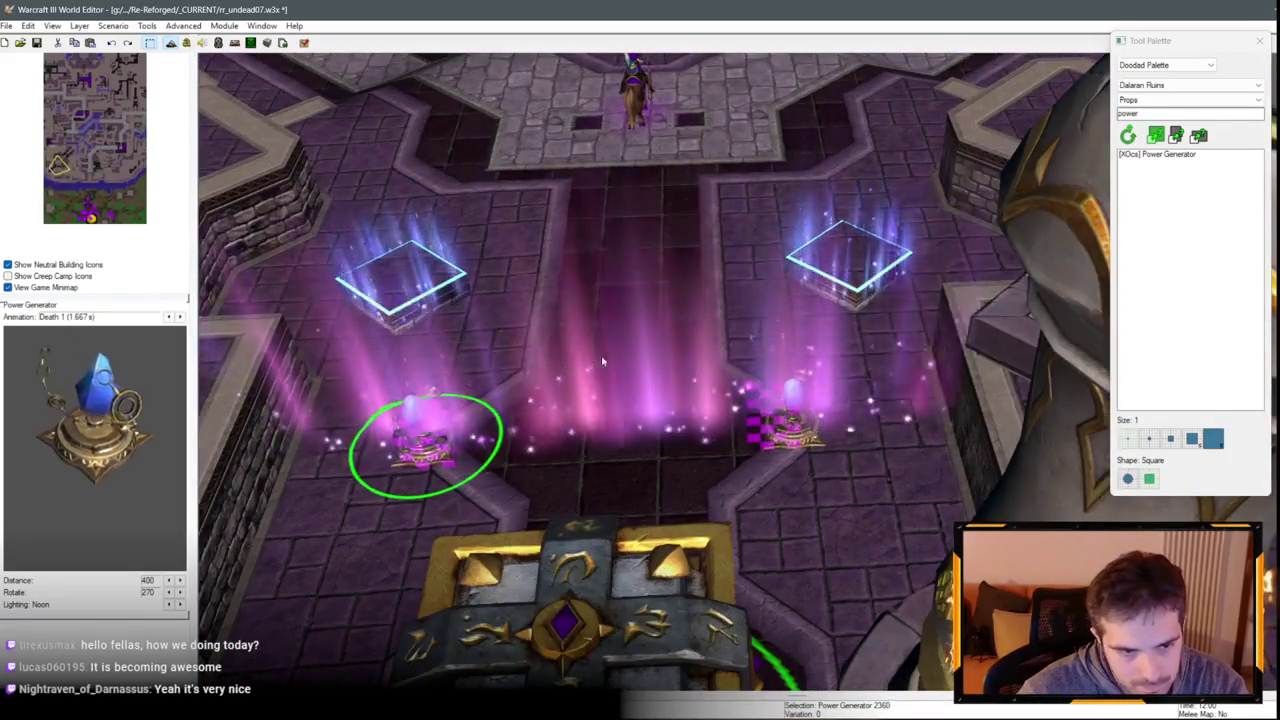
pyautogui.keyDown('shift'); pyautogui.click(805, 415); pyautogui.keyUp('shift')
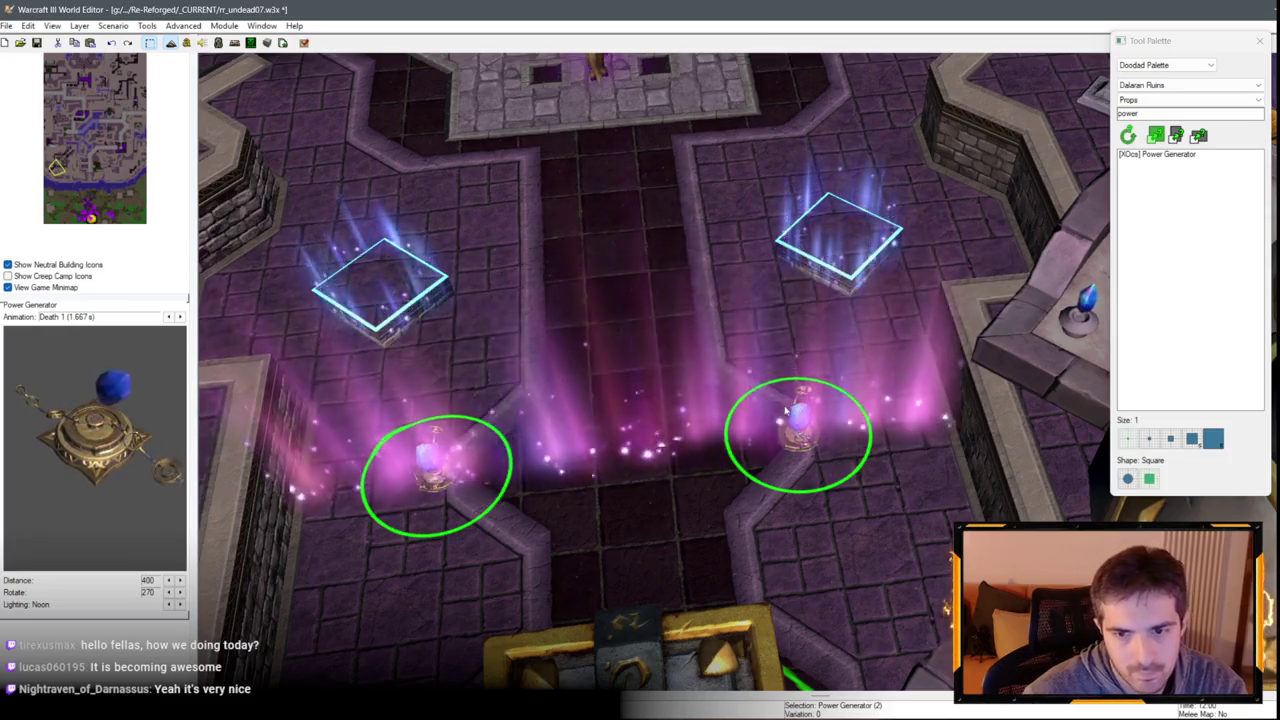
# Travel across the city to the fenced courtyards and select the generator by the left courtyard.
pyautogui.scroll(-5, 786, 412)
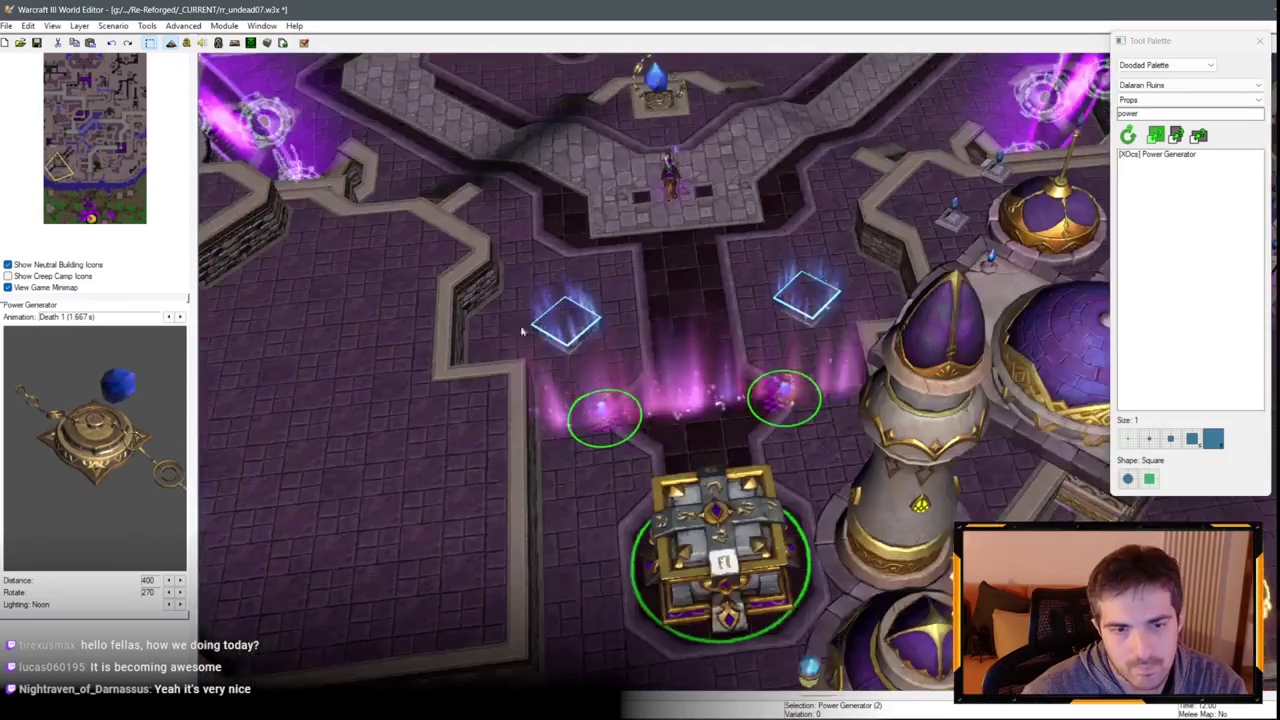
pyautogui.press('Up')
pyautogui.press('Up')
pyautogui.press('Up')
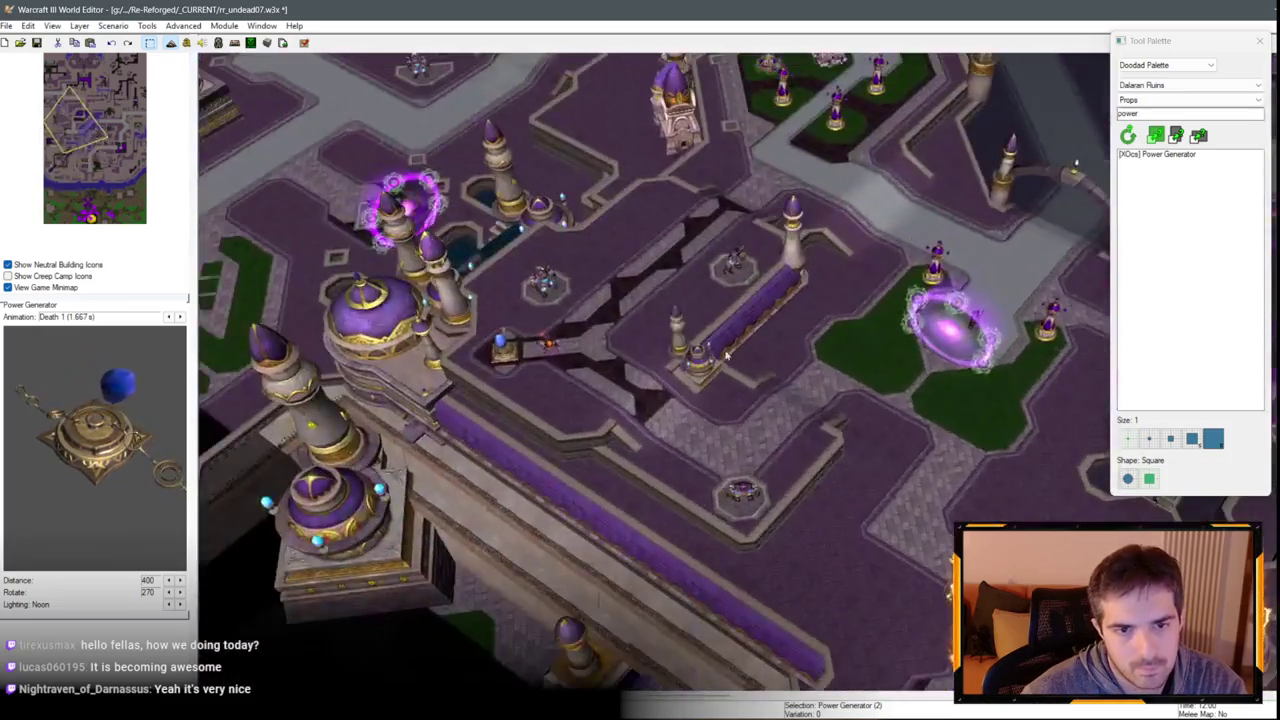
pyautogui.moveTo(726, 355); pyautogui.dragTo(369, 397)
pyautogui.press('Right')
pyautogui.press('Right')
pyautogui.press('Right')
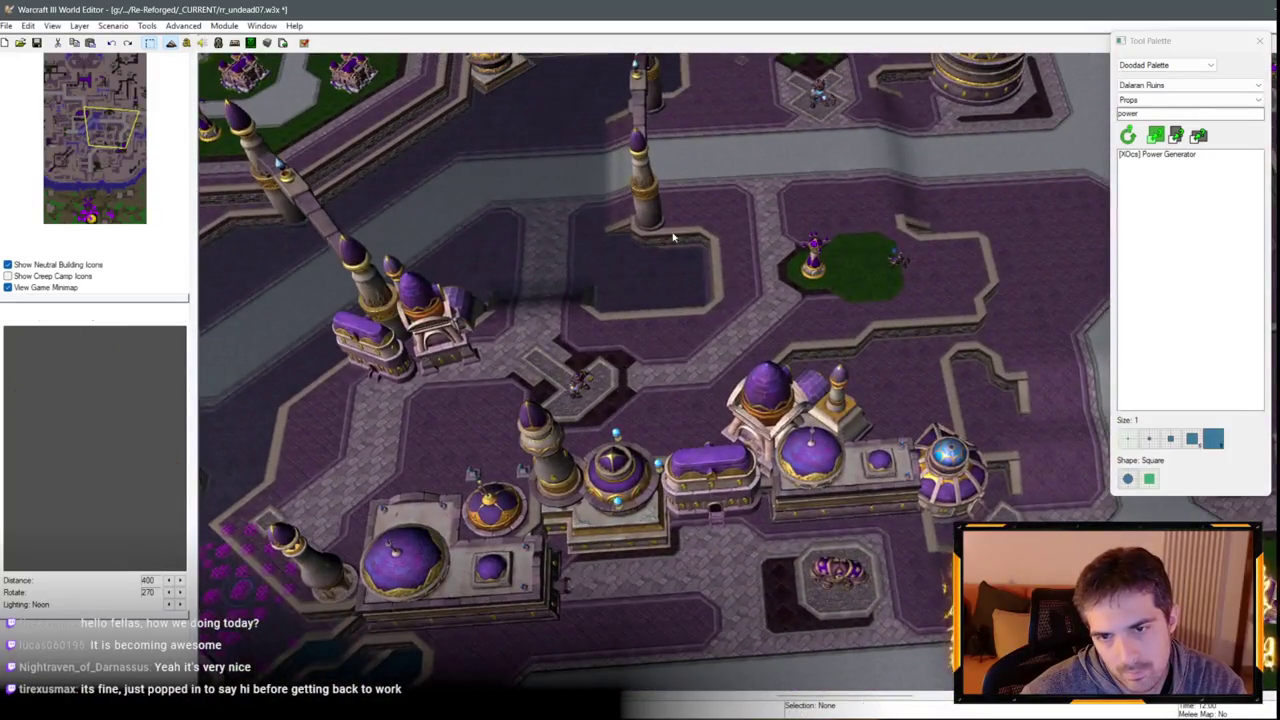
pyautogui.scroll(3, 673, 237)
pyautogui.moveTo(600, 300); pyautogui.dragTo(210, 332)
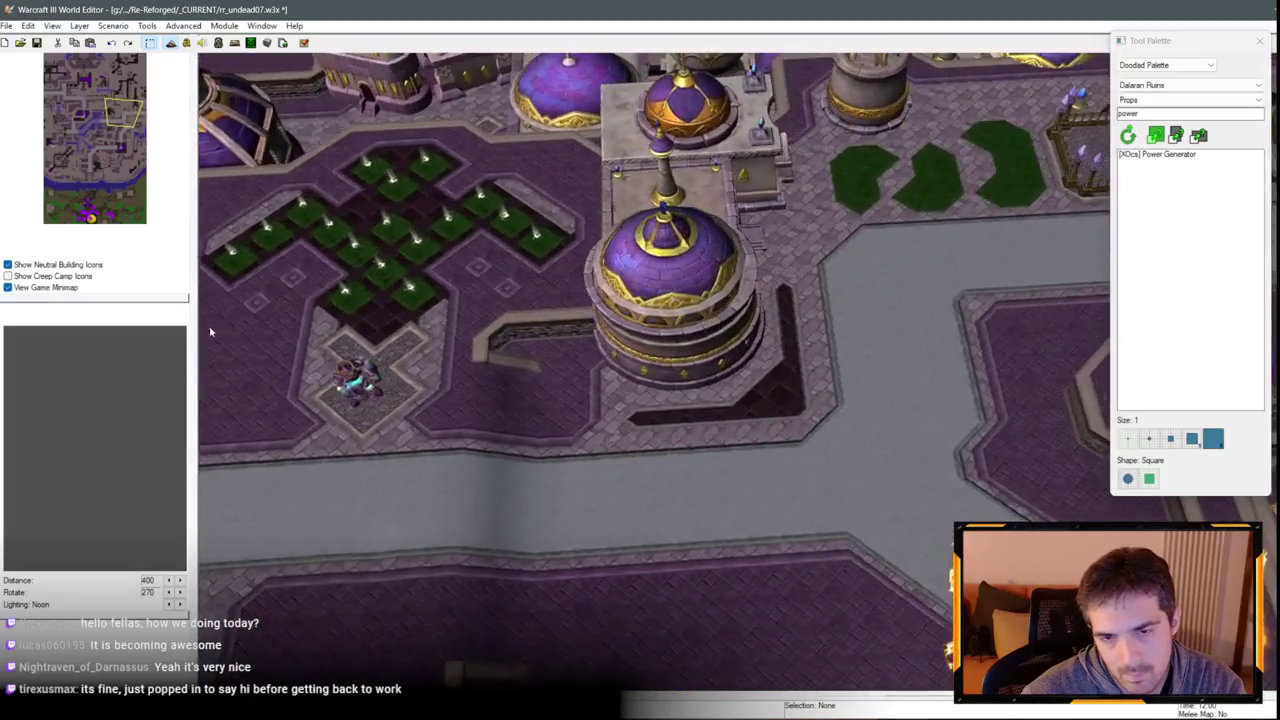
pyautogui.press('Right')
pyautogui.press('Right')
pyautogui.press('Right')
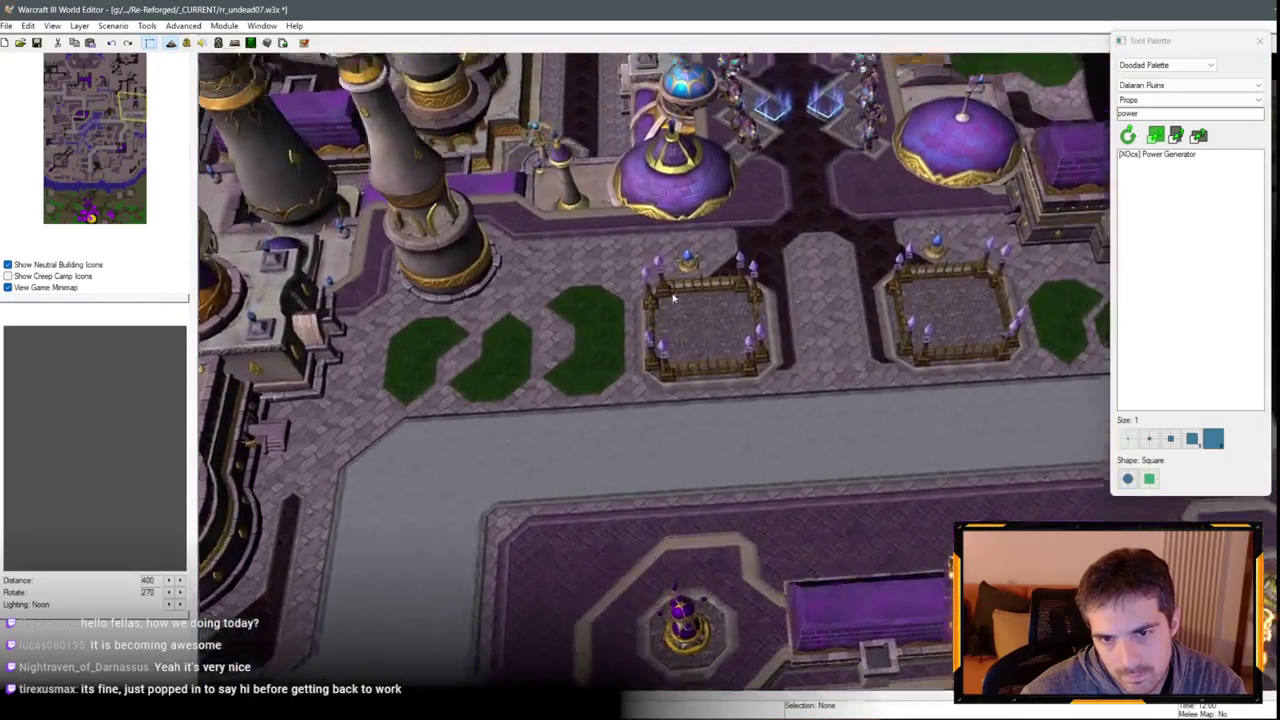
pyautogui.scroll(2, 598, 349)
pyautogui.click(560, 355)
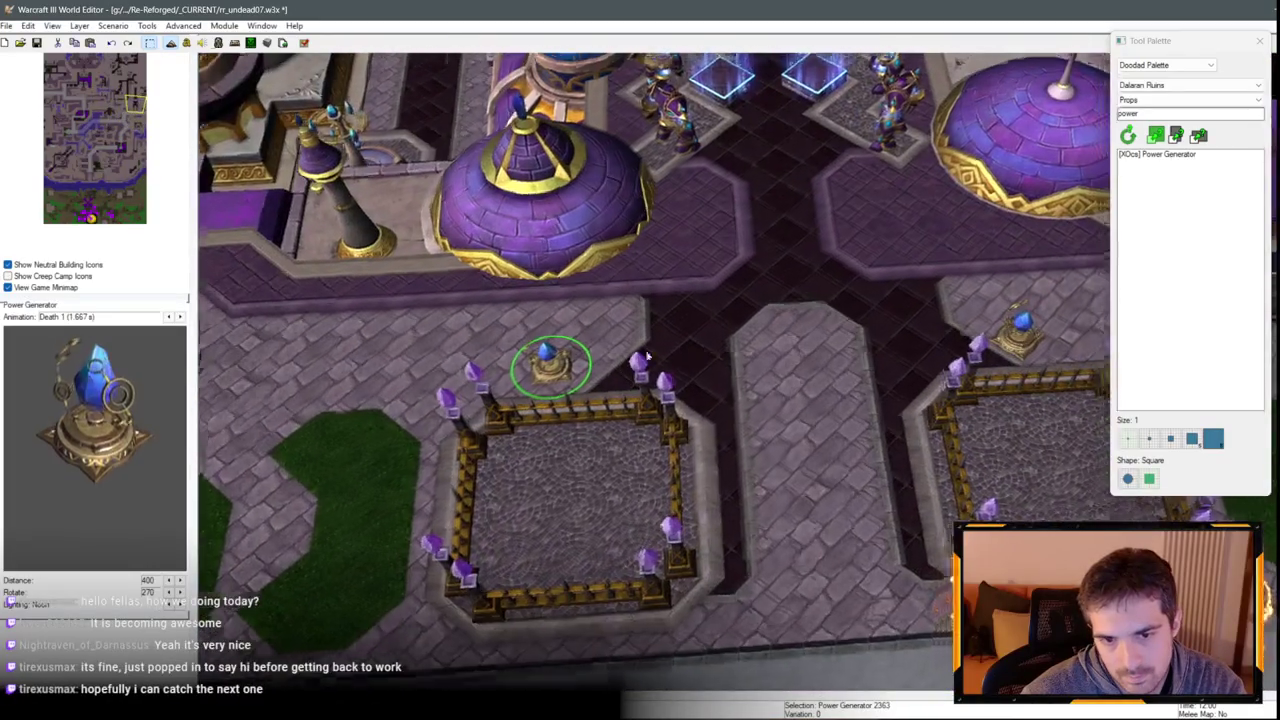
# Give both courtyard generators rotation 0.00 and X/Y/Z scale 100.
pyautogui.press('Right')
pyautogui.press('Up')
pyautogui.press('Return')
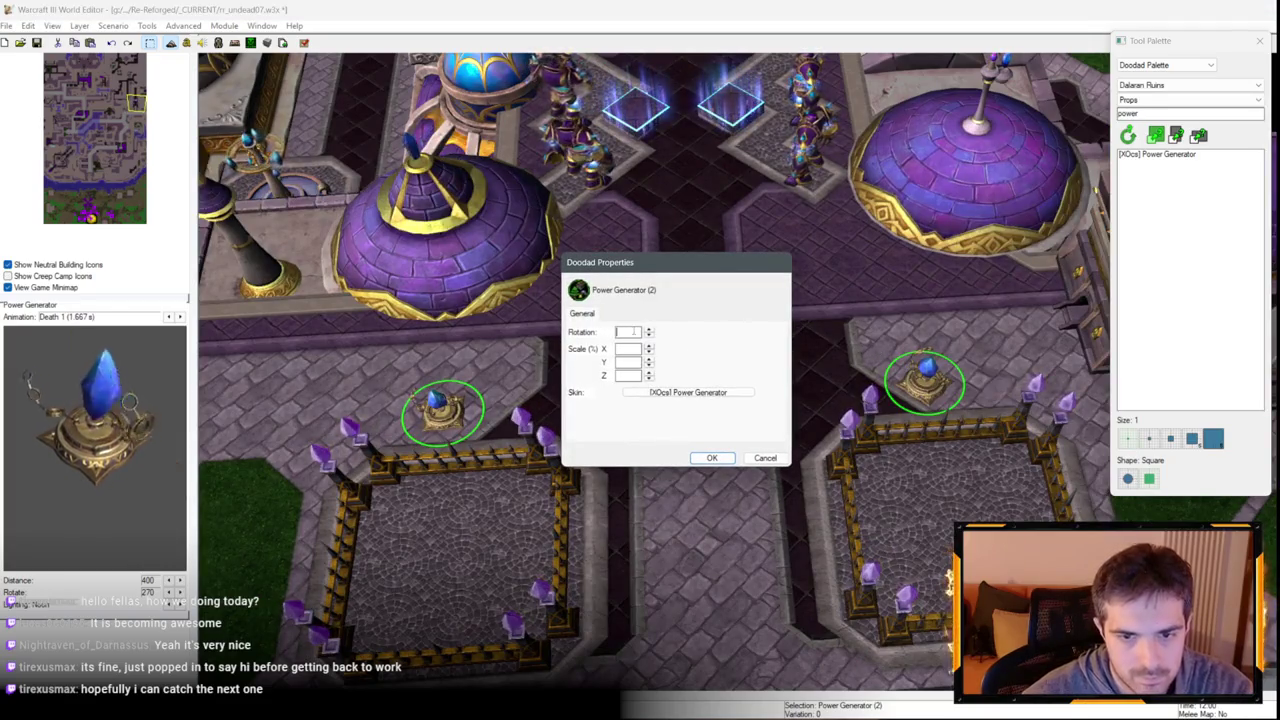
pyautogui.press('Return')
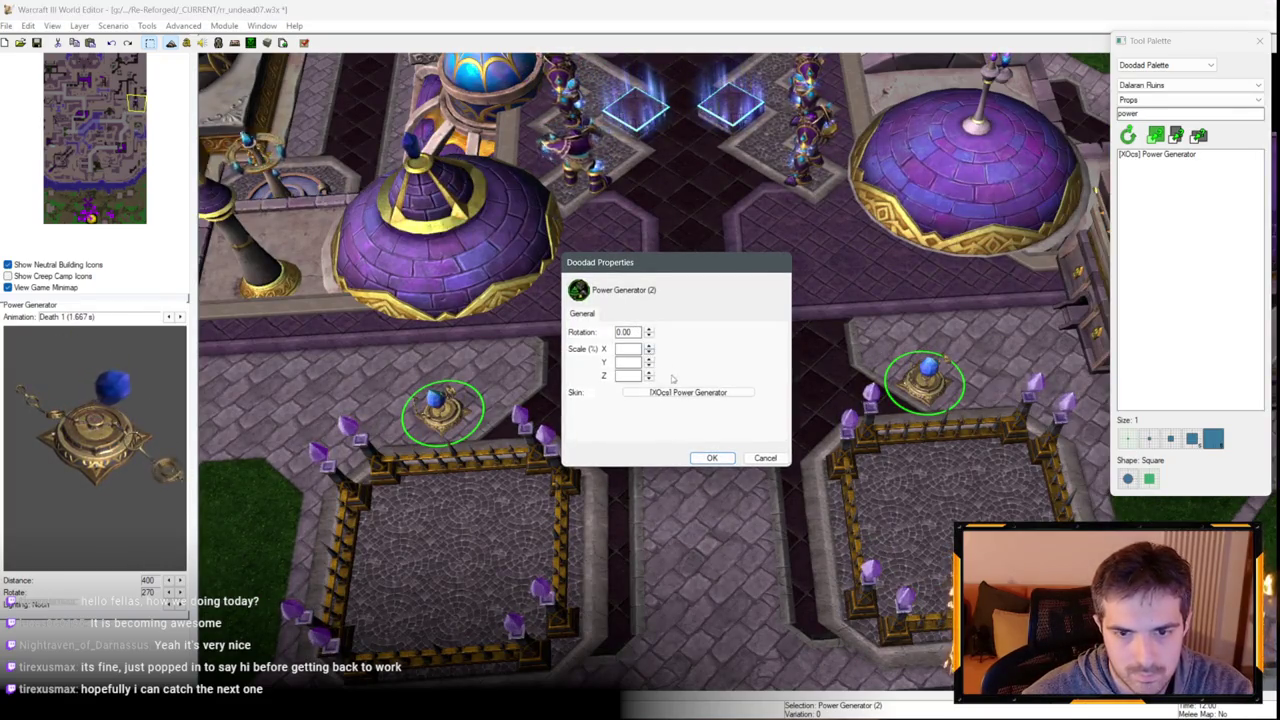
pyautogui.write('100')
pyautogui.press('Tab')
pyautogui.write('100')
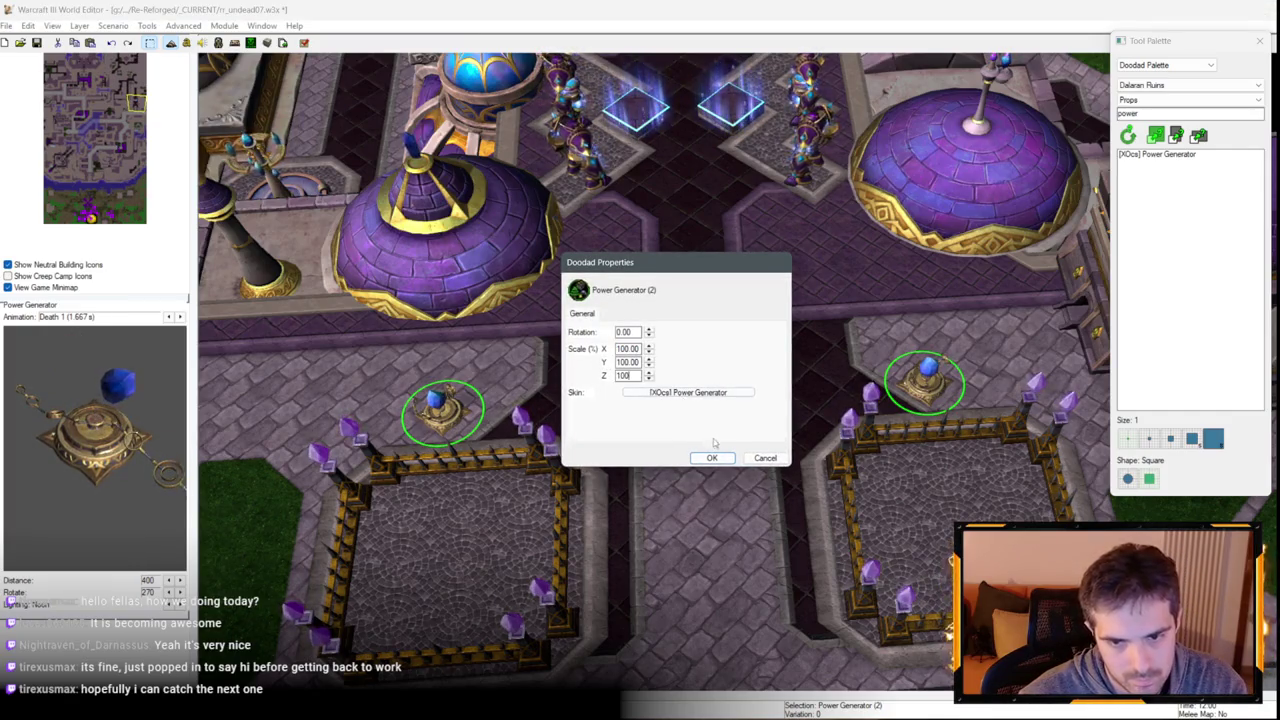
pyautogui.click(712, 457)
# Move the view to the green golem garden and inspect the generator at its corner.
pyautogui.press('Up')
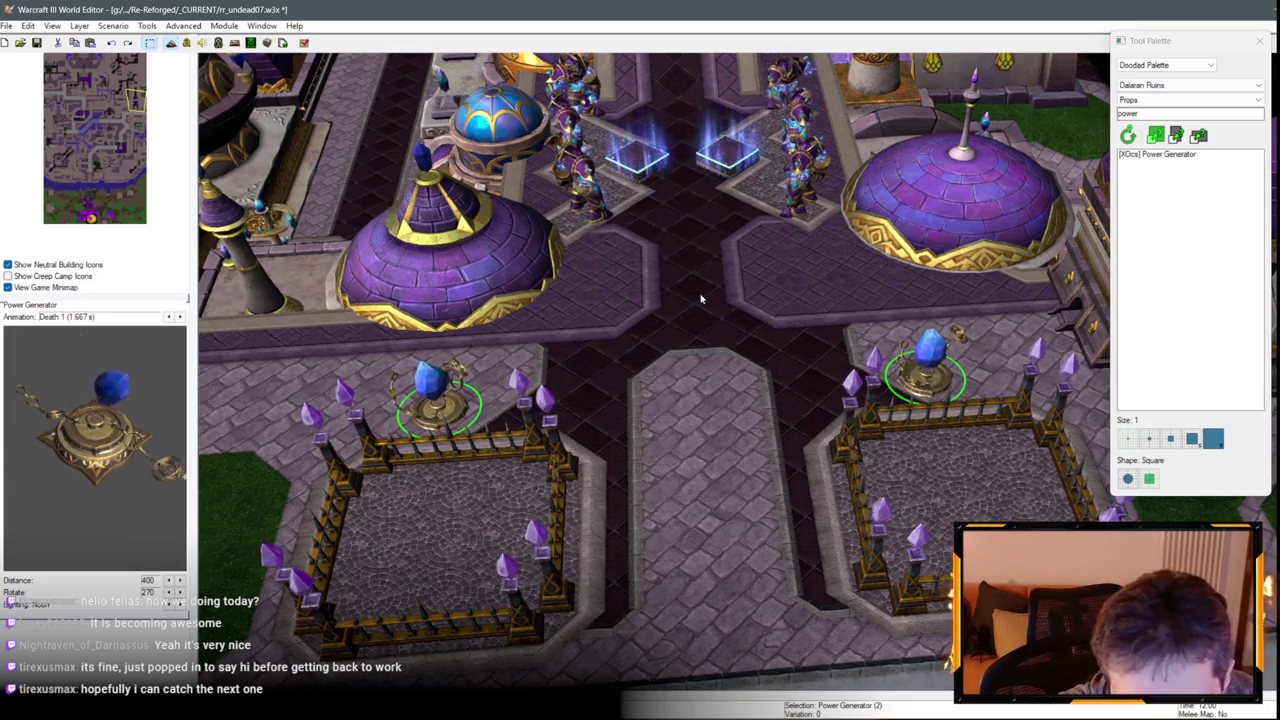
pyautogui.scroll(-3, 700, 298)
pyautogui.click(690, 280)
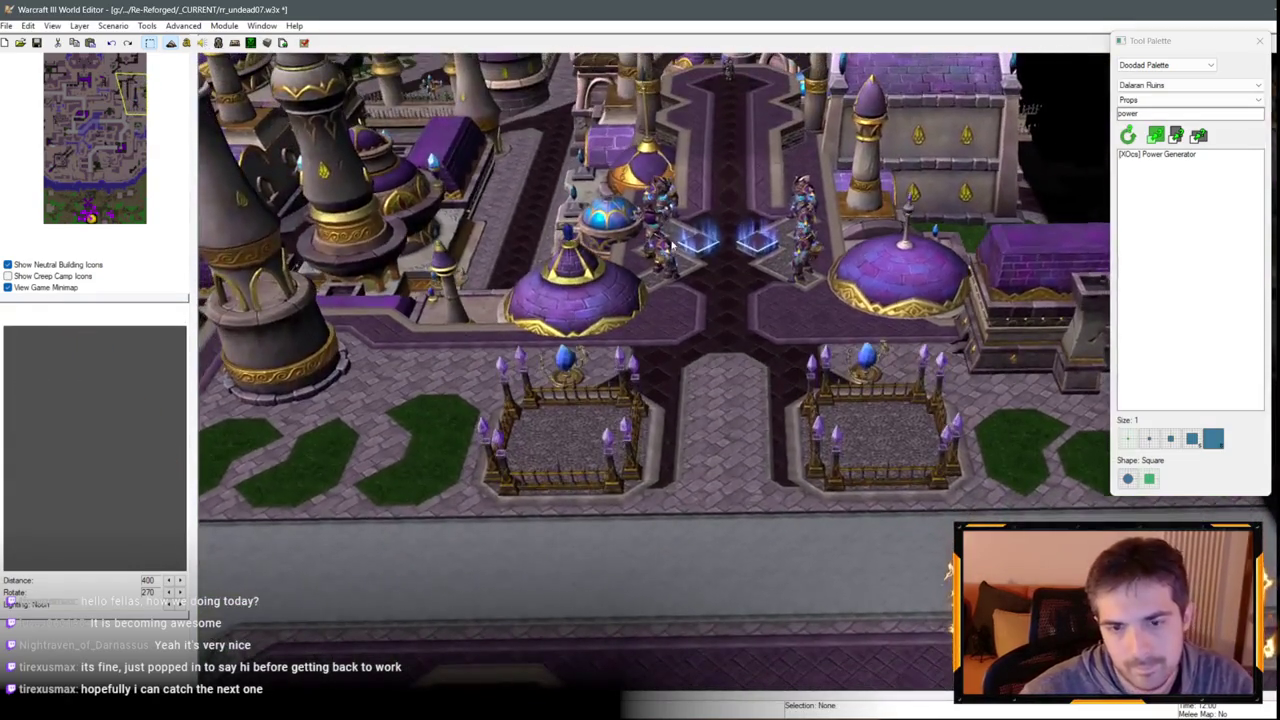
pyautogui.moveTo(672, 245)
pyautogui.mouseDown()
pyautogui.moveTo(938, 311)
pyautogui.moveTo(715, 424)
pyautogui.mouseUp()
pyautogui.scroll(5, 643, 263)
pyautogui.click(577, 212)
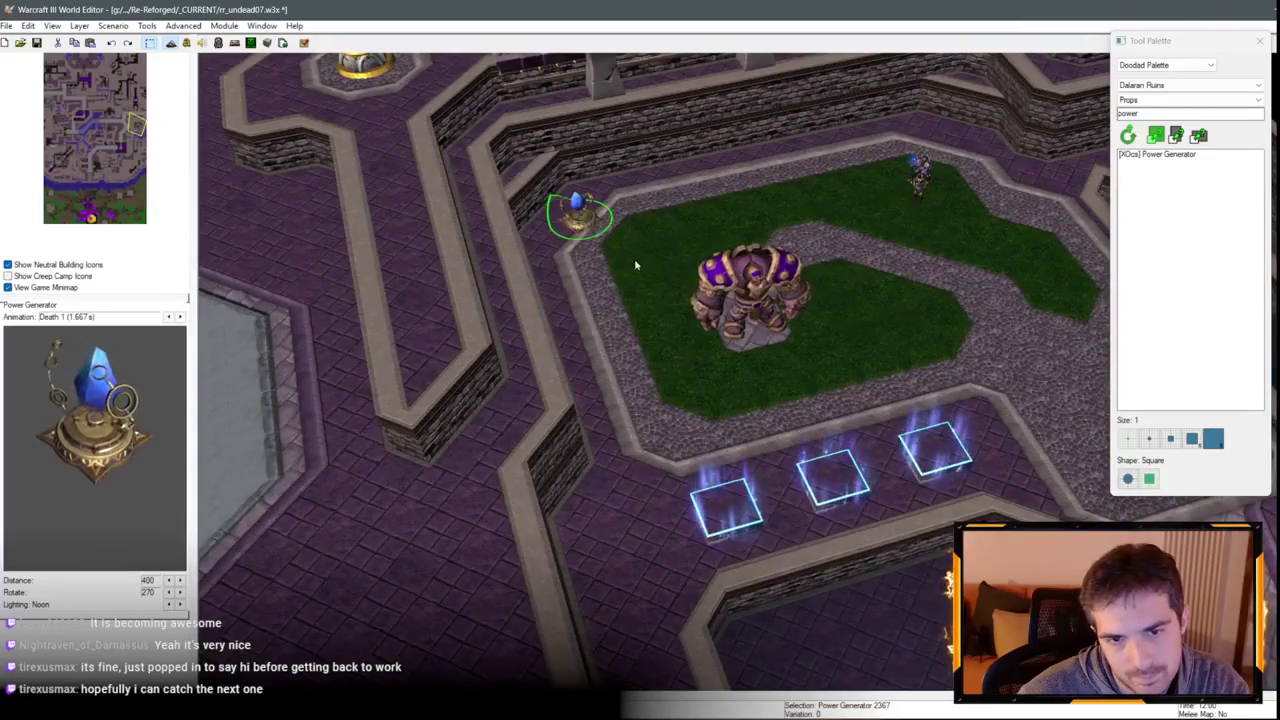
pyautogui.scroll(1, 604, 286)
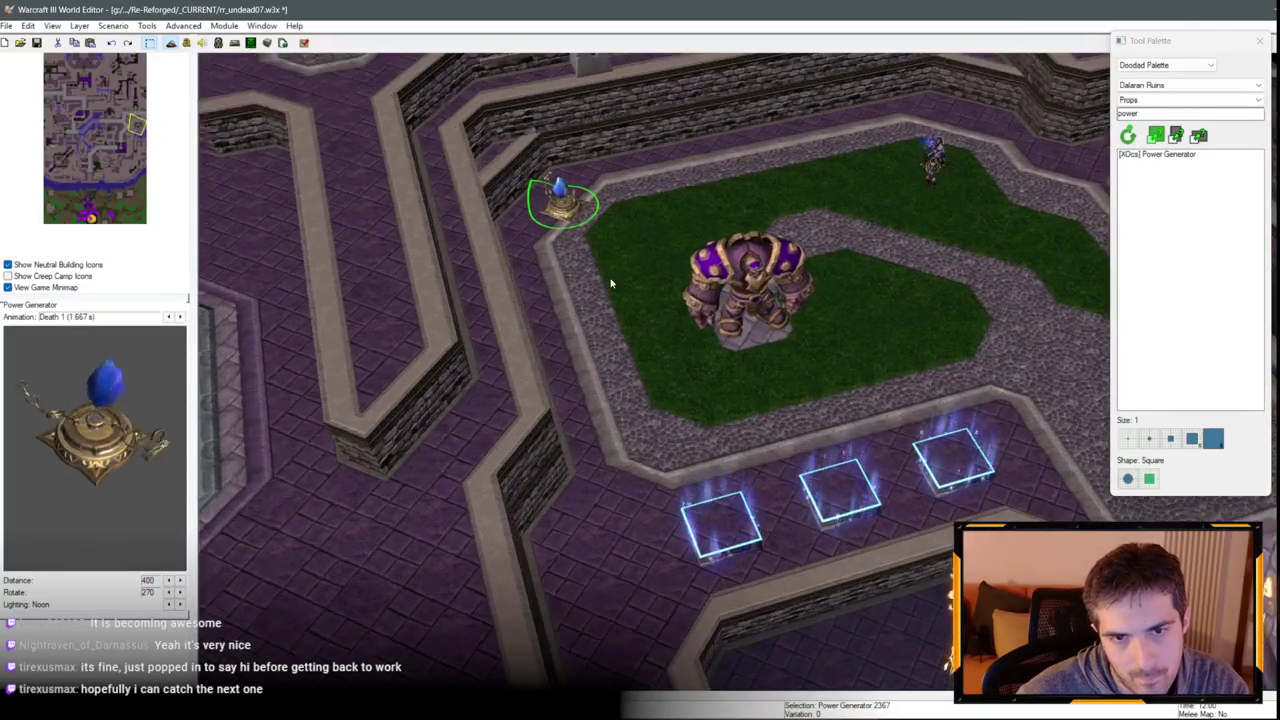
pyautogui.scroll(-2, 611, 284)
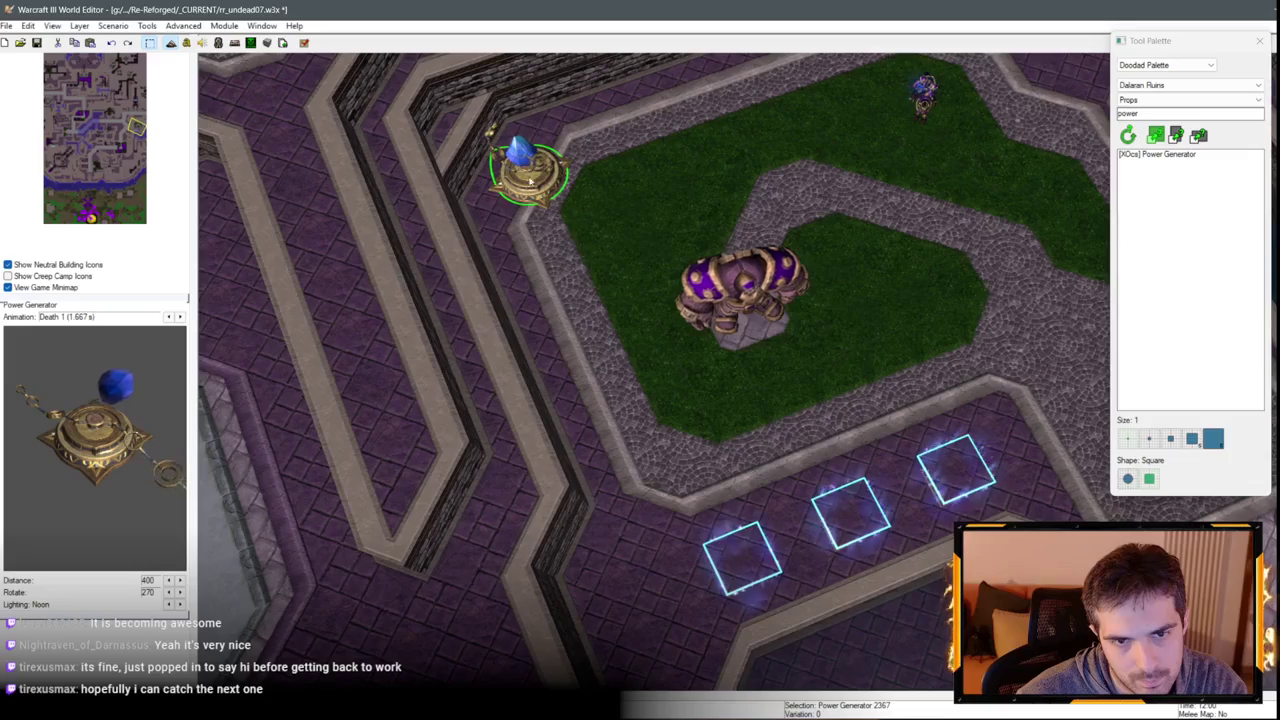
pyautogui.scroll(3, 650, 225)
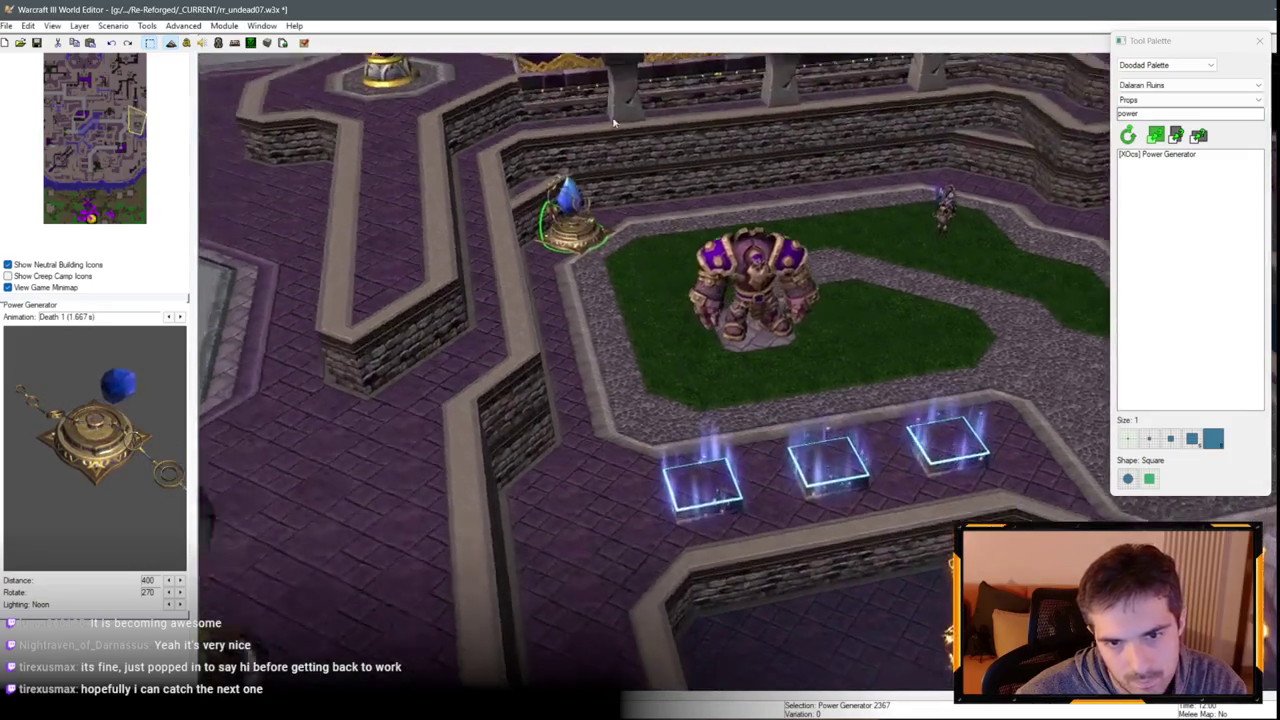
pyautogui.scroll(-3, 664, 232)
pyautogui.click(645, 375)
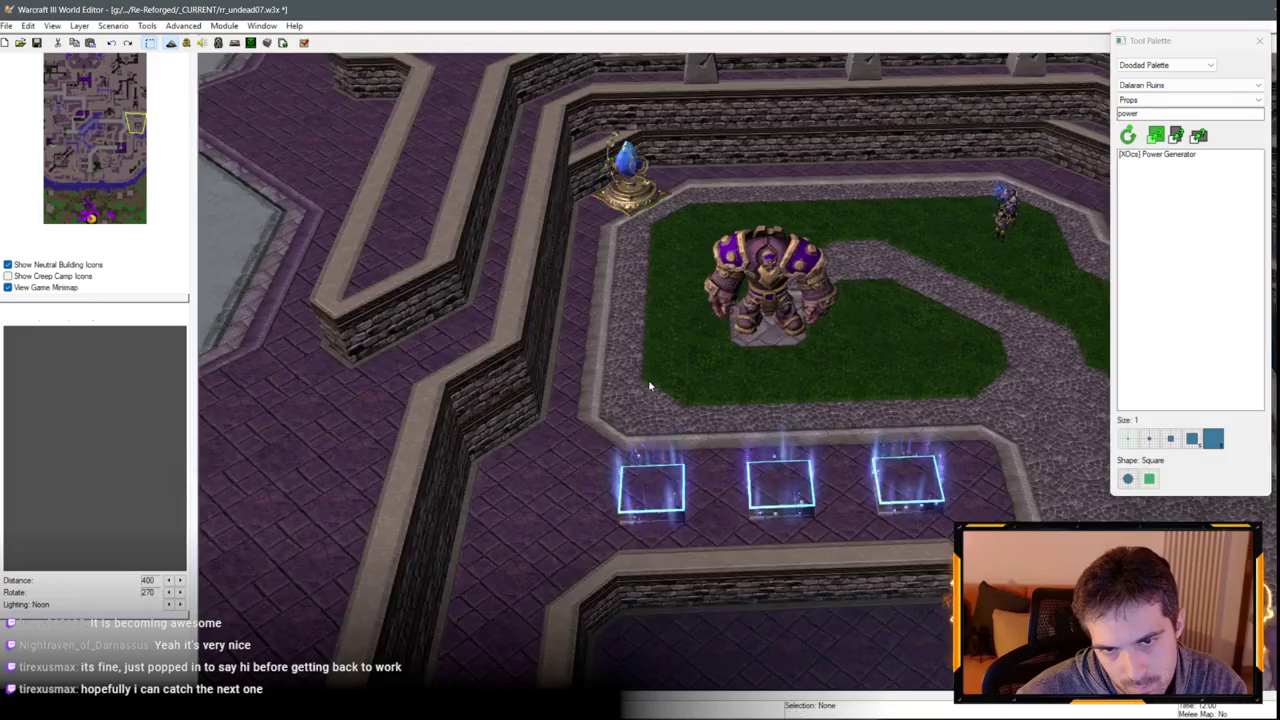
pyautogui.scroll(-1, 743, 470)
pyautogui.press('Down')
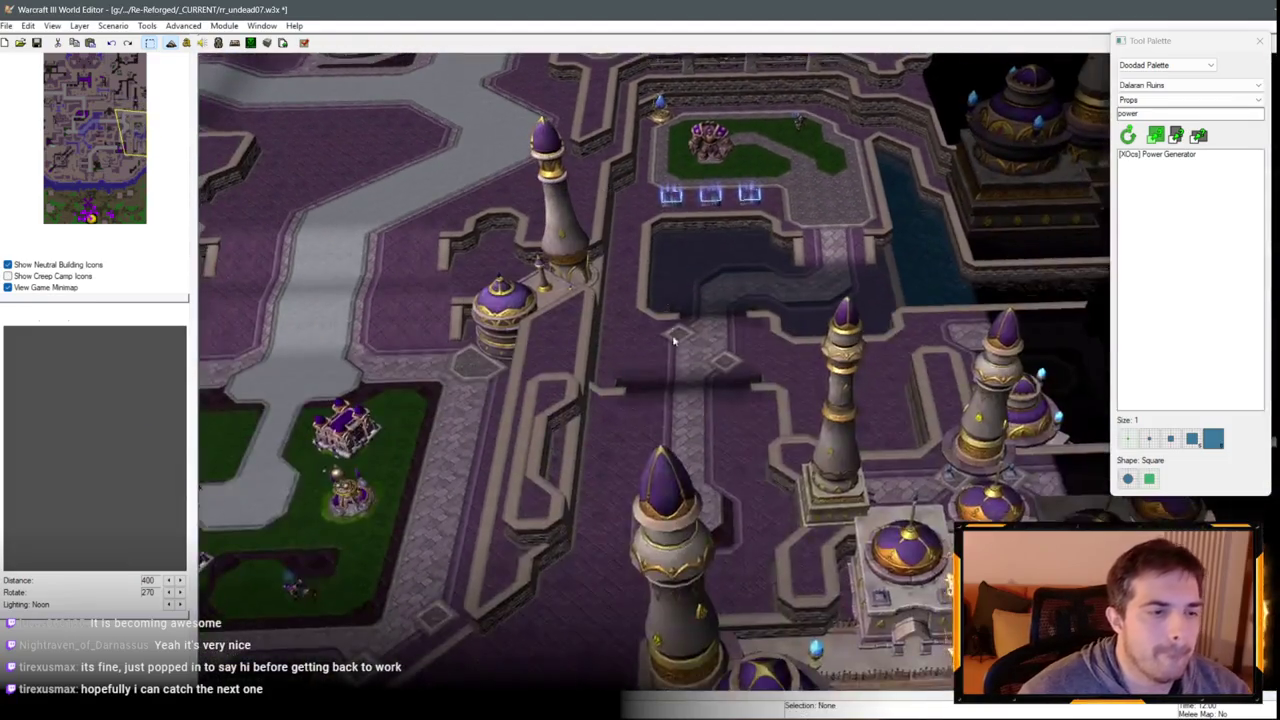
pyautogui.scroll(5, 700, 300)
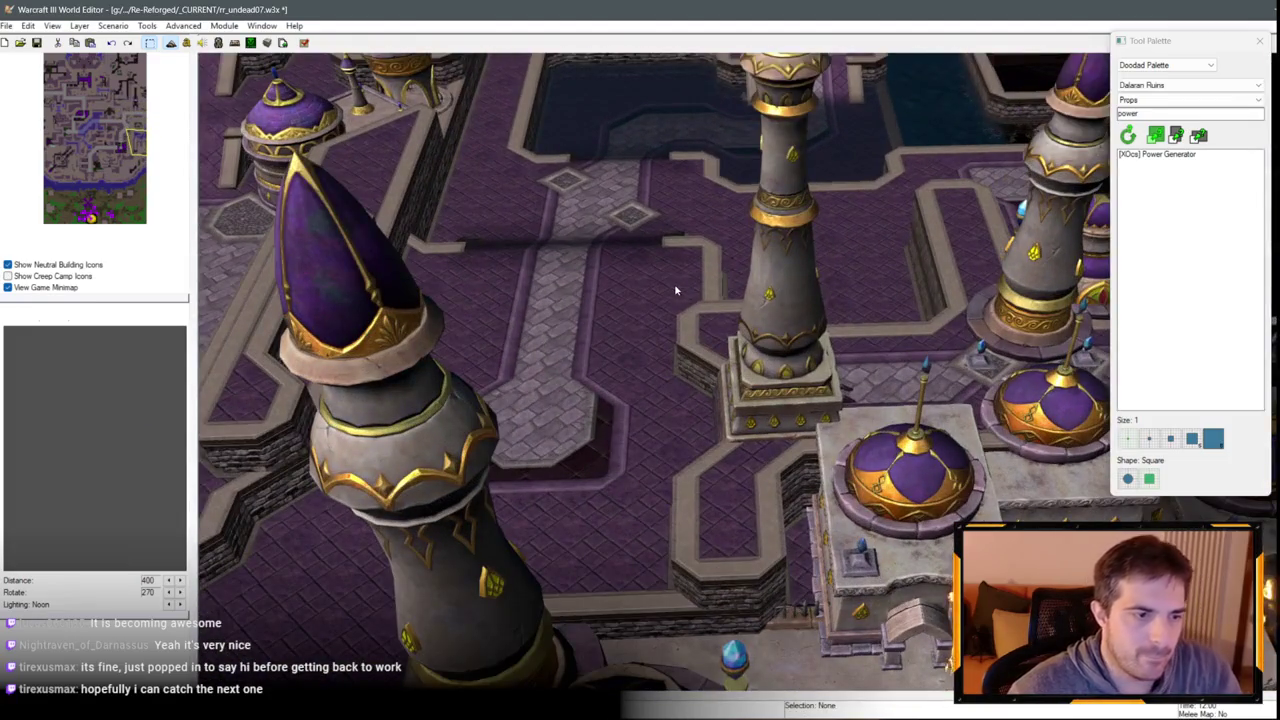
pyautogui.scroll(-4, 659, 272)
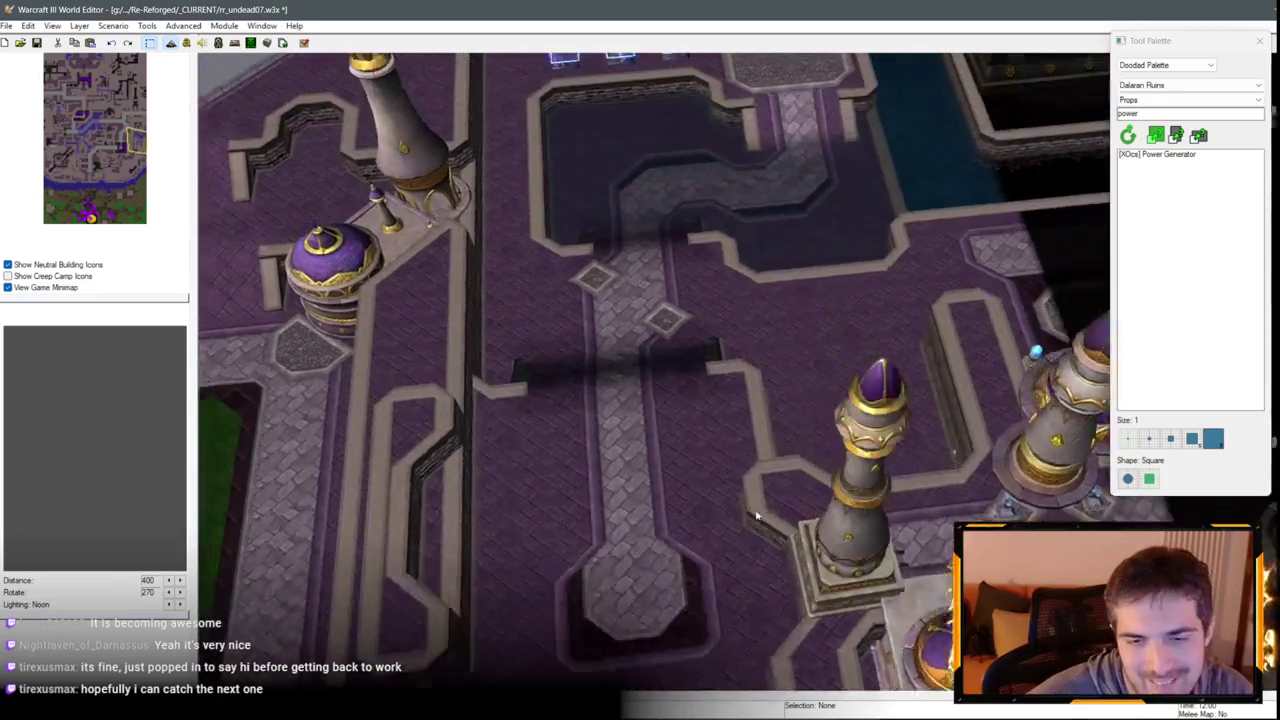
pyautogui.press('Left')
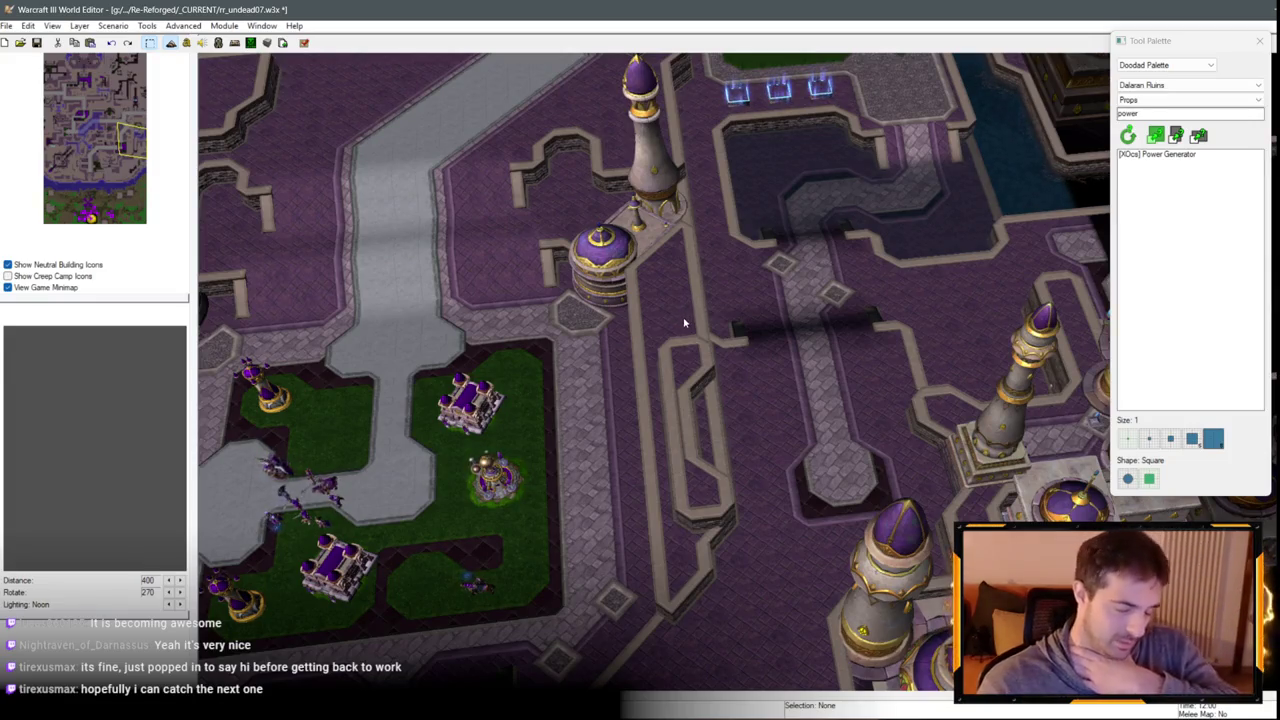
pyautogui.press('Down')
pyautogui.press('Left')
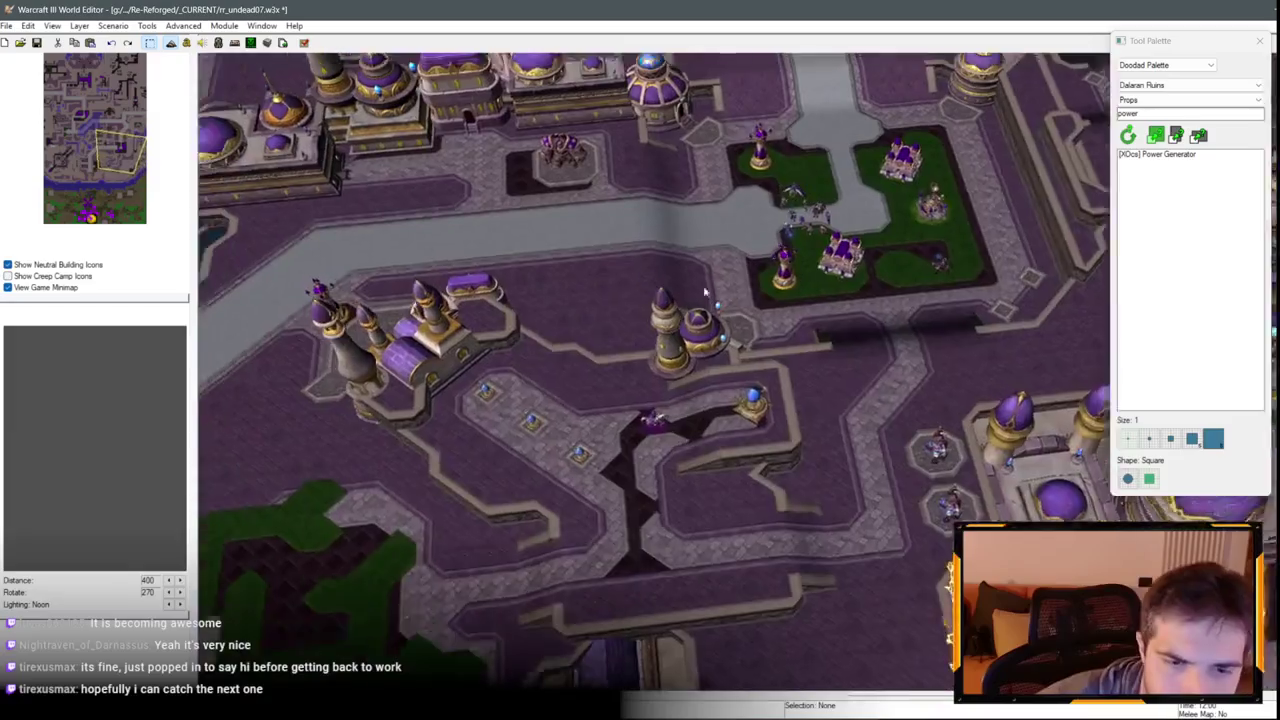
pyautogui.press('Down')
pyautogui.press('Left')
pyautogui.scroll(3, 683, 340)
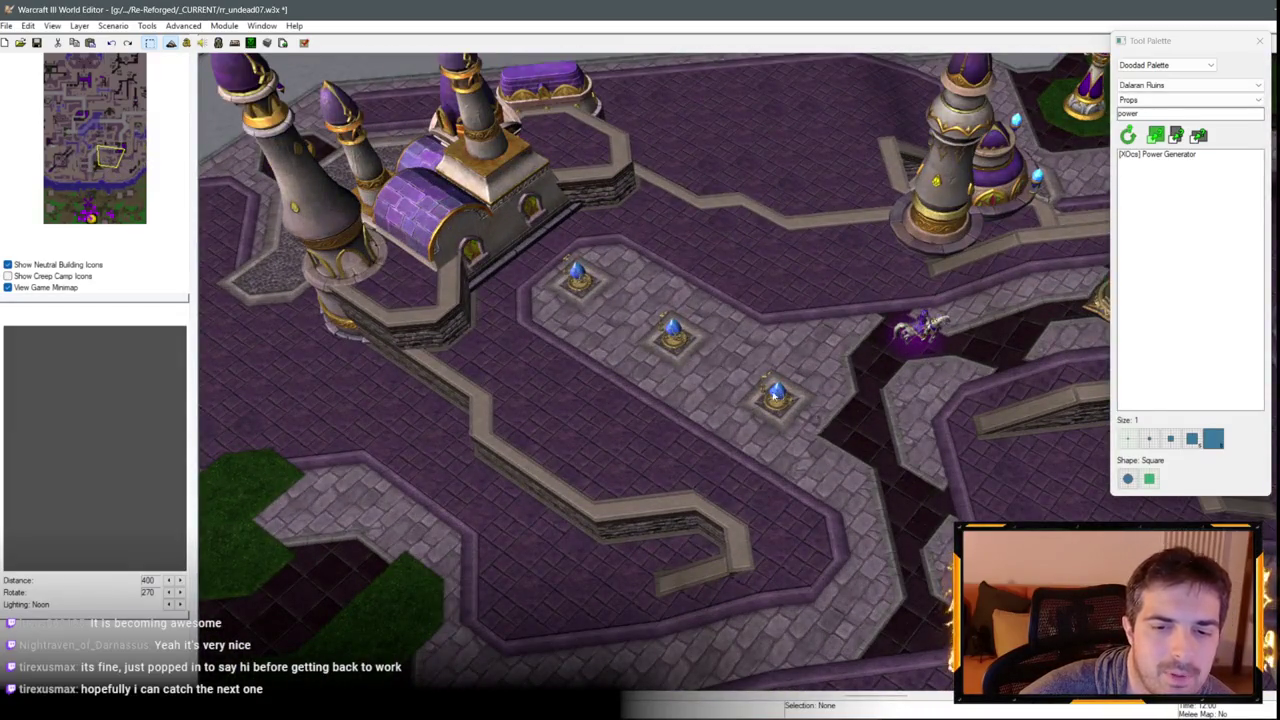
pyautogui.scroll(-2, 641, 540)
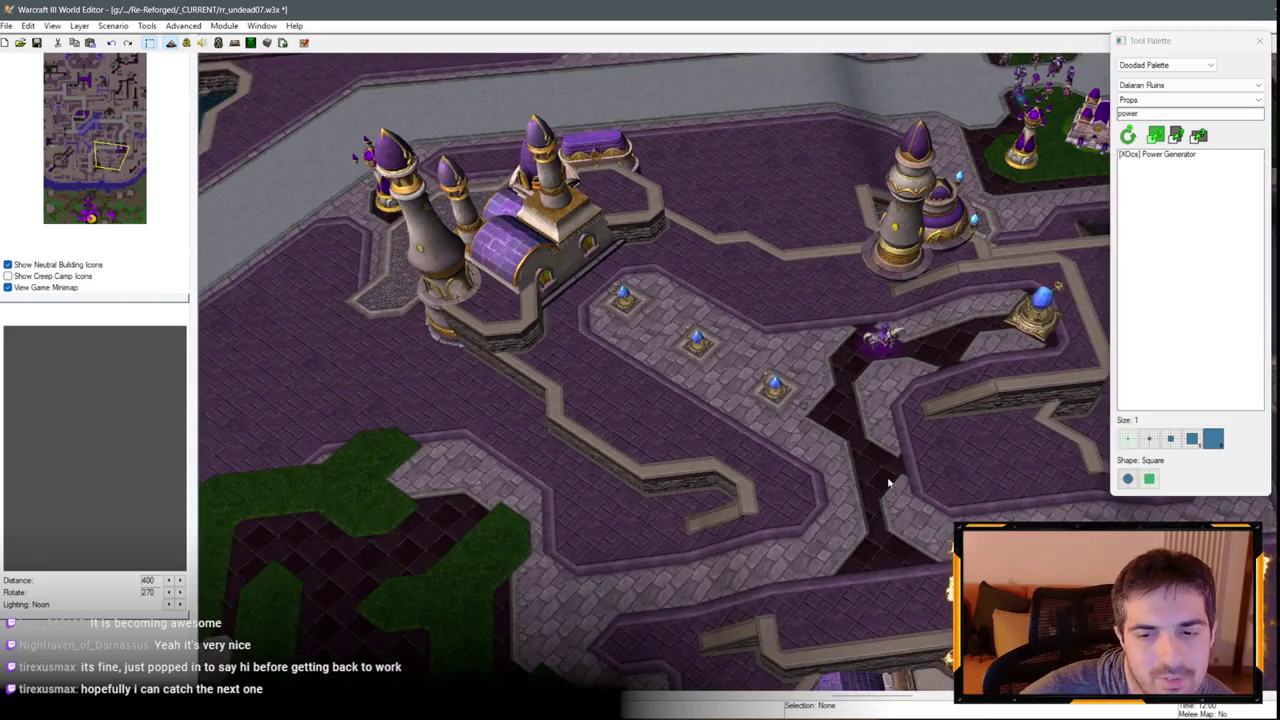
pyautogui.press('Up')
pyautogui.press('Left')
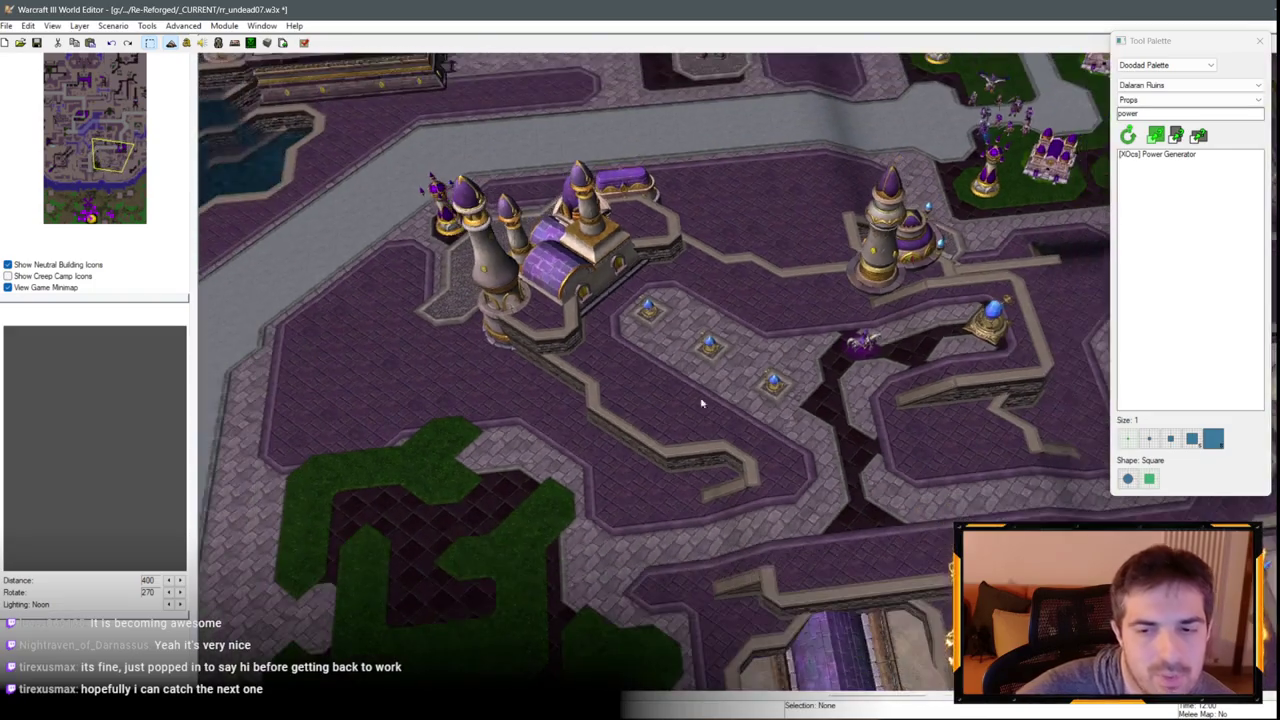
pyautogui.press('Down')
pyautogui.press('Left')
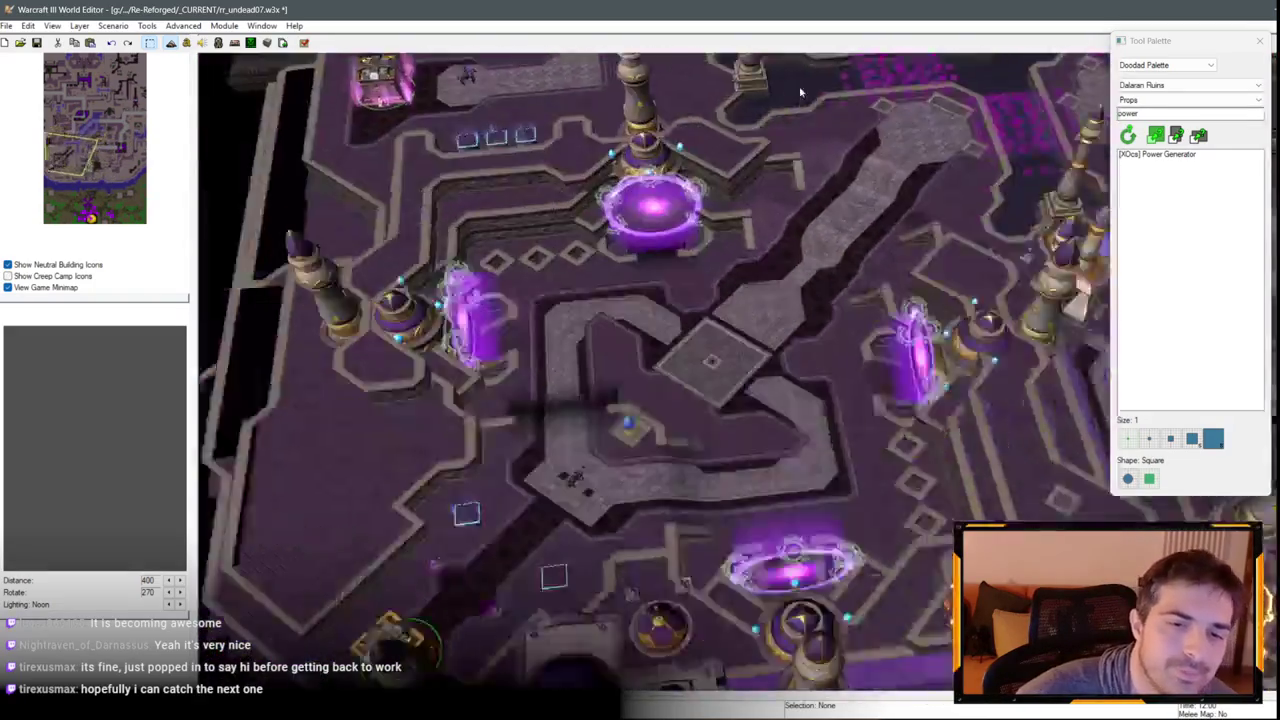
pyautogui.scroll(3, 688, 528)
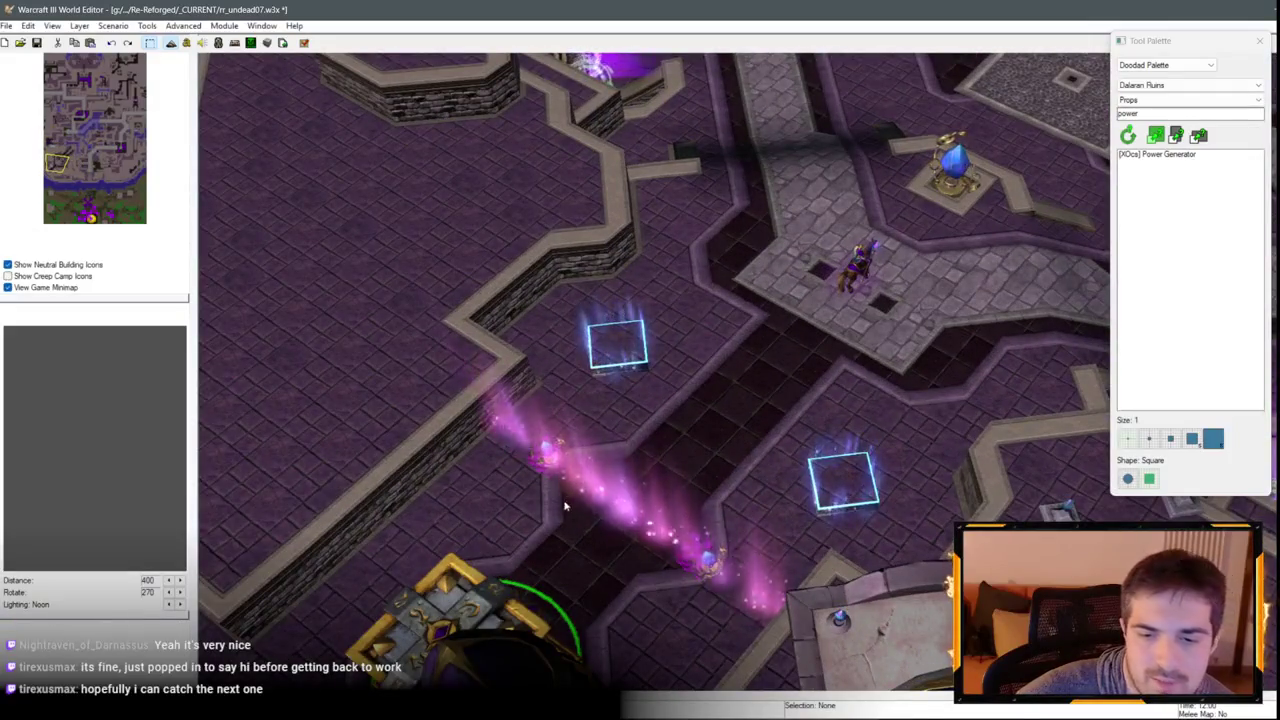
pyautogui.press('Up')
pyautogui.press('Left')
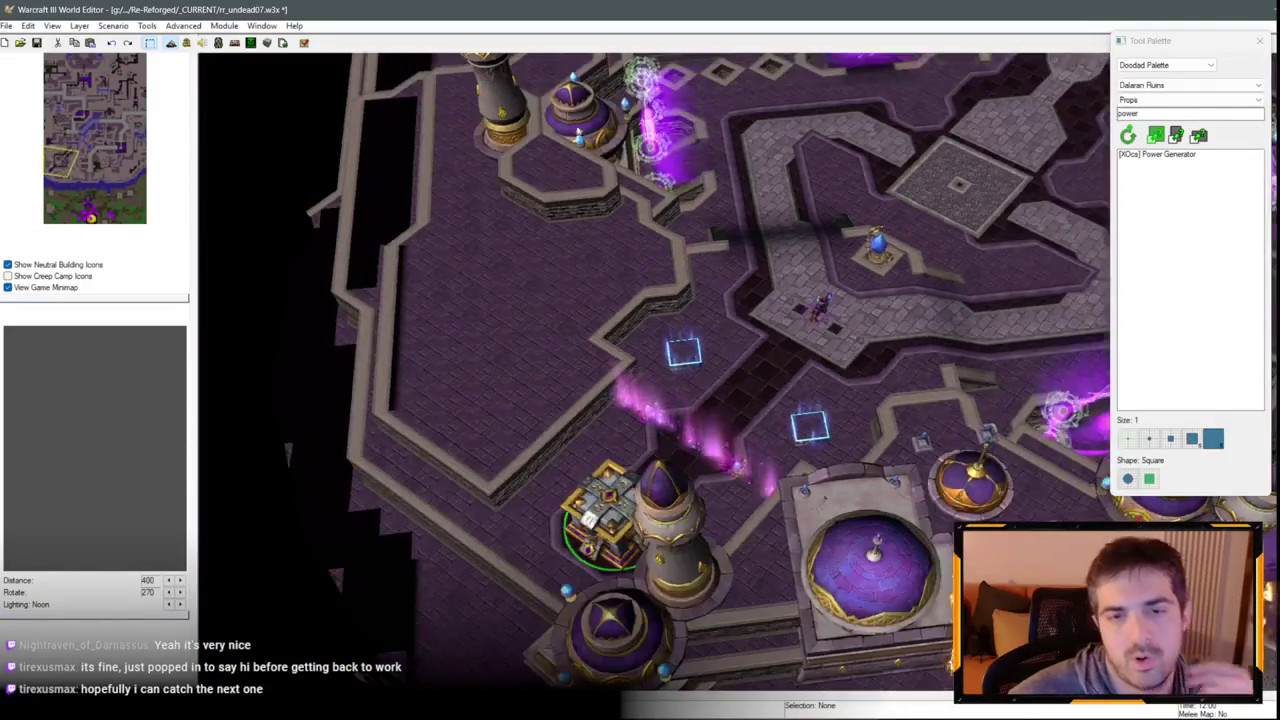
pyautogui.press('Up')
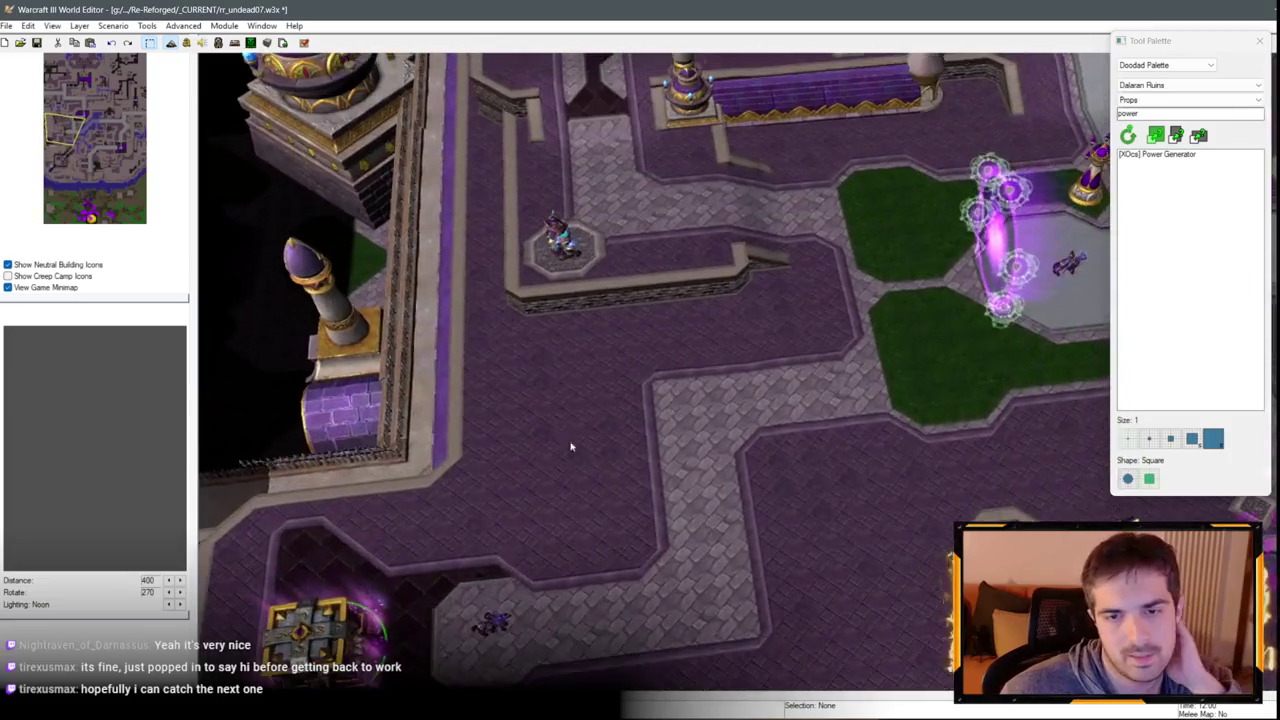
pyautogui.press('Up')
pyautogui.press('Up')
pyautogui.press('Up')
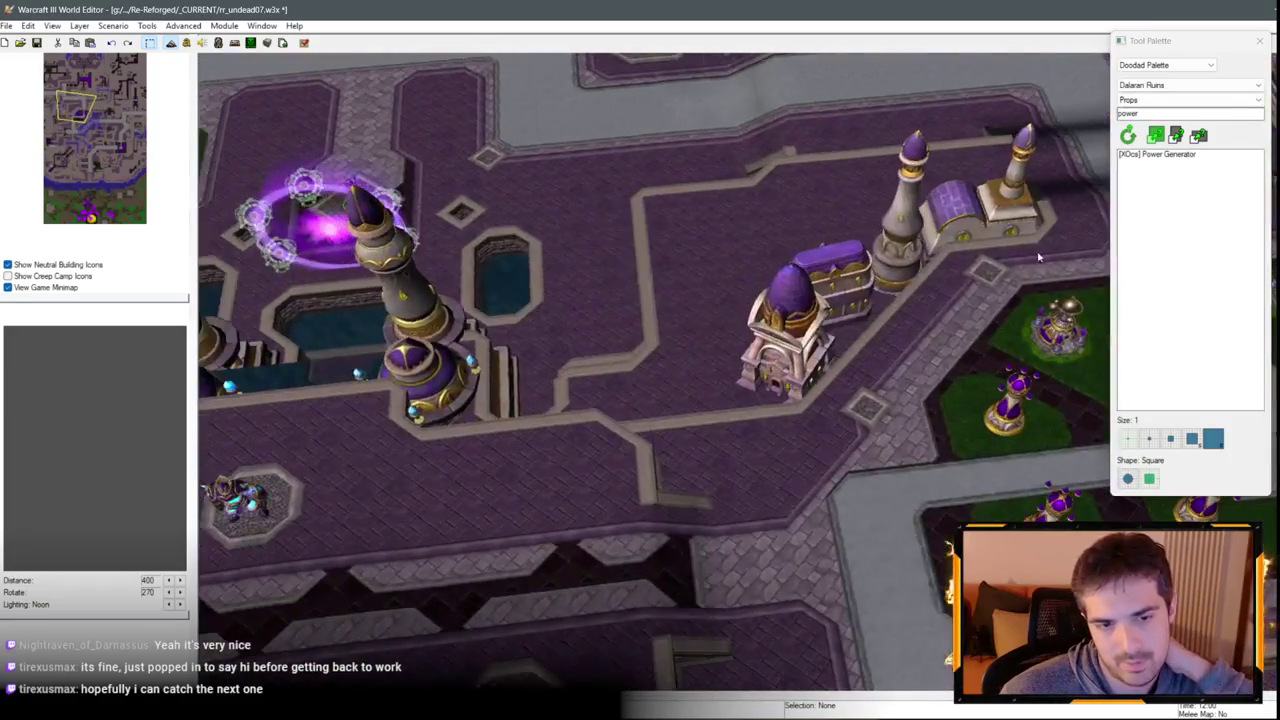
pyautogui.press('Left')
pyautogui.press('Down')
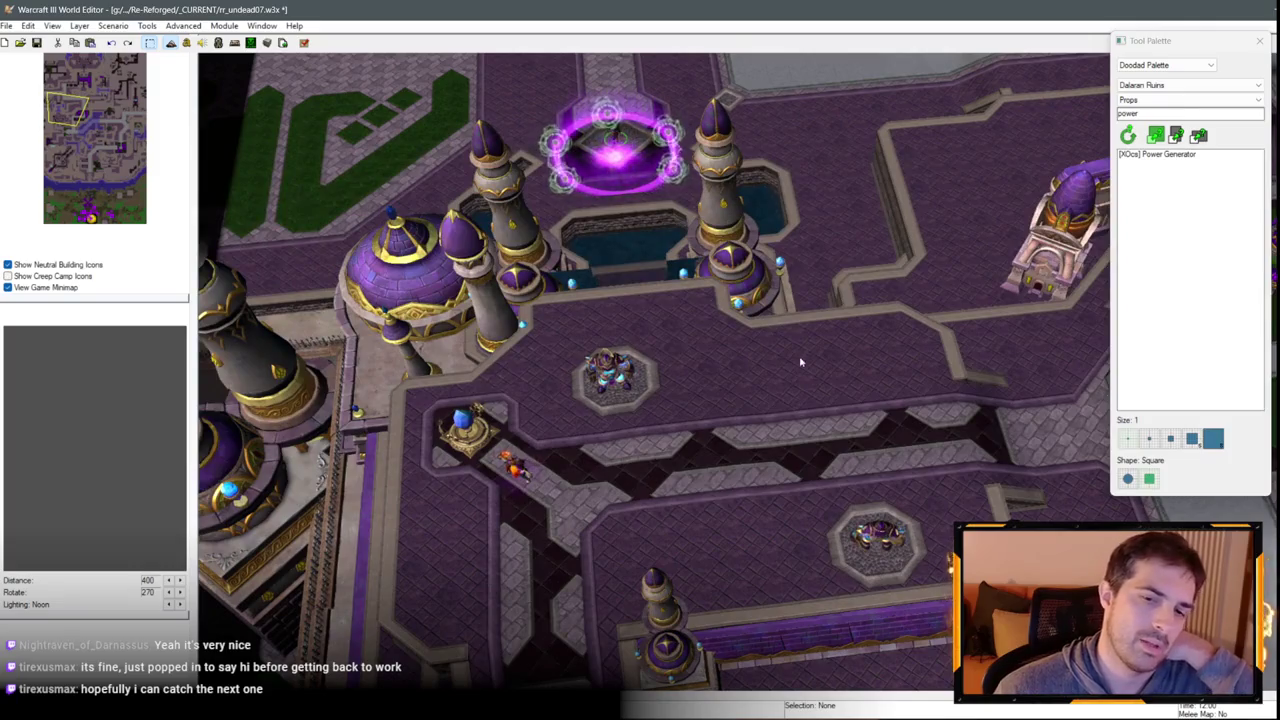
pyautogui.press('Right')
pyautogui.press('Right')
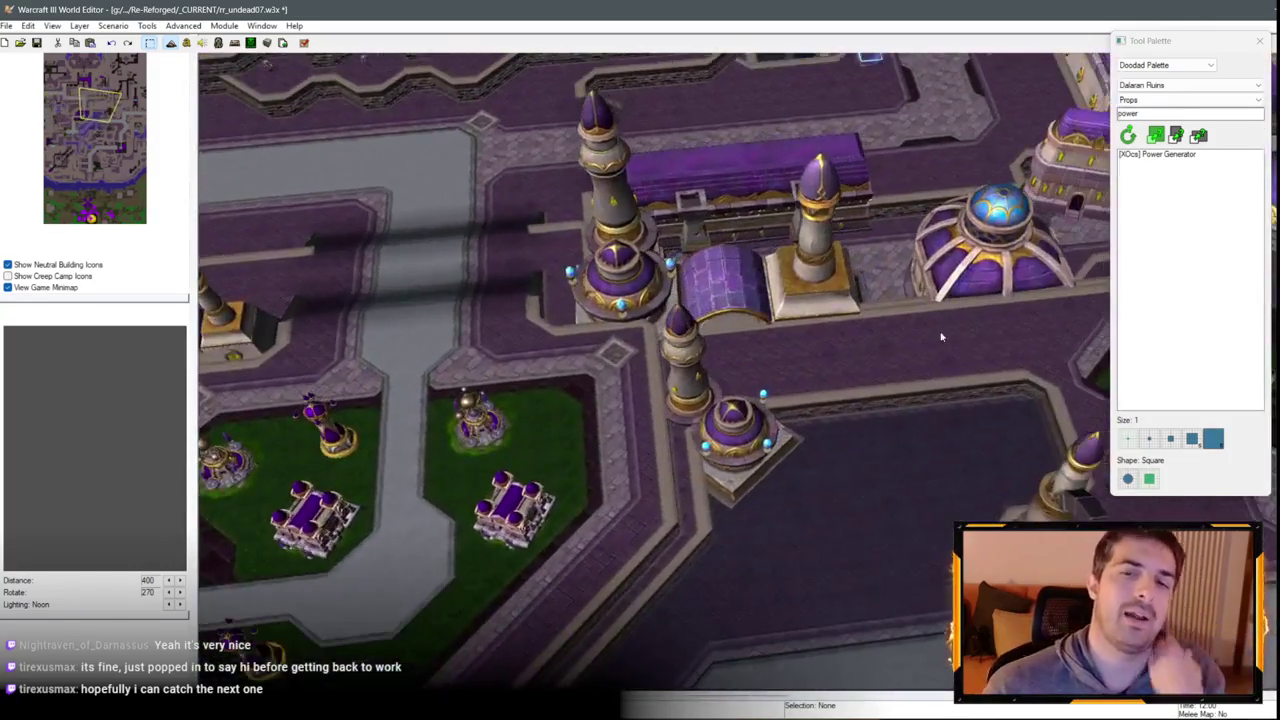
pyautogui.press('Right')
pyautogui.press('Right')
pyautogui.press('Right')
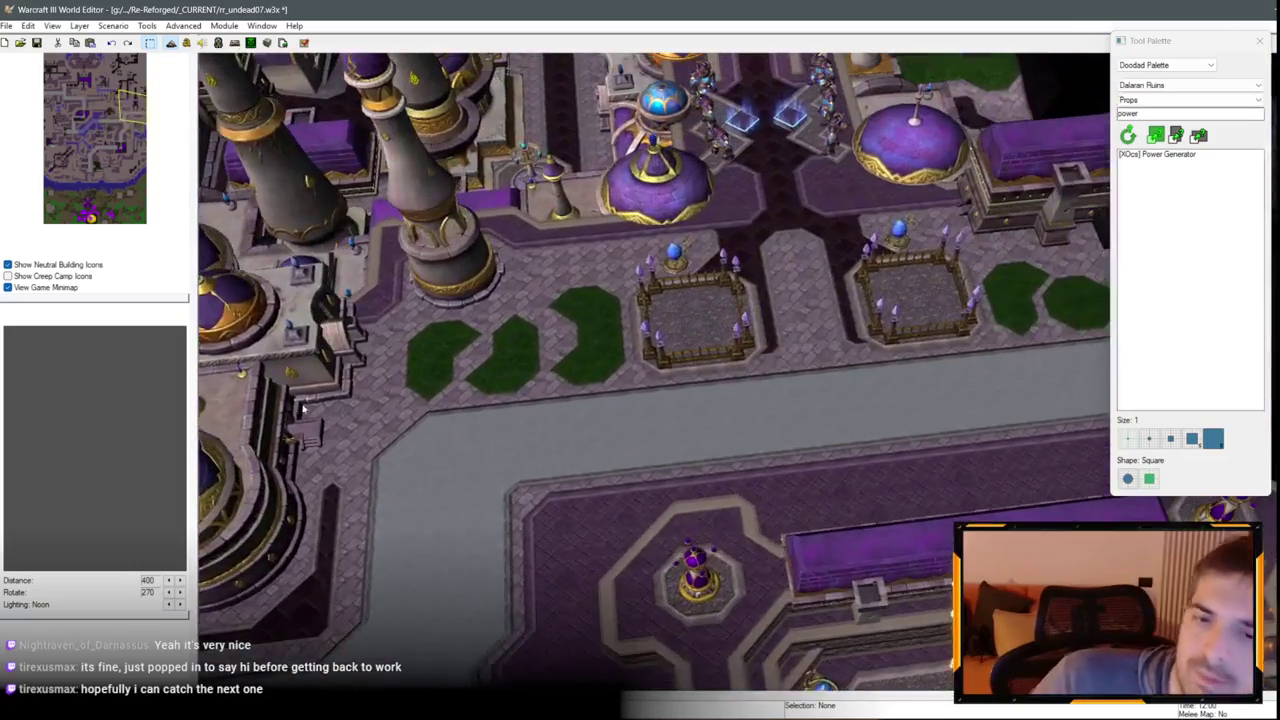
pyautogui.press('Right')
pyautogui.press('Down')
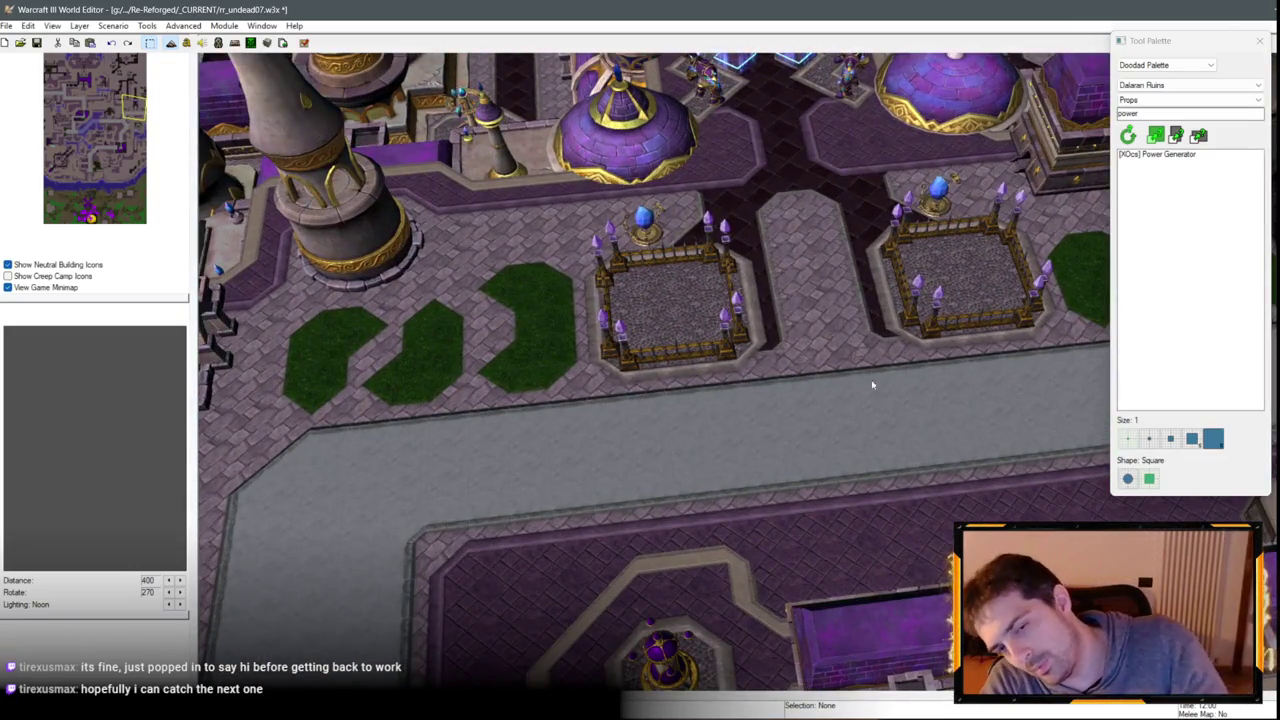
pyautogui.press('Up')
pyautogui.press('Up')
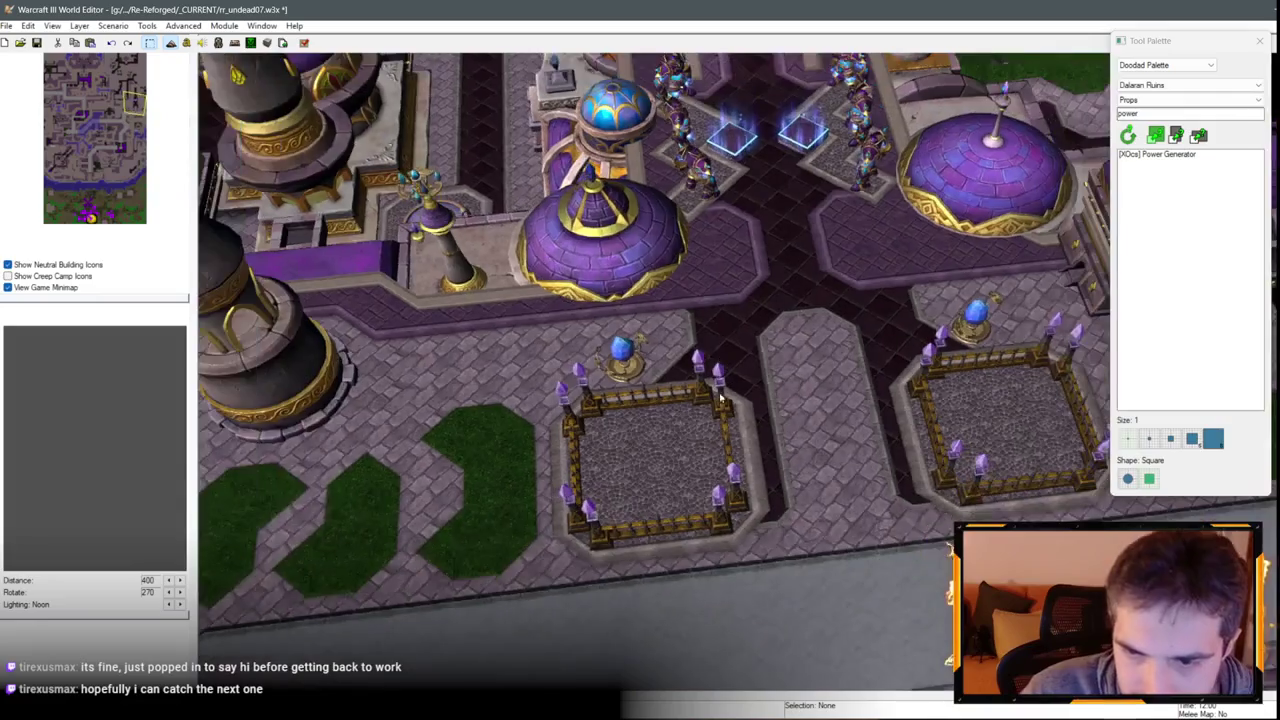
pyautogui.press('Down')
pyautogui.press('Down')
pyautogui.press('Down')
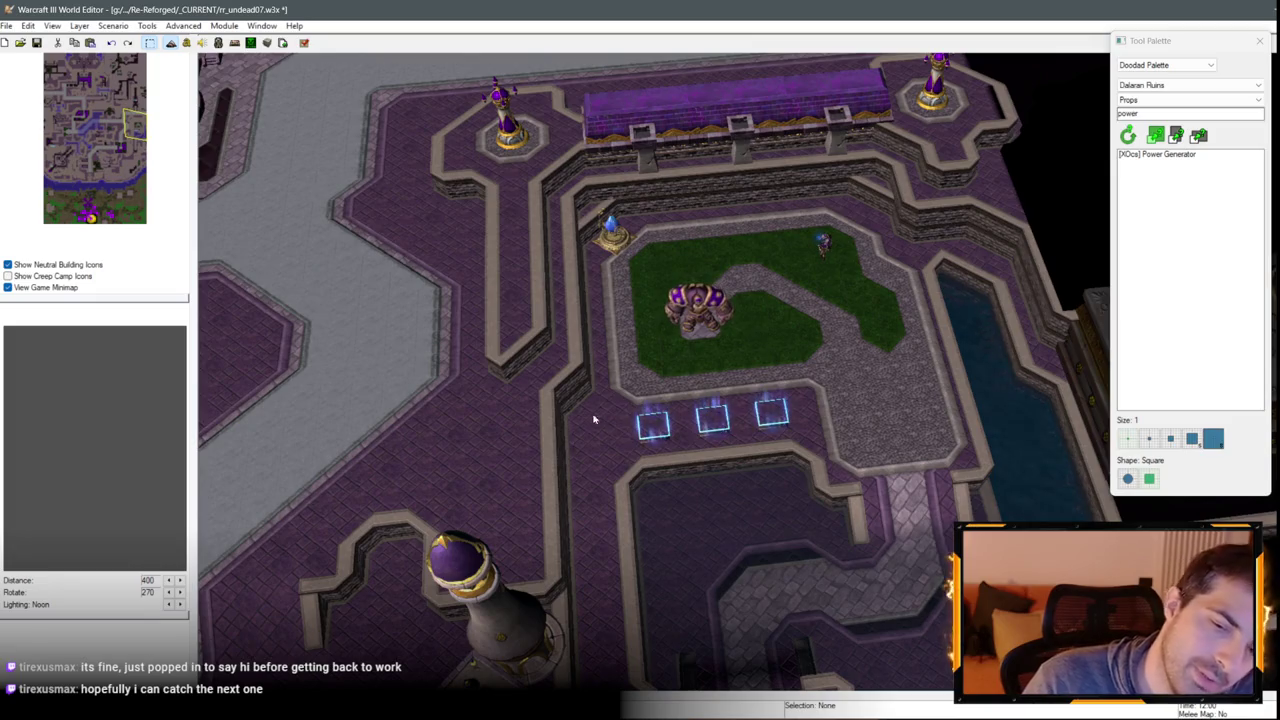
pyautogui.press('Down')
pyautogui.press('Down')
pyautogui.press('Down')
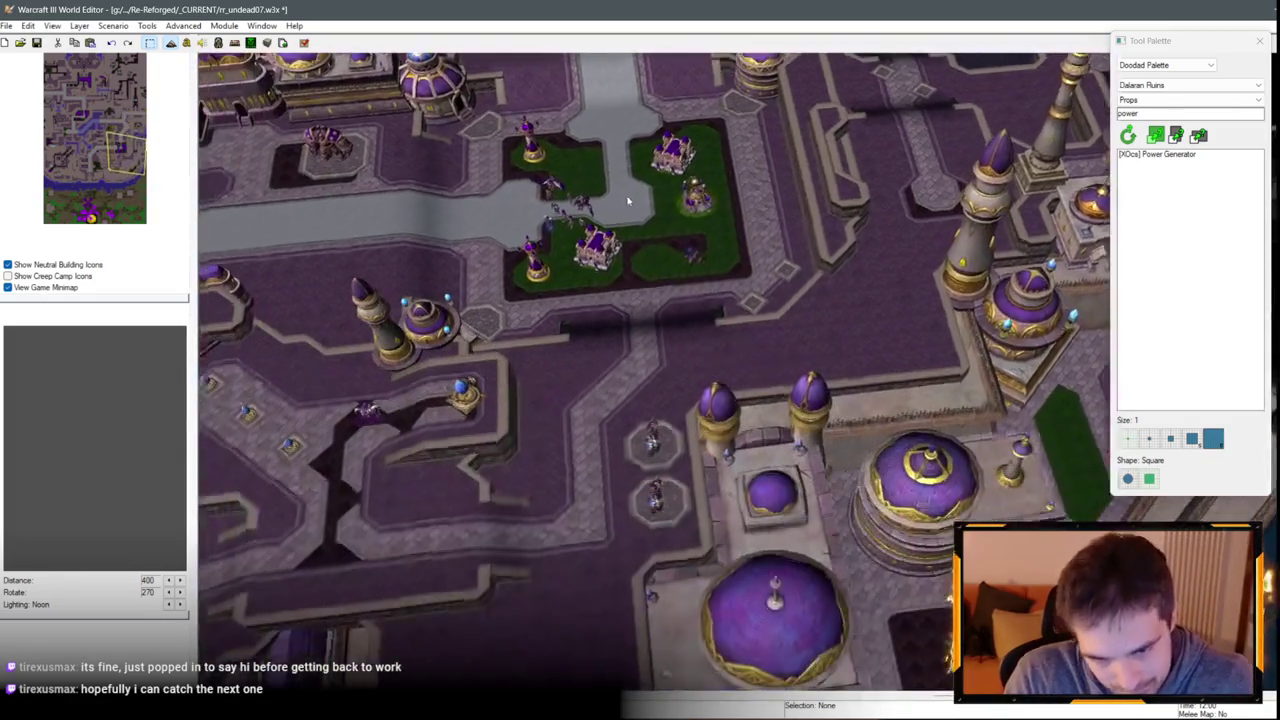
pyautogui.press('Down')
pyautogui.press('Left')
pyautogui.press('Right')
pyautogui.press('Right')
pyautogui.press('Up')
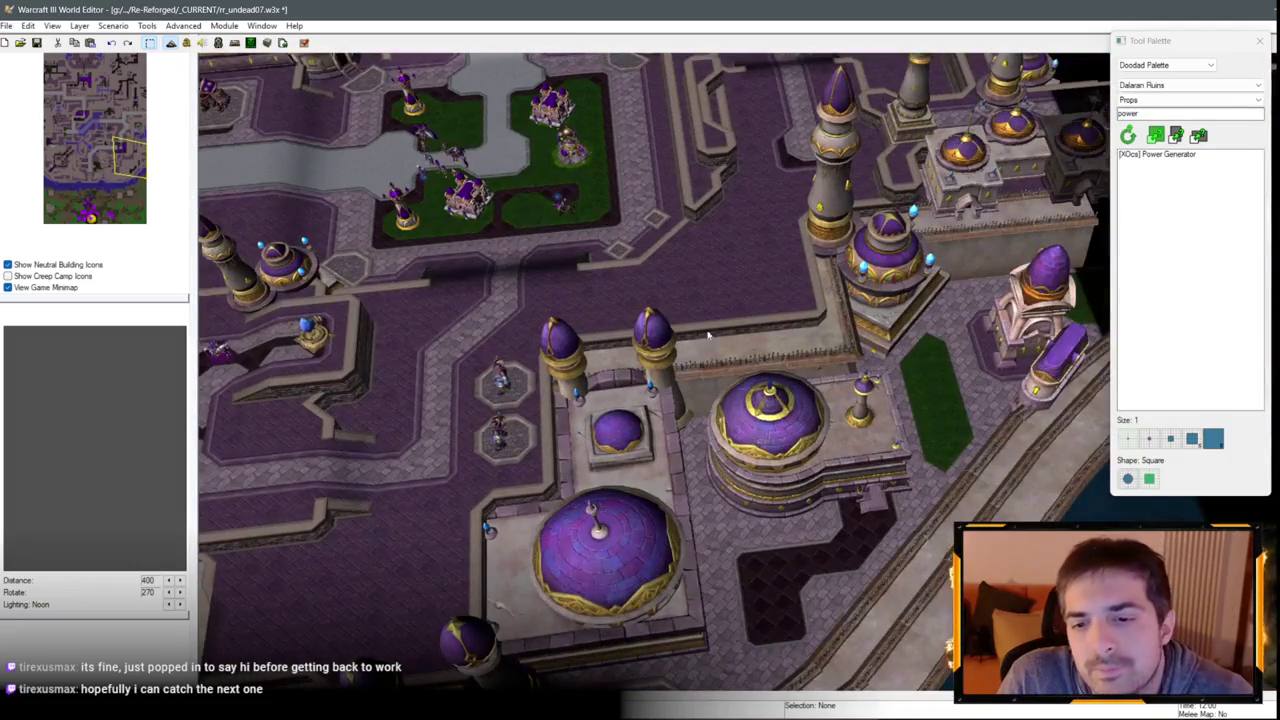
pyautogui.press('Up')
pyautogui.press('Up')
pyautogui.press('Up')
pyautogui.press('Left')
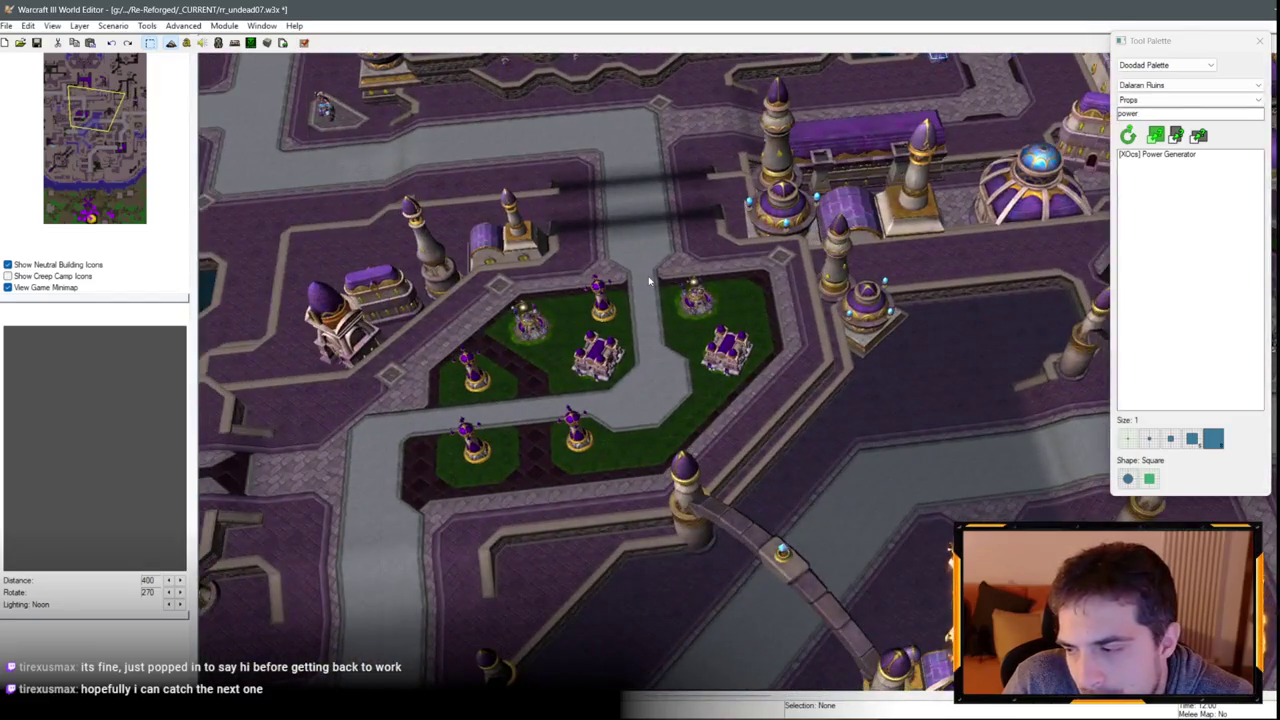
pyautogui.press('Down')
pyautogui.press('Left')
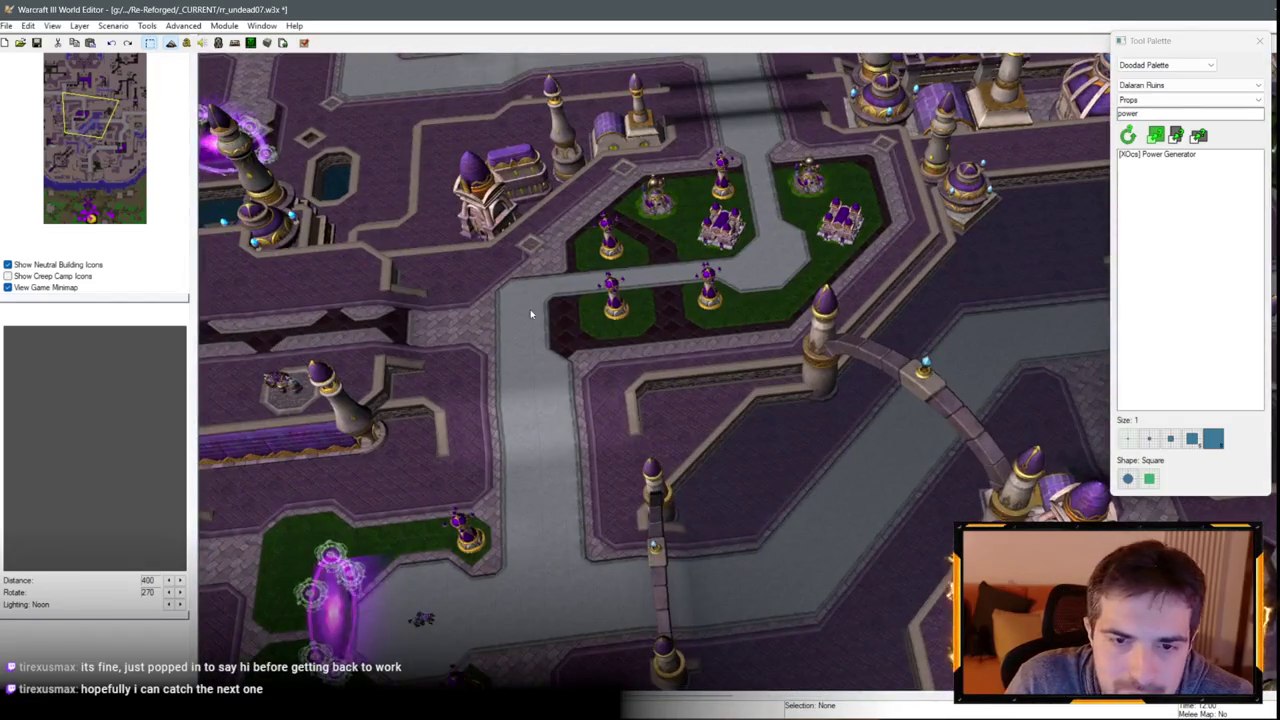
pyautogui.press('Left')
pyautogui.scroll(3, 722, 346)
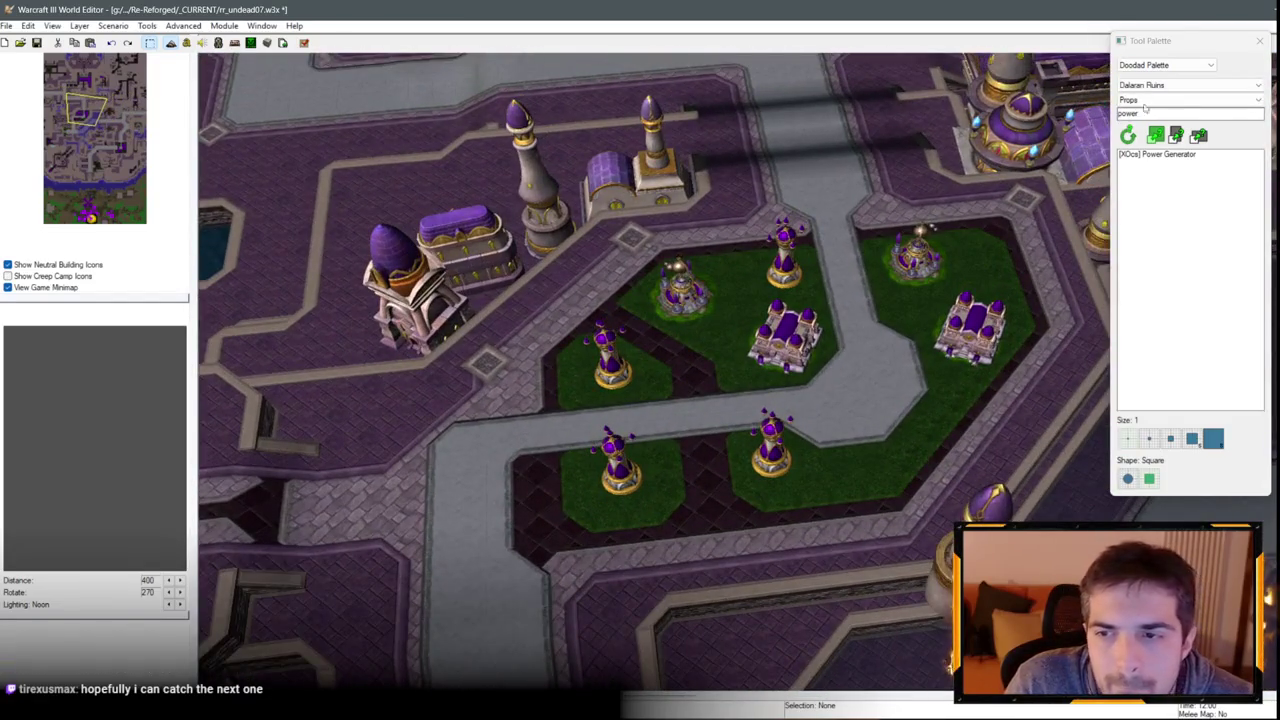
pyautogui.click(1166, 64)
pyautogui.click(1148, 97)
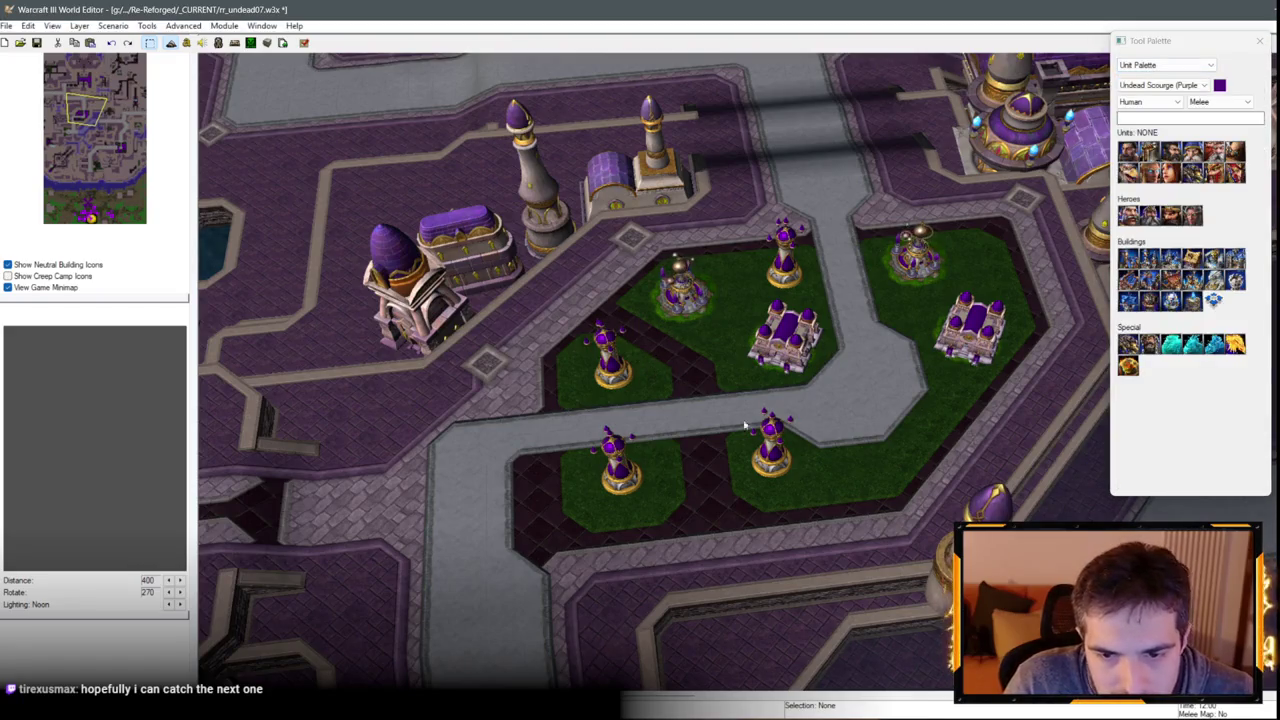
# Check the base's ziggurats and barracks, pressing Delete on a selected ziggurat.
pyautogui.click(770, 440)
pyautogui.click(784, 255)
pyautogui.press('Delete')
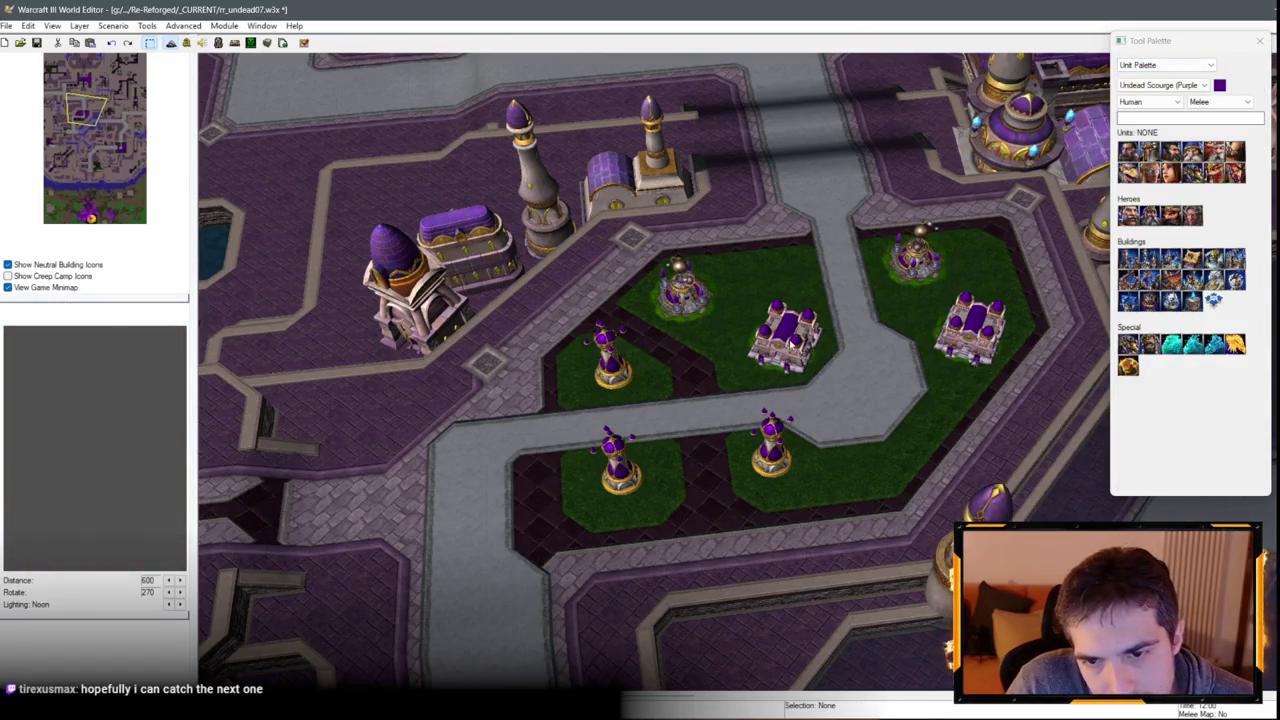
pyautogui.click(783, 328)
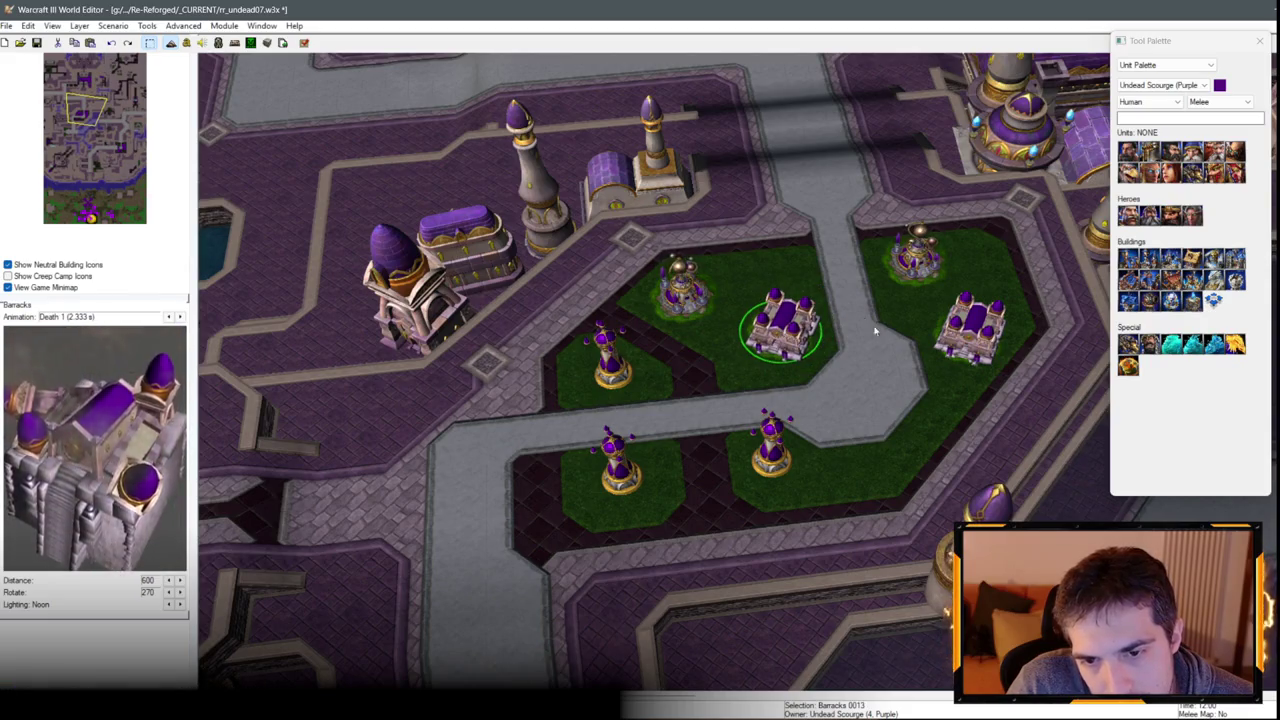
pyautogui.click(875, 331)
# Pan around the undead base, the green plaza and over to the power generator area.
pyautogui.scroll(-2, 857, 363)
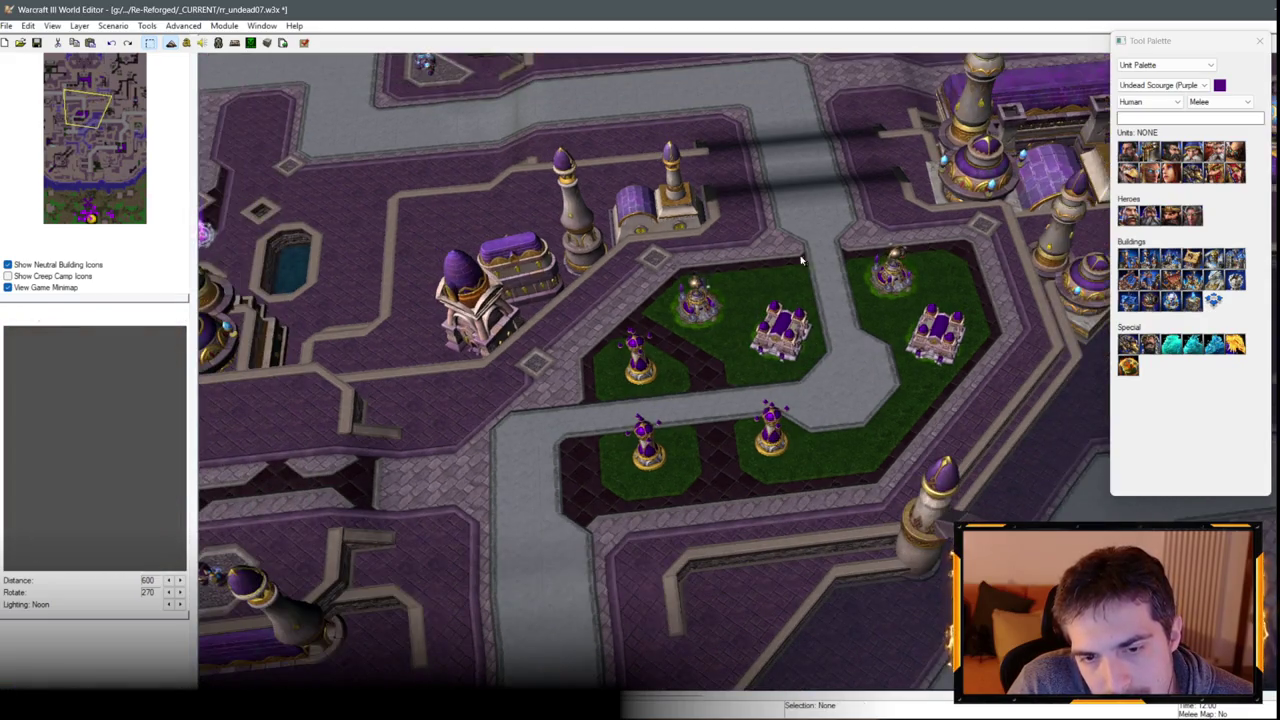
pyautogui.press('Down')
pyautogui.press('Right')
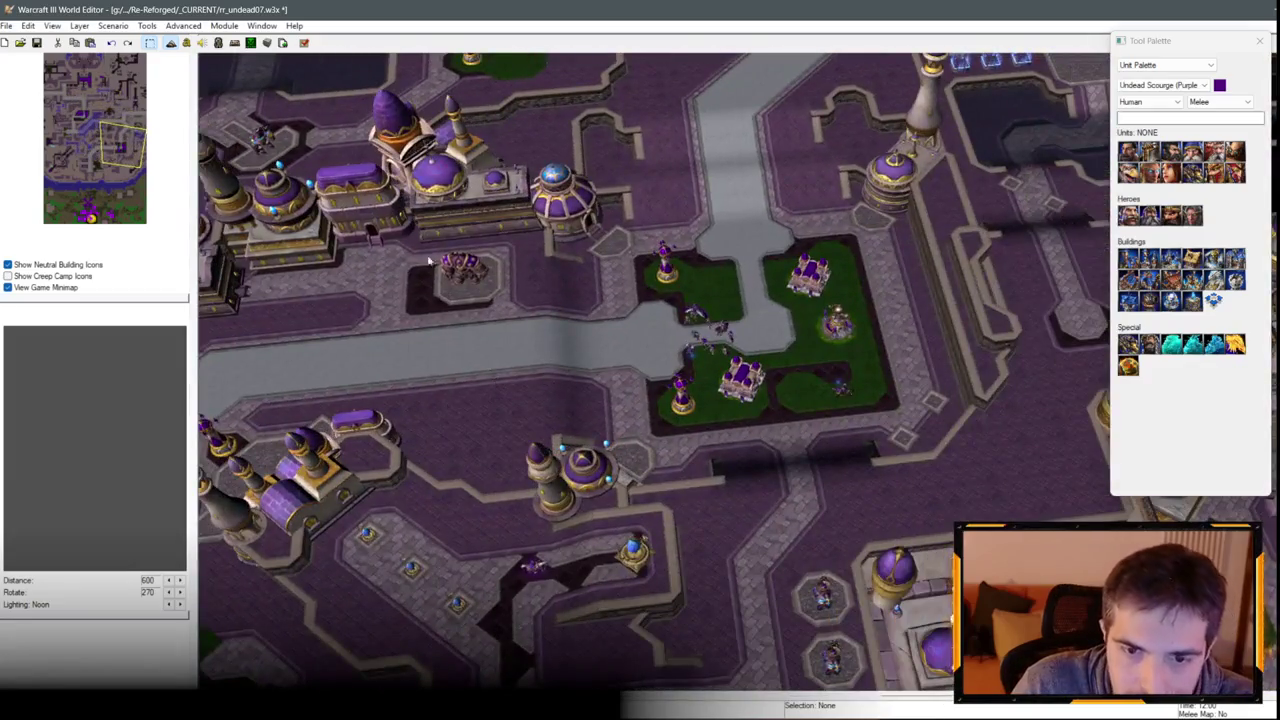
pyautogui.press('Up')
pyautogui.press('Left')
pyautogui.scroll(2, 428, 262)
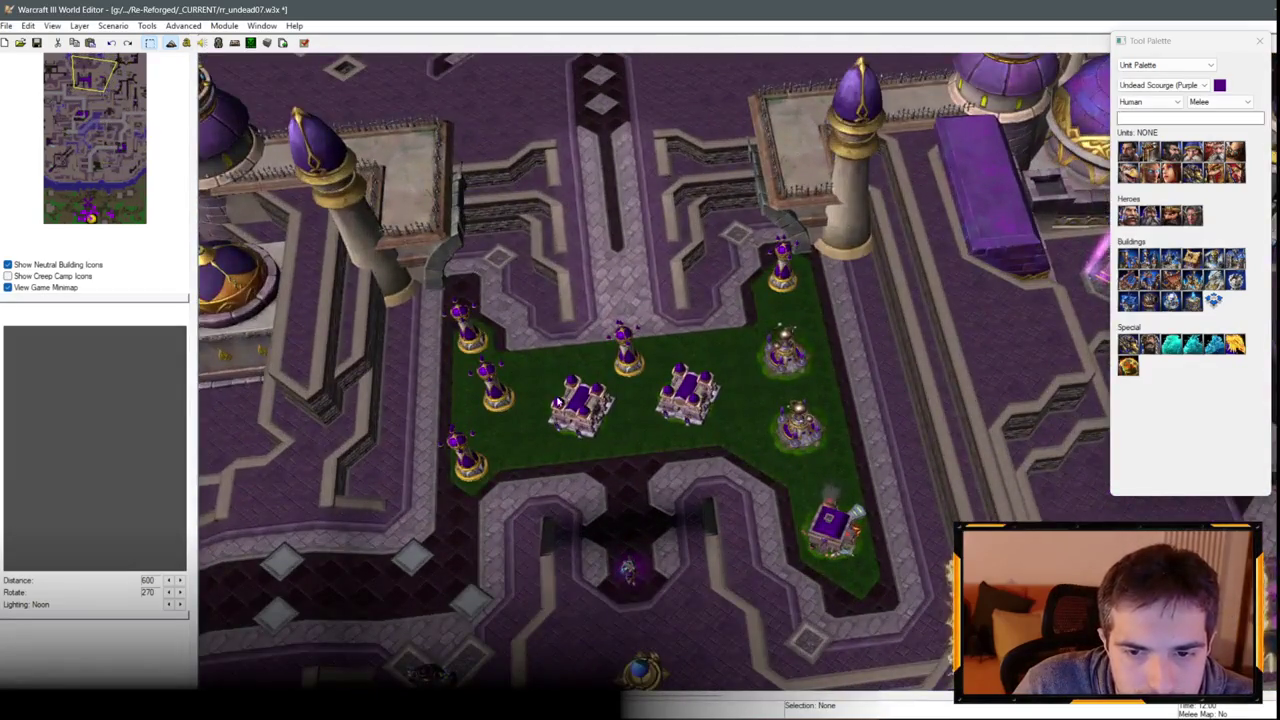
pyautogui.scroll(2, 558, 401)
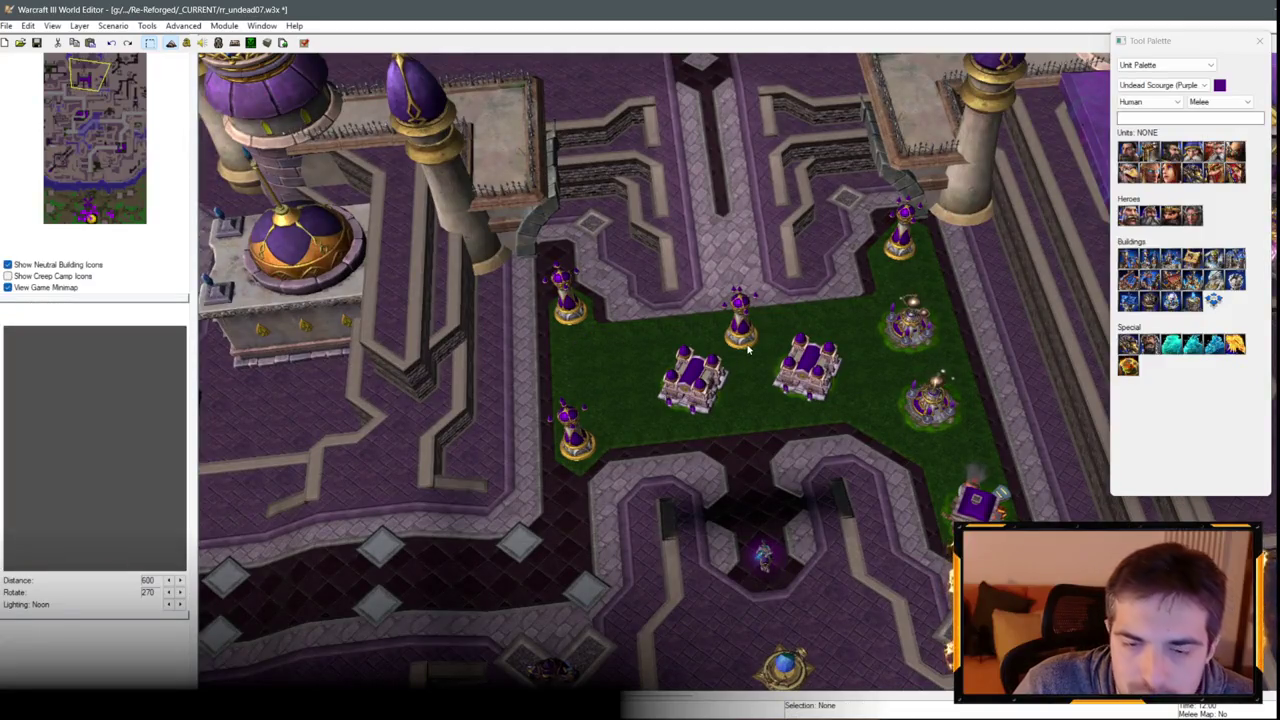
pyautogui.press('Down')
pyautogui.press('Left')
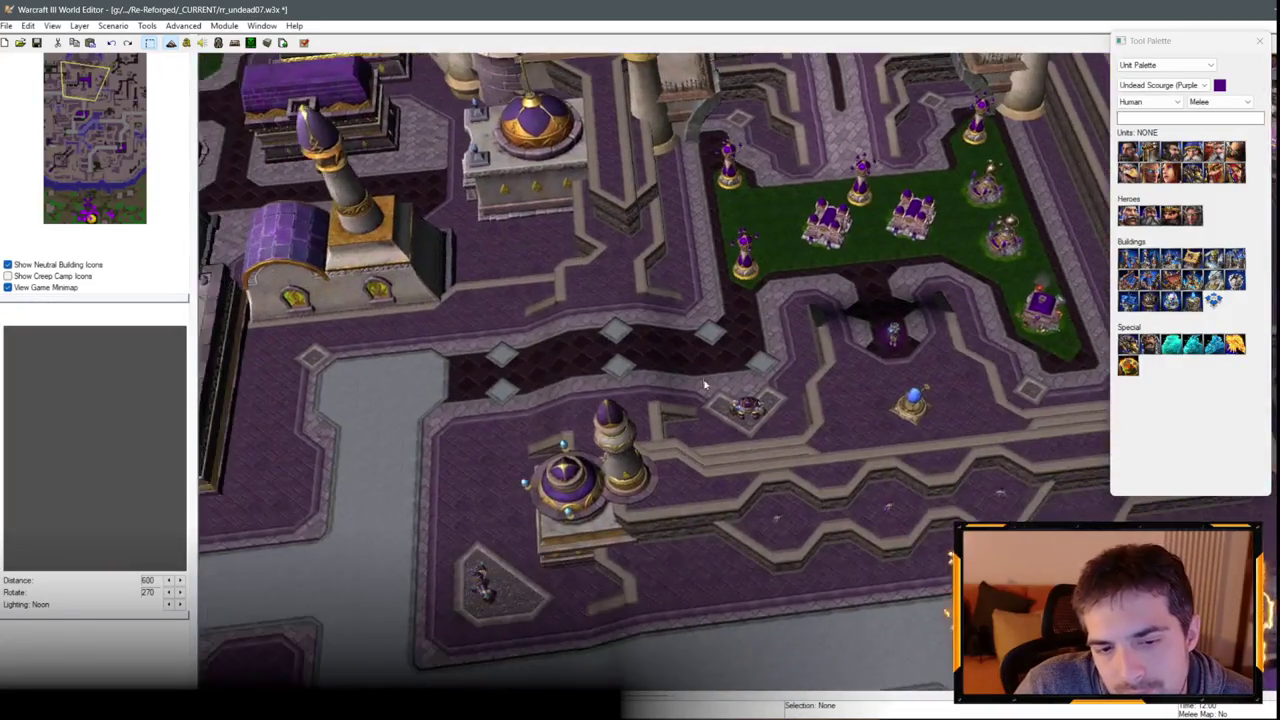
pyautogui.press('Up')
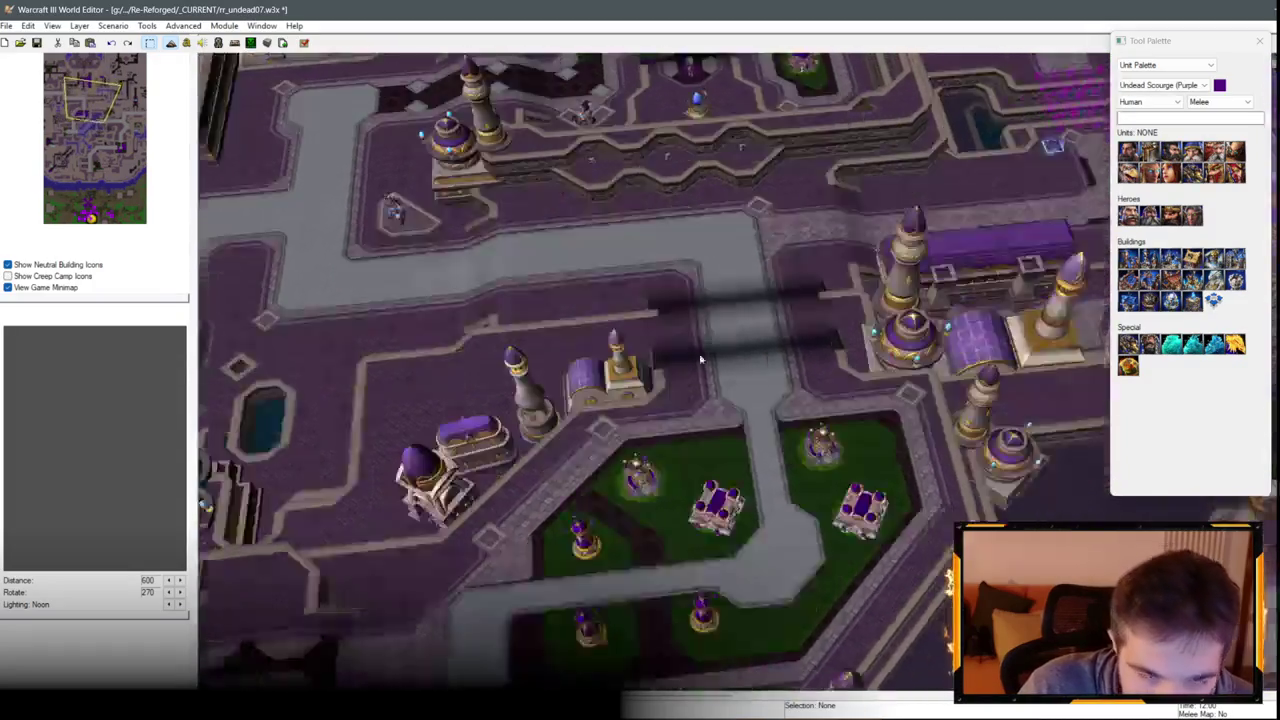
pyautogui.press('Down')
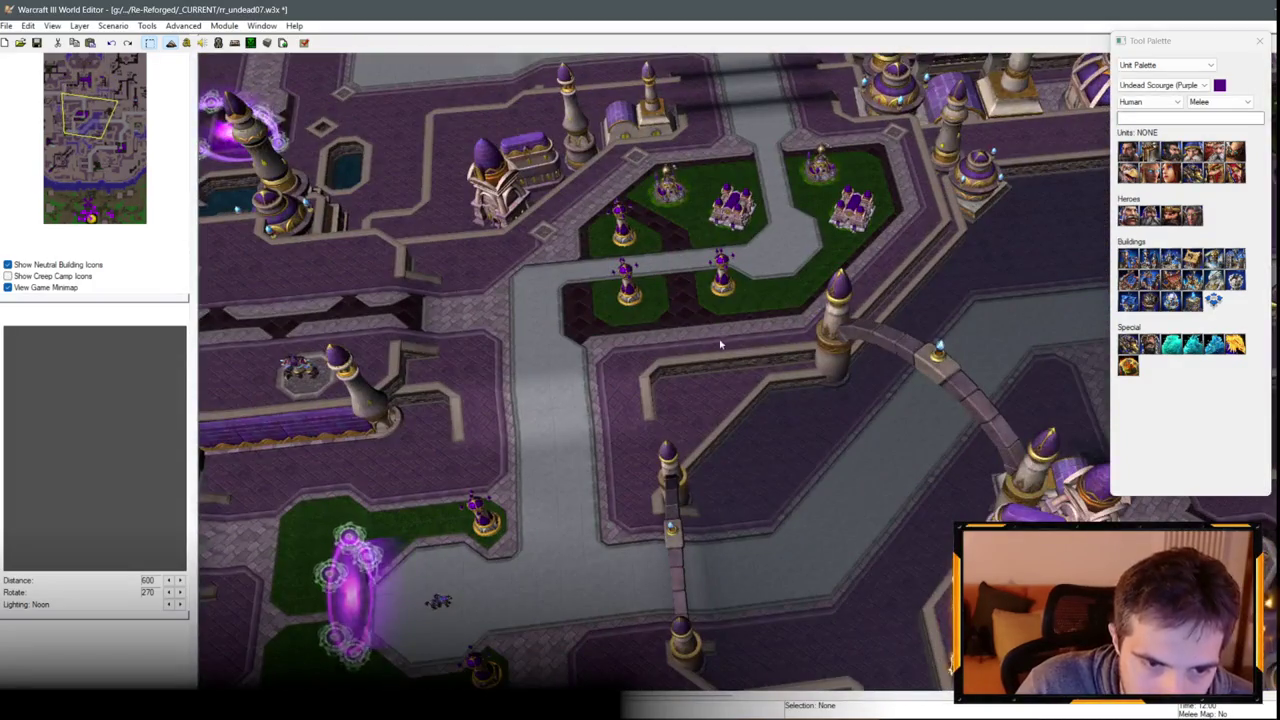
pyautogui.press('Right')
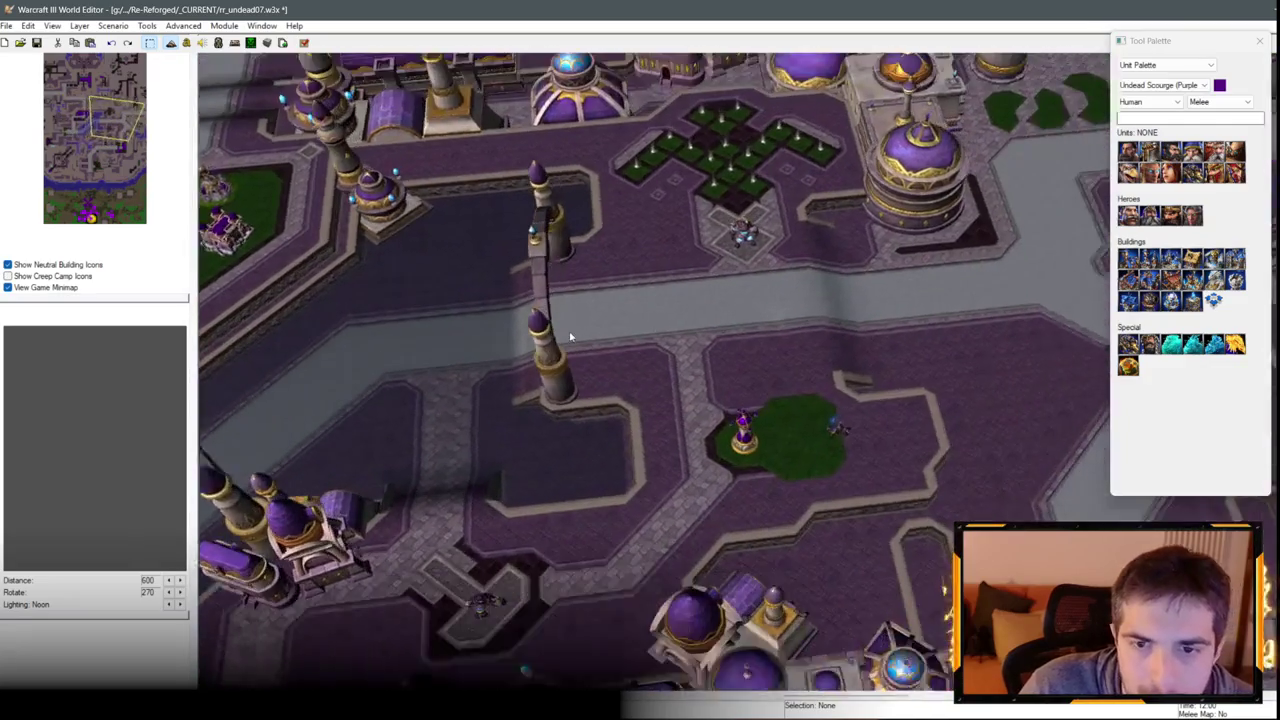
pyautogui.press('Right')
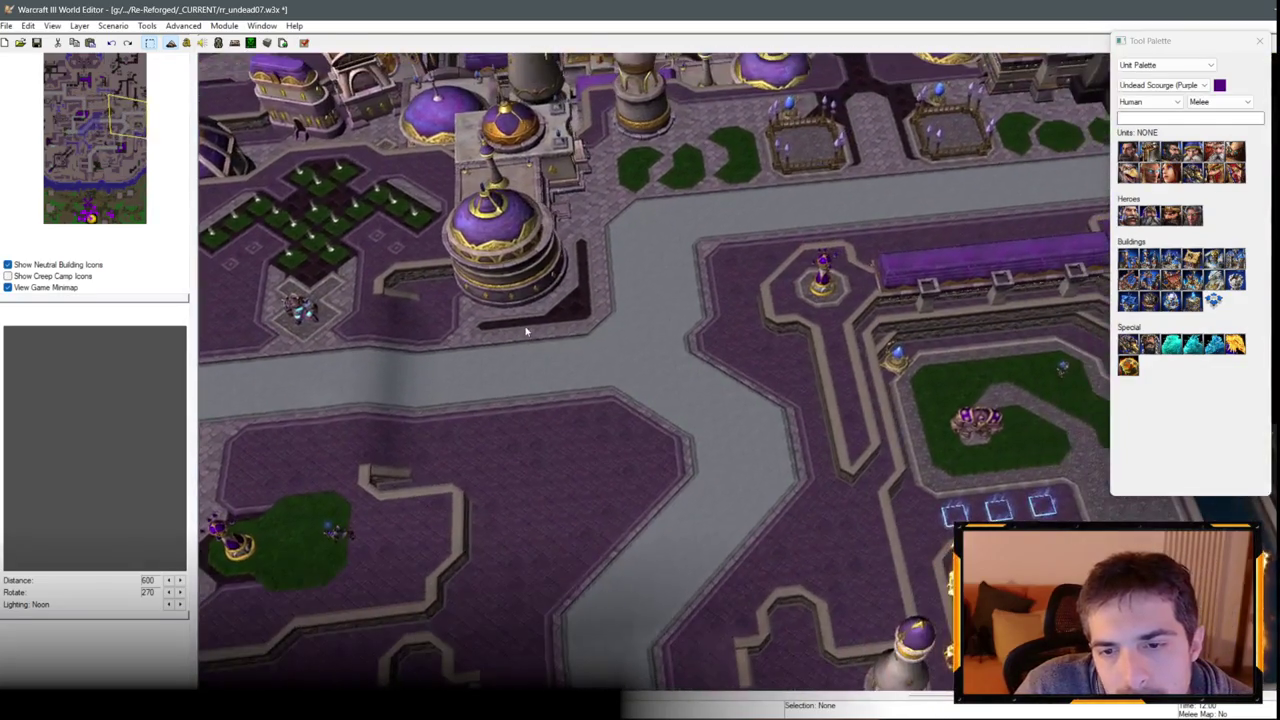
# Inspect the Dalaran Guard Tower, then save the map with Ctrl+S.
pyautogui.scroll(5, 388, 388)
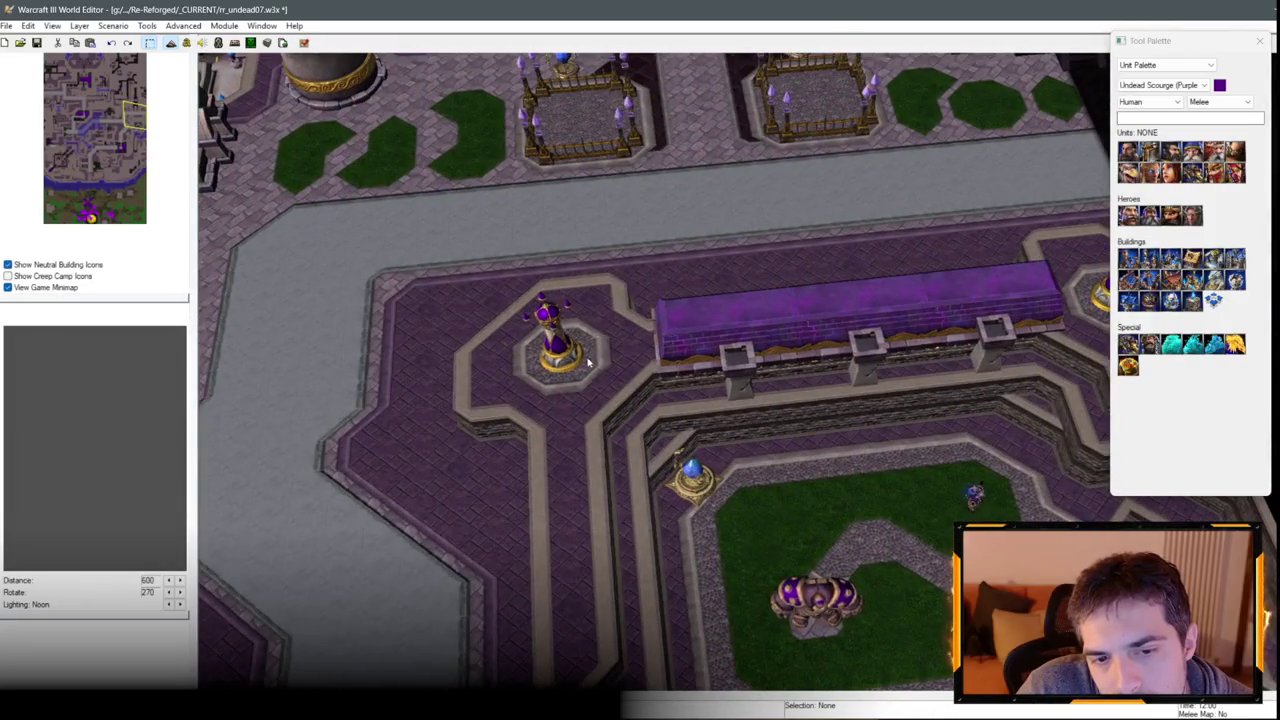
pyautogui.click(612, 365)
pyautogui.click(460, 490)
pyautogui.scroll(-3, 523, 430)
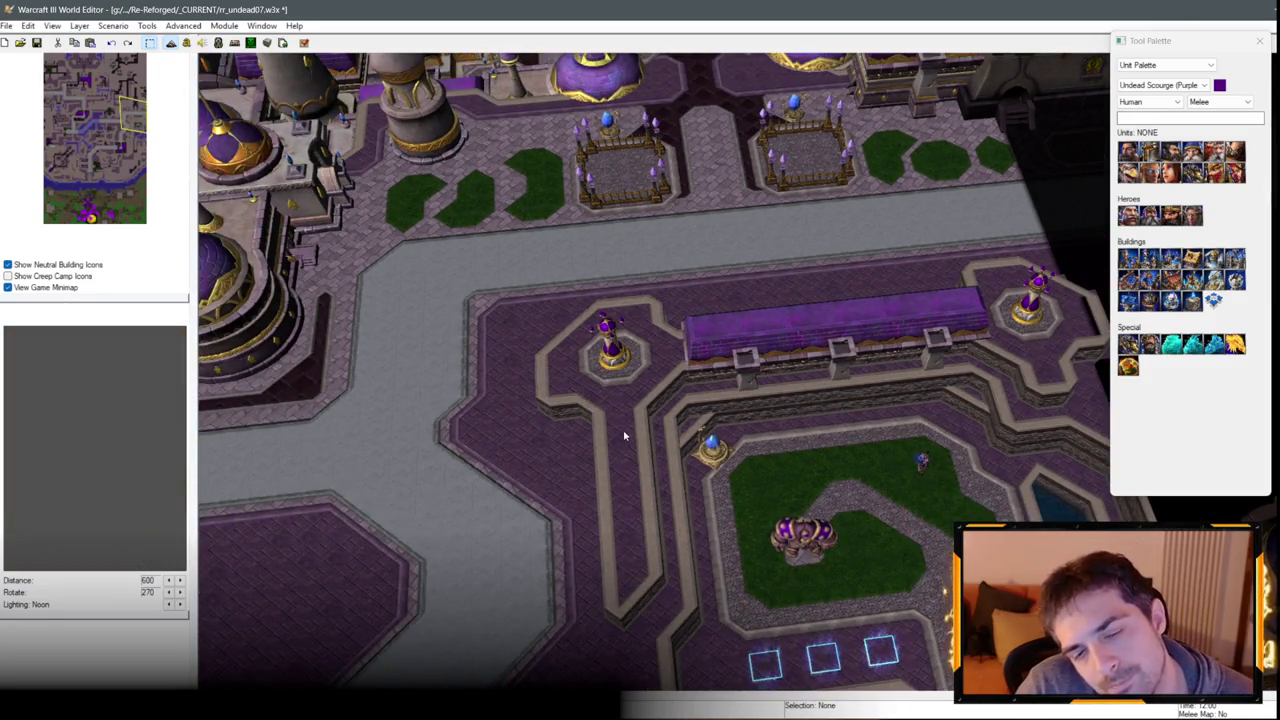
pyautogui.scroll(-3, 570, 411)
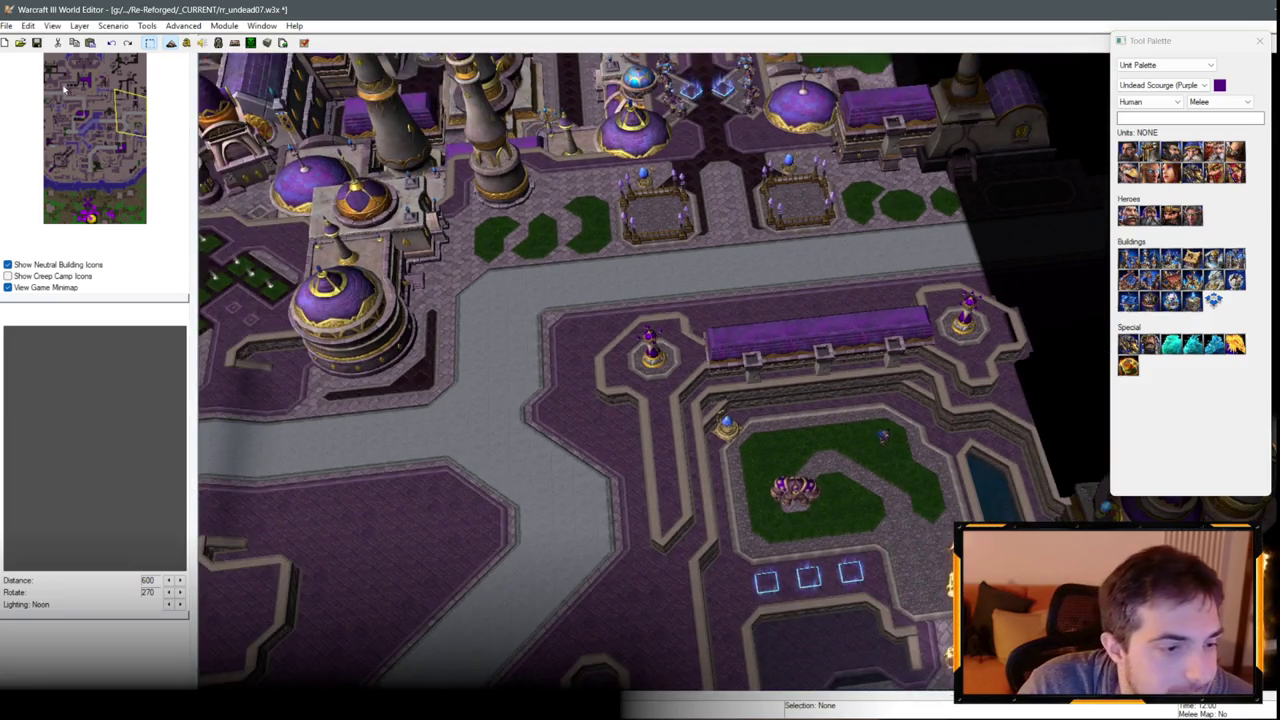
pyautogui.hotkey('ctrl', 's')
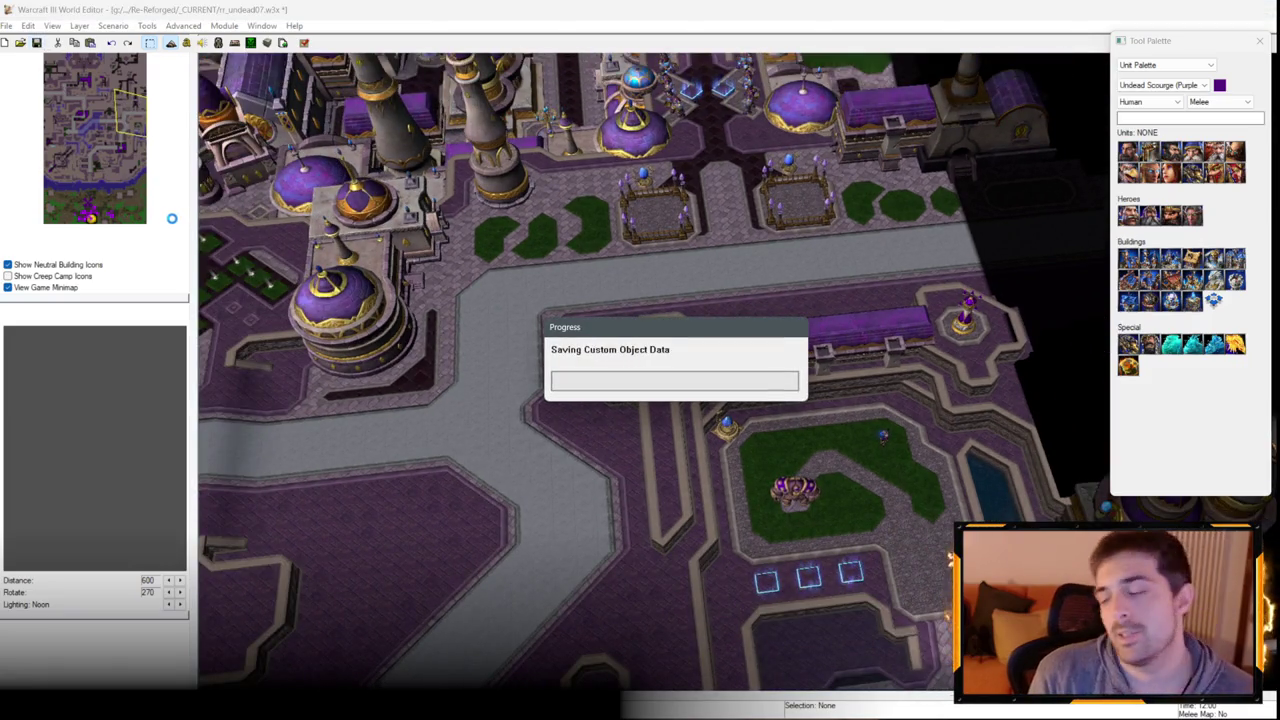